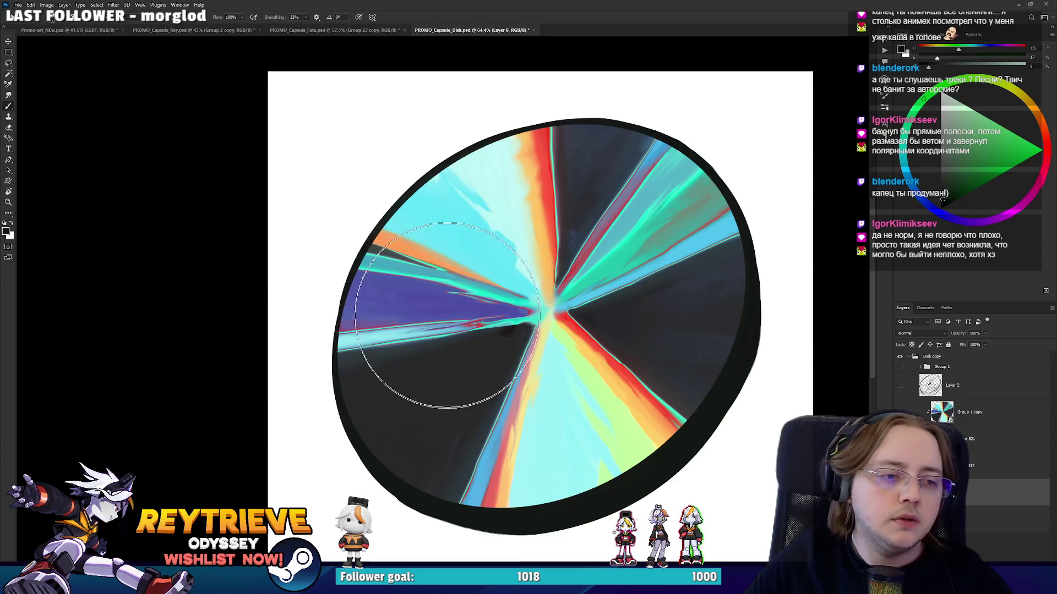
Show the Group 1 copy disk face and shrink it from the right to sit inside the rim.
key(ctrl+comma)
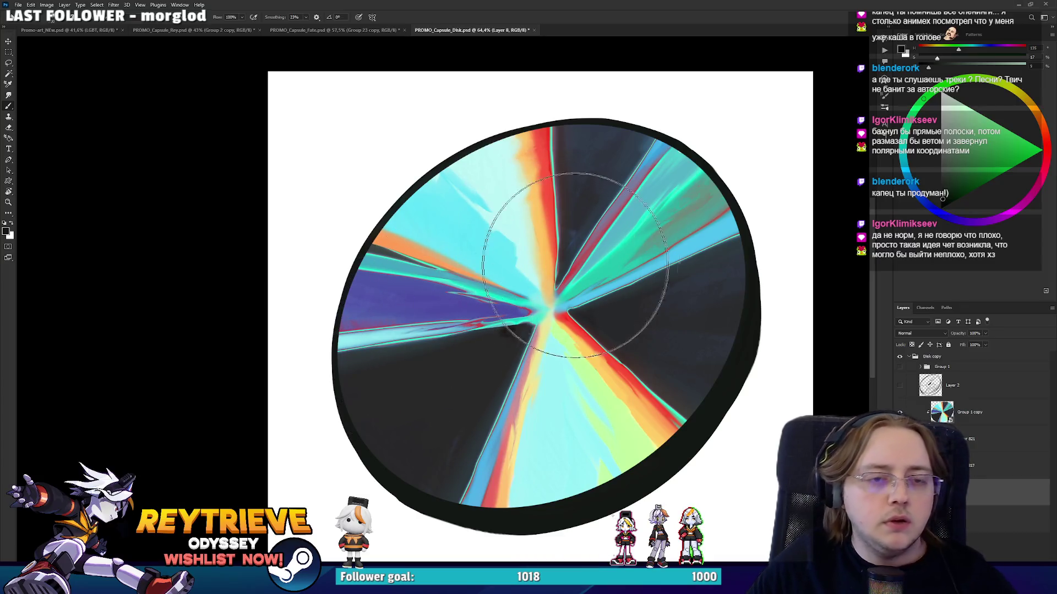
drag(532, 245, 459, 307)
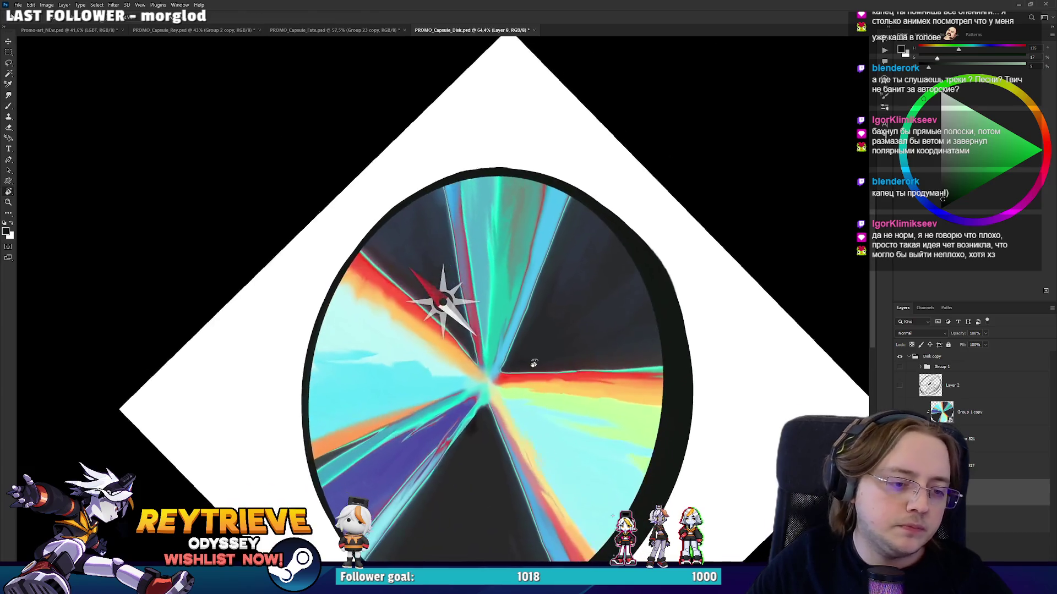
mouse_move(440, 302)
mouse_down()
mouse_move(552, 313)
mouse_move(575, 240)
mouse_up()
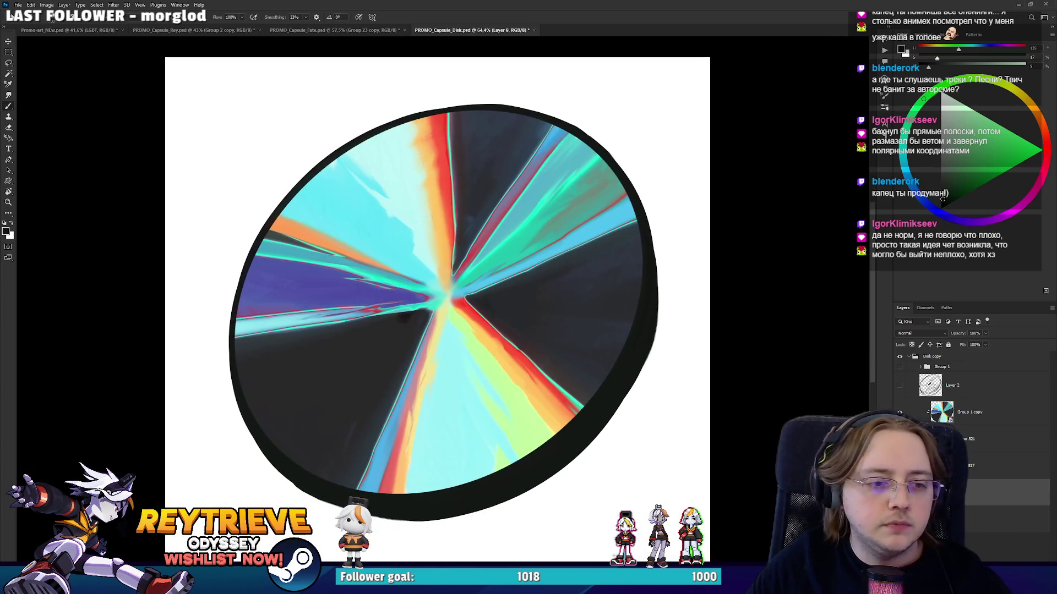
click(991, 422)
key(ctrl+t)
drag(639, 302, 577, 312)
key(Return)
On Layer 821, erase the dark ring's lower-right and right outer edge.
key(b)
click(991, 439)
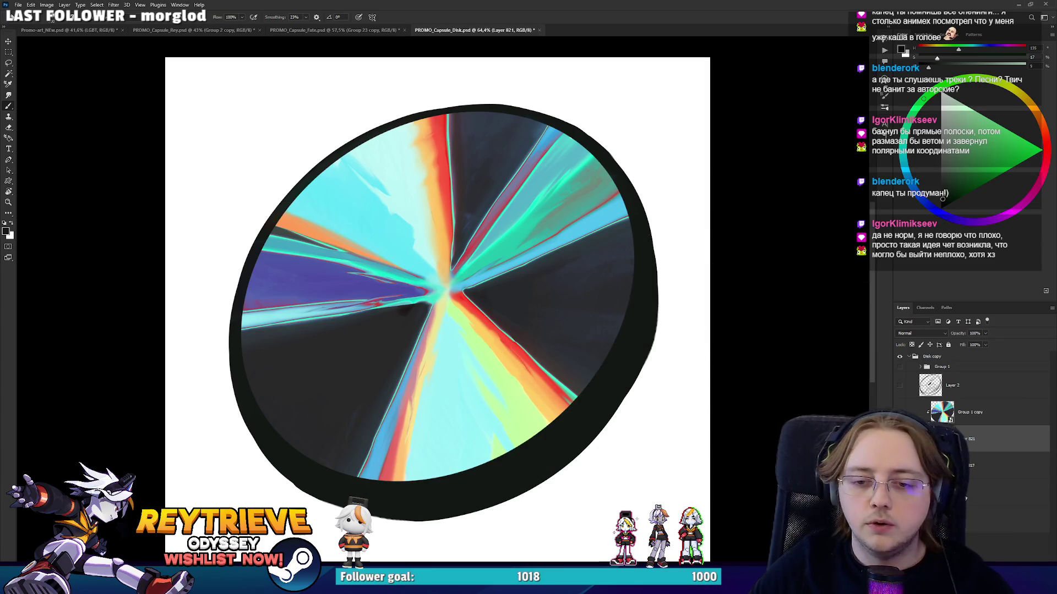
key(r)
mouse_move(588, 266)
mouse_down()
mouse_move(592, 295)
mouse_move(692, 309)
mouse_up()
key(e)
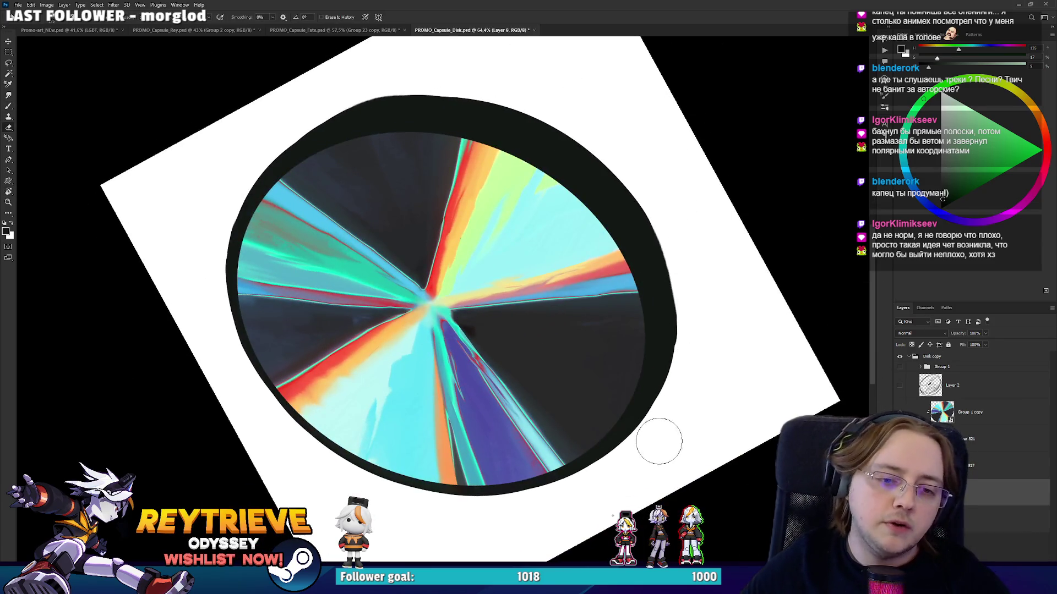
drag(663, 434, 708, 332)
drag(685, 391, 701, 314)
drag(704, 277, 524, 402)
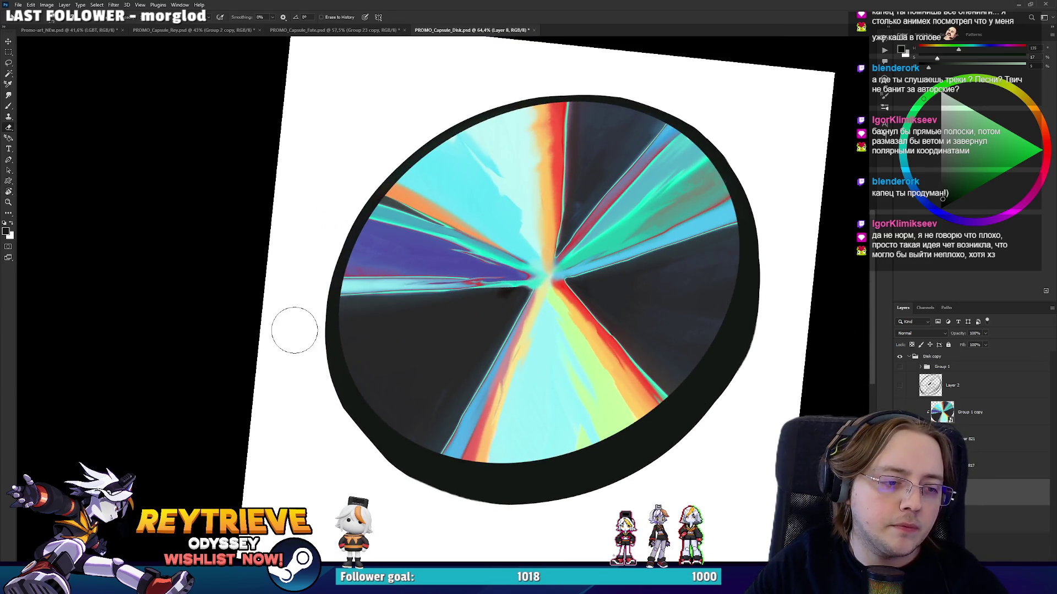
scroll(641, 334, down, 2)
key(r)
key(Escape)
click(983, 440)
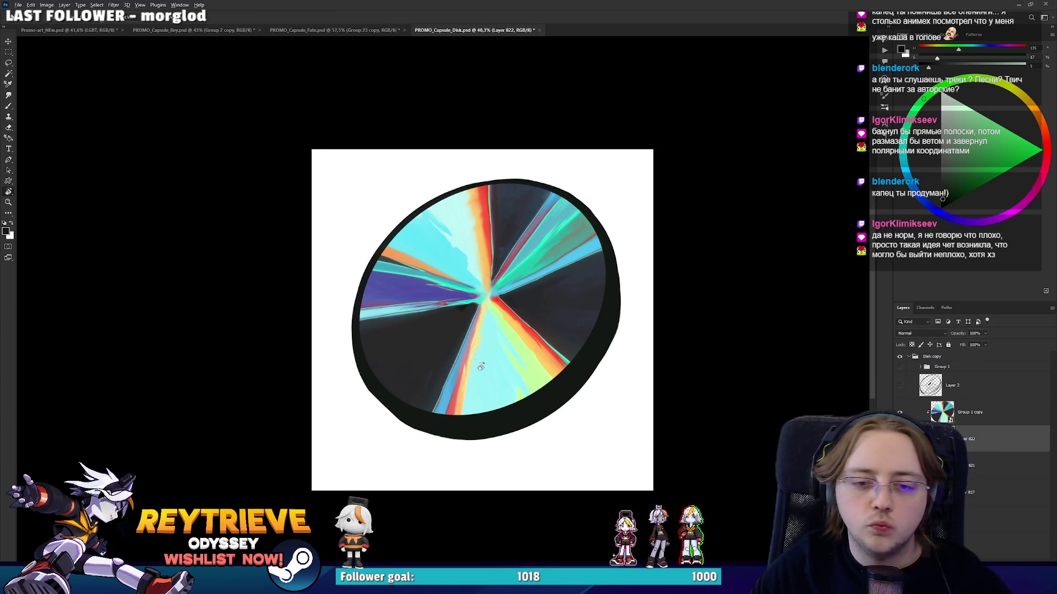
Paint a test light grey stroke around the rim, then undo it.
key(ctrl+0)
key(b)
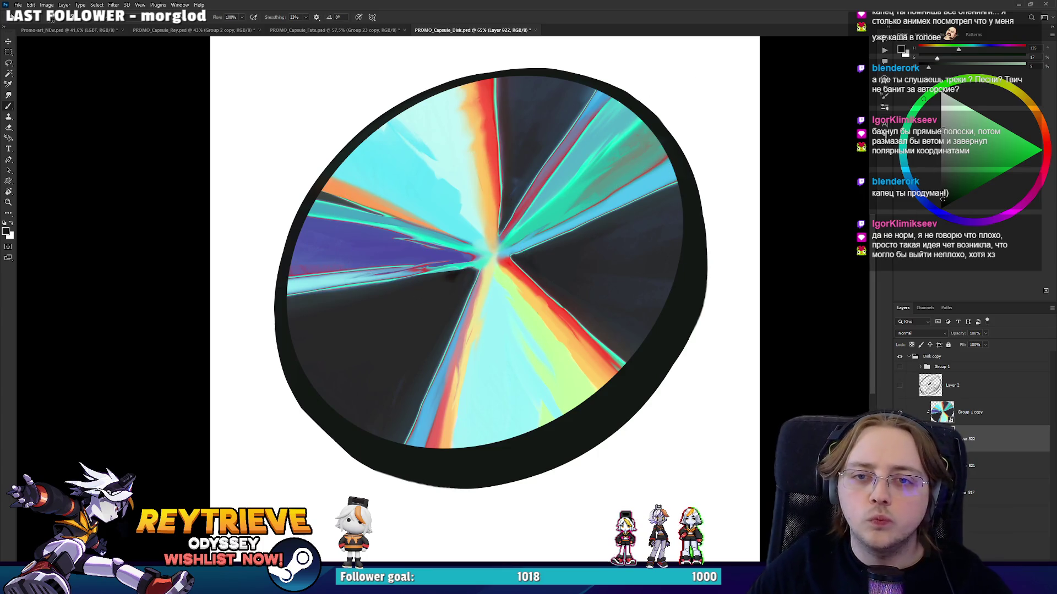
drag(385, 352, 616, 242)
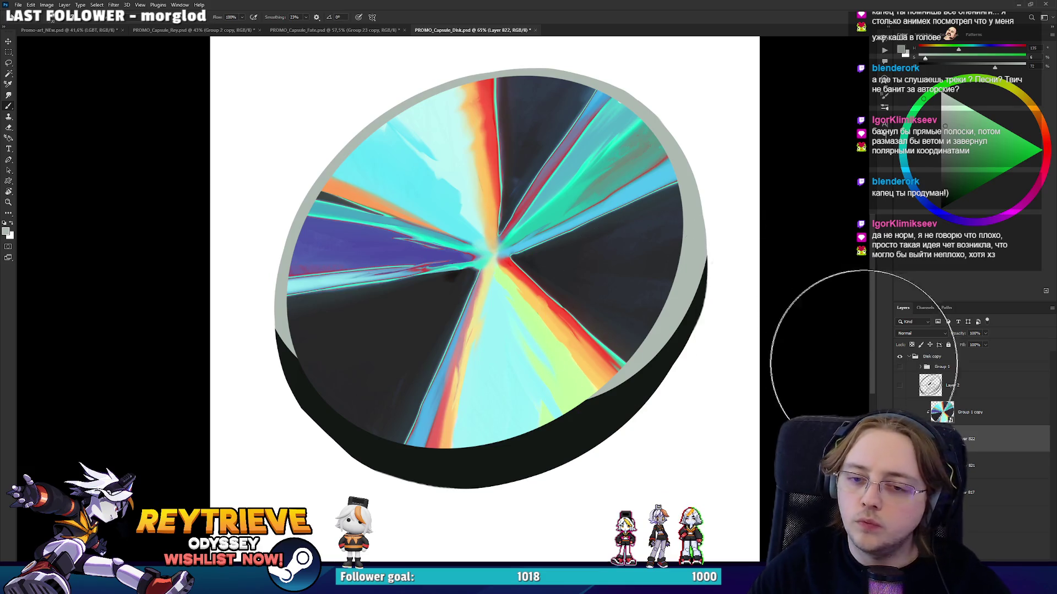
key(ctrl+z)
Duplicate the disk face layer and stretch the copy wider so it covers the rim.
alt+drag(1007, 415, 1006, 422)
key(ctrl+t)
drag(683, 262, 695, 265)
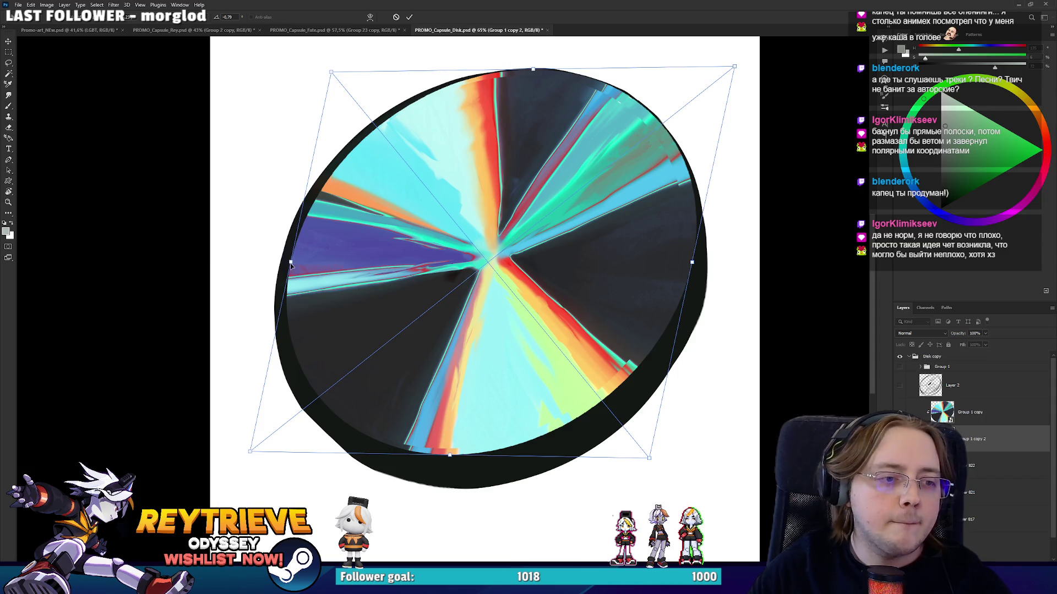
drag(293, 265, 277, 265)
drag(676, 263, 695, 266)
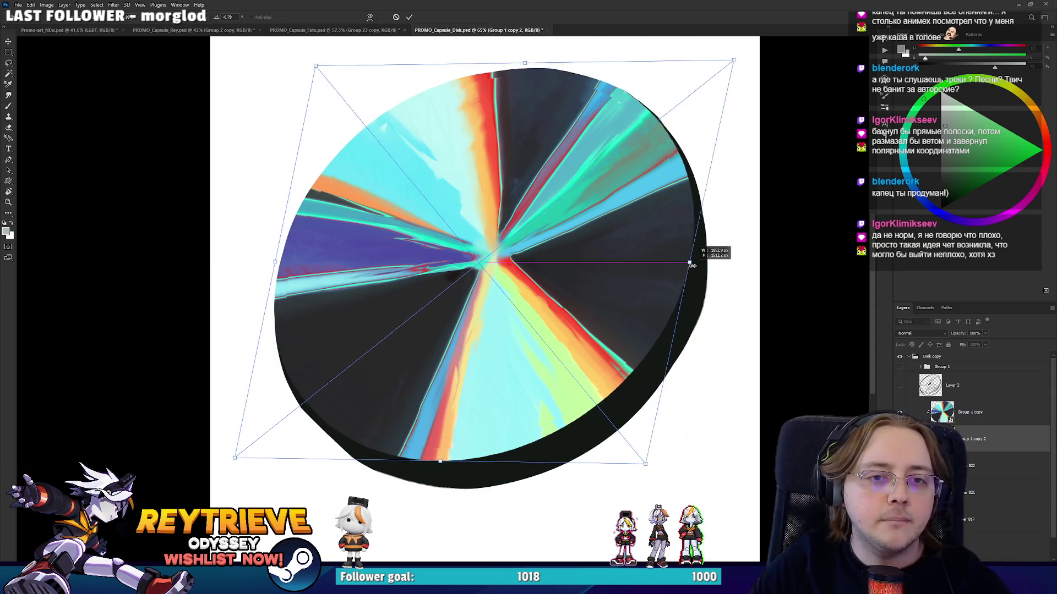
key(Return)
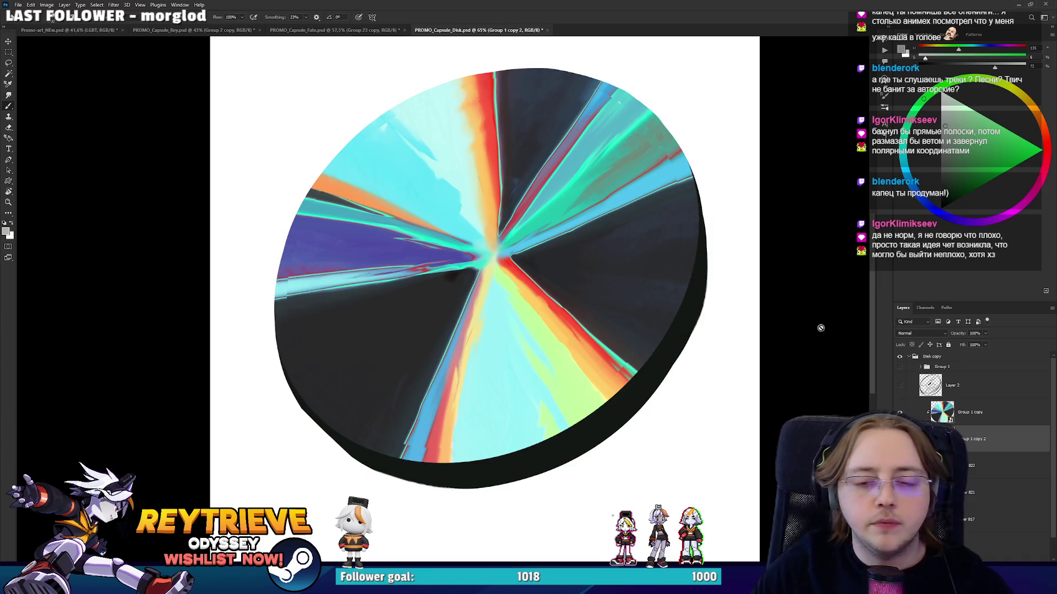
click(548, 282)
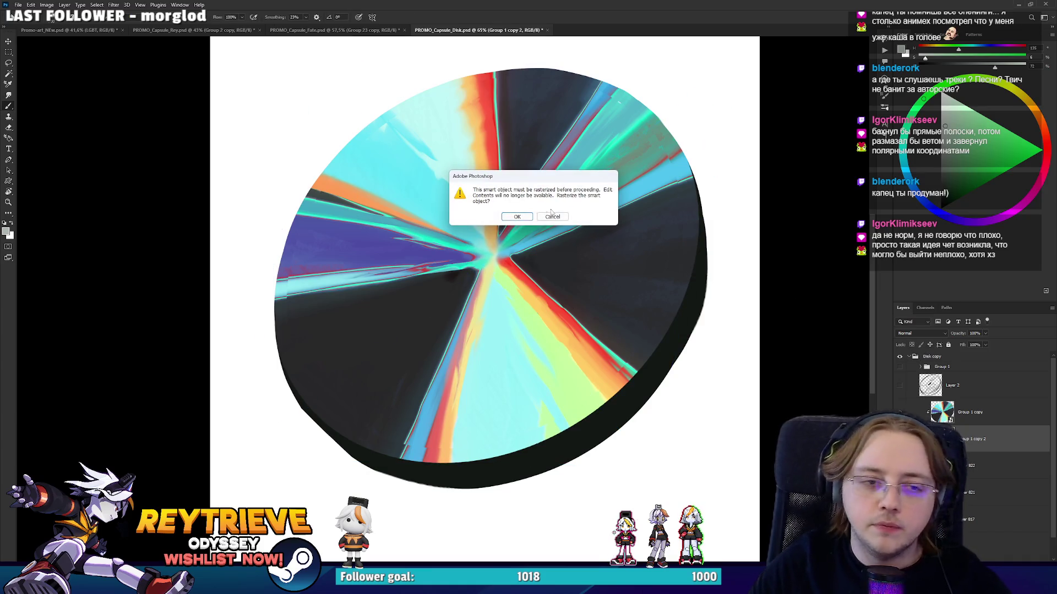
Rasterize the widened duplicate, recolour it to a grey band with Hue/Saturation, and add Layer 822.
click(515, 216)
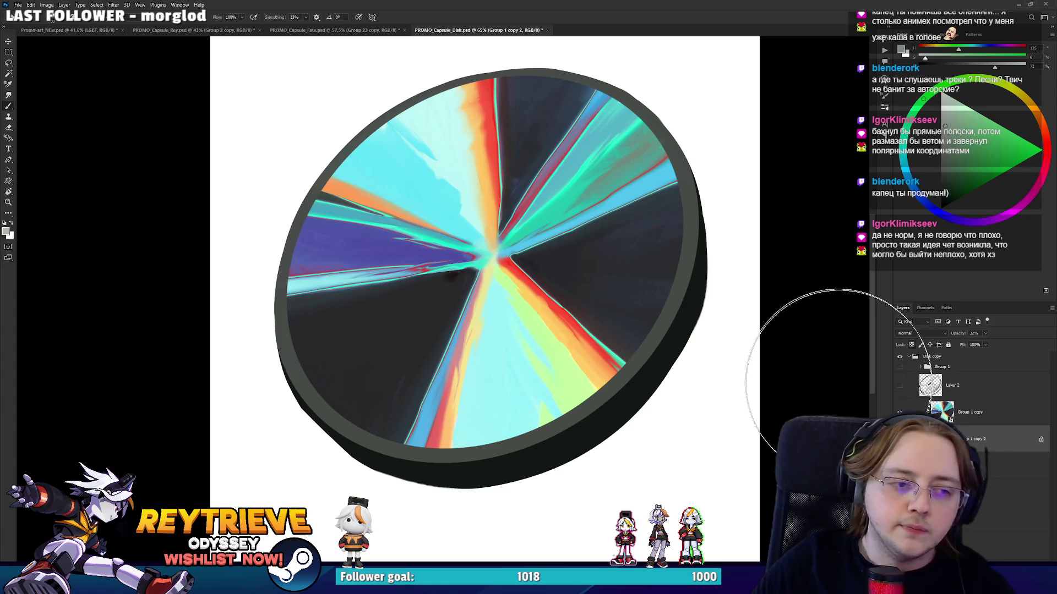
key(ctrl+u)
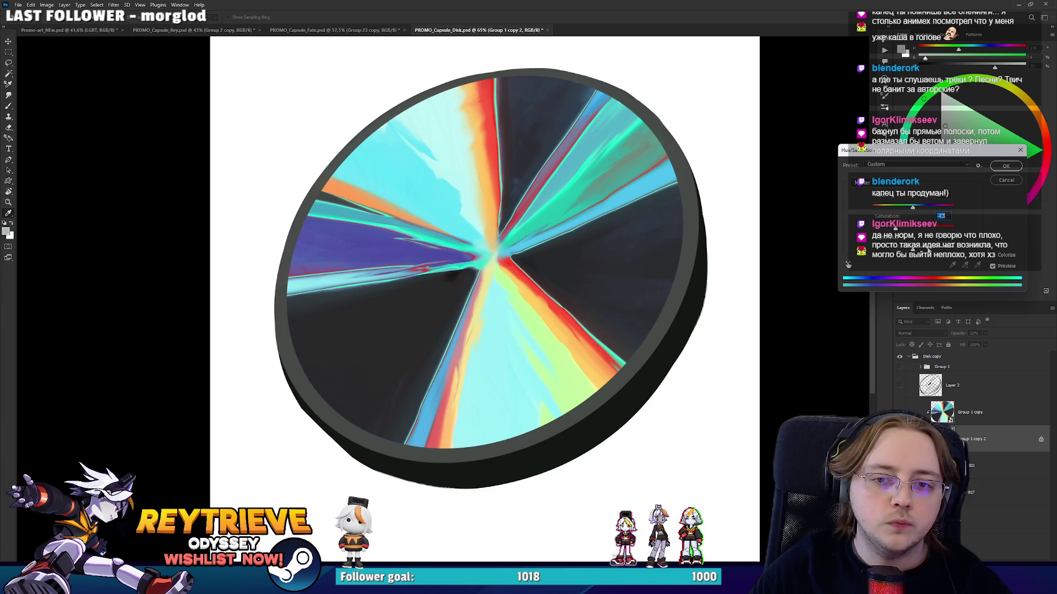
click(1003, 167)
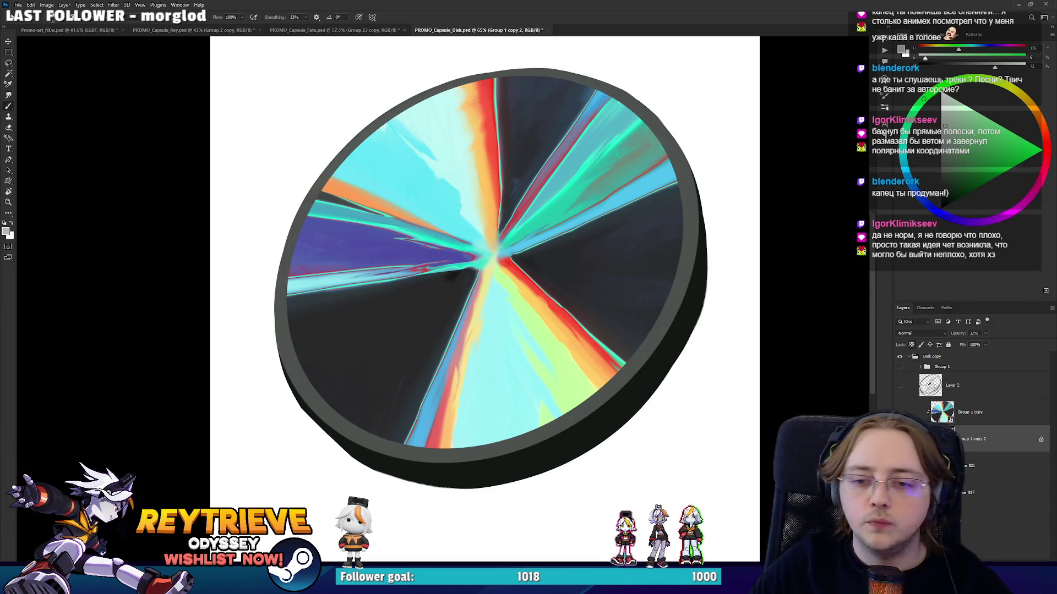
key(ctrl+shift+alt+n)
right_click(545, 304)
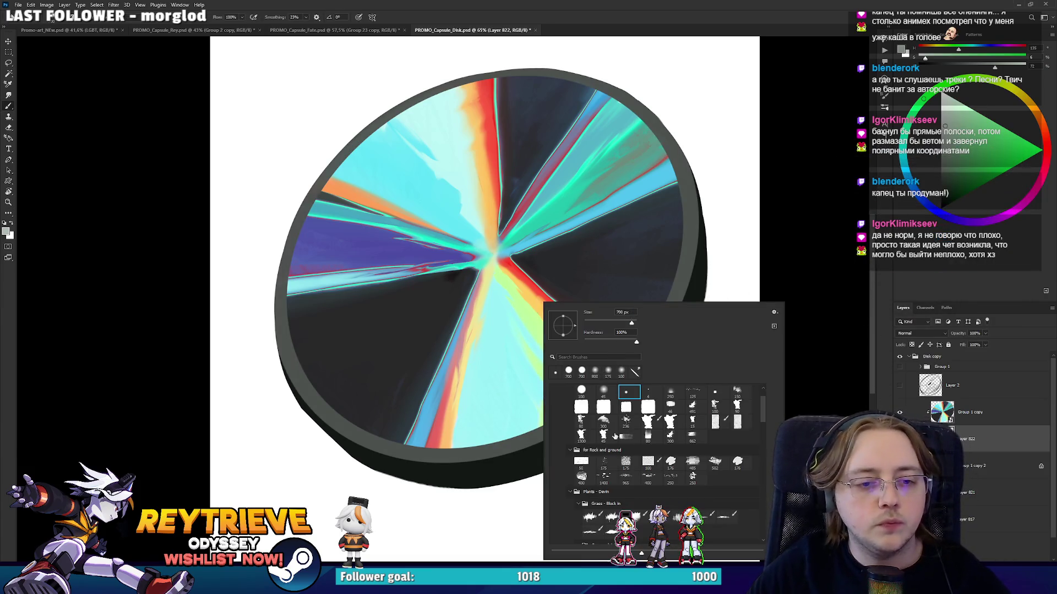
Paint near-black shading along the lower-left rim and add Layer 823.
alt+click(437, 457)
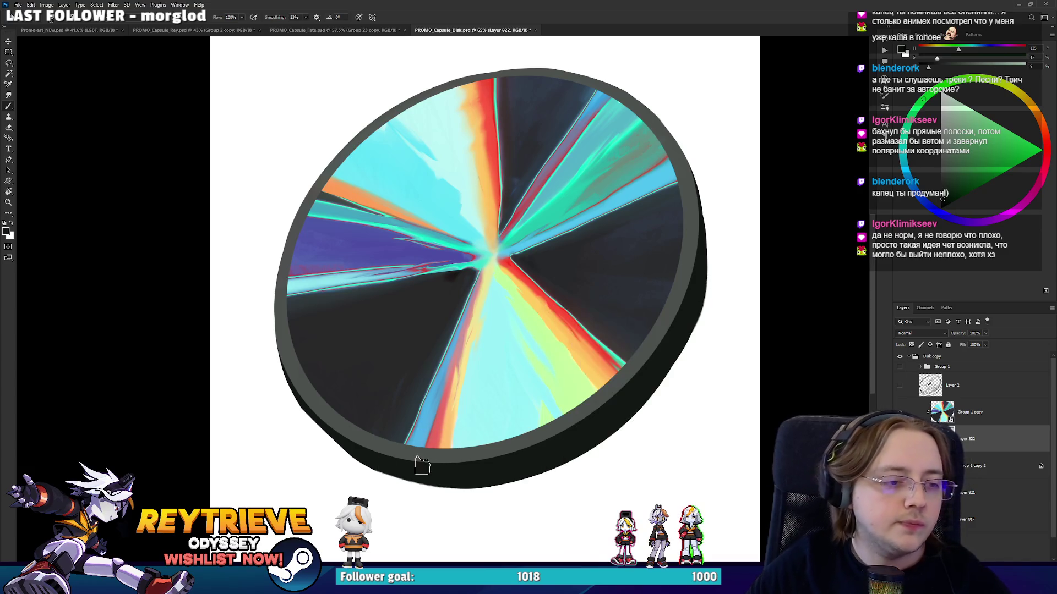
drag(315, 310, 413, 435)
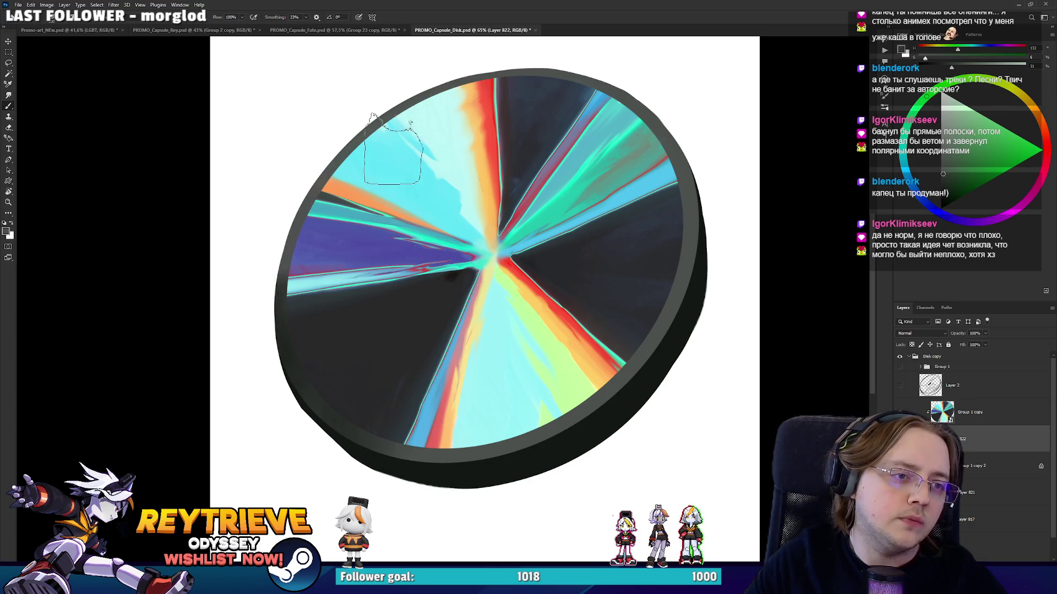
alt+click(284, 293)
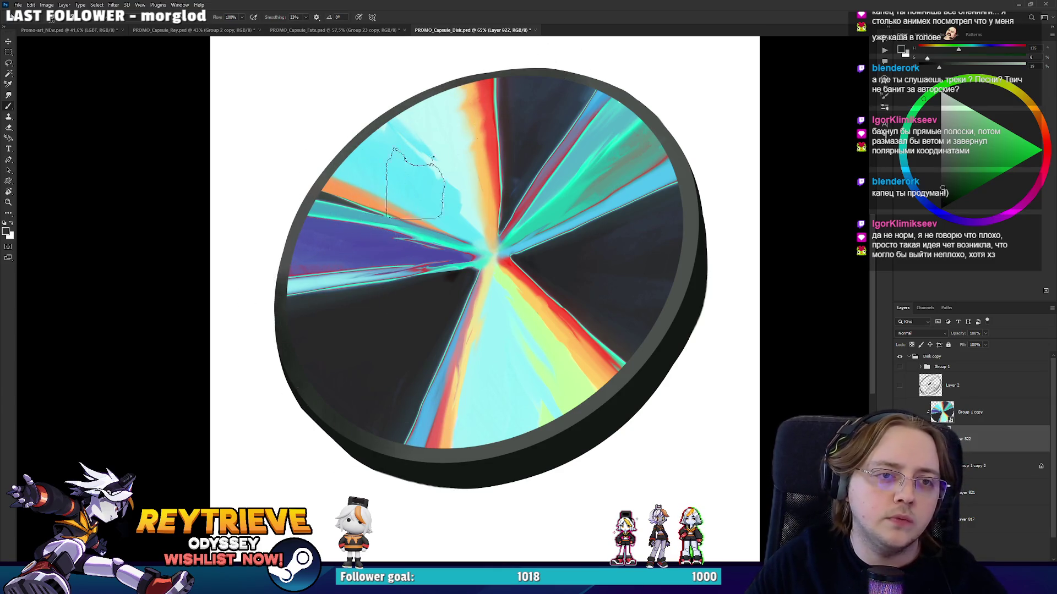
key(ctrl+shift+alt+n)
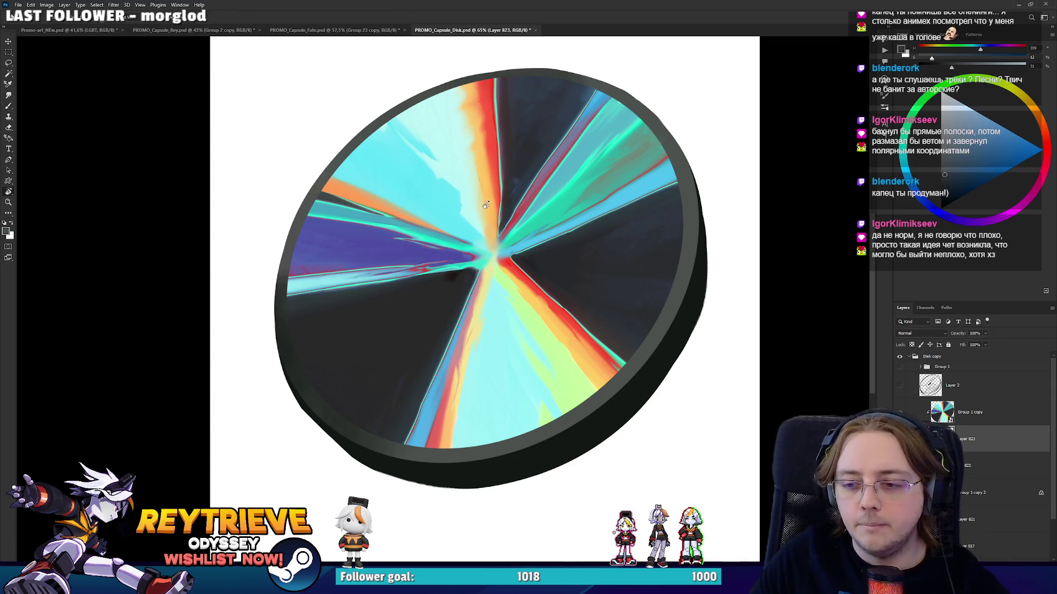
Lower the white background's lightness to light grey with Hue/Saturation.
drag(422, 190, 297, 208)
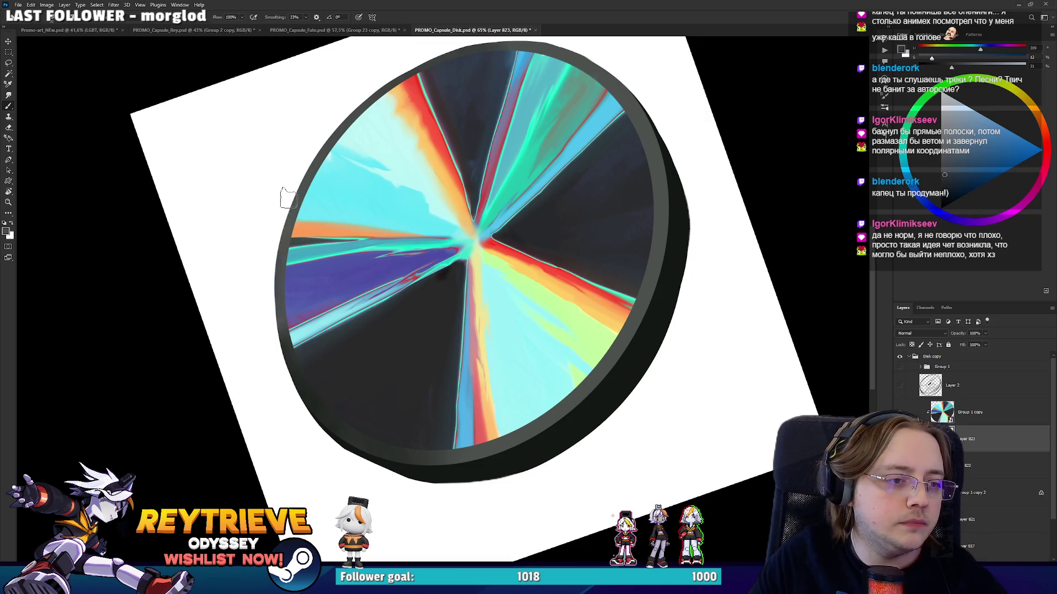
scroll(774, 353, down, 2)
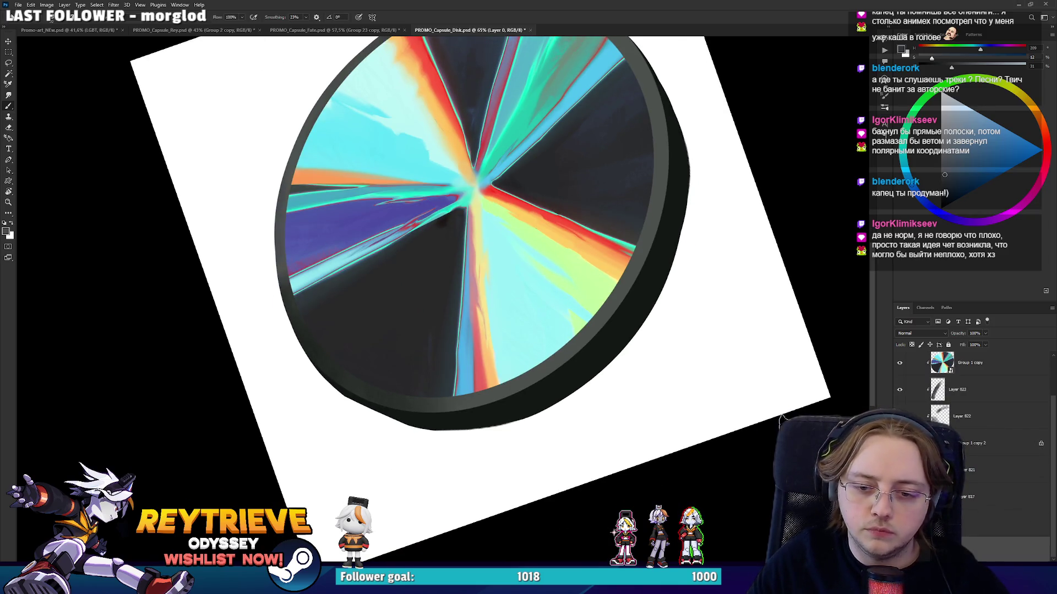
key(ctrl+u)
mouse_move(912, 250)
mouse_down()
mouse_move(868, 253)
mouse_move(954, 205)
mouse_up()
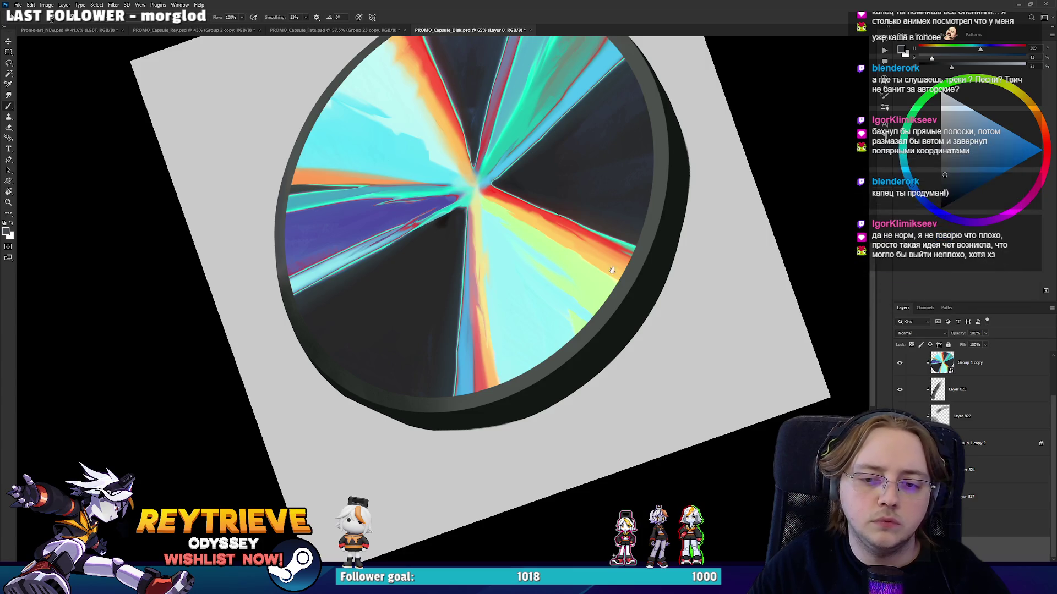
On Layer 823, turn the view so the rim runs vertically and trim the rim edge.
drag(552, 229, 594, 364)
click(952, 363)
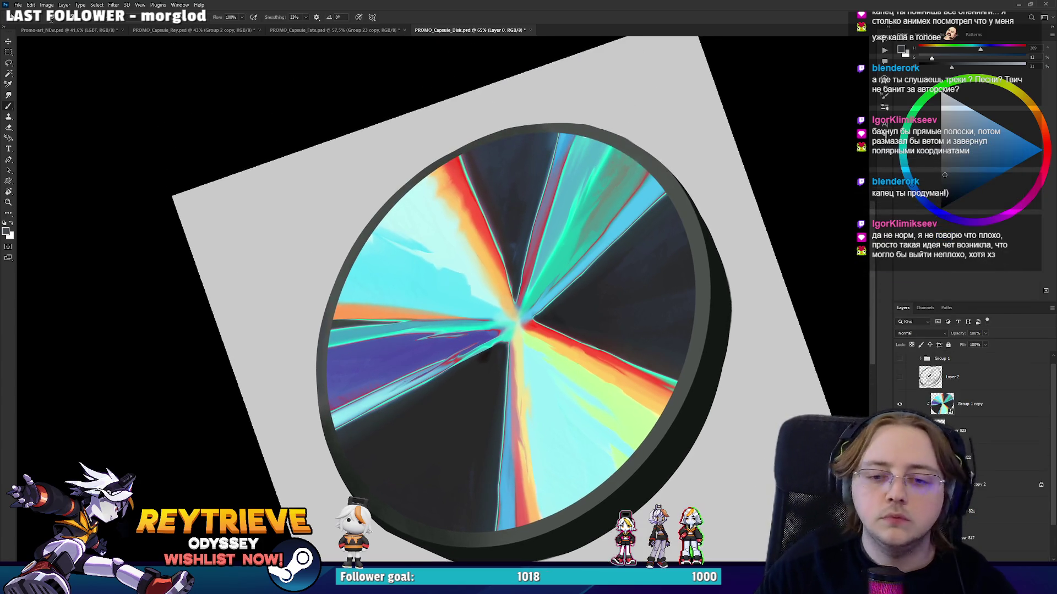
scroll(972, 423, up, 1)
click(971, 431)
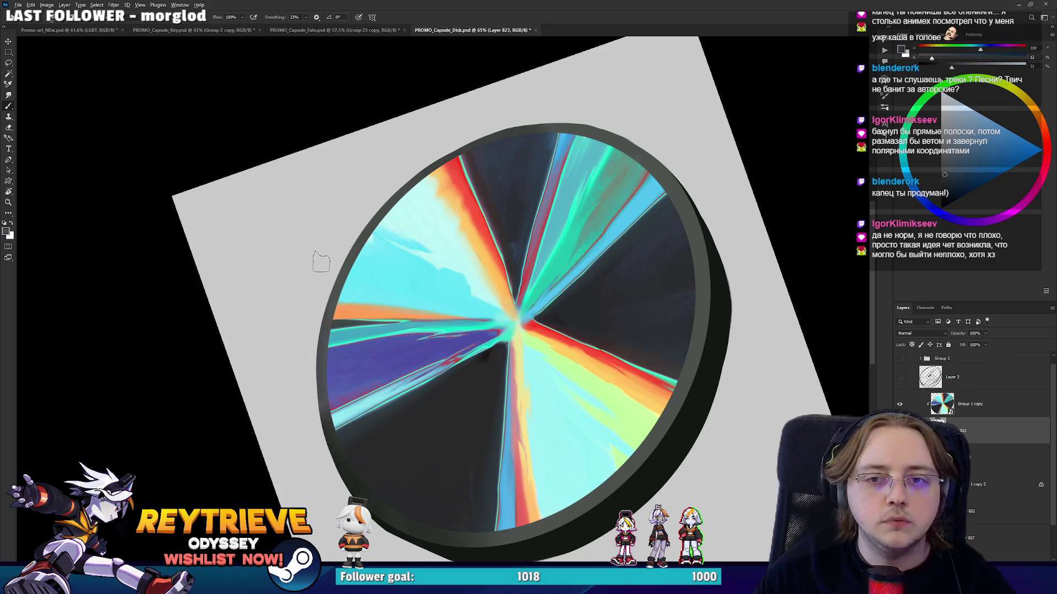
scroll(321, 262, up, 2)
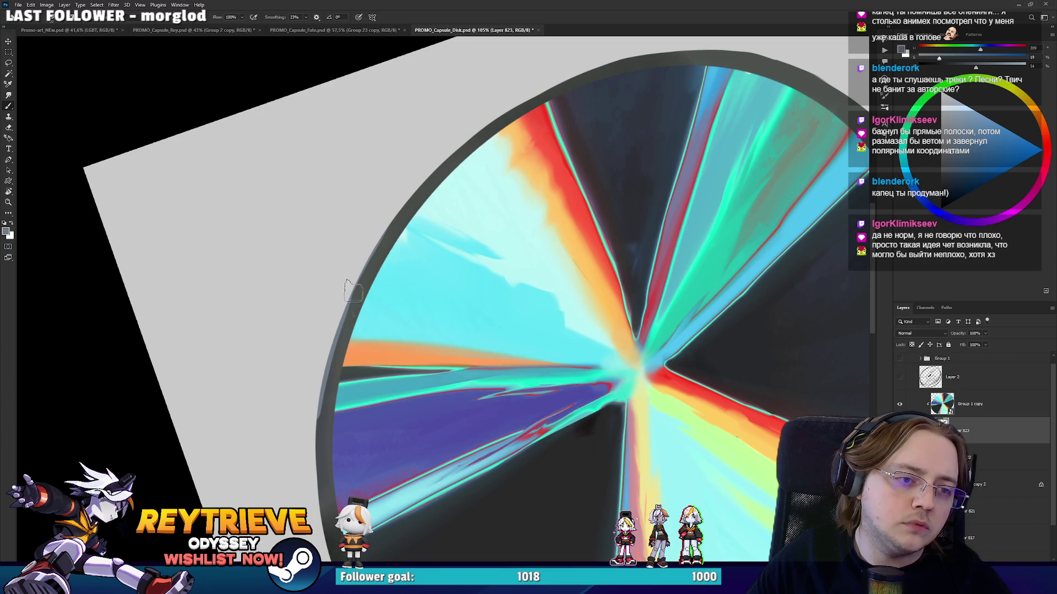
drag(606, 119, 665, 304)
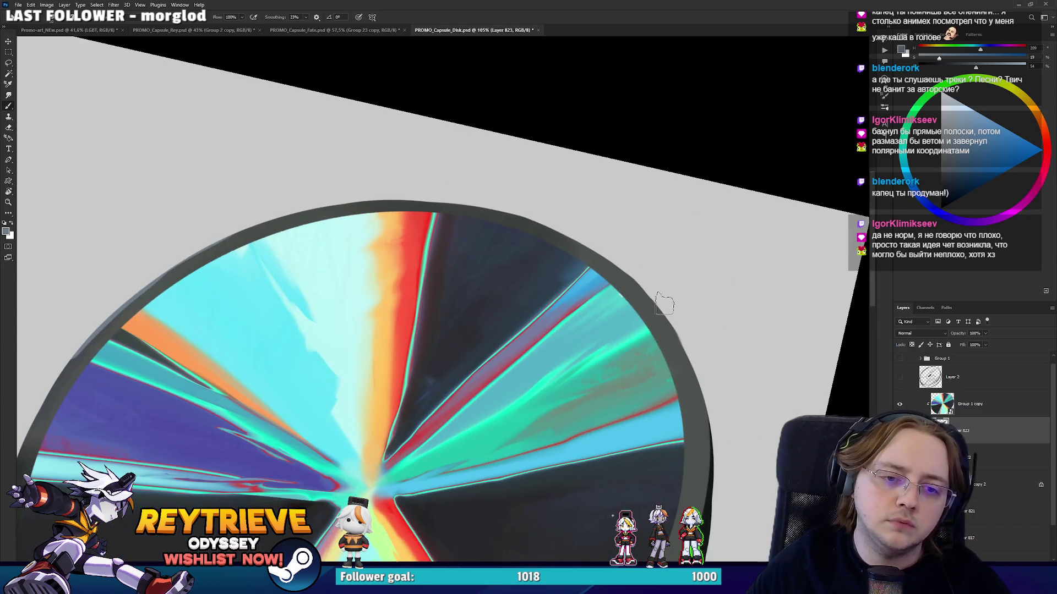
drag(745, 455, 405, 93)
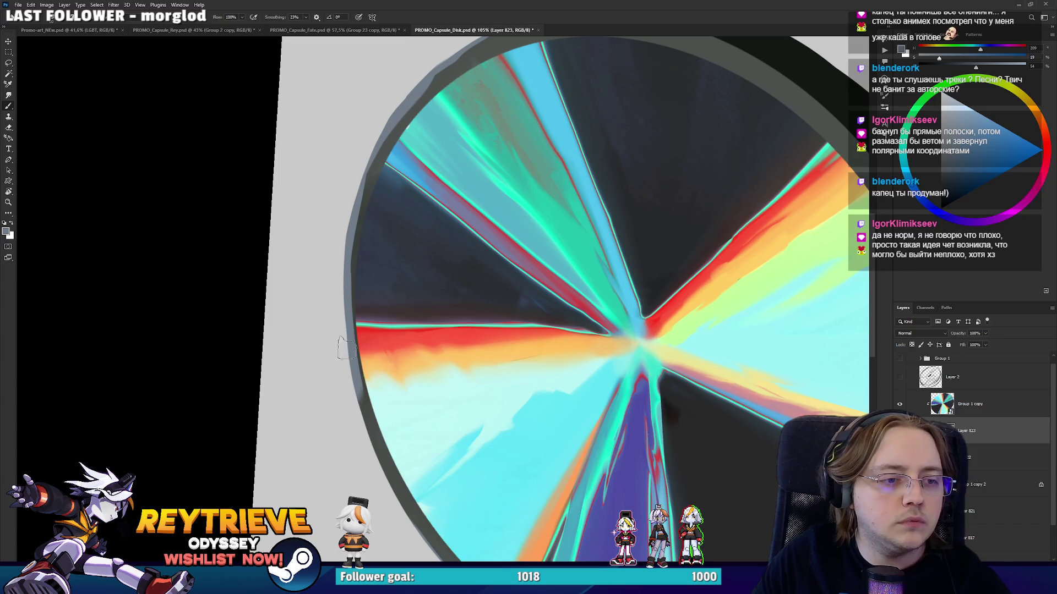
key(e)
drag(379, 366, 373, 320)
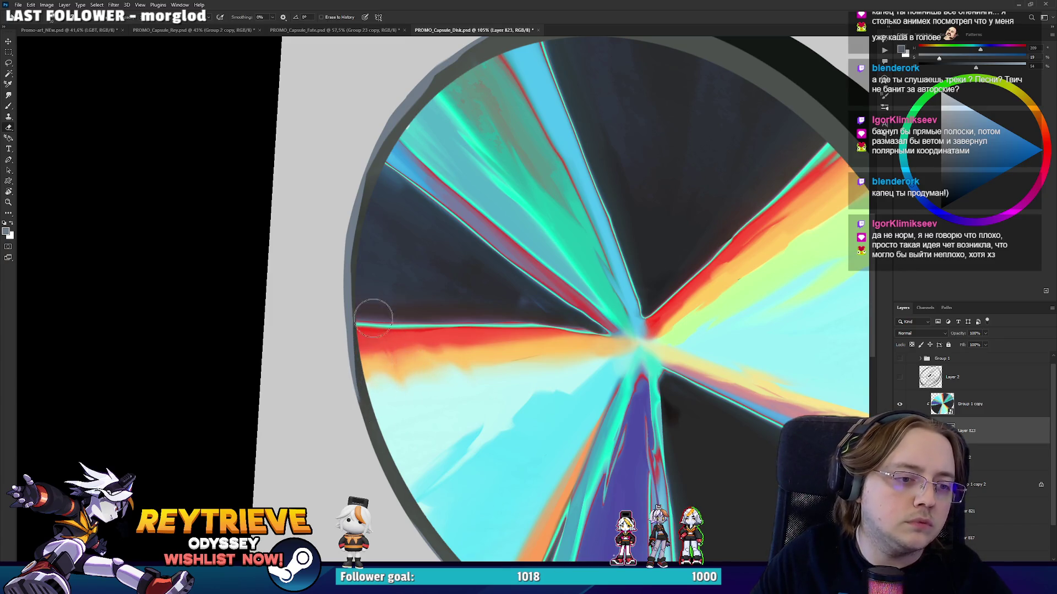
mouse_move(379, 219)
mouse_down()
mouse_move(376, 236)
mouse_move(672, 287)
mouse_move(652, 197)
mouse_up()
Paint lighter grey highlights down the rim's outer edge, sampling greenish and bluish greys.
key(r)
key(b)
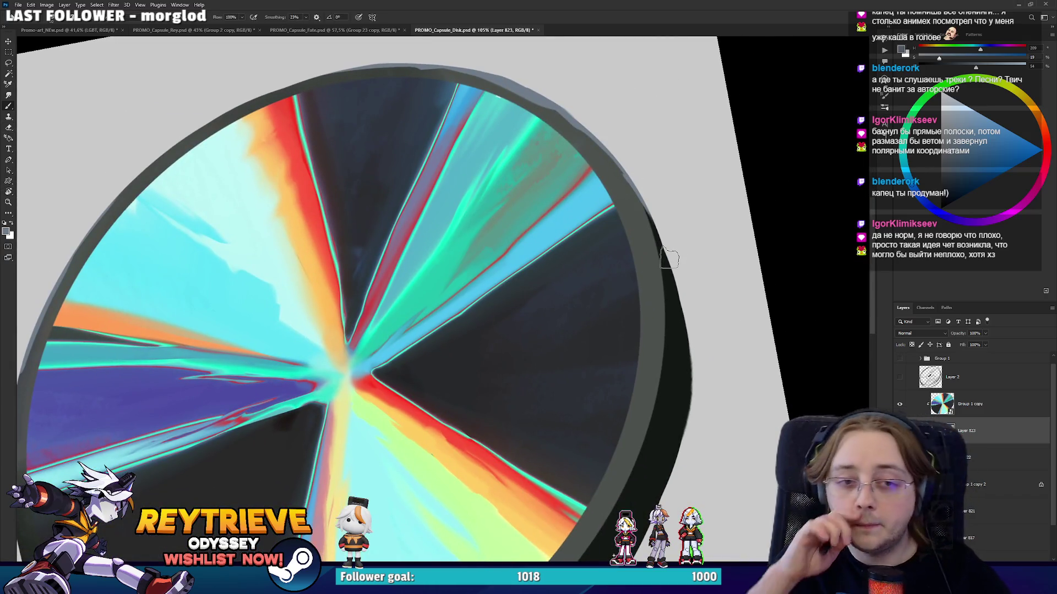
drag(656, 218, 677, 330)
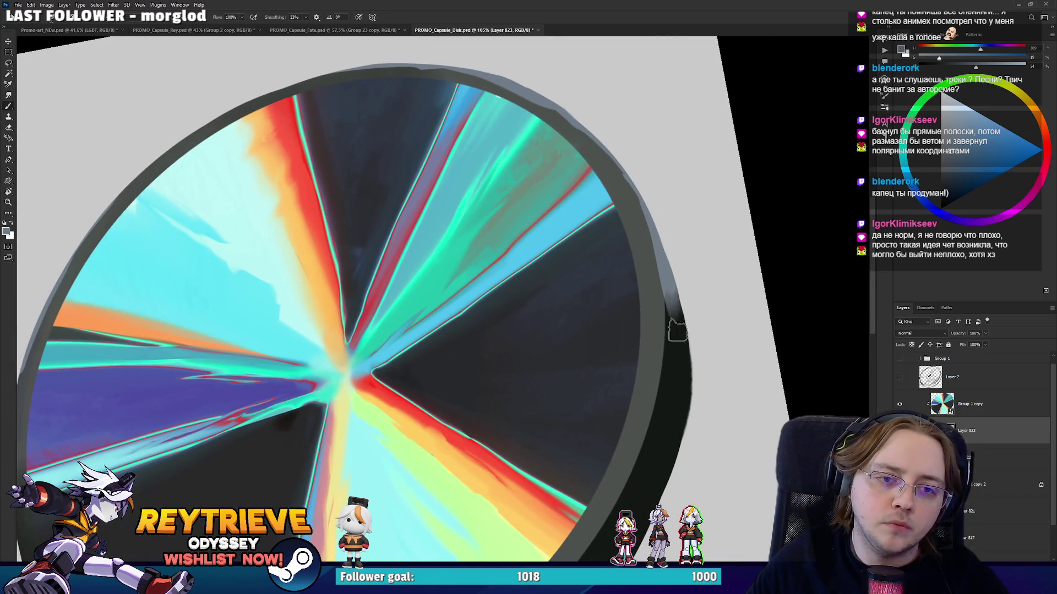
drag(655, 220, 680, 399)
mouse_move(680, 364)
mouse_down()
mouse_move(679, 440)
mouse_move(662, 341)
mouse_up()
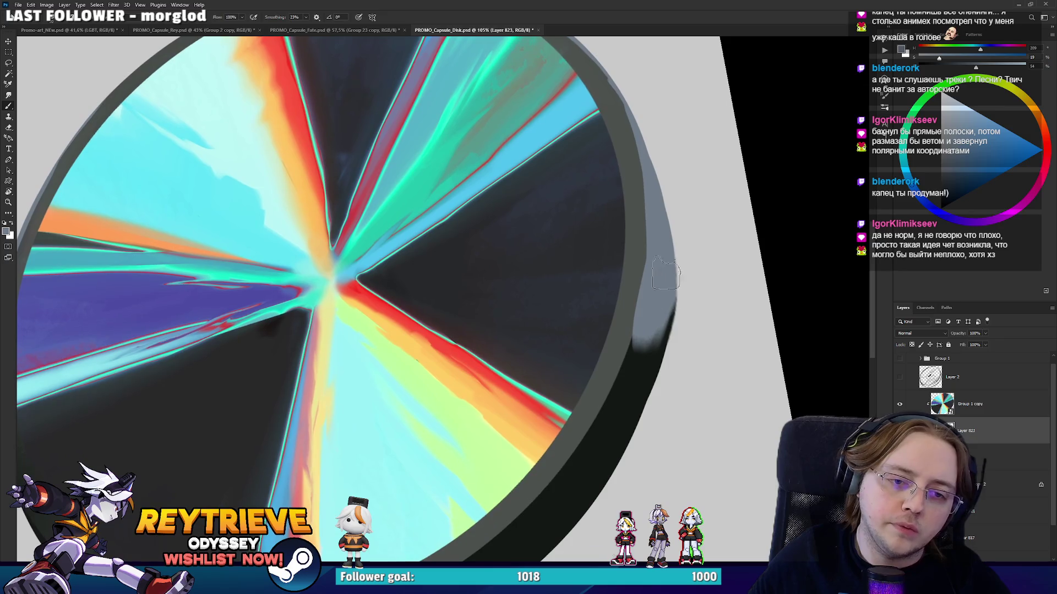
alt+click(638, 261)
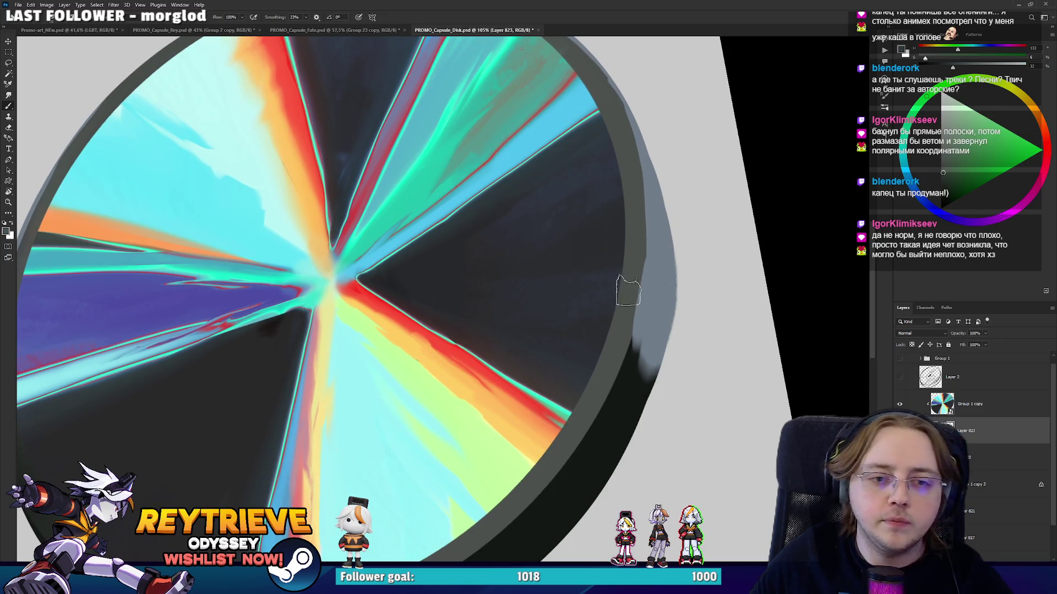
alt+click(657, 313)
scroll(393, 463, down, 3)
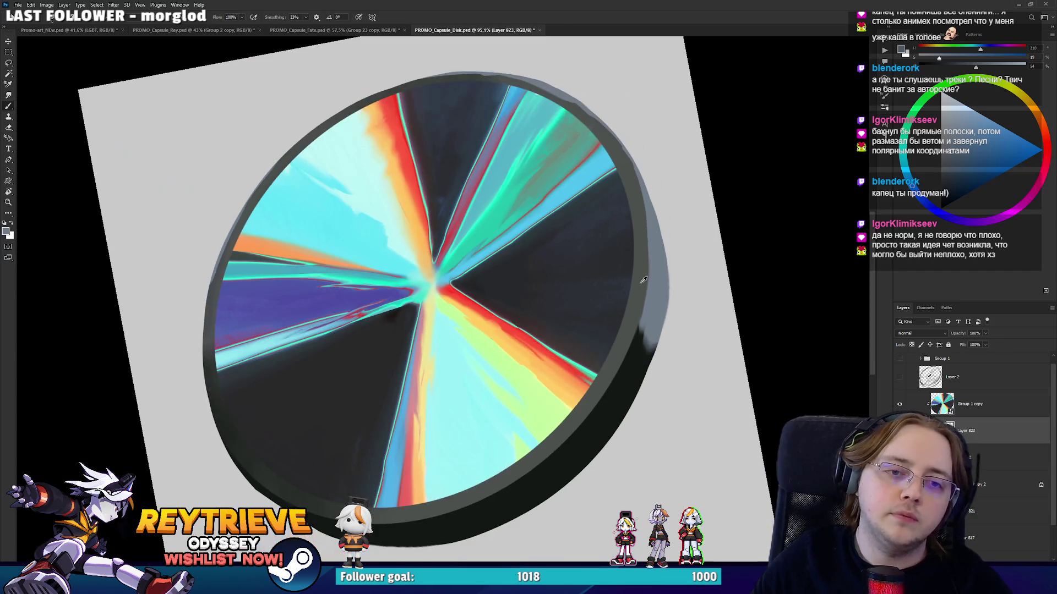
Rotate the view around the disk and undo the last rim stroke.
drag(441, 330, 393, 463)
key(r)
mouse_move(443, 500)
mouse_down()
mouse_move(472, 289)
mouse_move(436, 295)
mouse_move(377, 236)
mouse_move(464, 435)
mouse_up()
key(b)
key(ctrl+z)
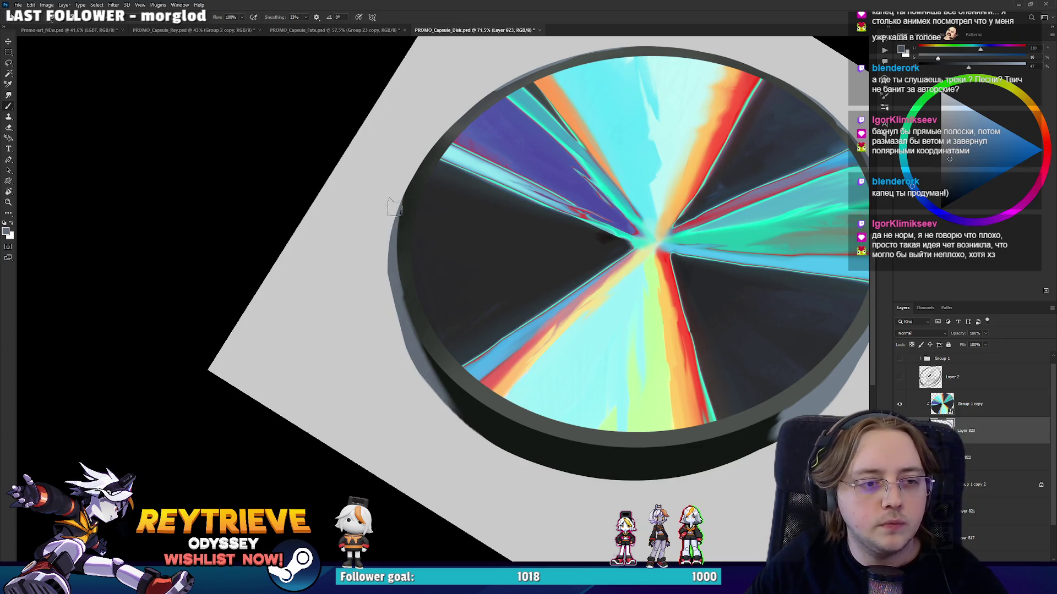
key(r)
mouse_move(390, 231)
mouse_down()
mouse_move(437, 314)
mouse_move(479, 331)
mouse_up()
key(e)
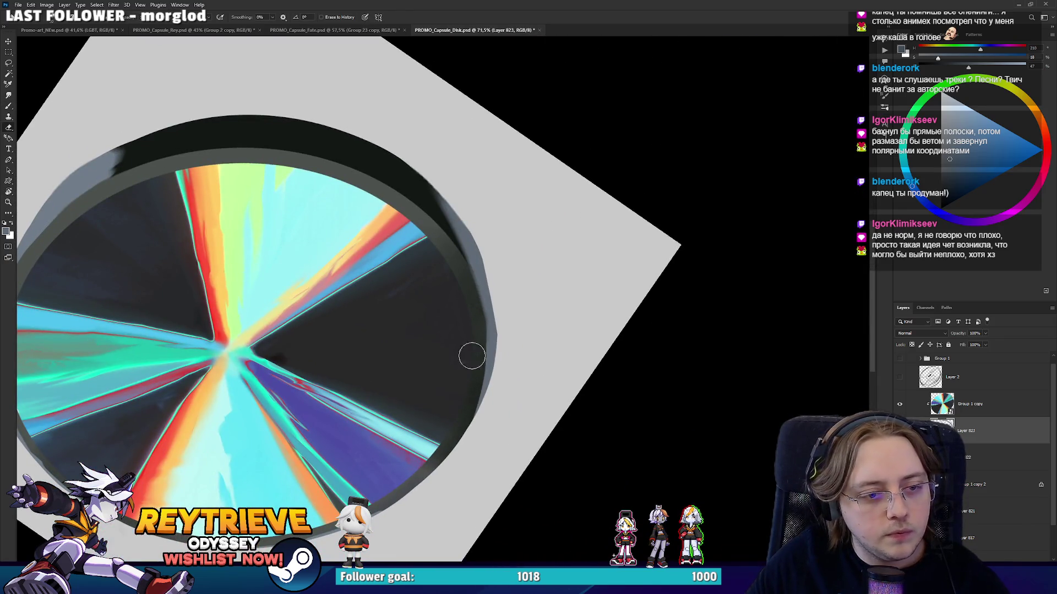
key(b)
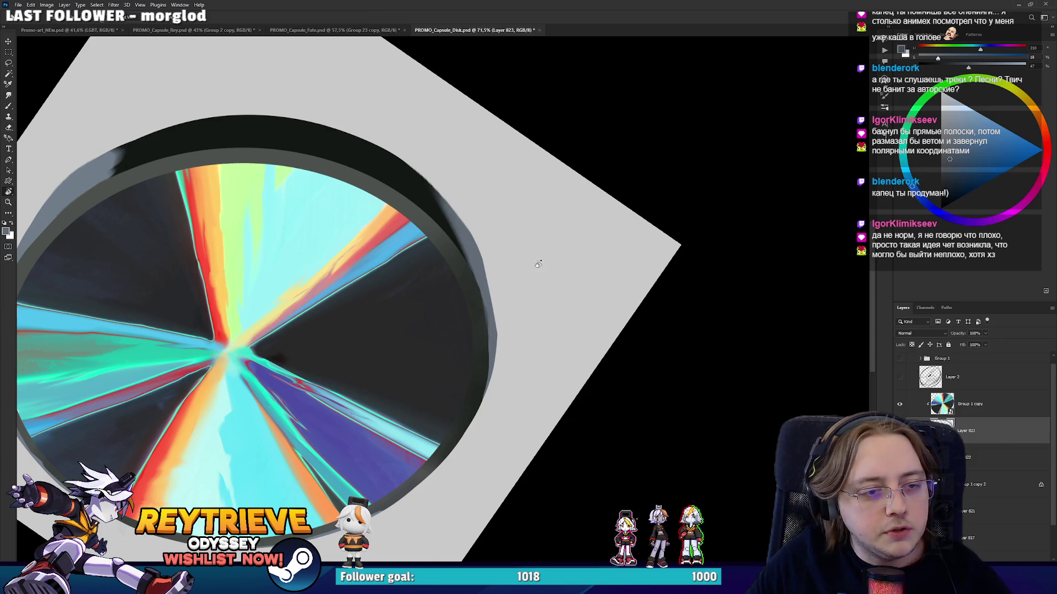
Flip the view and paint dark and lighter grey shading along the upper-left rim.
key(h)
scroll(419, 297, up, 3)
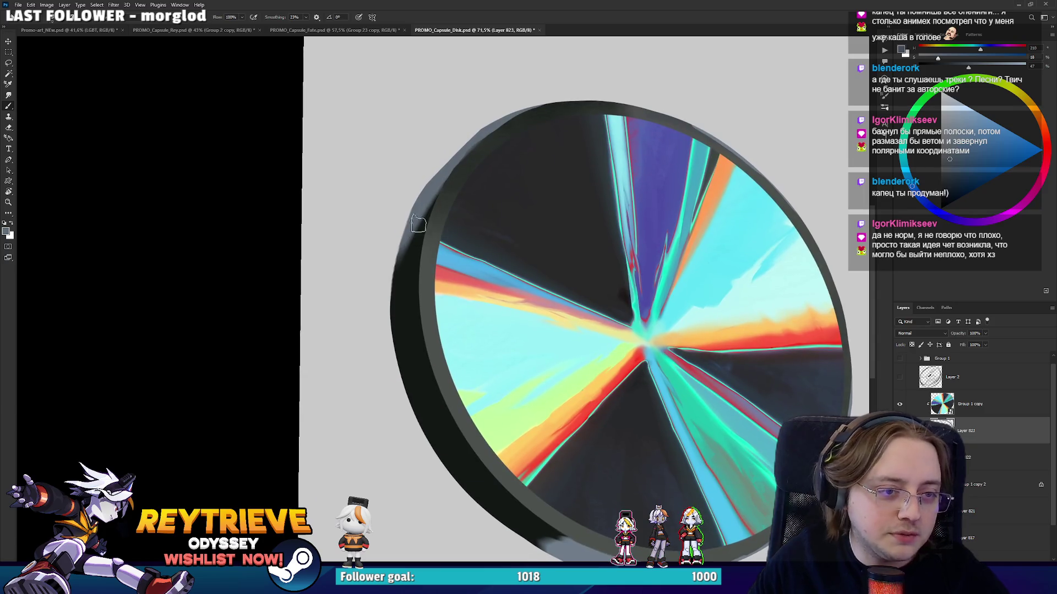
drag(425, 190, 396, 405)
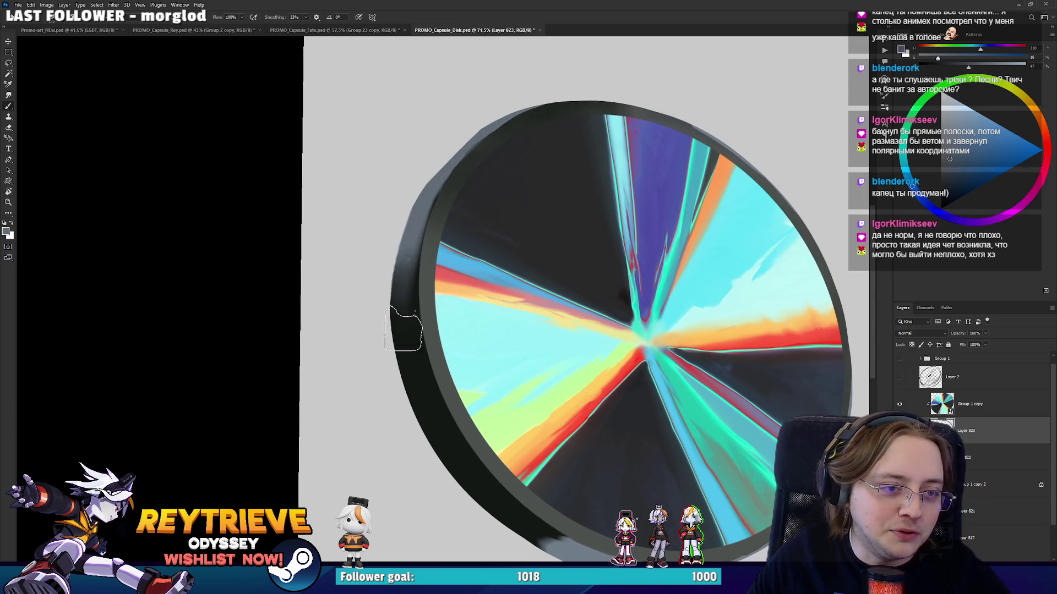
drag(409, 204, 402, 385)
drag(434, 167, 430, 466)
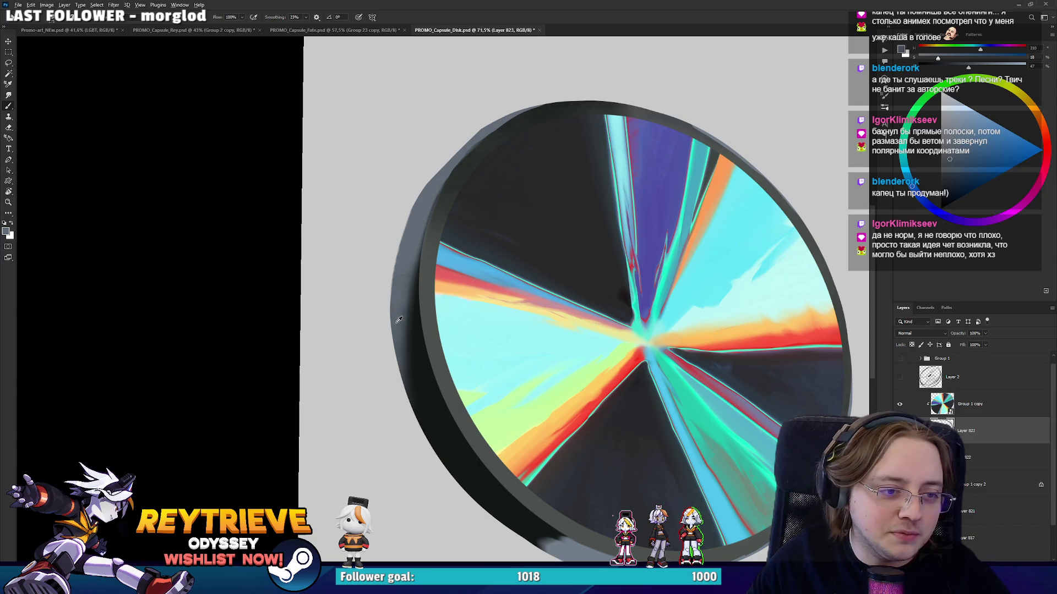
drag(436, 424, 418, 319)
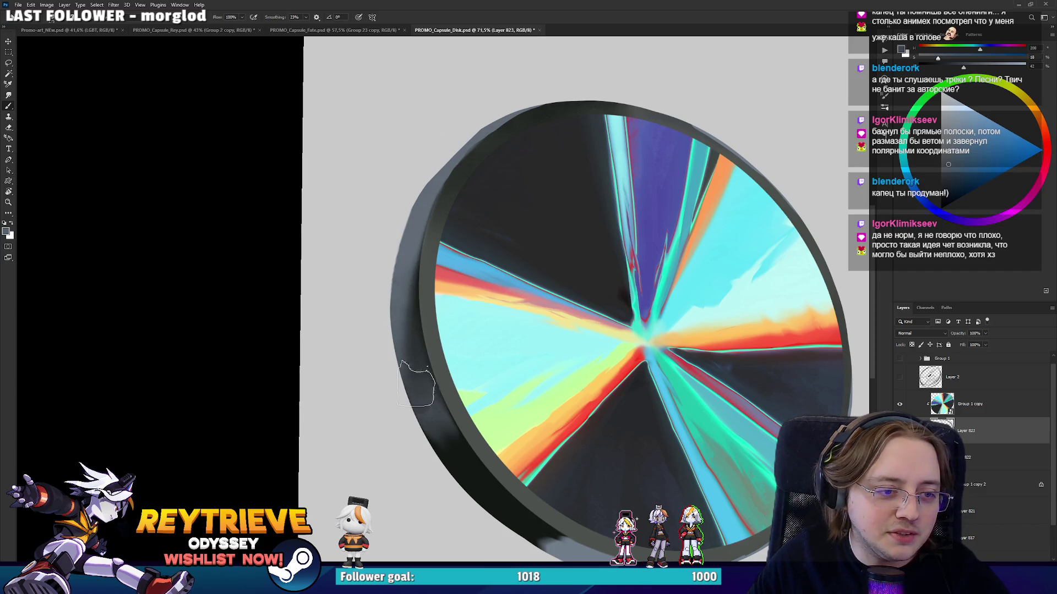
Enlarge the brush and eraser, lasso the area around the right rim, then deselect.
mouse_move(431, 426)
mouse_down()
mouse_move(570, 247)
mouse_move(590, 321)
mouse_move(682, 338)
mouse_up()
key(bracketright)
key(bracketright)
key(bracketright)
key(e)
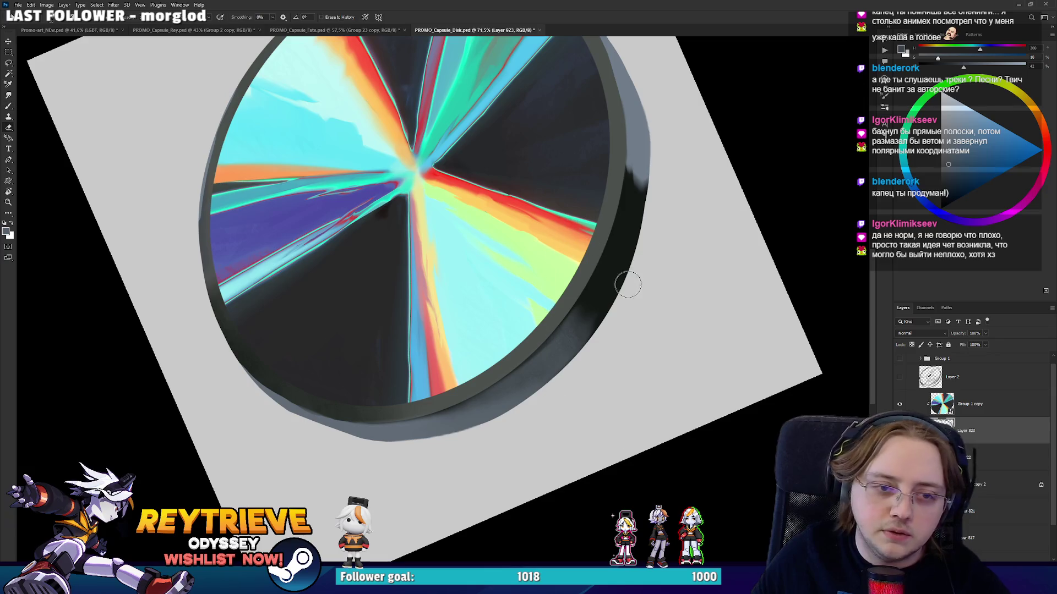
key(bracketright)
key(bracketright)
key(bracketright)
key(bracketright)
key(bracketright)
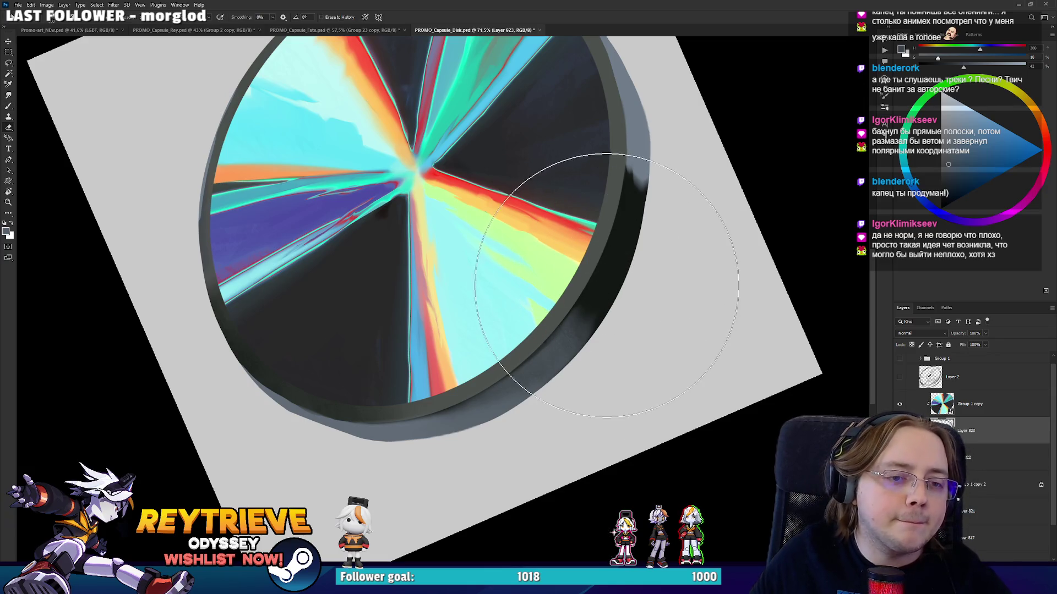
right_click(688, 322)
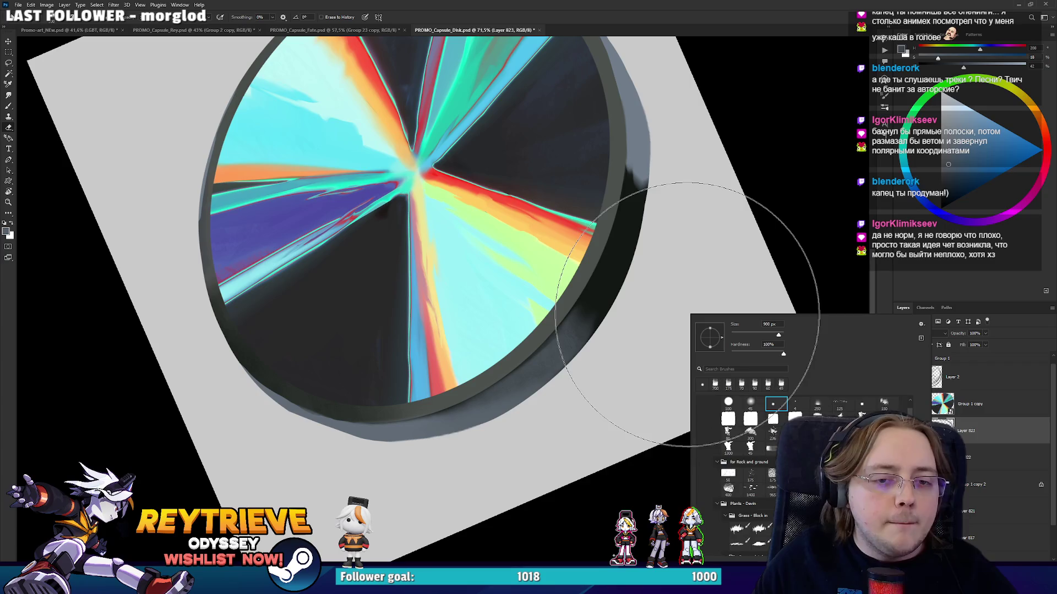
key(Escape)
mouse_move(664, 209)
mouse_down()
mouse_move(639, 242)
mouse_move(615, 369)
mouse_move(608, 362)
mouse_up()
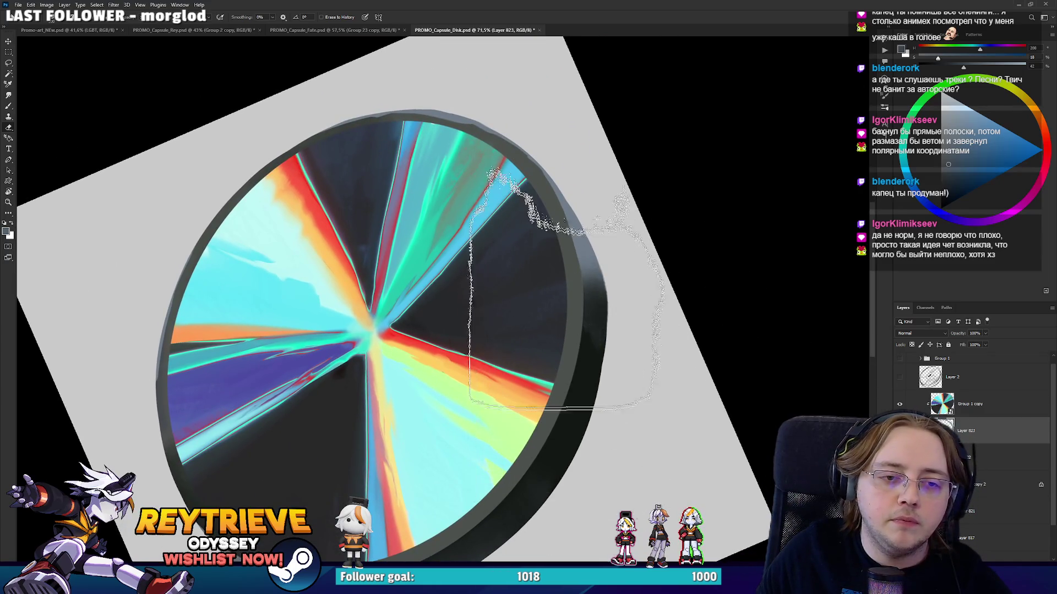
key(ctrl+d)
scroll(562, 191, down, 5)
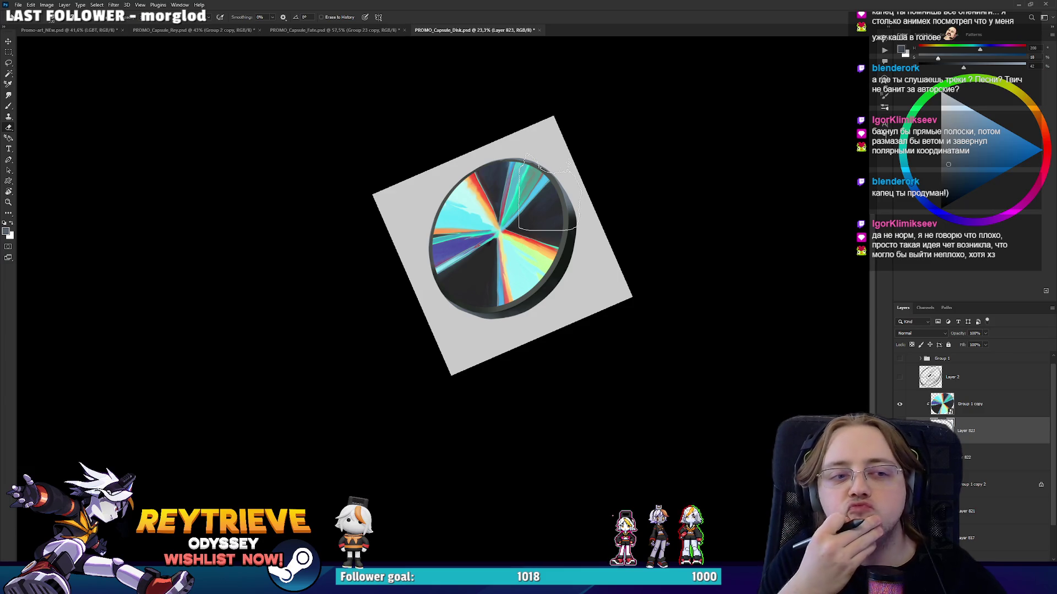
scroll(539, 184, up, 4)
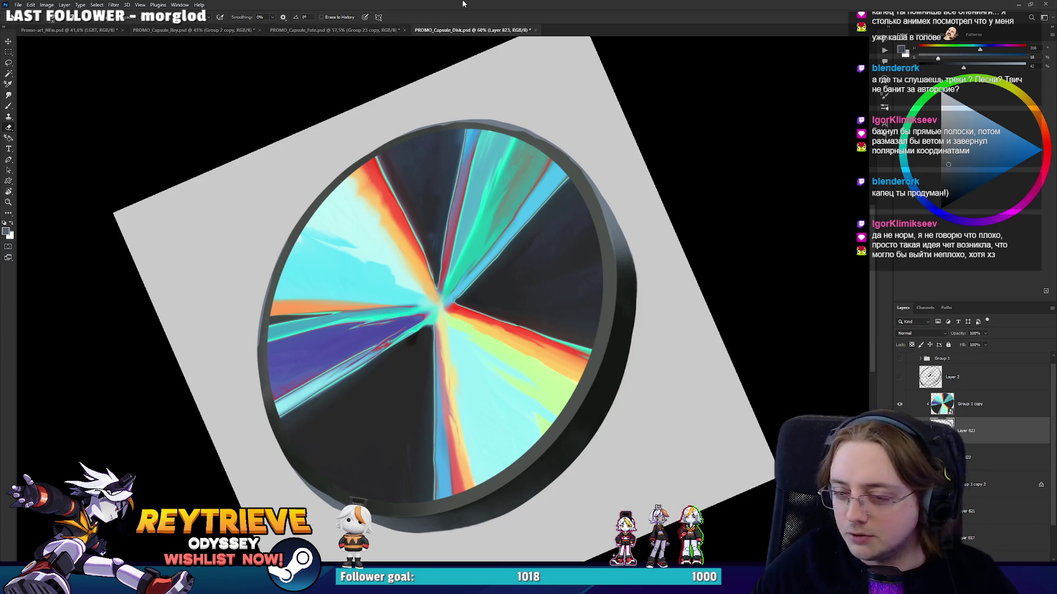
Rotate, reposition and slightly narrow the Group 1 copy face to fit the rim.
click(969, 404)
key(ctrl+t)
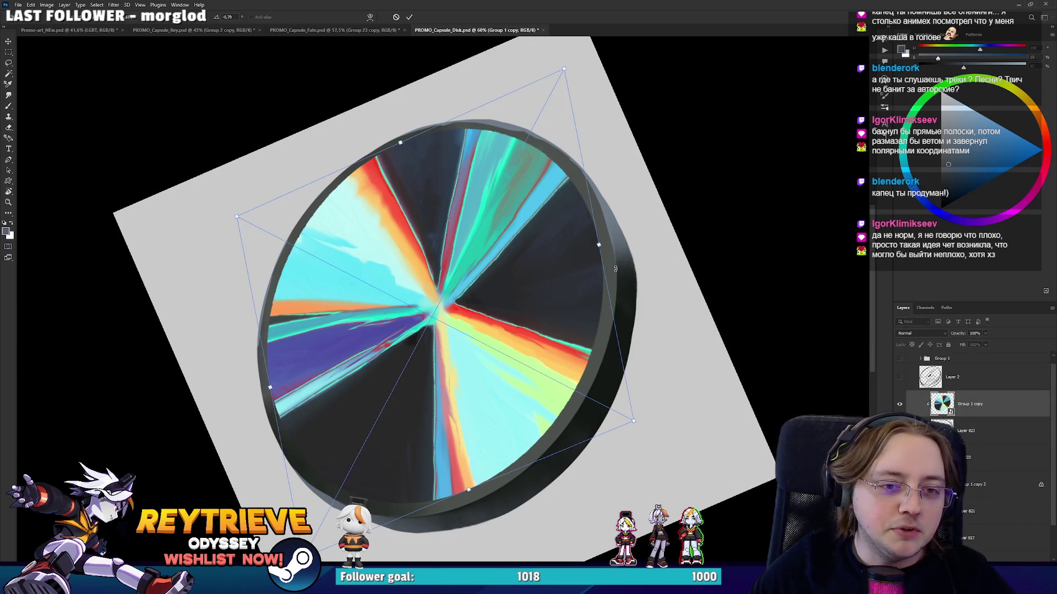
drag(601, 245, 613, 236)
drag(543, 275, 532, 292)
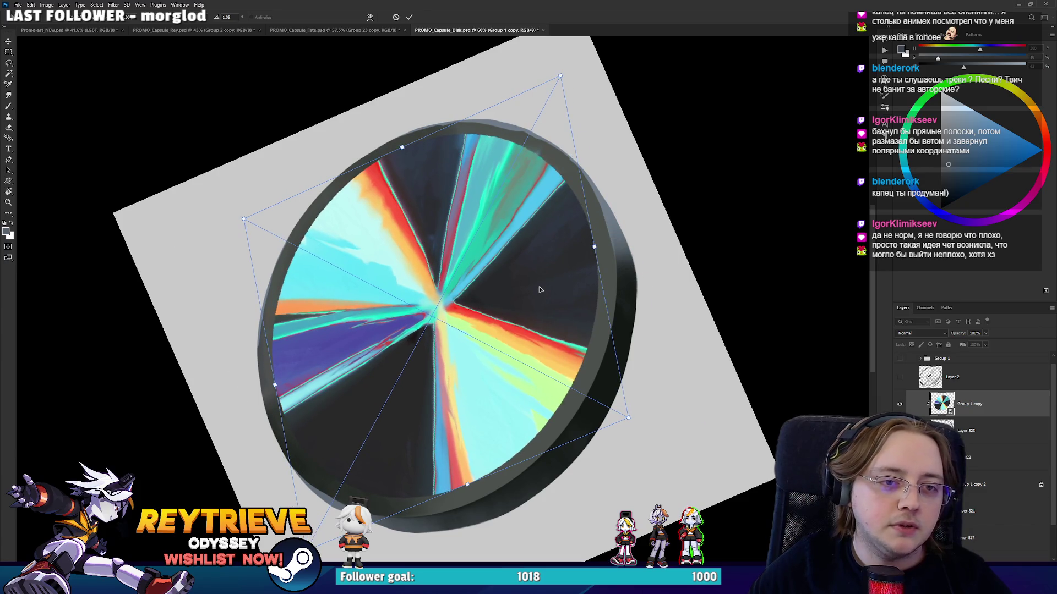
drag(599, 262, 593, 248)
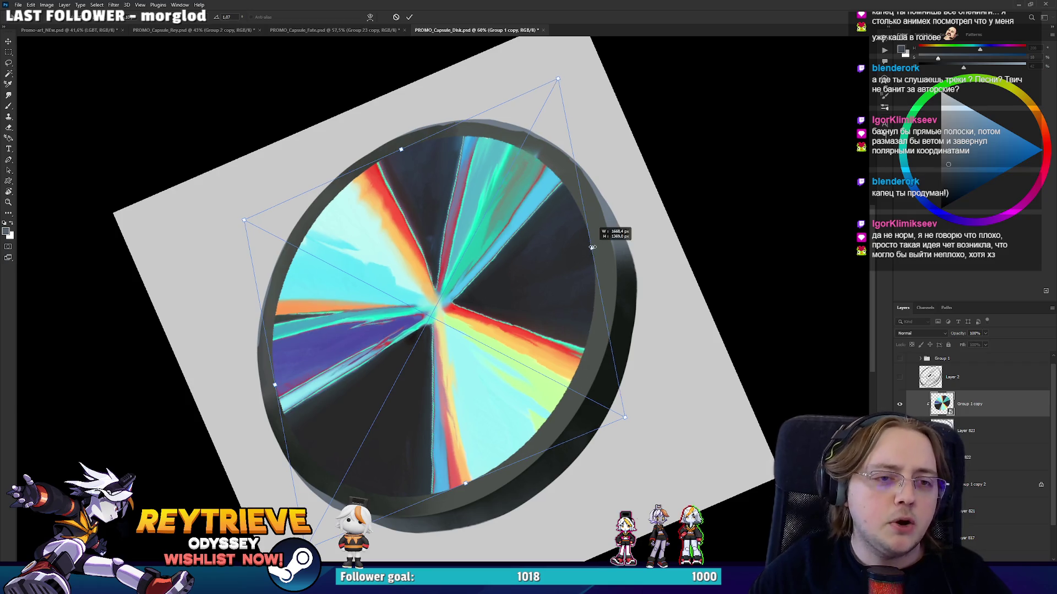
key(Return)
Add Layer 824 above Layer 823, sample the rim colour, and start outlining an area near the rim.
key(e)
click(990, 423)
key(ctrl+shift+alt+n)
key(b)
alt+click(571, 173)
drag(524, 155, 542, 175)
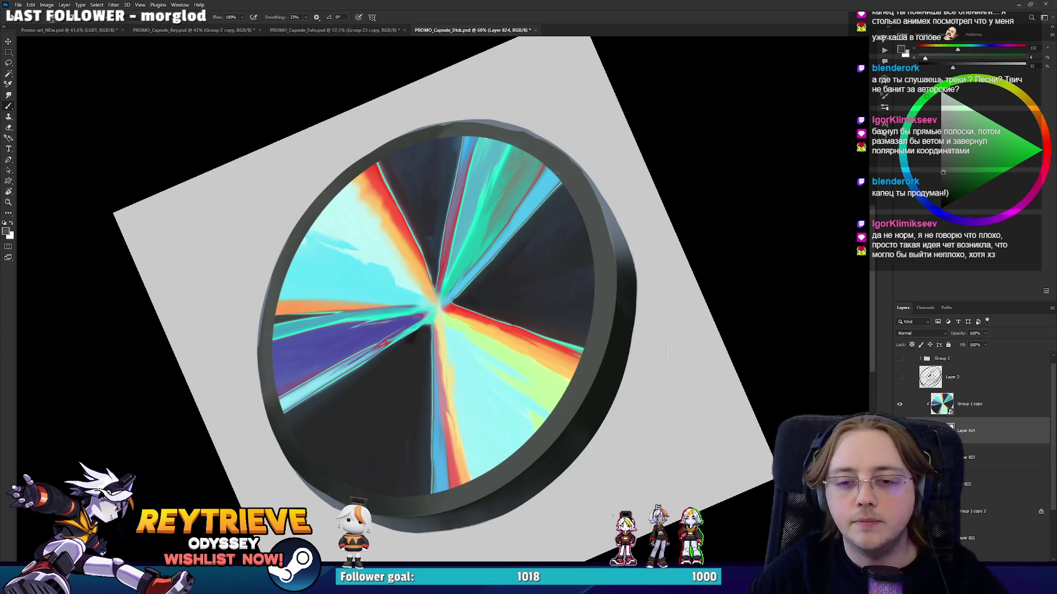
Try Outer Glow and Inner Shadow on Group 1 copy in Layer Style, then cancel.
double_click(981, 411)
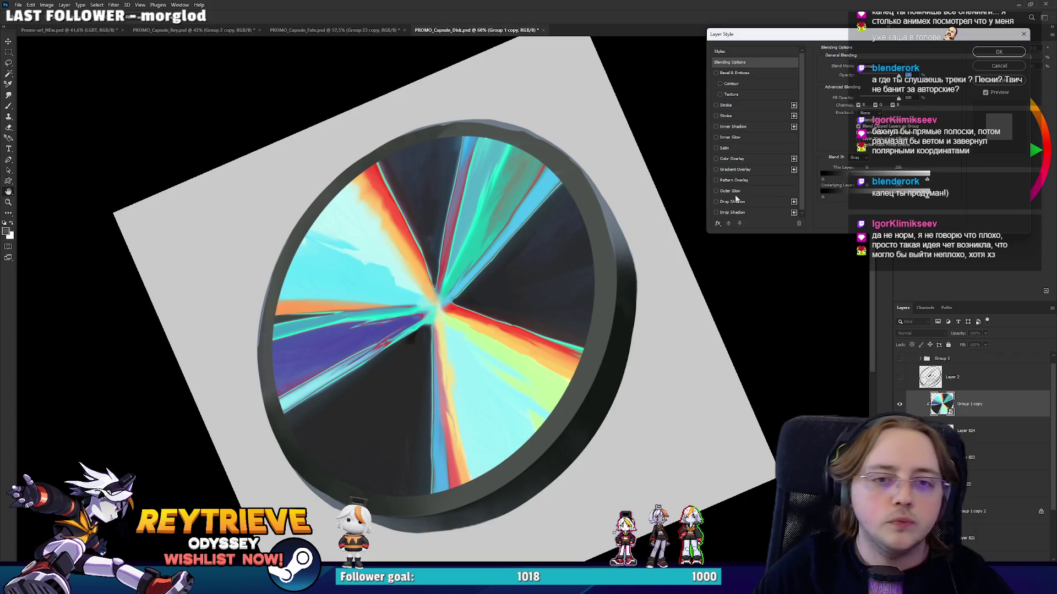
click(719, 191)
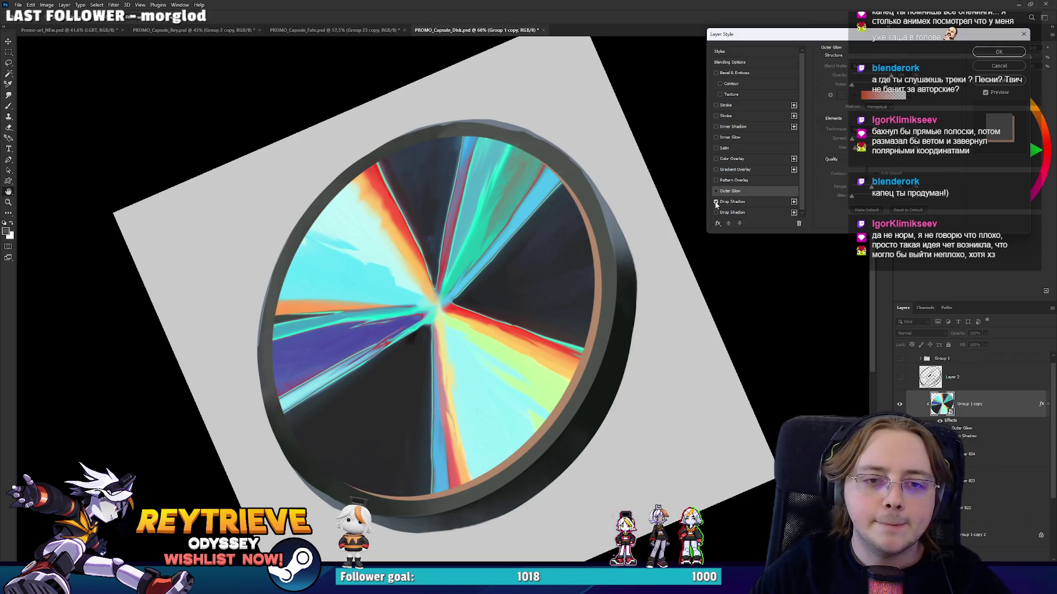
click(715, 127)
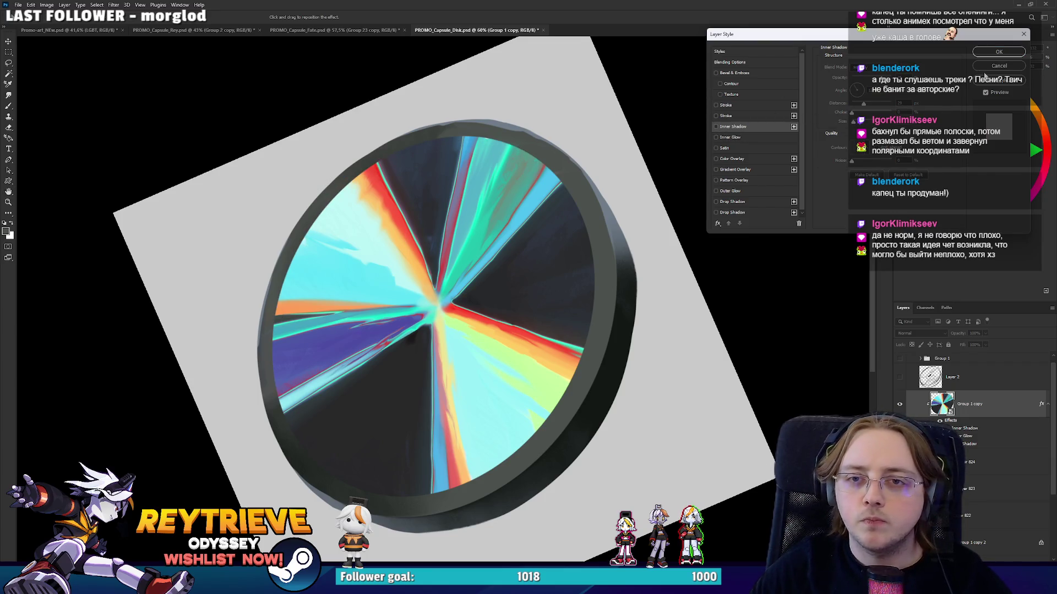
click(999, 65)
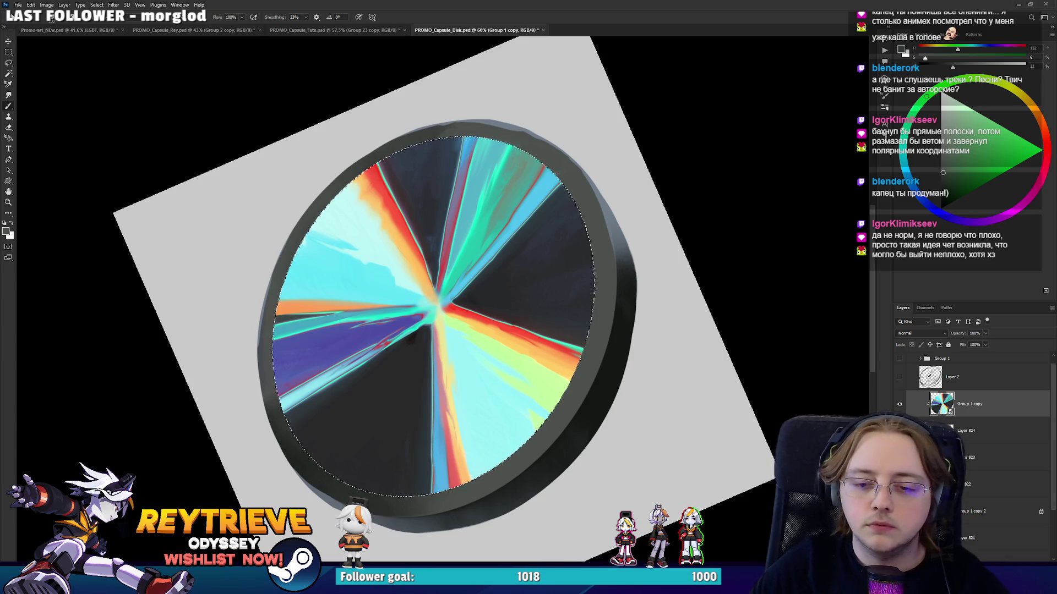
Mask Group 1 copy to the oval selection and add Layer 825 above the disk face.
key(ctrl+alt+m)
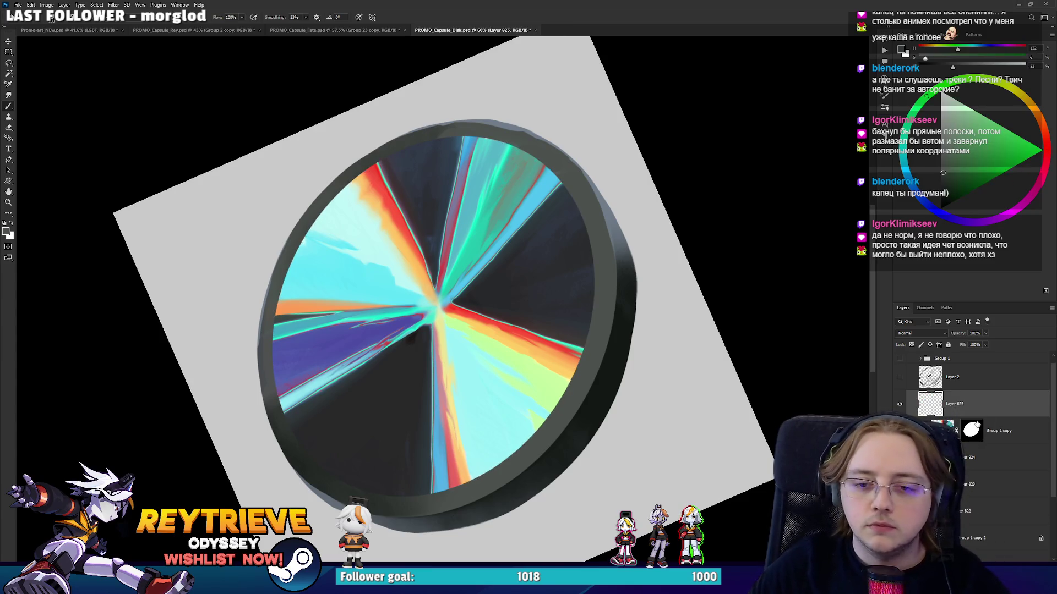
key(ctrl+shift+n)
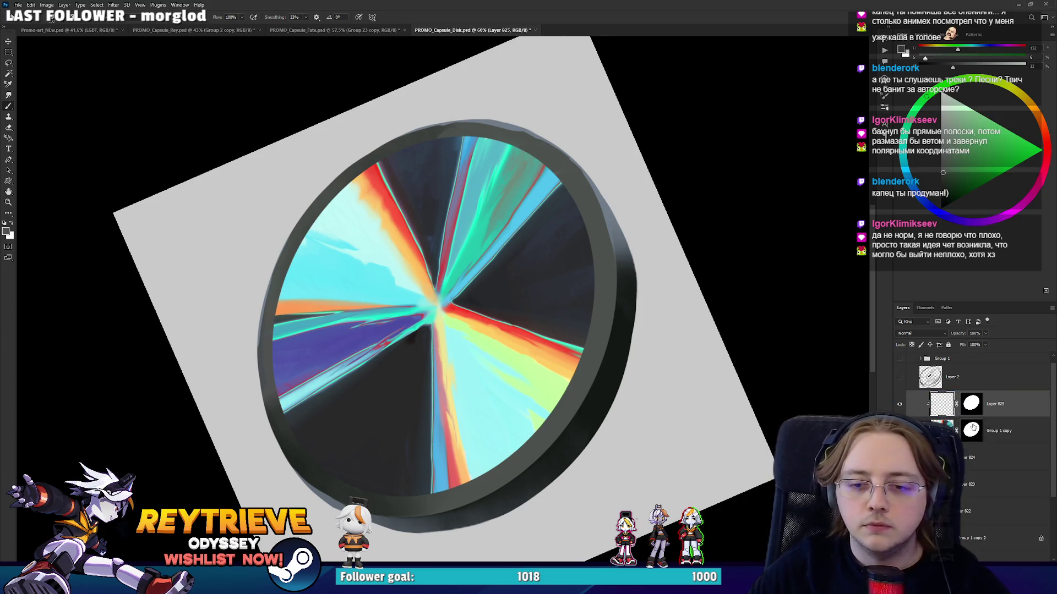
right_click(979, 429)
click(996, 405)
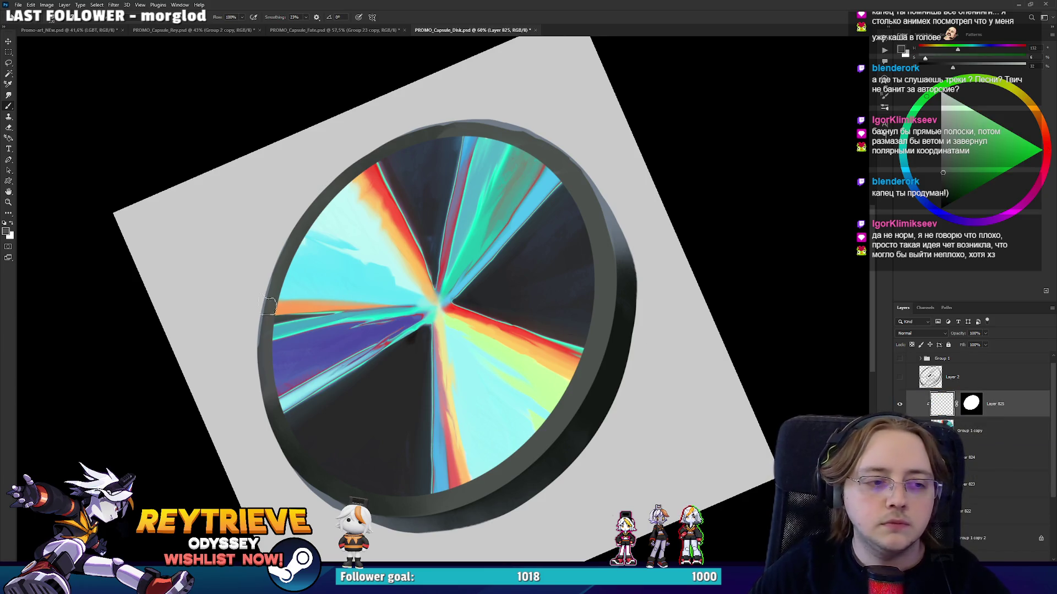
scroll(223, 360, up, 3)
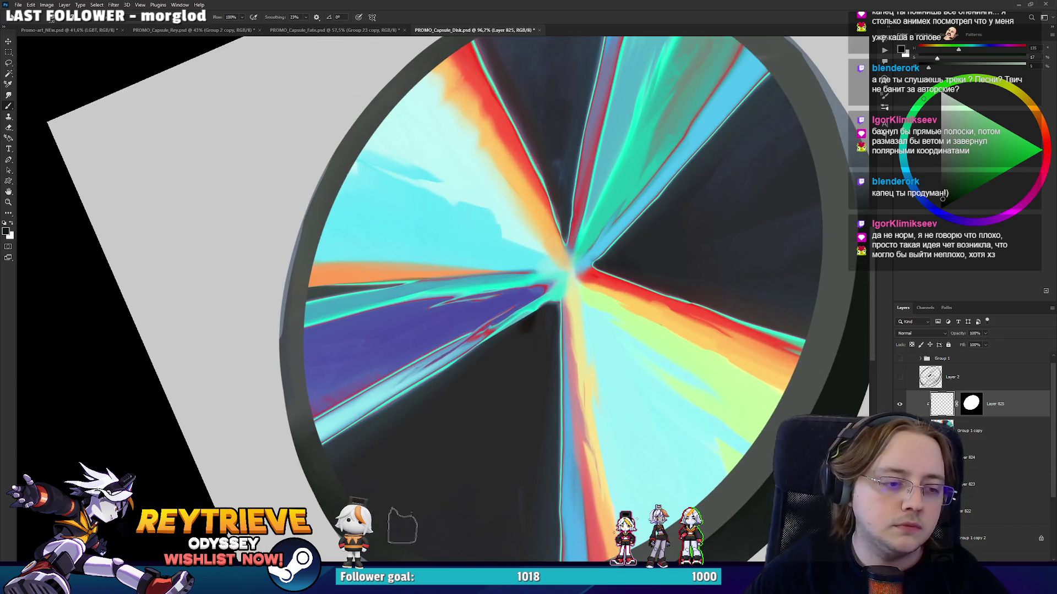
Paint dark shading along the ring's inner left and upper-left edges.
mouse_move(338, 504)
mouse_down()
mouse_move(291, 349)
mouse_move(322, 231)
mouse_up()
drag(300, 441, 346, 176)
mouse_move(296, 327)
mouse_down()
mouse_move(299, 396)
mouse_move(395, 155)
mouse_move(394, 181)
mouse_move(417, 137)
mouse_up()
mouse_move(297, 349)
mouse_down()
mouse_move(346, 420)
mouse_move(344, 335)
mouse_up()
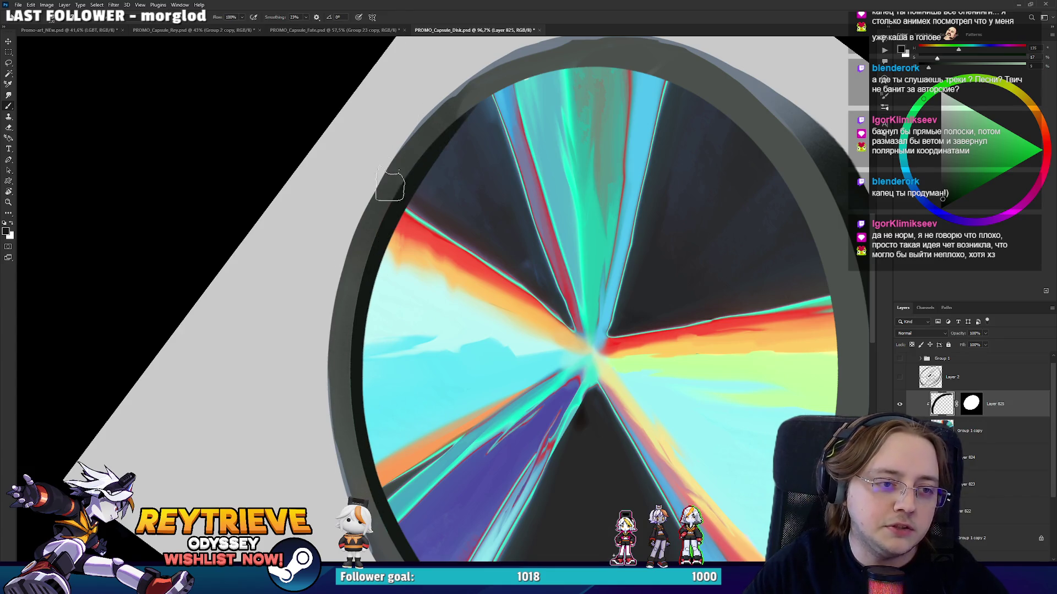
drag(460, 106, 351, 321)
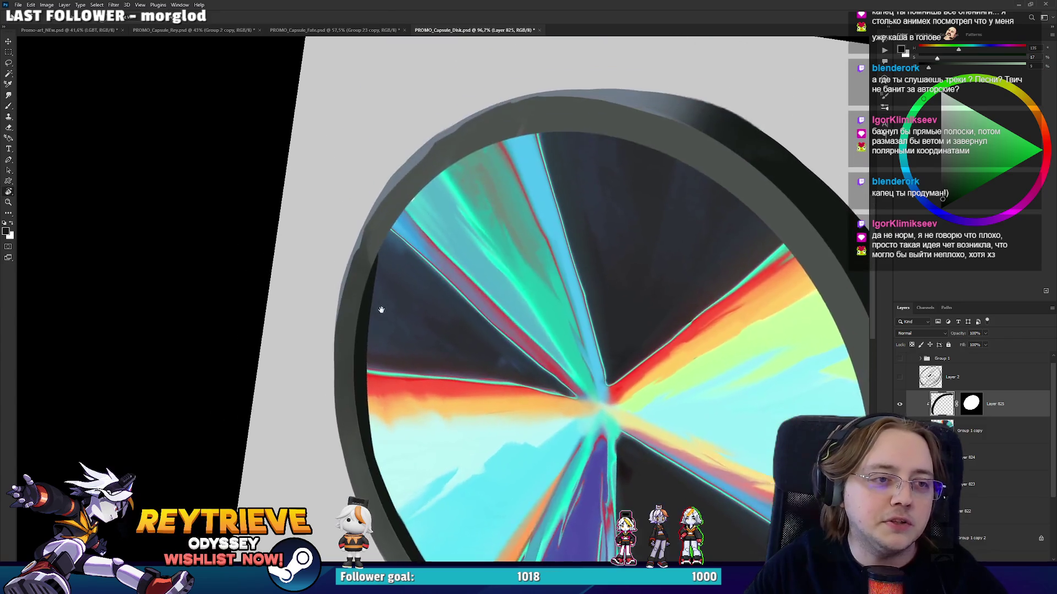
mouse_move(381, 278)
mouse_down()
mouse_move(413, 204)
mouse_move(474, 132)
mouse_up()
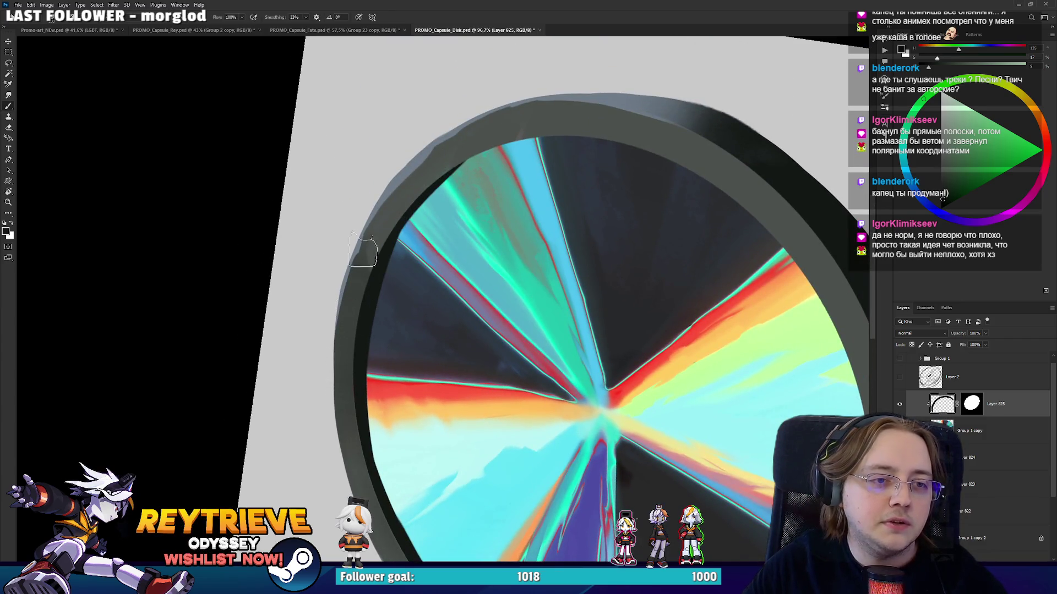
Erase part of the inner left rim shading, then re-darken its edge.
key(e)
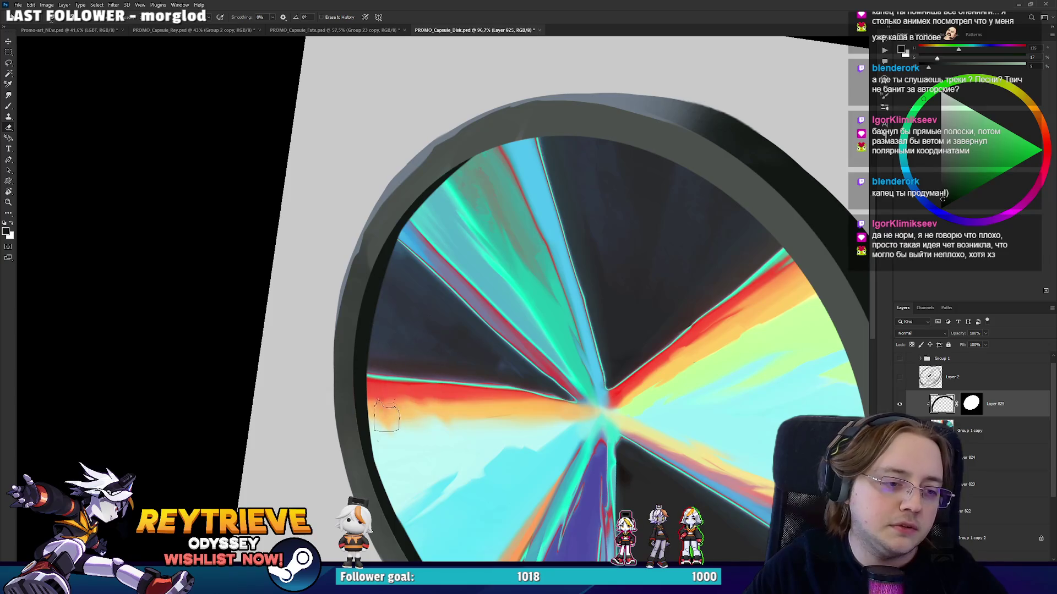
drag(373, 415, 392, 304)
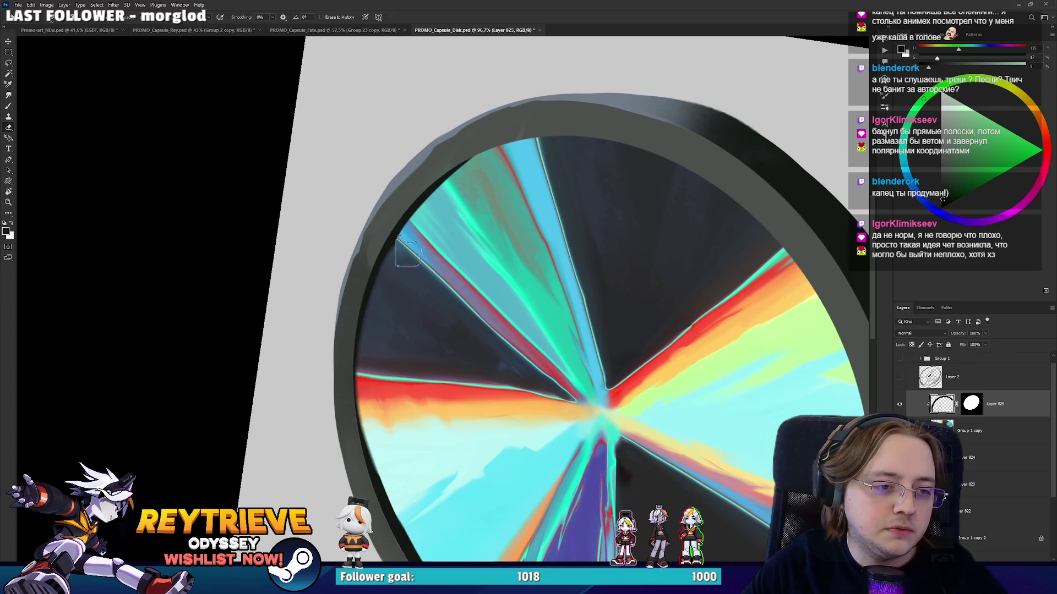
drag(392, 468, 384, 281)
key(ctrl+z)
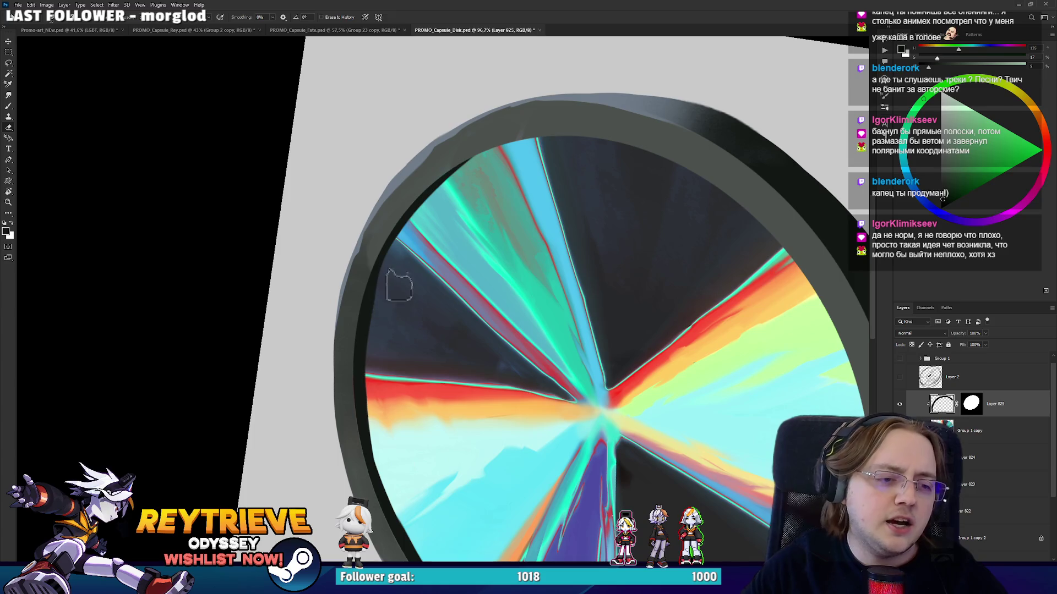
drag(385, 447, 381, 354)
key(b)
drag(345, 381, 350, 333)
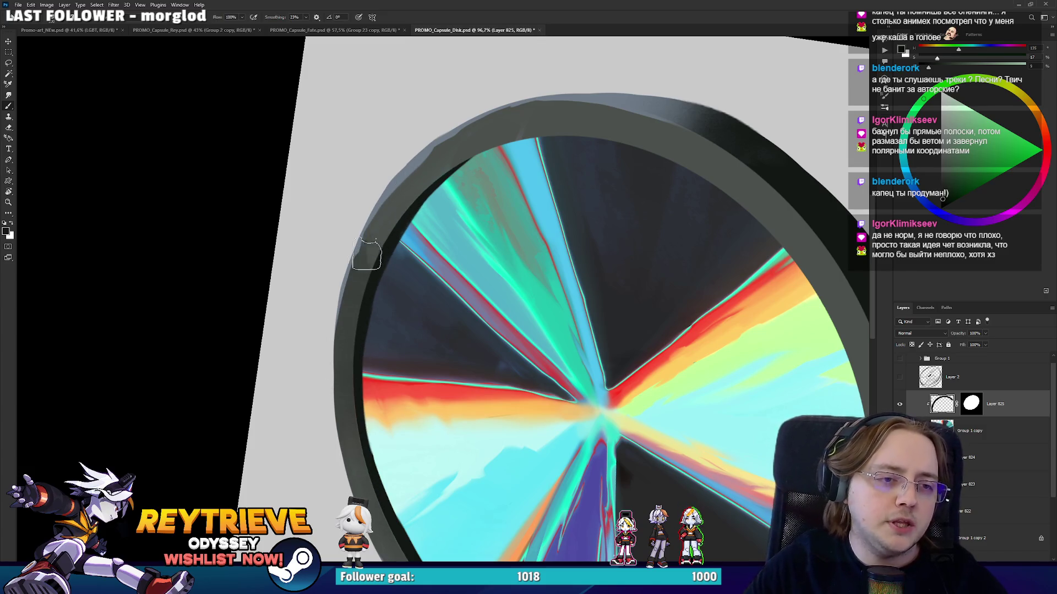
Repaint and trim the dark stroke up the inner left rim, then level the view.
drag(455, 153, 245, 496)
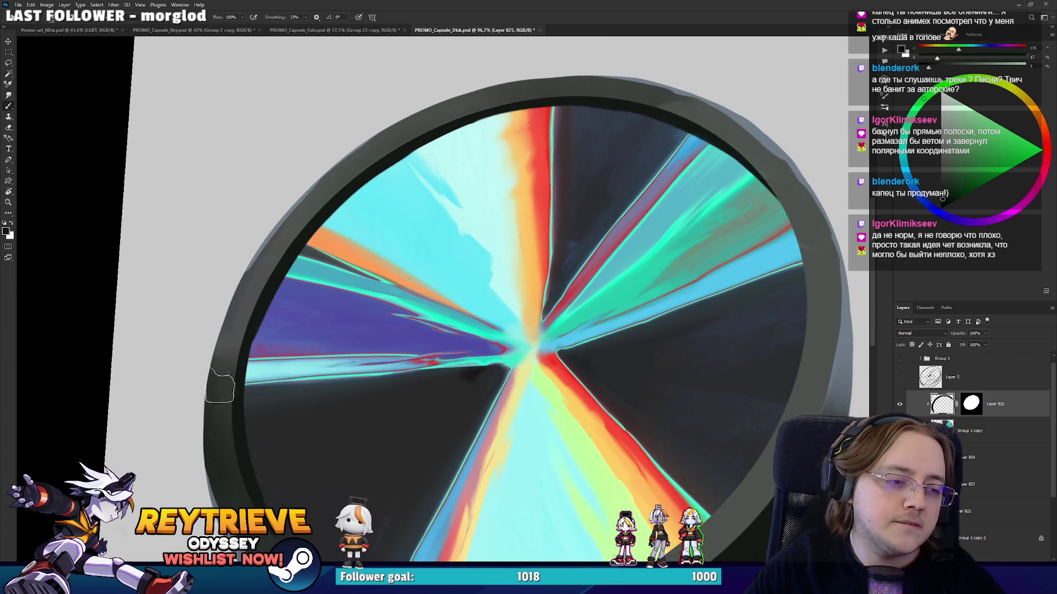
drag(248, 501, 241, 310)
key(ctrl+z)
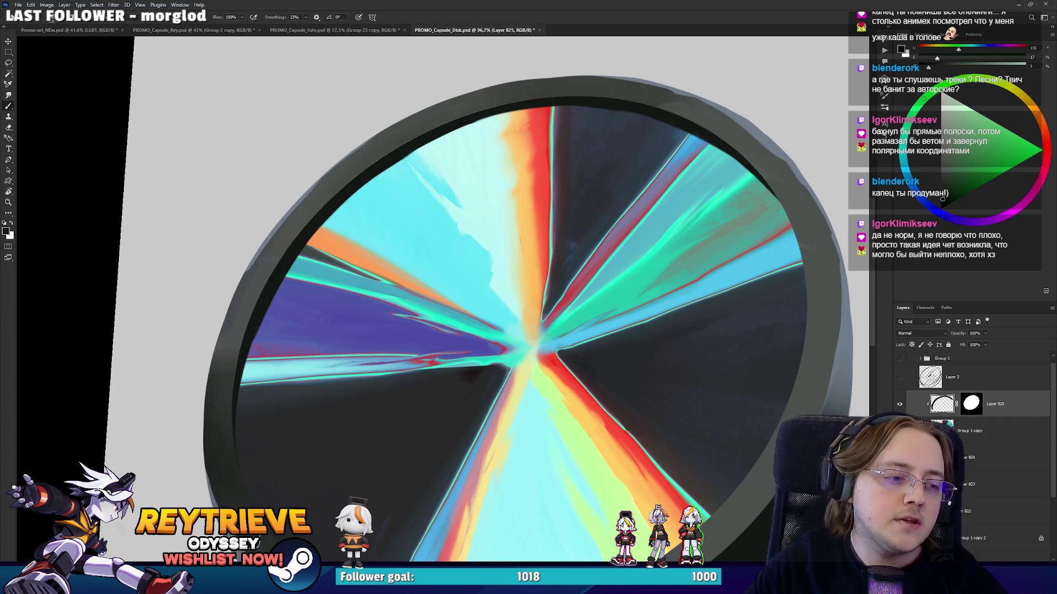
drag(248, 503, 243, 306)
key(ctrl+z)
drag(246, 503, 253, 290)
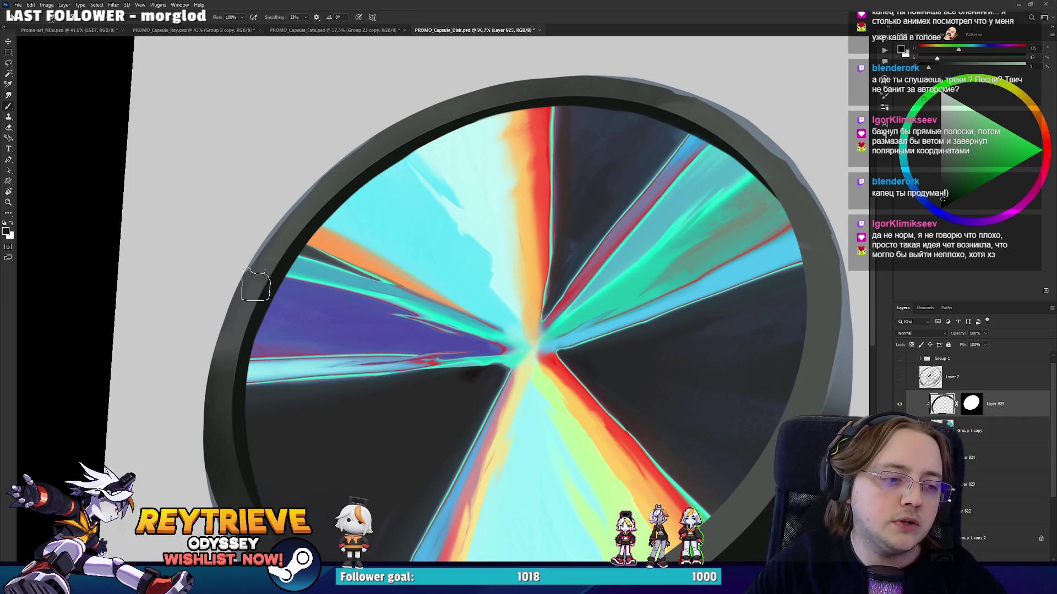
key(e)
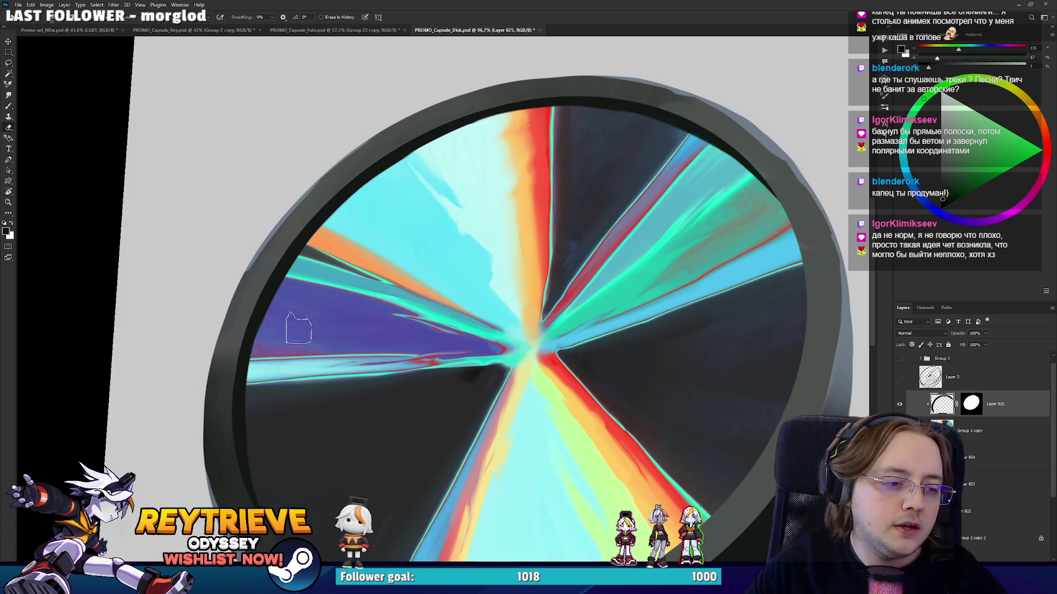
drag(251, 503, 247, 392)
key(ctrl+z)
drag(250, 504, 256, 303)
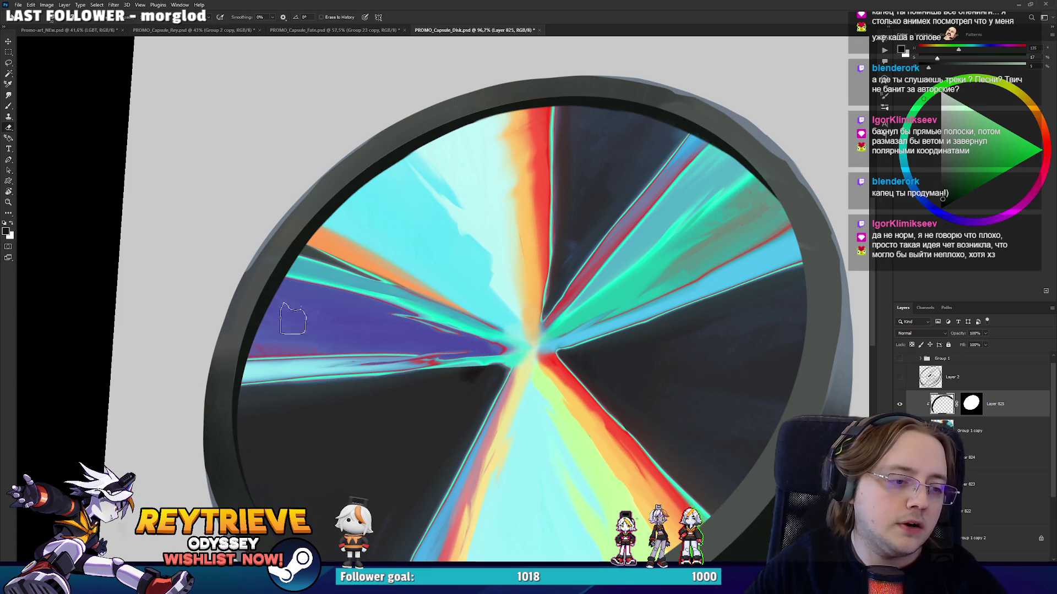
key(r)
scroll(529, 330, down, 3)
drag(496, 286, 542, 358)
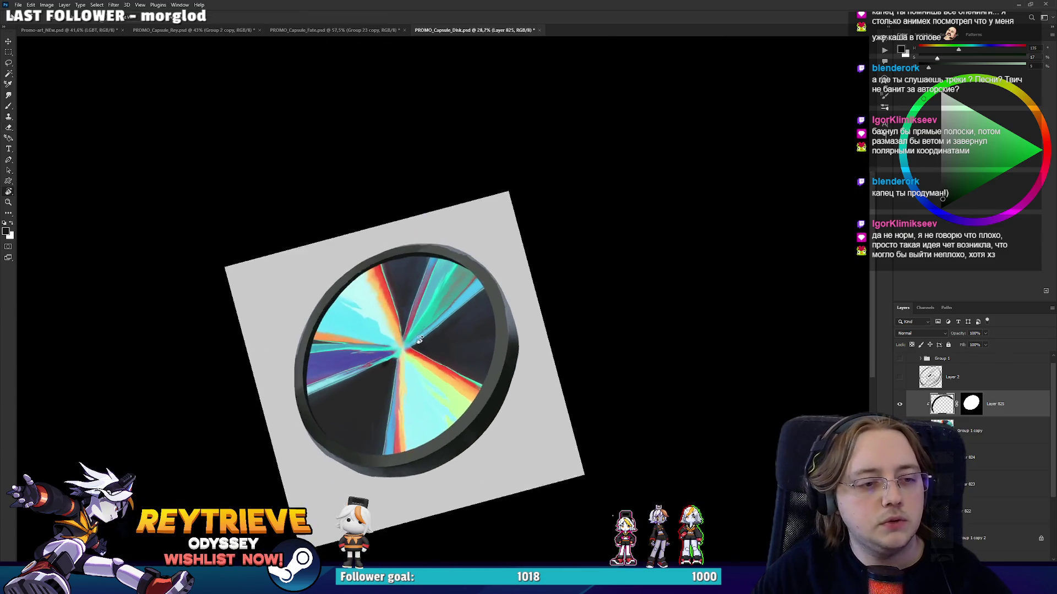
Shrink the disk artwork slightly around its centre with Free Transform.
scroll(463, 342, up, 2)
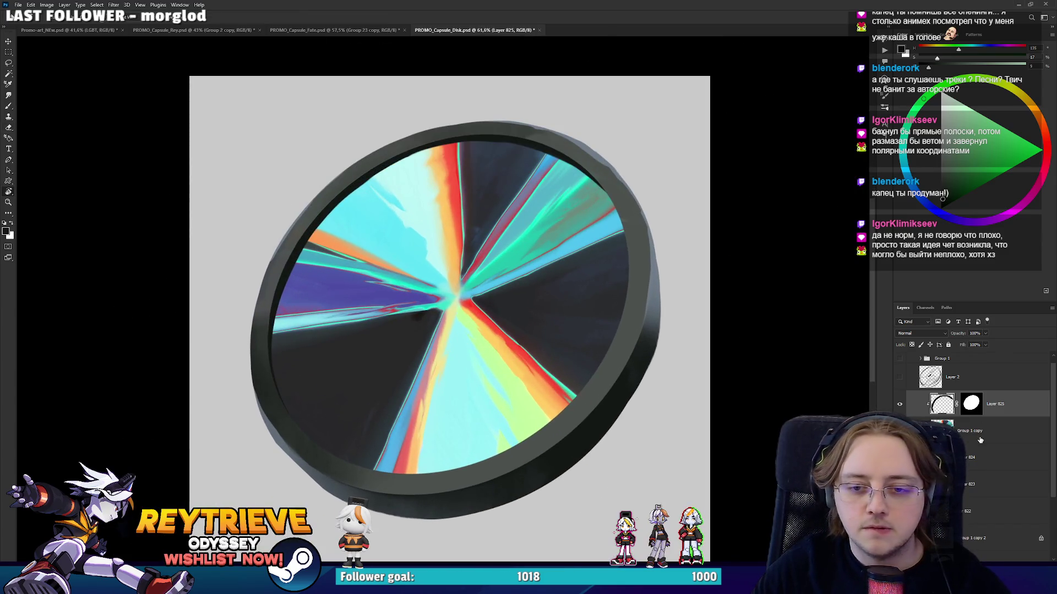
key(ctrl+t)
drag(640, 294, 635, 294)
key(Return)
Compare against the ABP_Disk animation blueprint in Unreal Editor, then return to Photoshop.
key(alt+Tab)
key(alt+Tab)
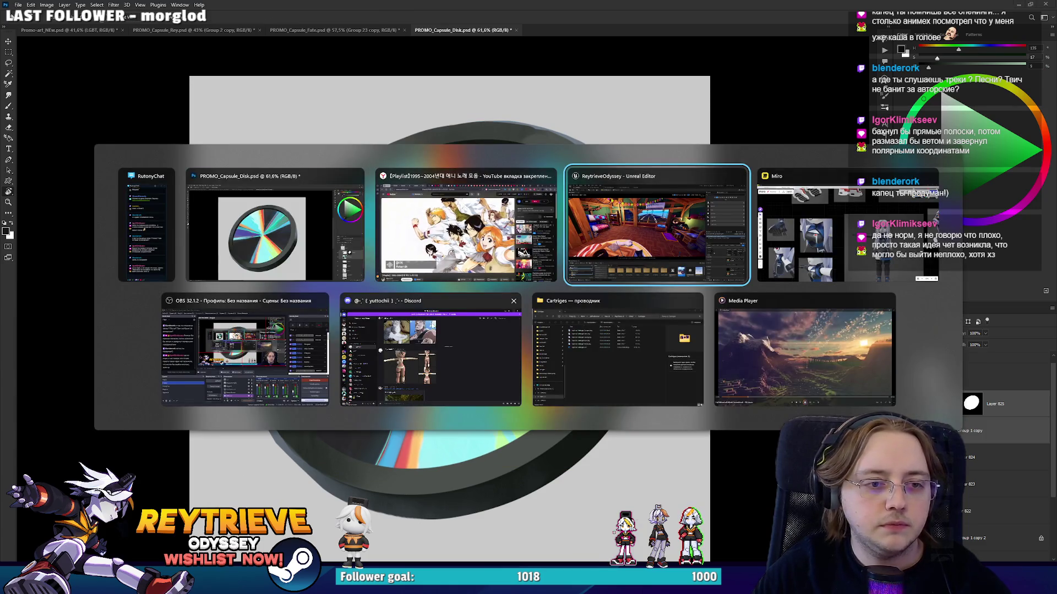
key(Escape)
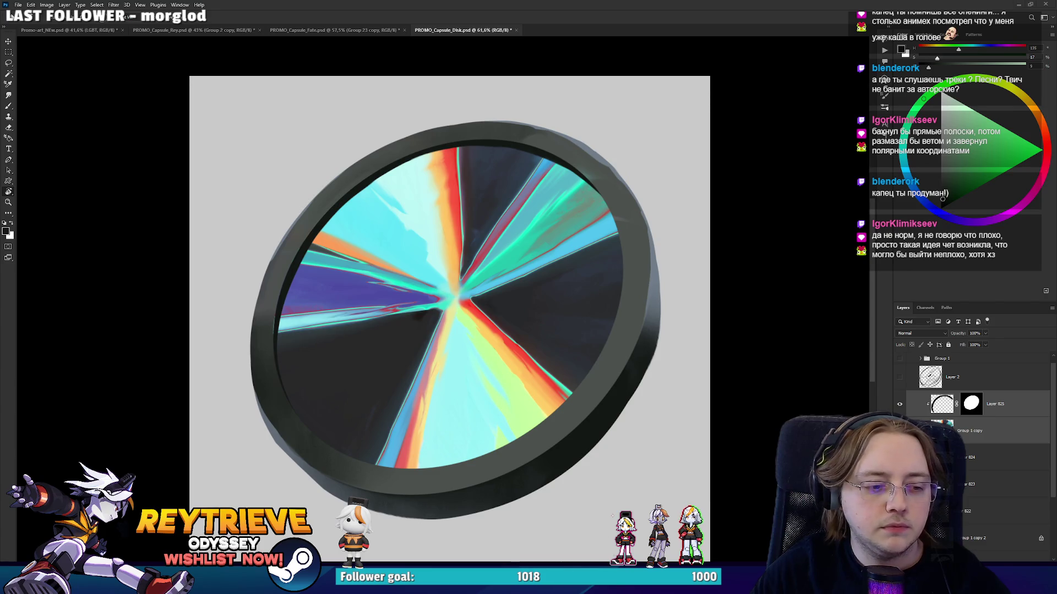
key(alt+Tab)
click(394, 17)
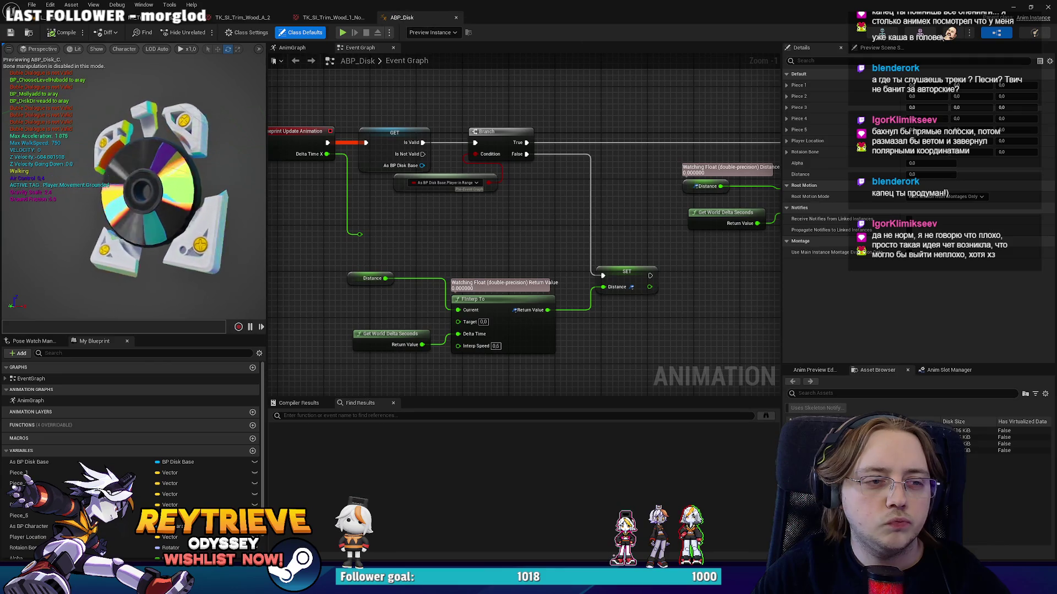
key(alt+Tab)
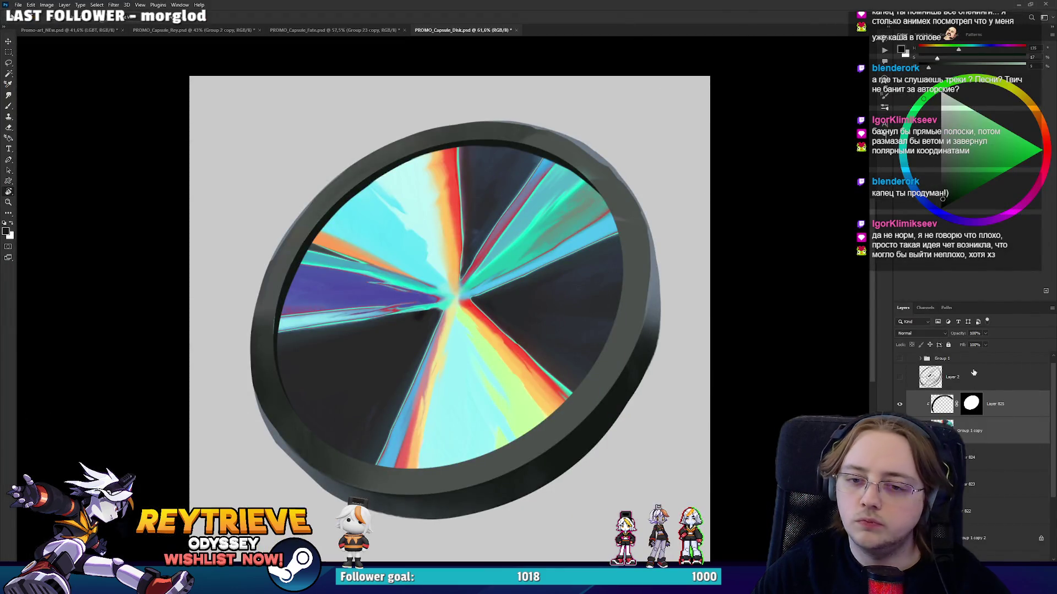
Stretch the disk artwork slightly sideways, recheck it in Unreal, and select only Layer 825.
key(ctrl+t)
drag(637, 295, 640, 296)
key(Return)
key(alt+Tab)
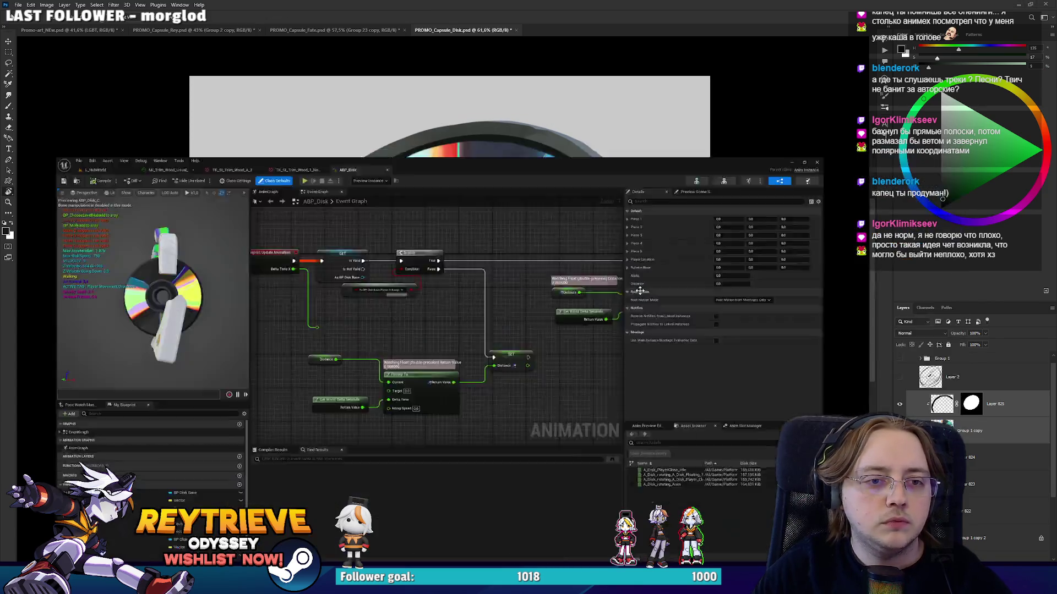
key(alt+Tab)
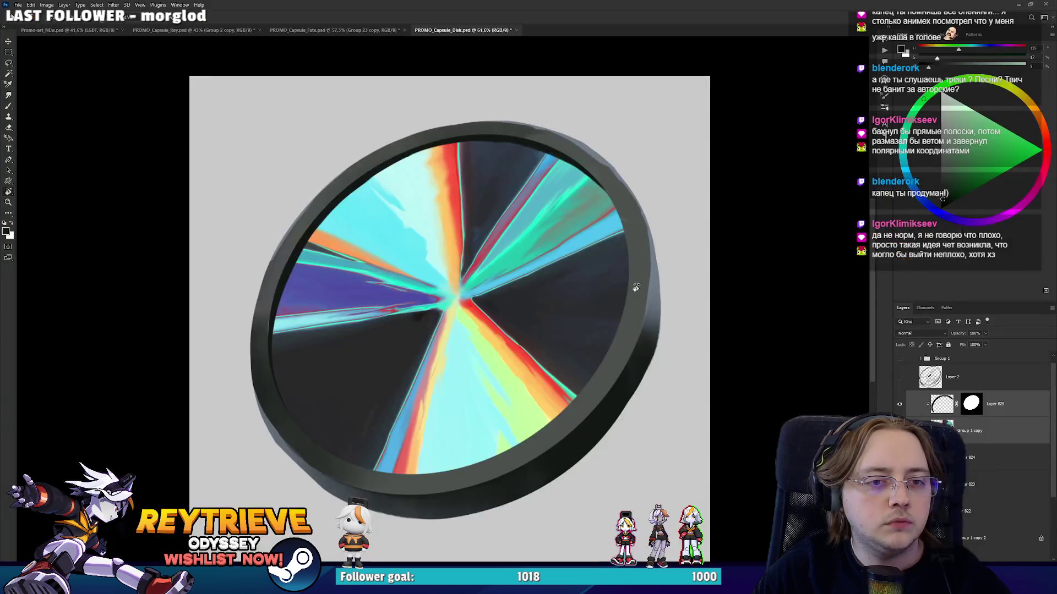
click(1002, 419)
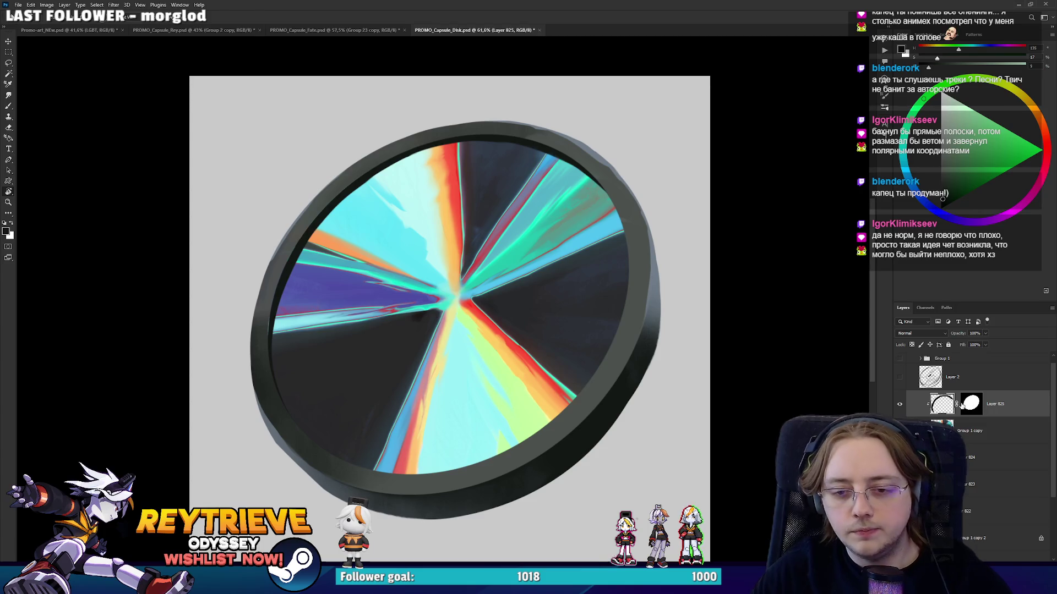
Rotate Layer 825's rim shading about 176° and nudge it left and up into place.
mouse_move(708, 334)
mouse_down()
mouse_move(328, 364)
mouse_move(692, 330)
mouse_up()
drag(640, 350, 647, 350)
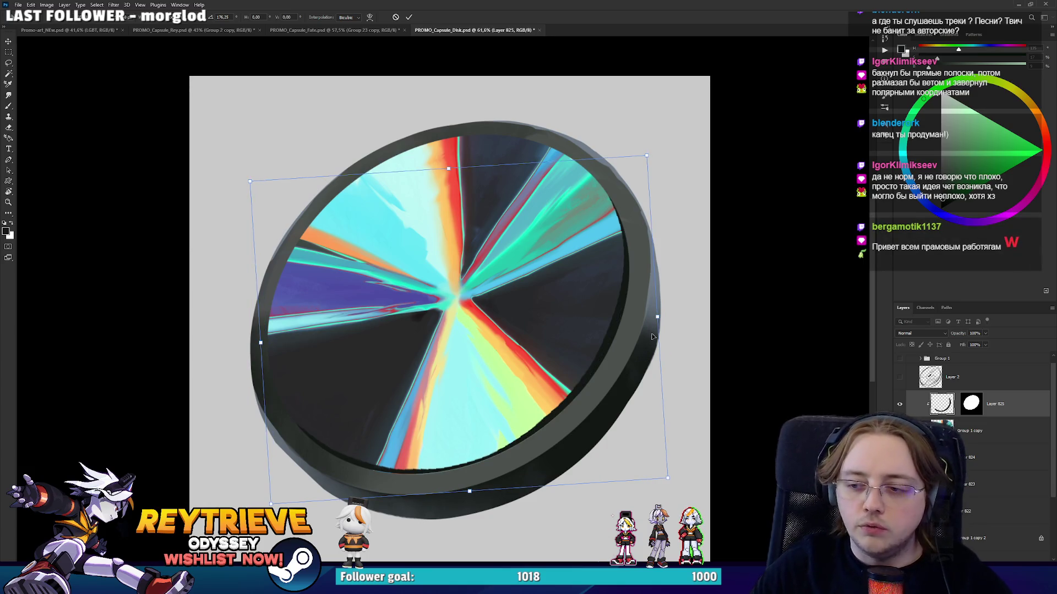
drag(576, 290, 575, 291)
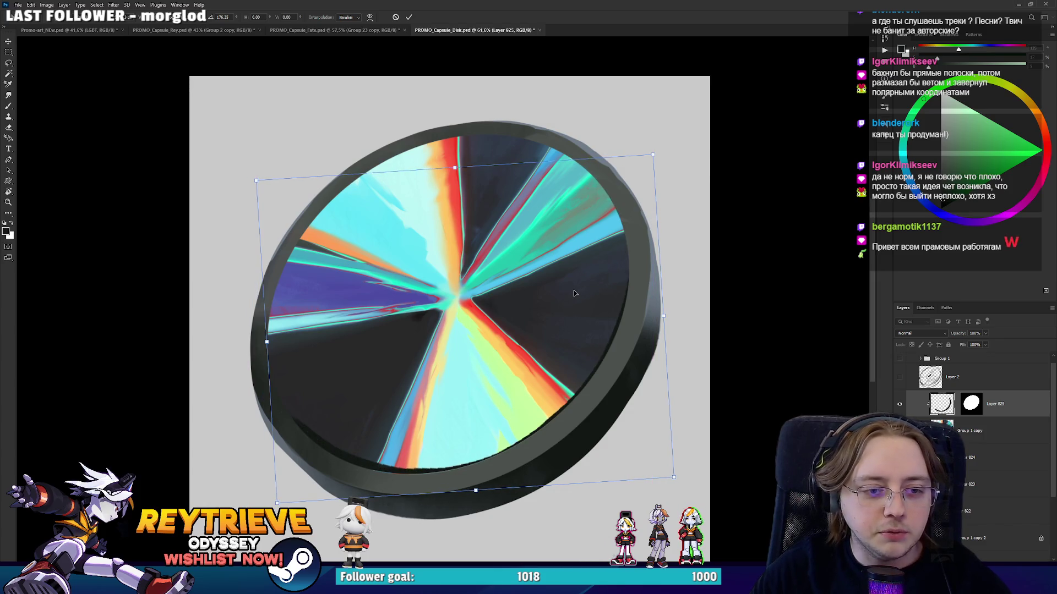
key(Left)
key(Left)
key(Left)
key(Up)
key(Up)
key(Up)
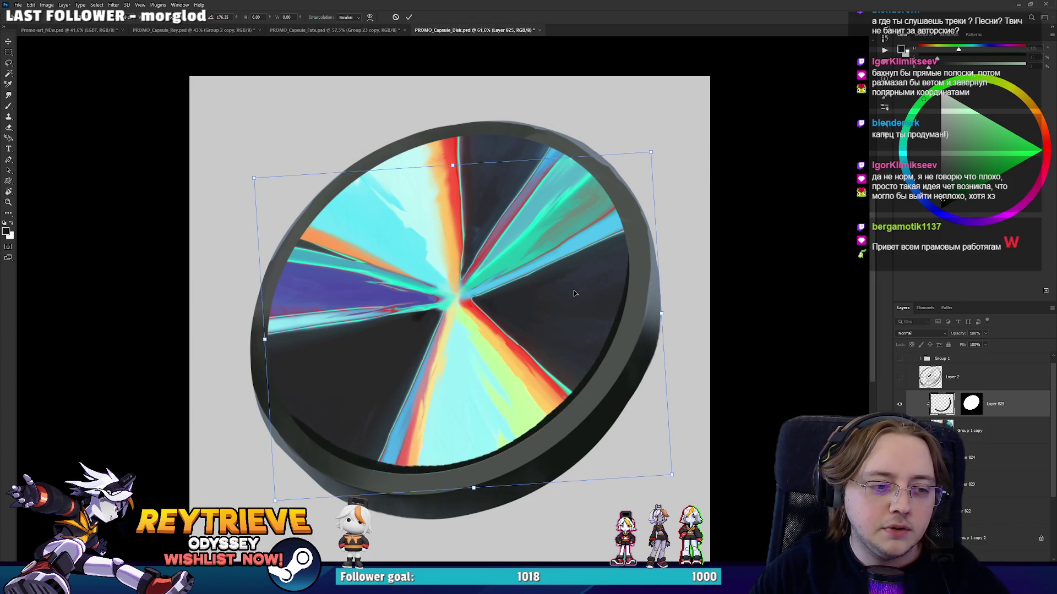
key(Return)
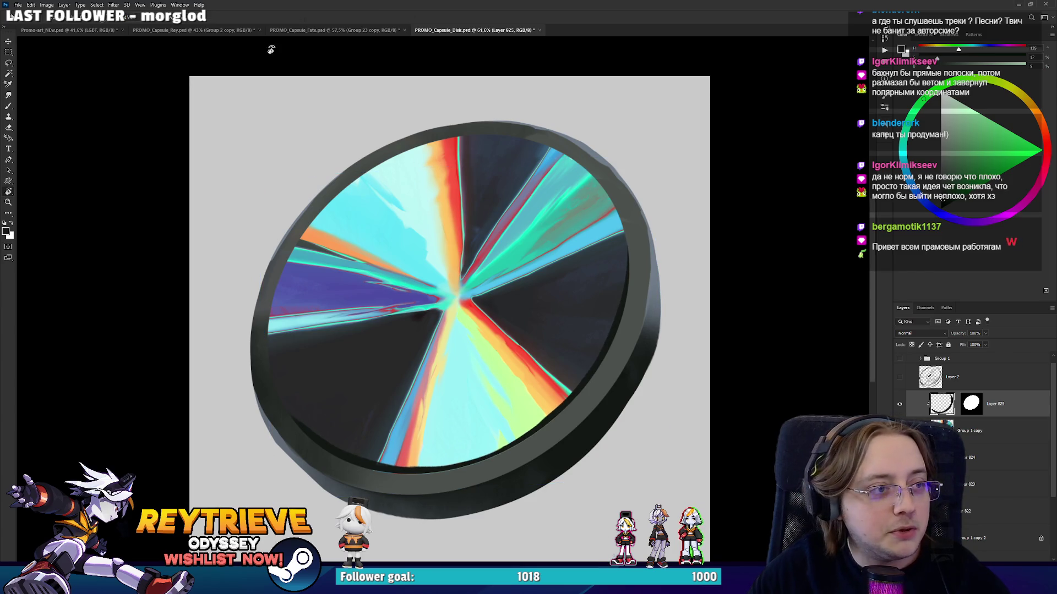
View the PROMO_Capsule_Rey and PROMO_Capsule_Fate artworks, then return to Promo-art_NEw panned slightly right.
click(102, 32)
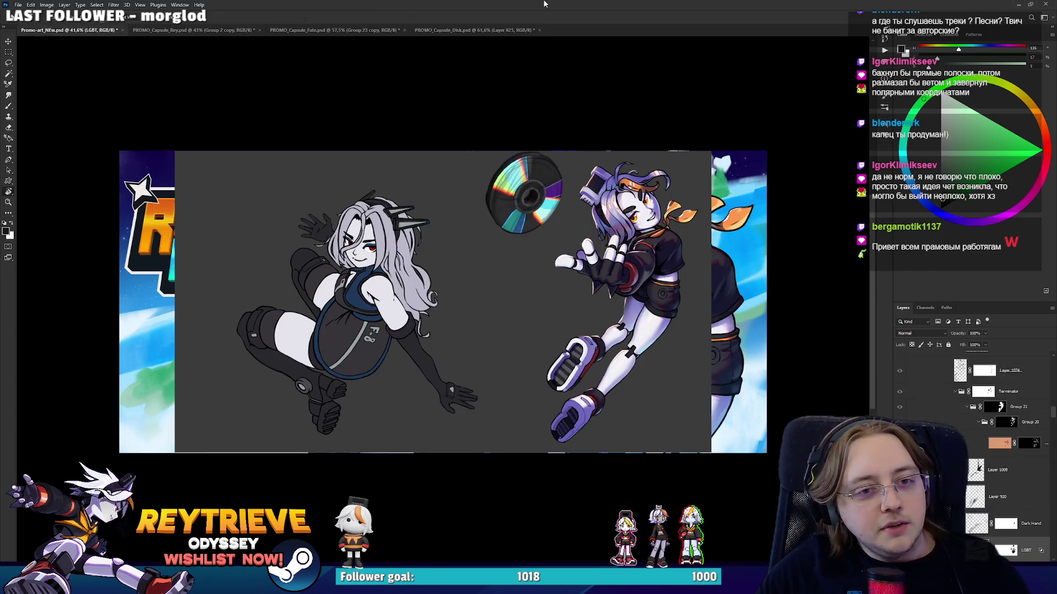
scroll(991, 371, up, 10)
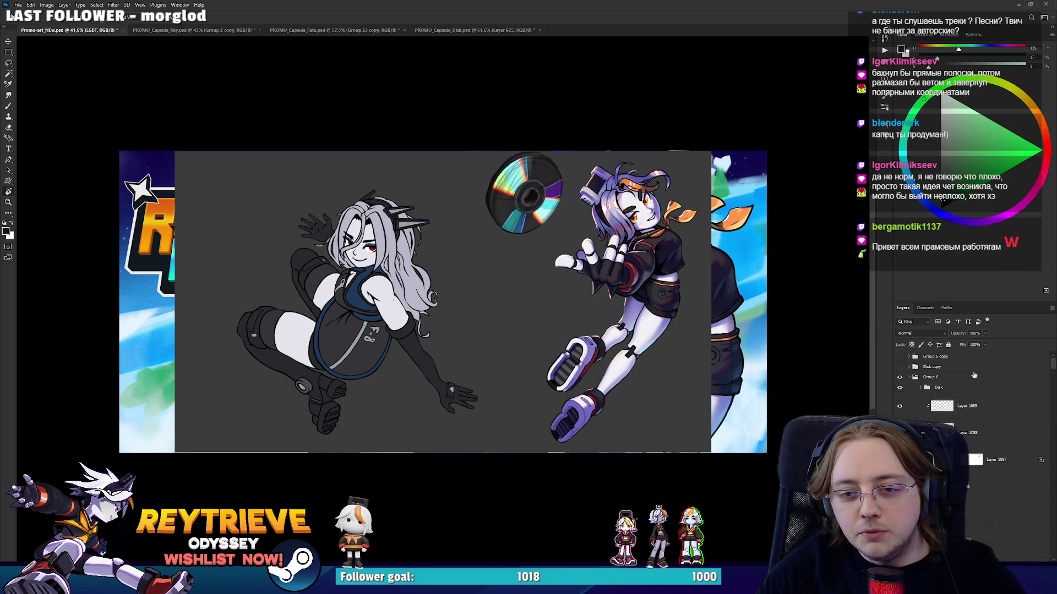
scroll(521, 336, up, 3)
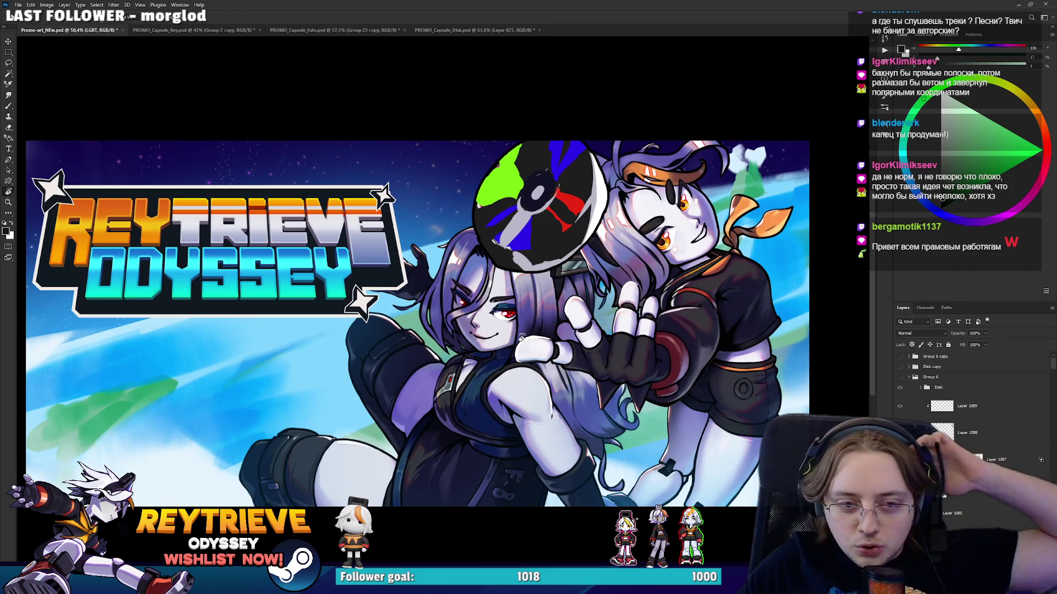
click(216, 30)
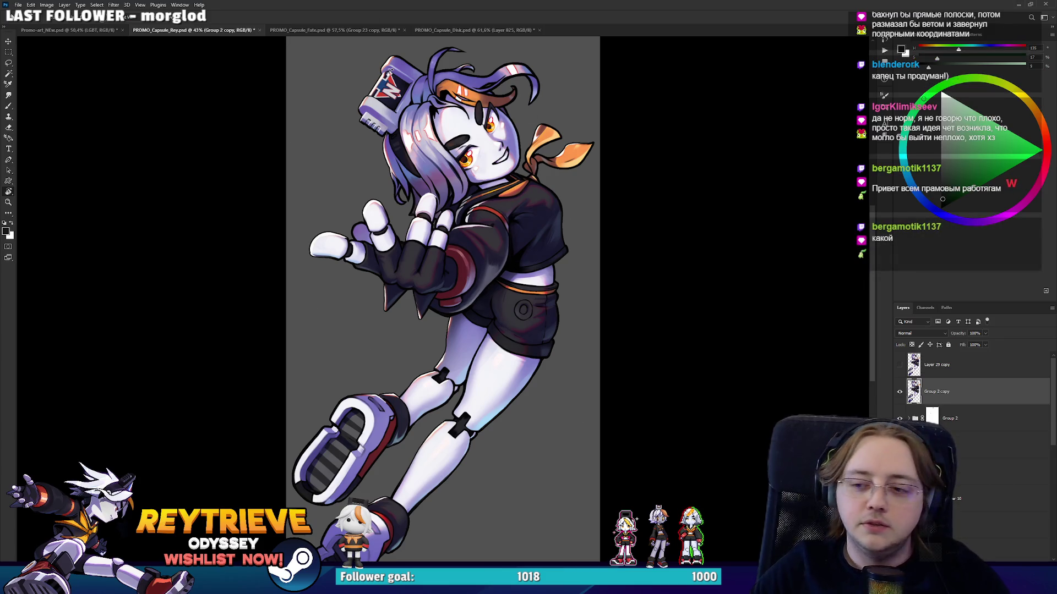
click(323, 31)
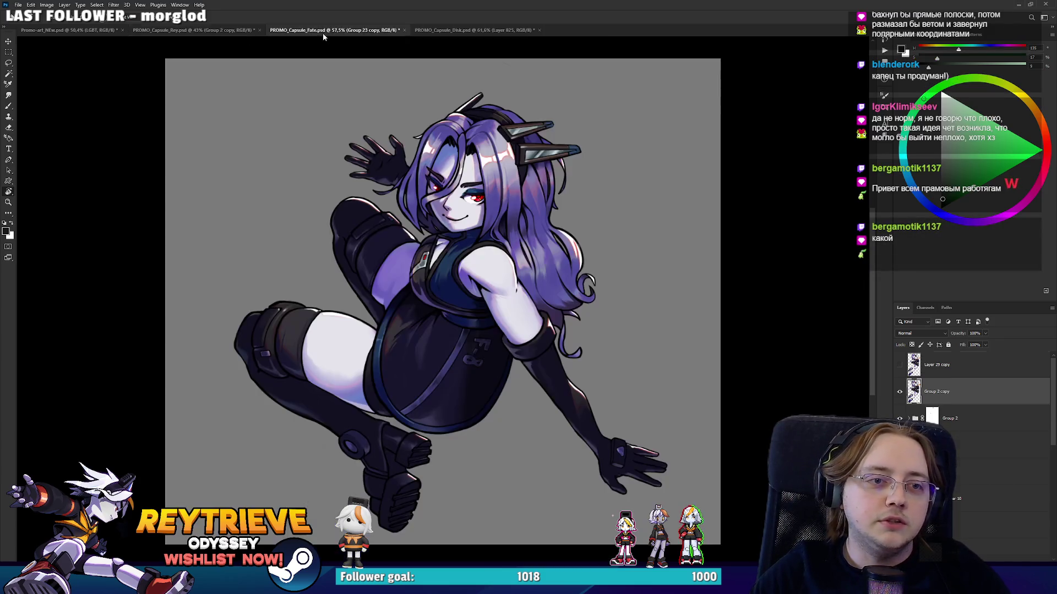
click(66, 30)
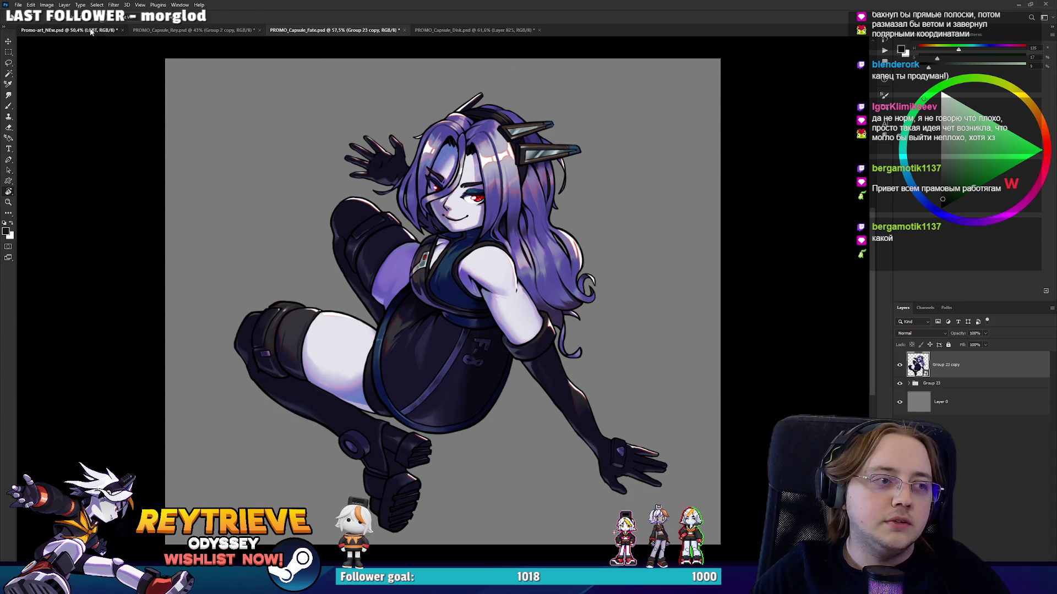
drag(459, 220, 477, 231)
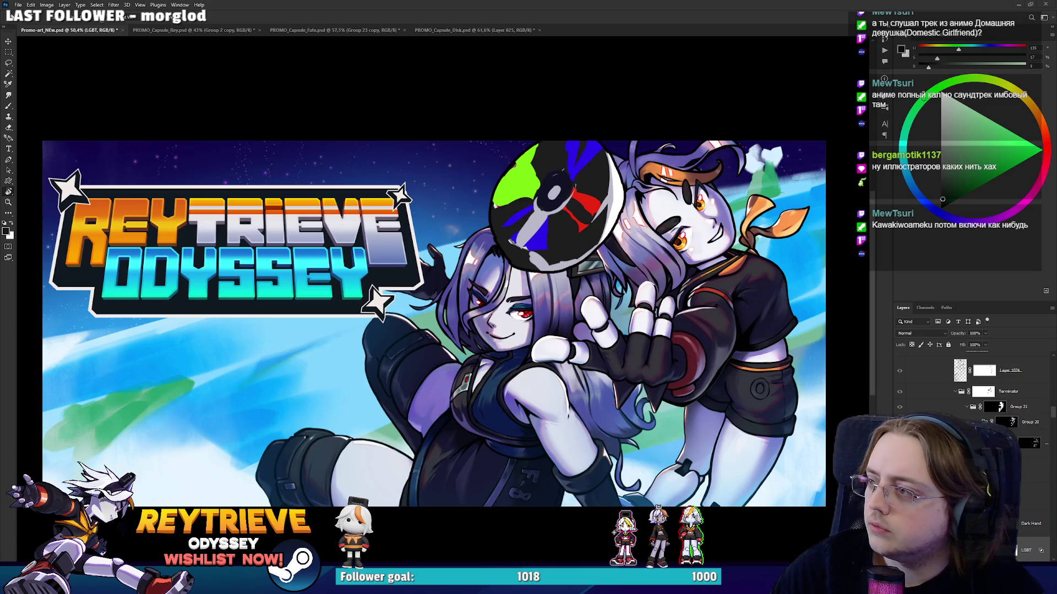
Watch the Kawaki wo Ameku opening on YouTube, then return to the PROMO_Capsule_Rey artwork.
key(alt+Tab)
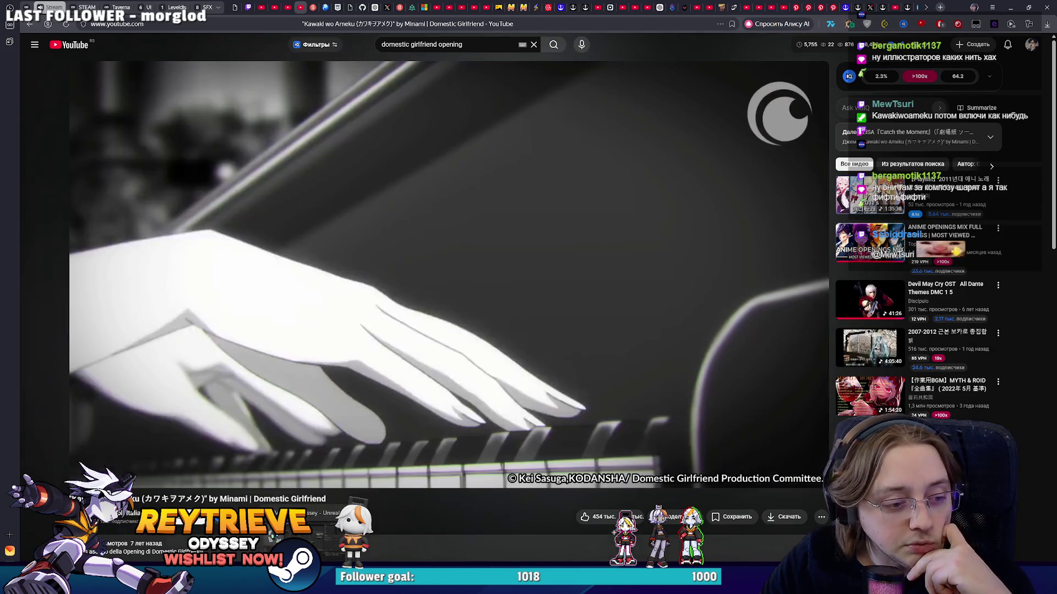
key(alt+Tab)
click(220, 30)
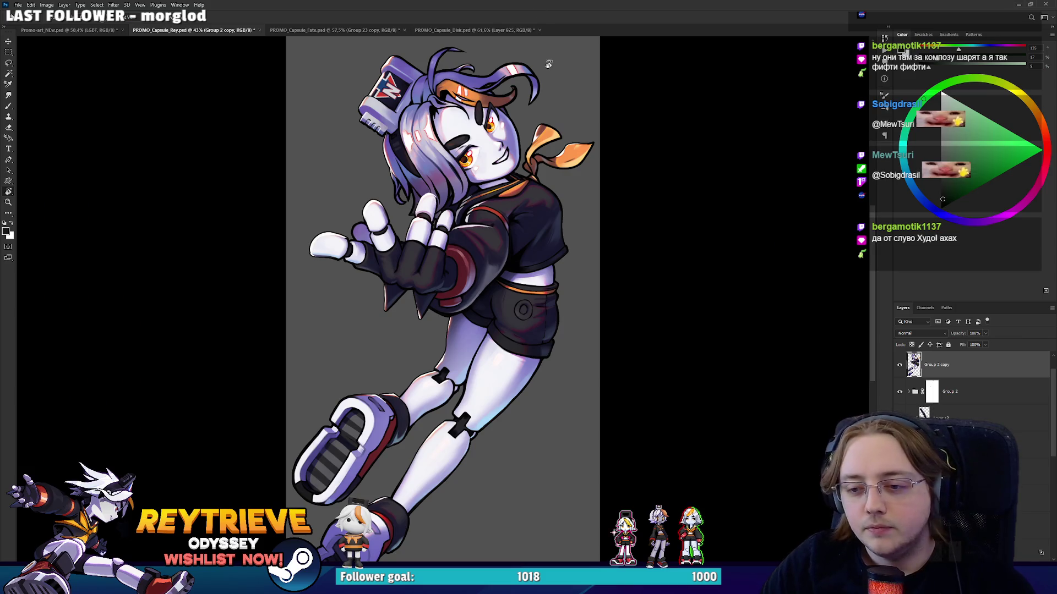
Zoom out on the Rey capsule, view the Fate capsule artwork, then go back to YouTube.
scroll(550, 63, down, 1)
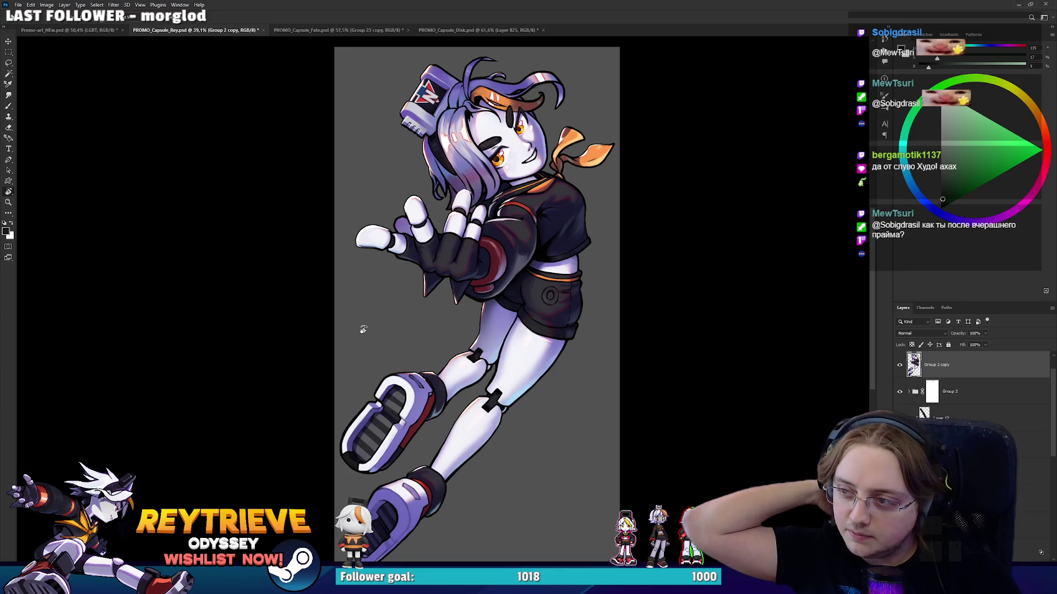
click(309, 31)
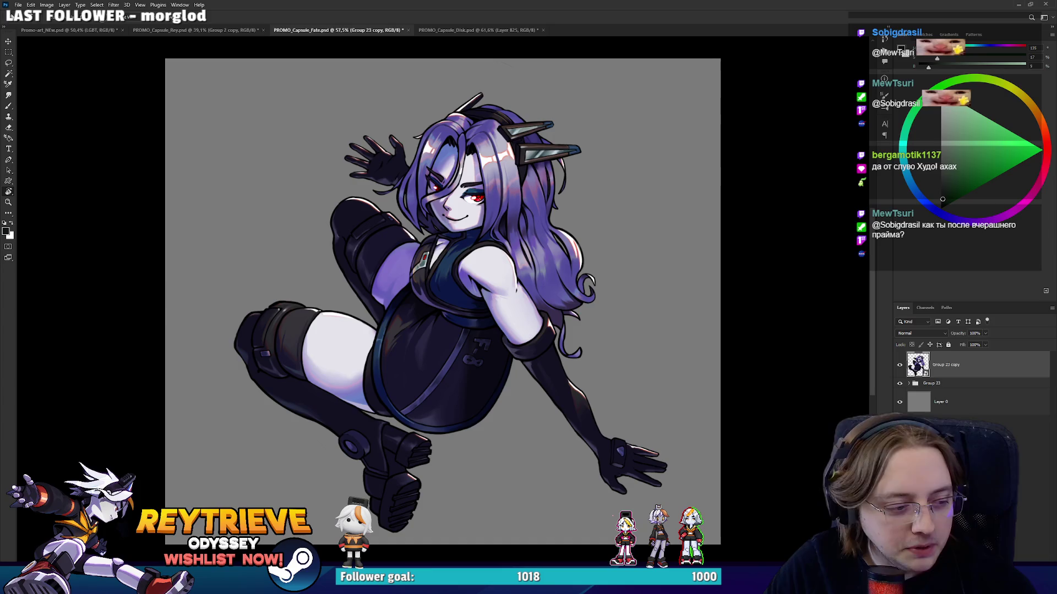
key(alt+Tab)
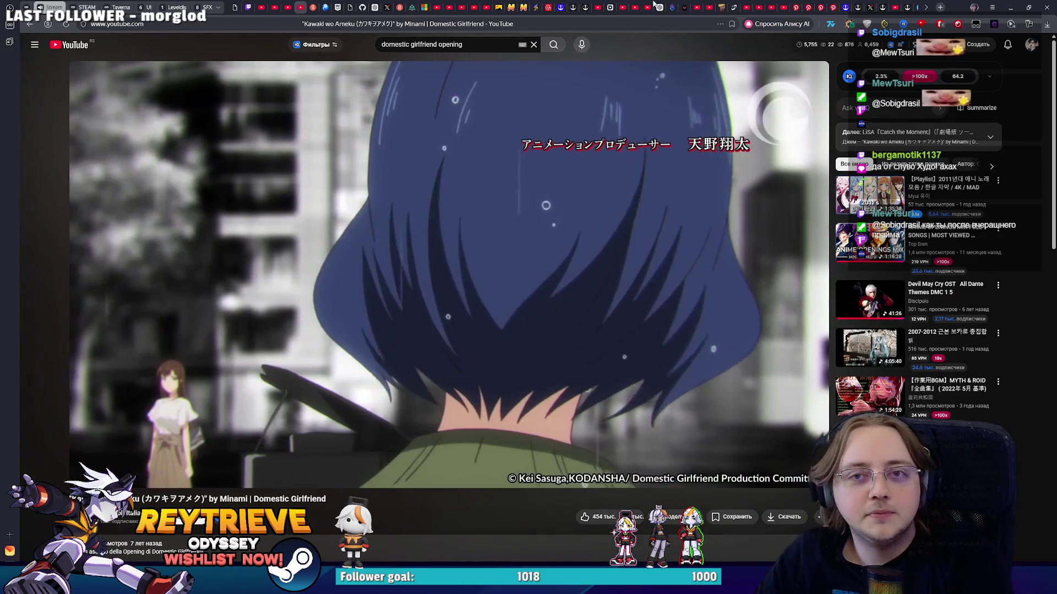
key(alt+Tab)
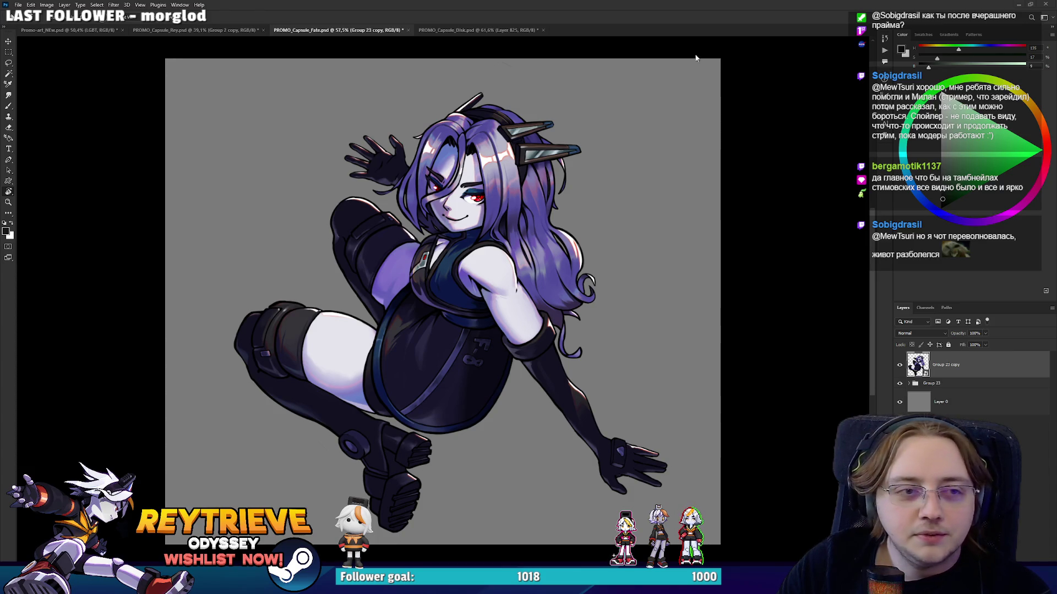
click(485, 29)
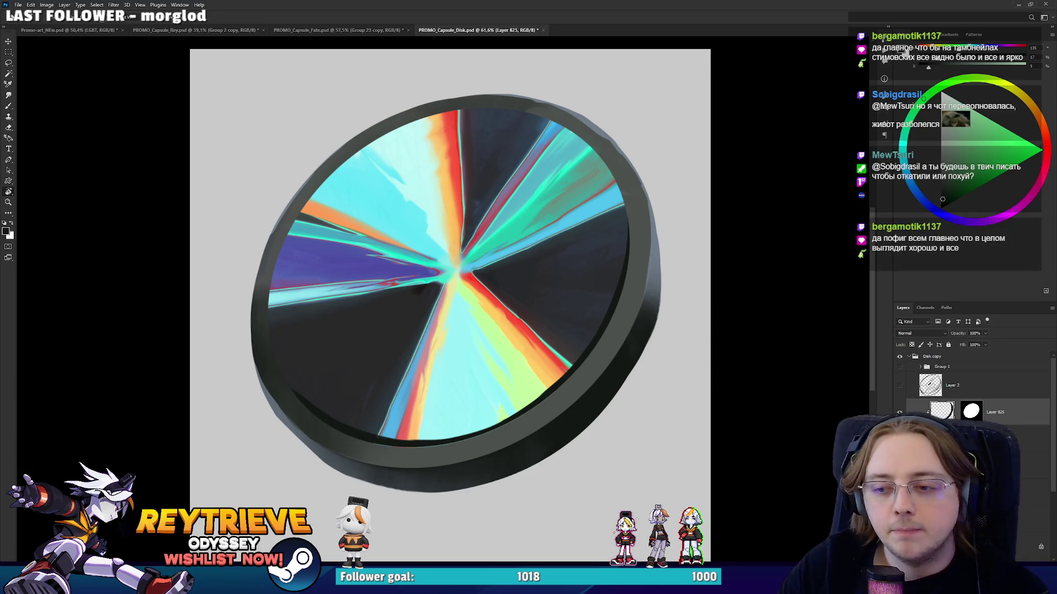
Pan, mirror and rotate the view of the disk to check its shape.
drag(636, 354, 660, 342)
key(b)
right_click(594, 318)
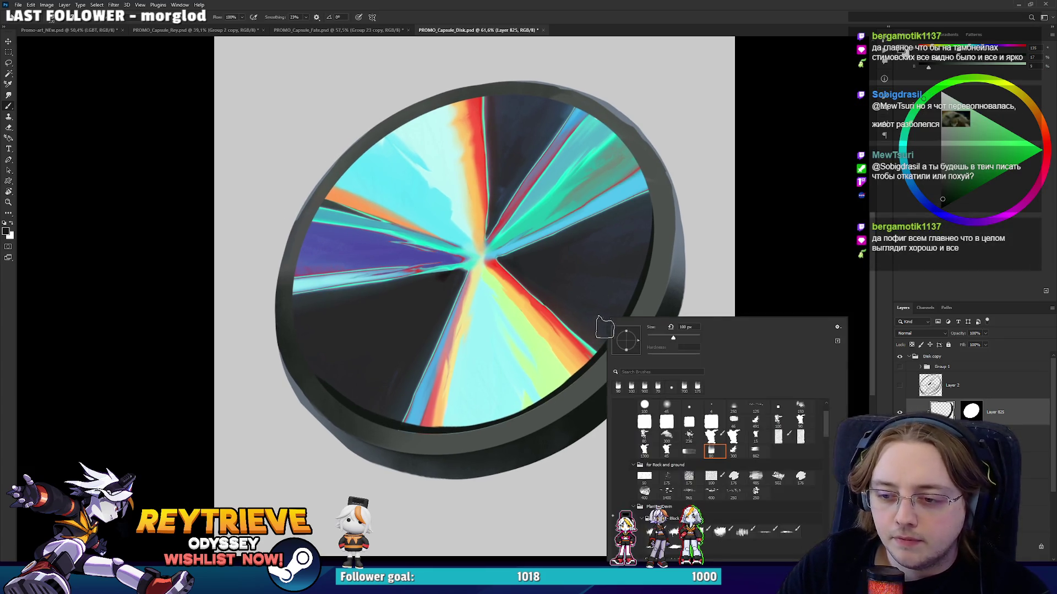
click(598, 3)
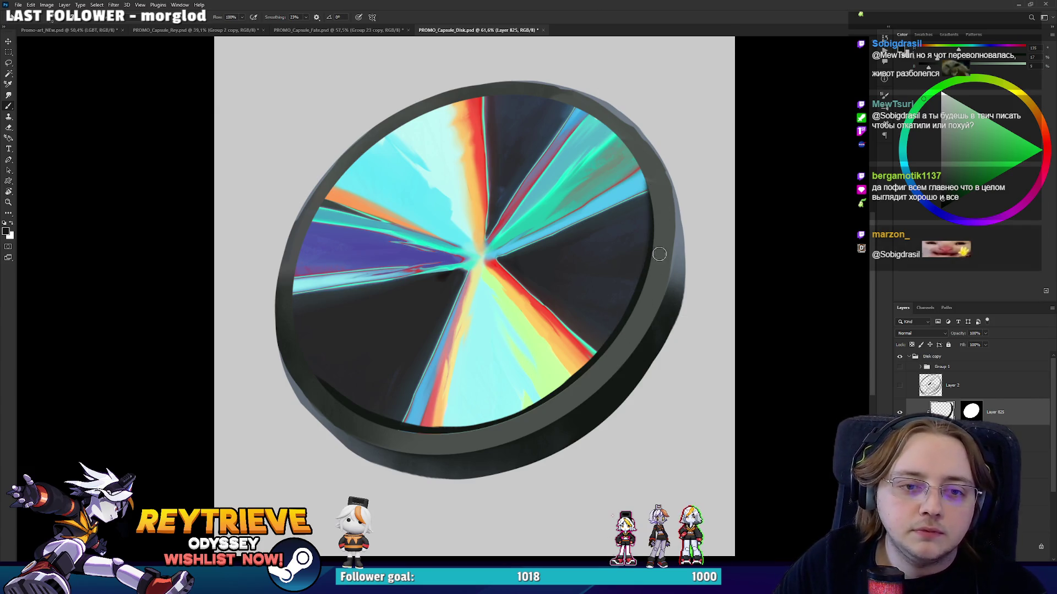
key(h)
drag(659, 253, 377, 448)
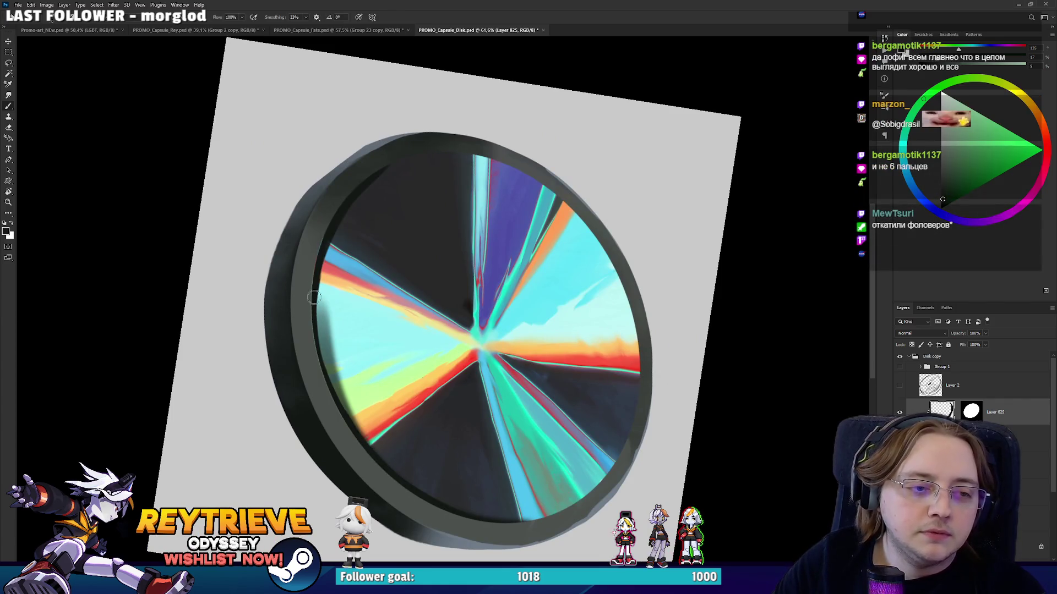
key(h)
drag(311, 290, 790, 233)
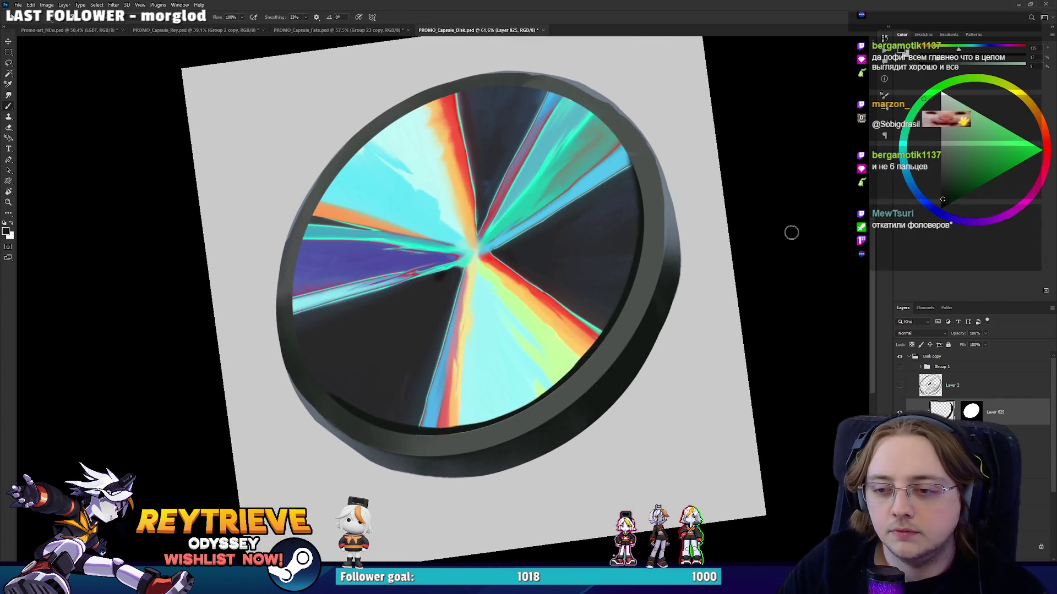
Merge Layer 825 down into Group 1 copy, reset the view upright and zoom in.
key(ctrl+e)
key(h)
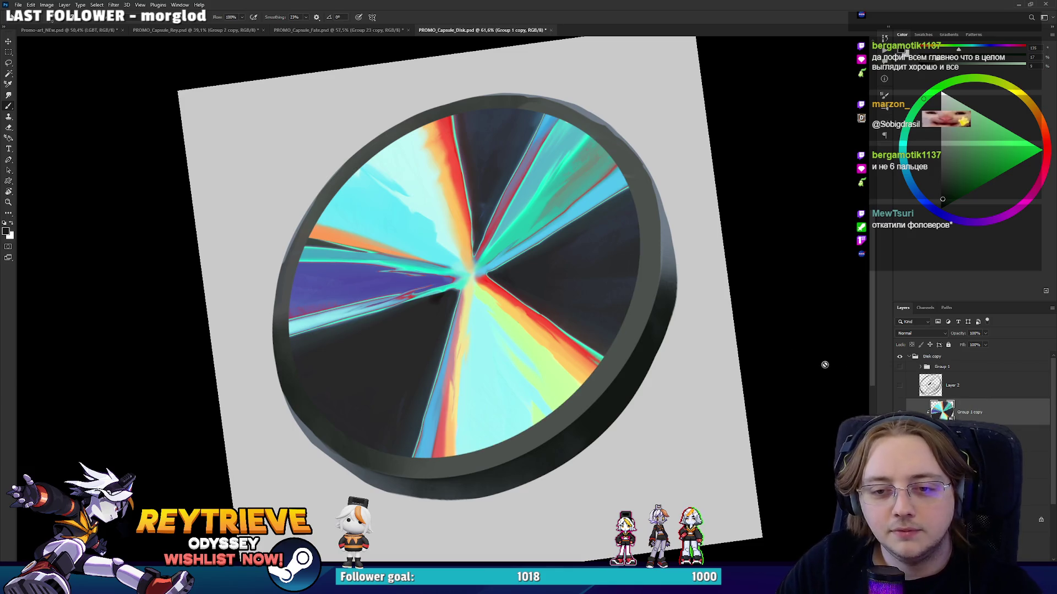
key(h)
drag(688, 322, 546, 332)
key(h)
key(h)
scroll(663, 336, up, 1)
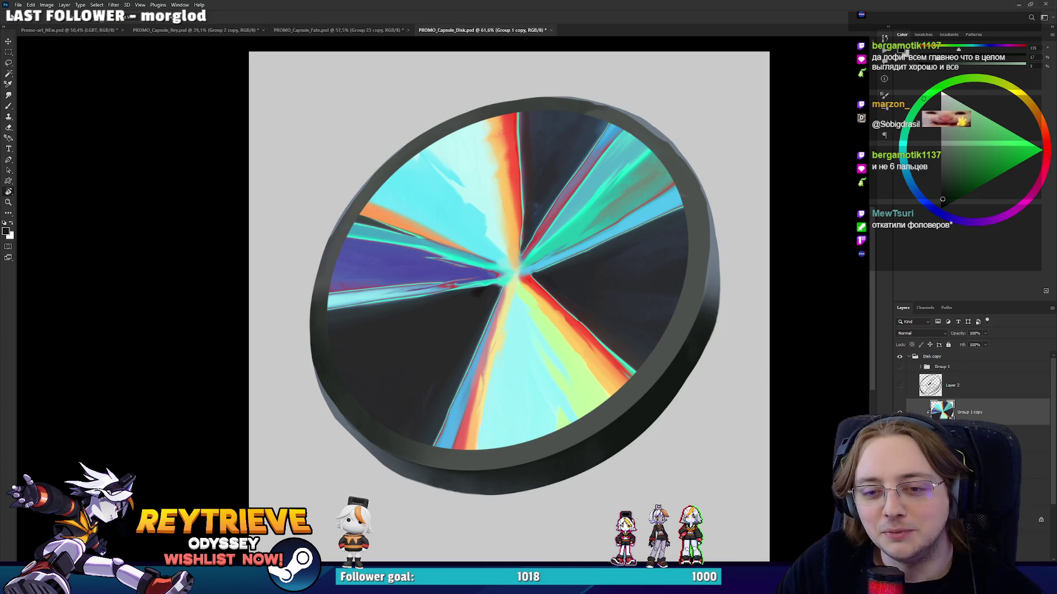
scroll(743, 331, up, 5)
key(b)
right_click(746, 334)
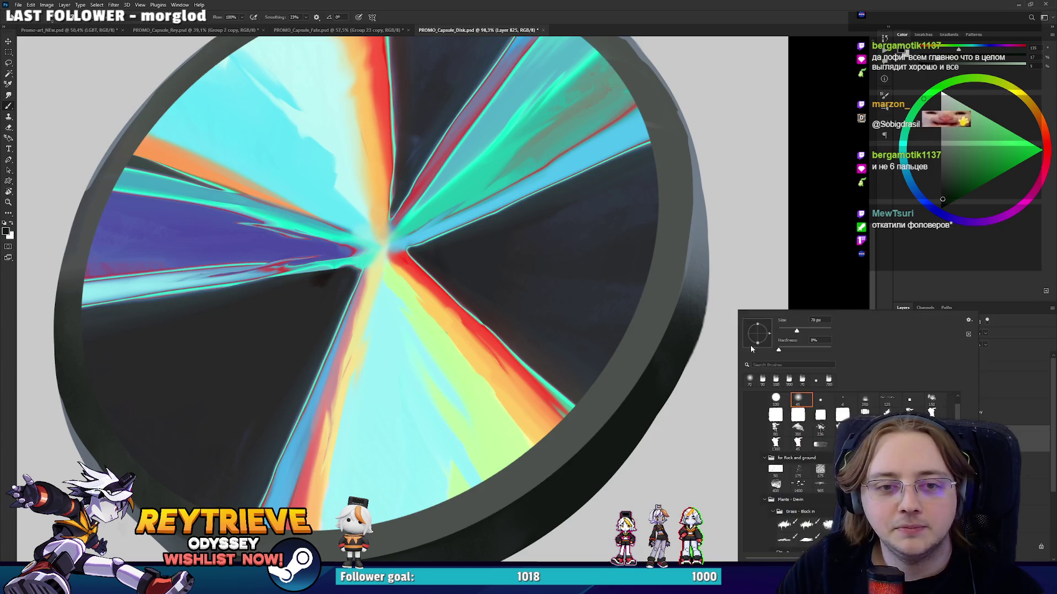
Rotate the view along the rim, sample its grey, and paint a light grey highlight up it.
alt+click(719, 220)
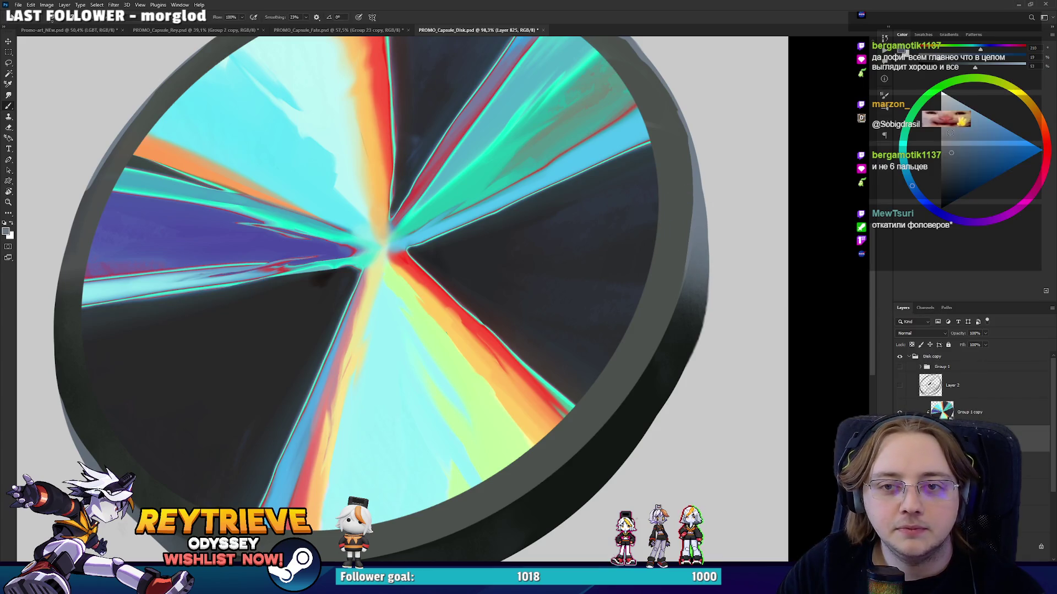
key(r)
drag(595, 314, 330, 336)
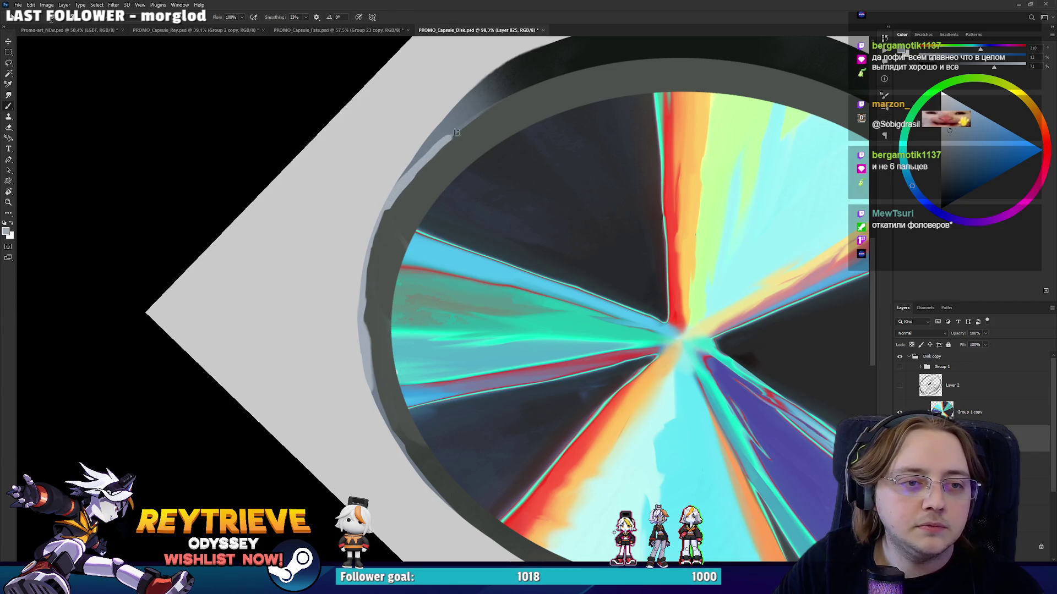
mouse_move(492, 107)
mouse_down()
mouse_move(388, 310)
mouse_move(432, 213)
mouse_move(468, 180)
mouse_up()
key(r)
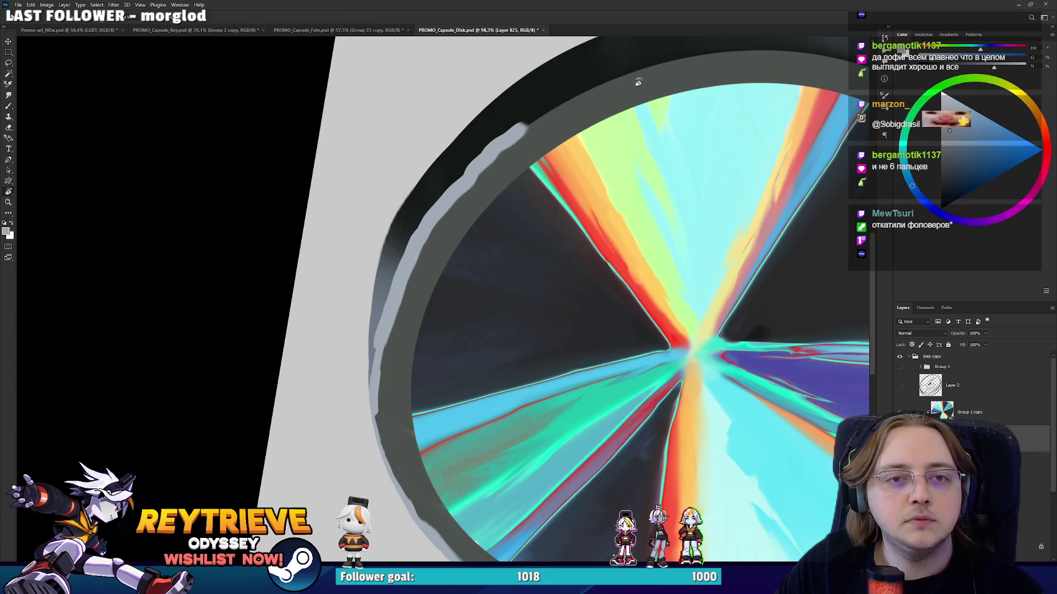
drag(507, 142, 417, 326)
alt+click(401, 312)
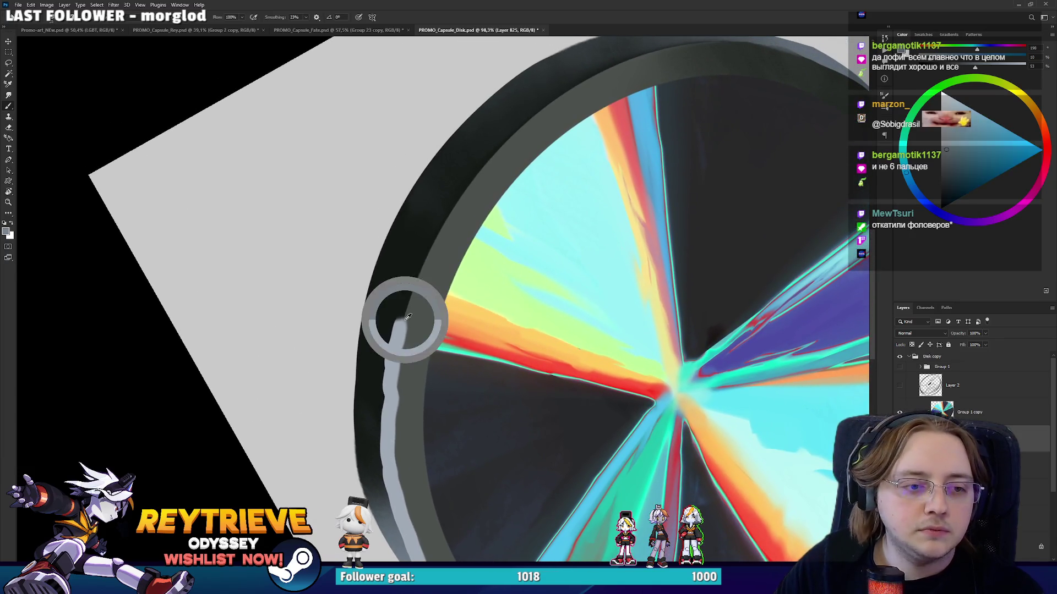
drag(421, 266, 444, 226)
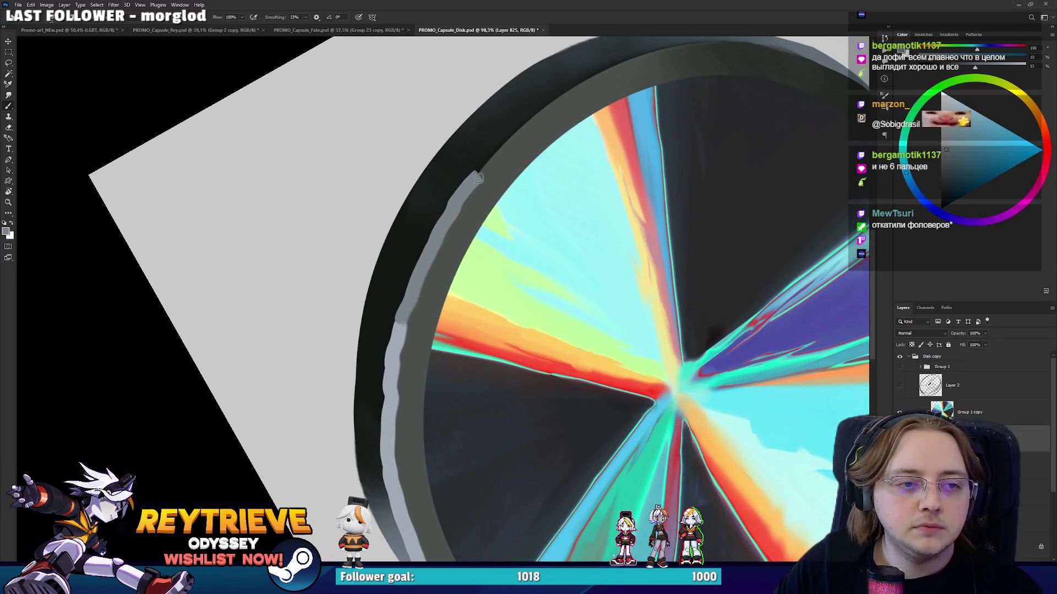
Touch up with the eraser and add a lighter grey highlight along the outer rim.
key(e)
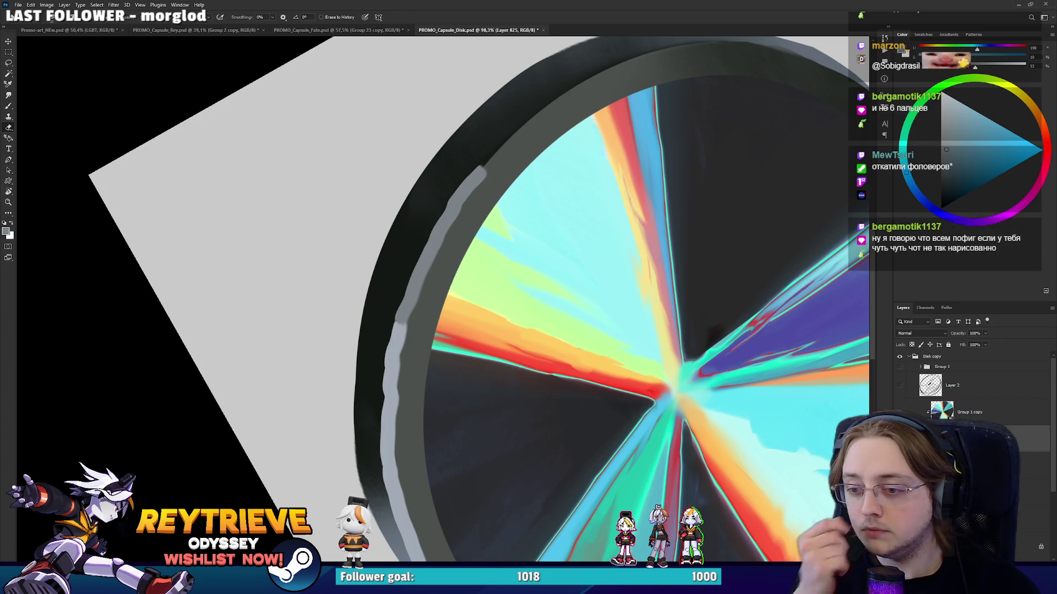
drag(499, 190, 488, 268)
key(b)
drag(523, 196, 578, 160)
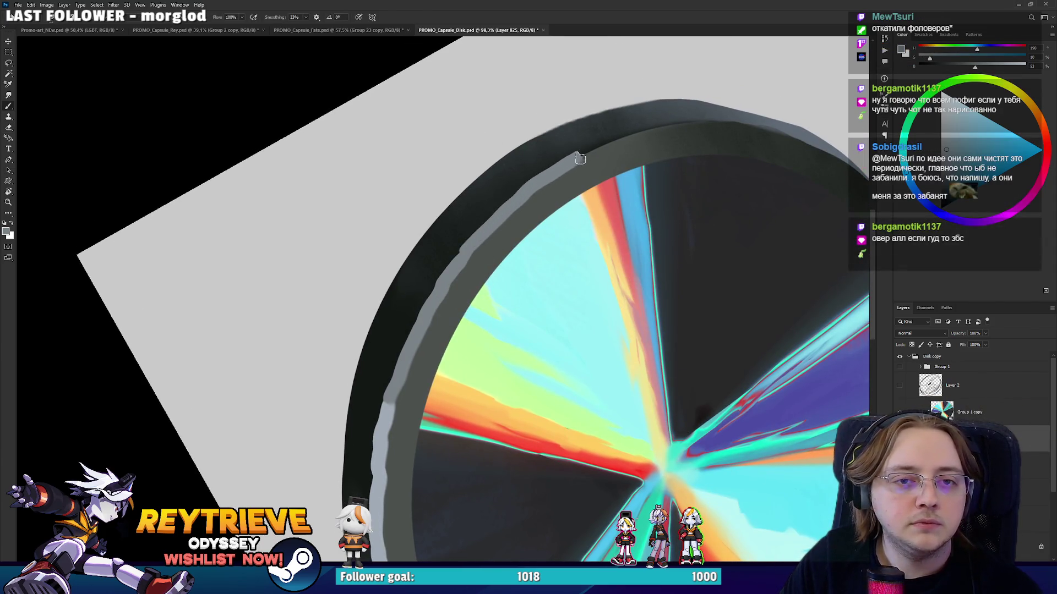
drag(700, 127, 384, 353)
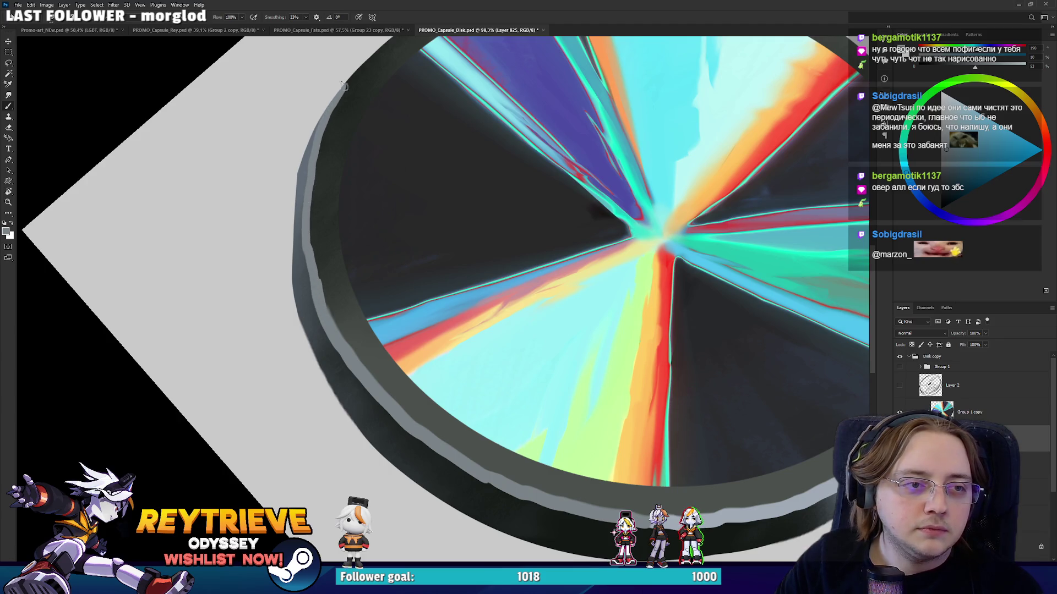
drag(329, 142, 372, 260)
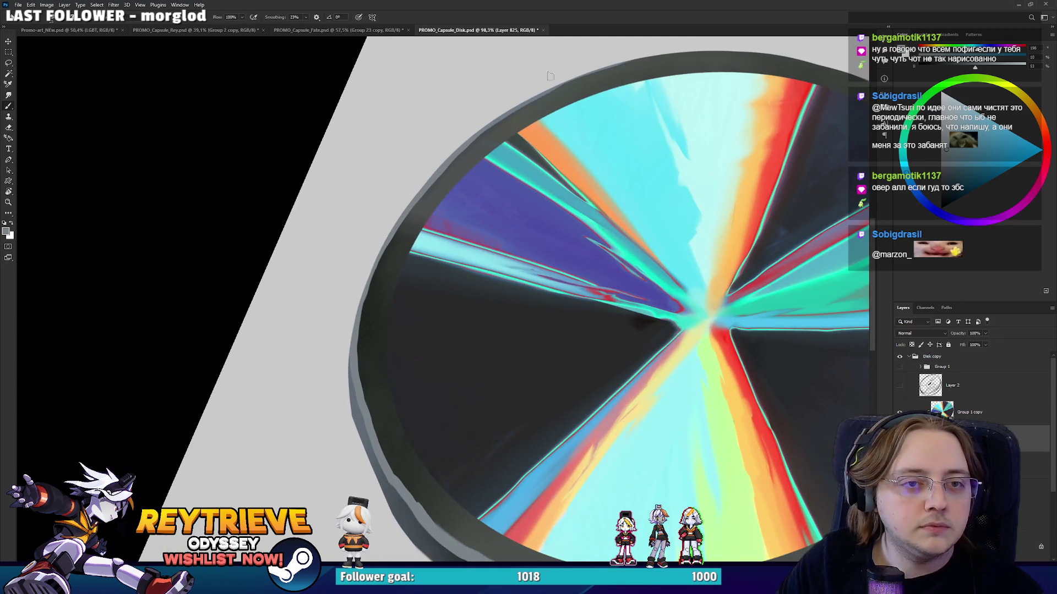
Sample the rim grey on another part, then turn the view upright and fit the whole disk.
mouse_move(663, 302)
mouse_down()
mouse_move(685, 270)
mouse_move(631, 358)
mouse_up()
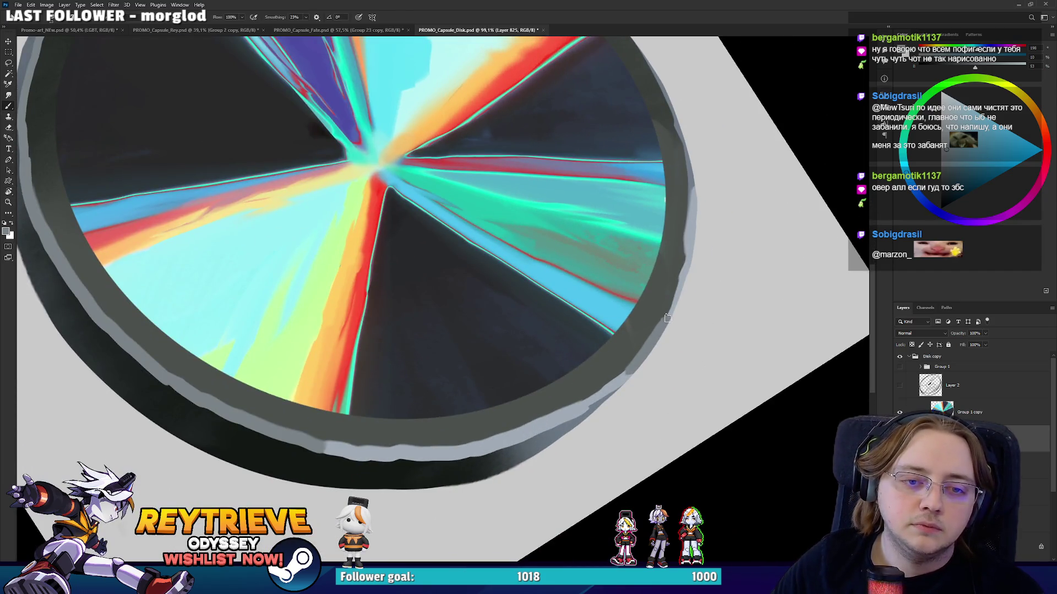
alt+click(656, 335)
mouse_move(720, 249)
mouse_down()
mouse_move(602, 311)
mouse_move(289, 345)
mouse_up()
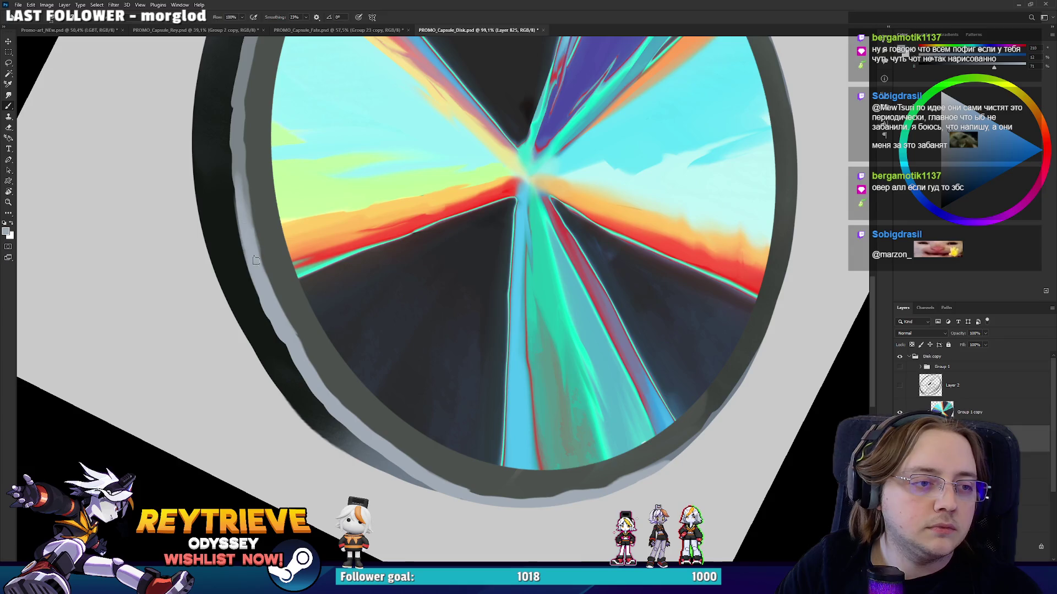
drag(244, 249, 569, 278)
scroll(631, 258, down, 5)
scroll(630, 258, up, 4)
drag(690, 226, 764, 341)
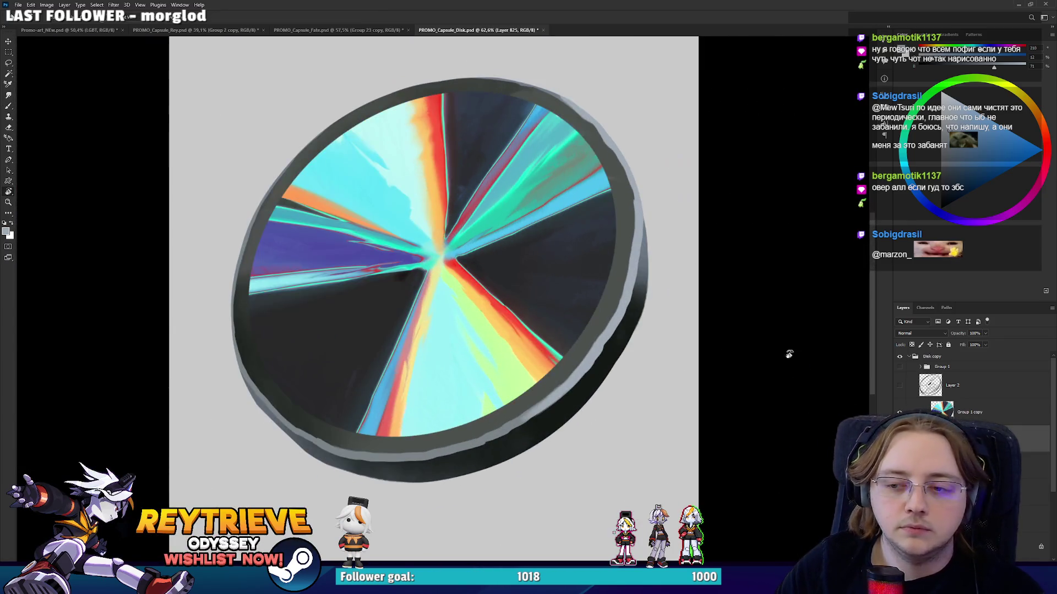
Distort the Group 1 copy disc face with Free Transform so it fits inside the rim.
click(969, 413)
key(ctrl+t)
key(Escape)
key(ctrl+t)
drag(614, 268, 605, 265)
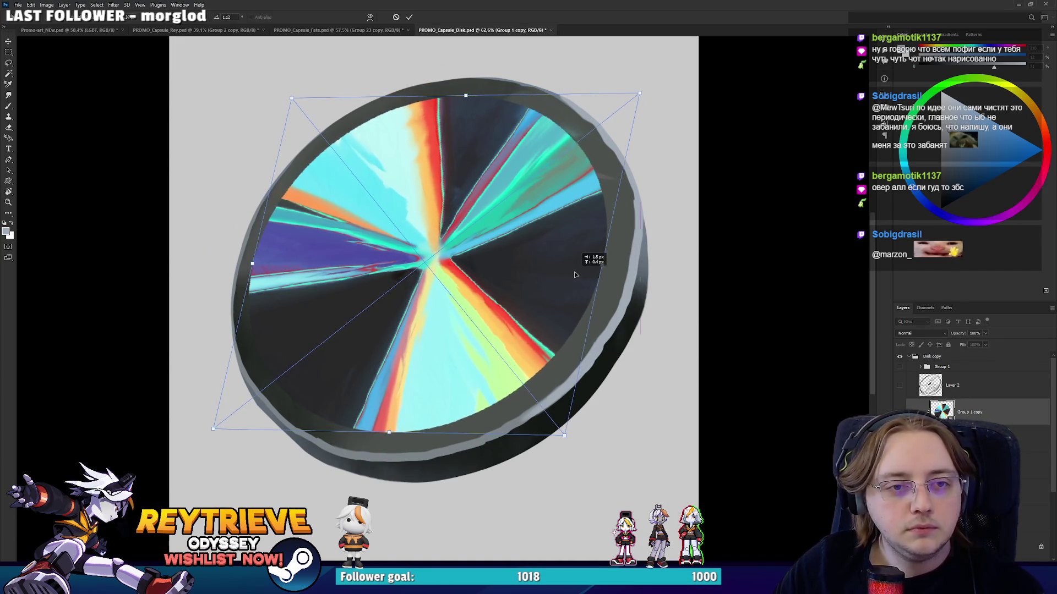
key(Return)
Add a new layer for painting, enlarge the brush about fourfold, and sample the rim's dark cyan-grey.
key(ctrl+alt+shift+e)
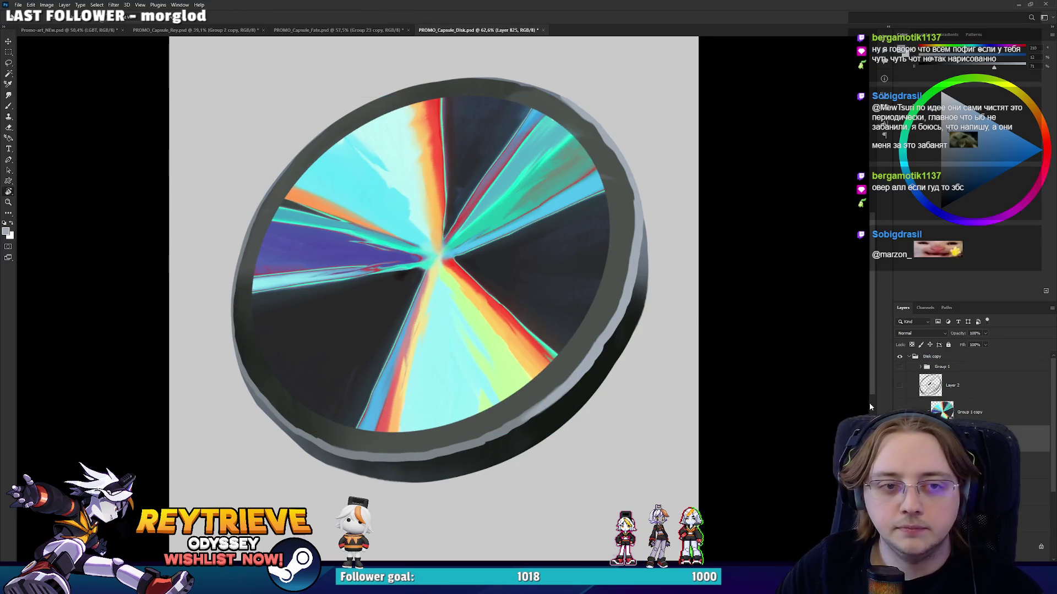
scroll(567, 293, down, 5)
scroll(566, 294, up, 2)
scroll(567, 293, up, 3)
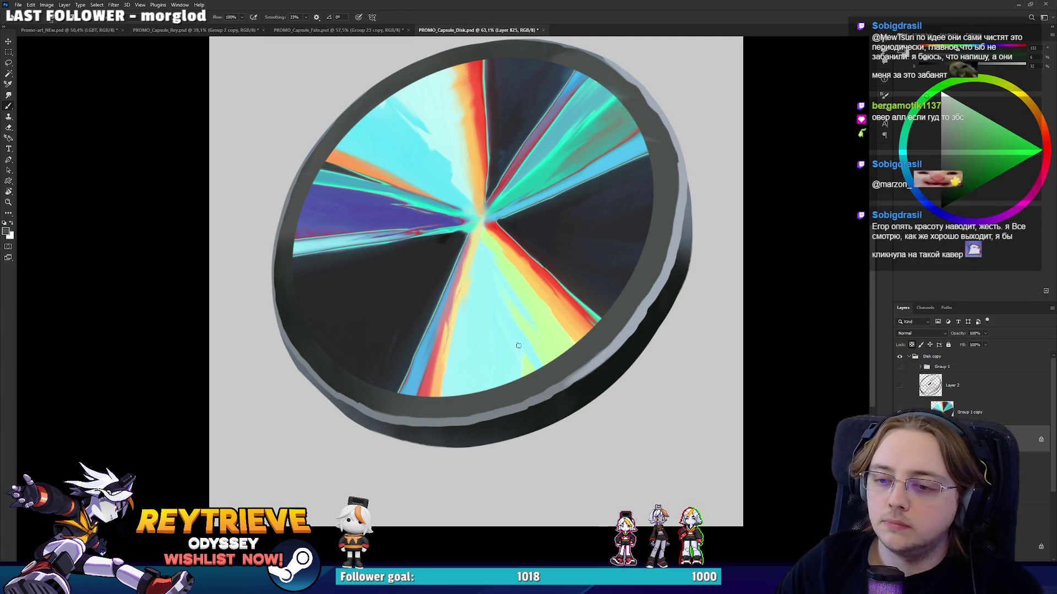
key(bracketright)
key(bracketright)
key(bracketright)
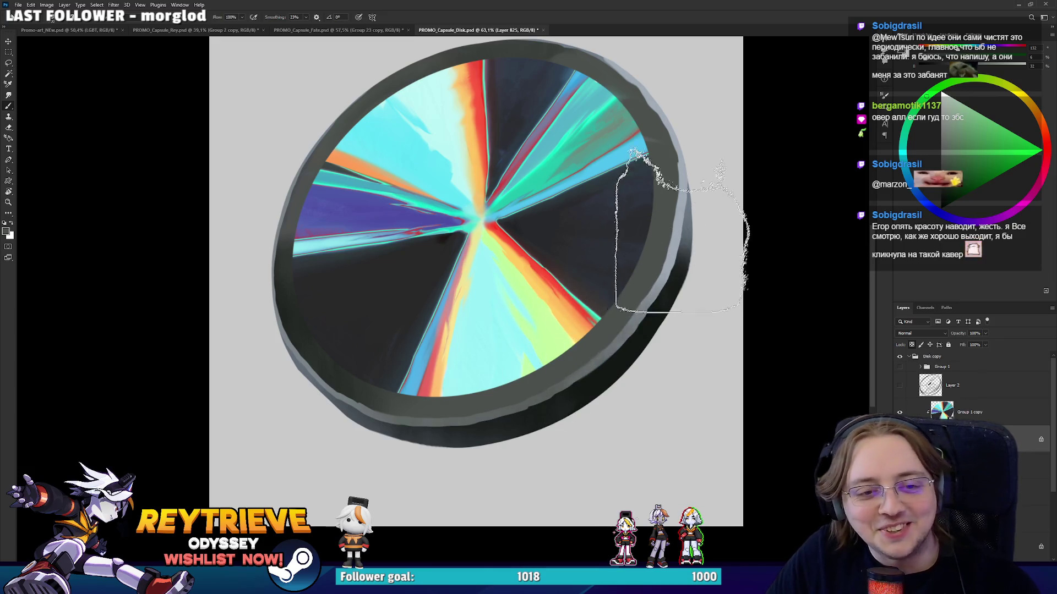
alt+click(602, 349)
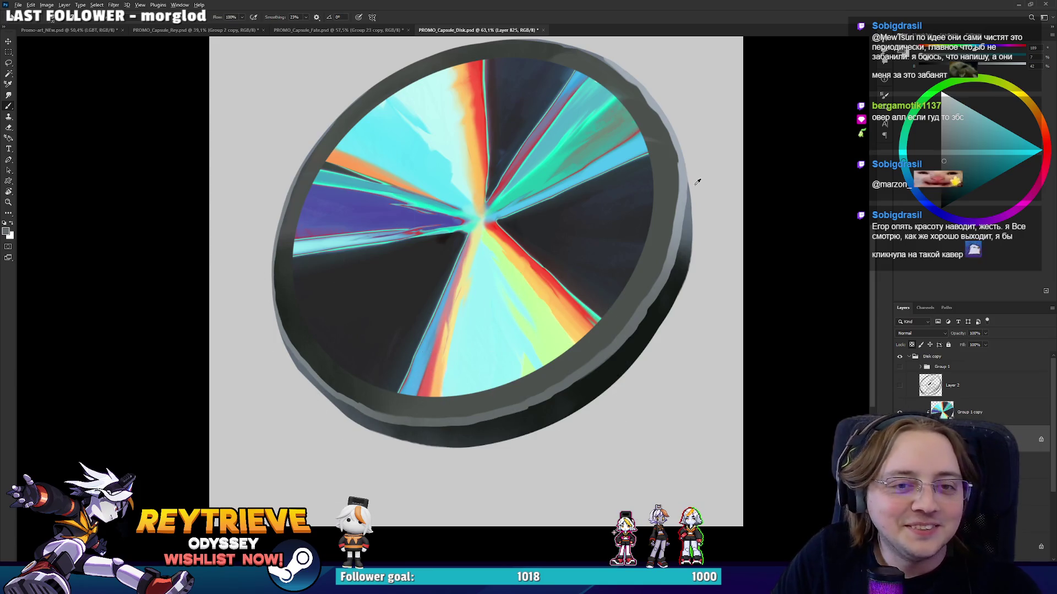
Shade the upper right rim using sampled blue-grey, teal-grey and greener grey tones.
alt+click(684, 156)
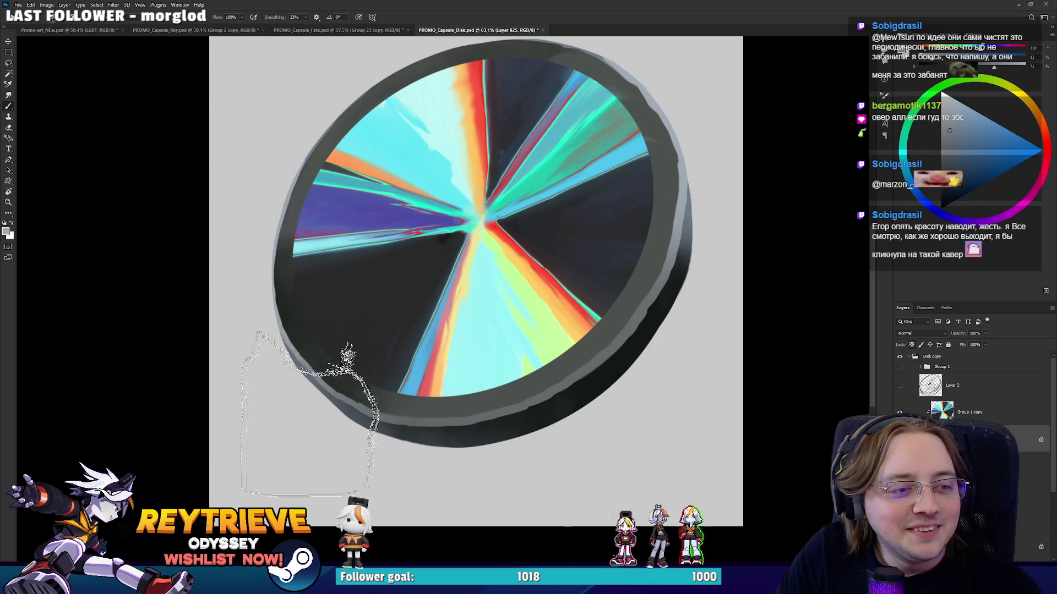
drag(453, 237, 454, 262)
scroll(506, 256, up, 3)
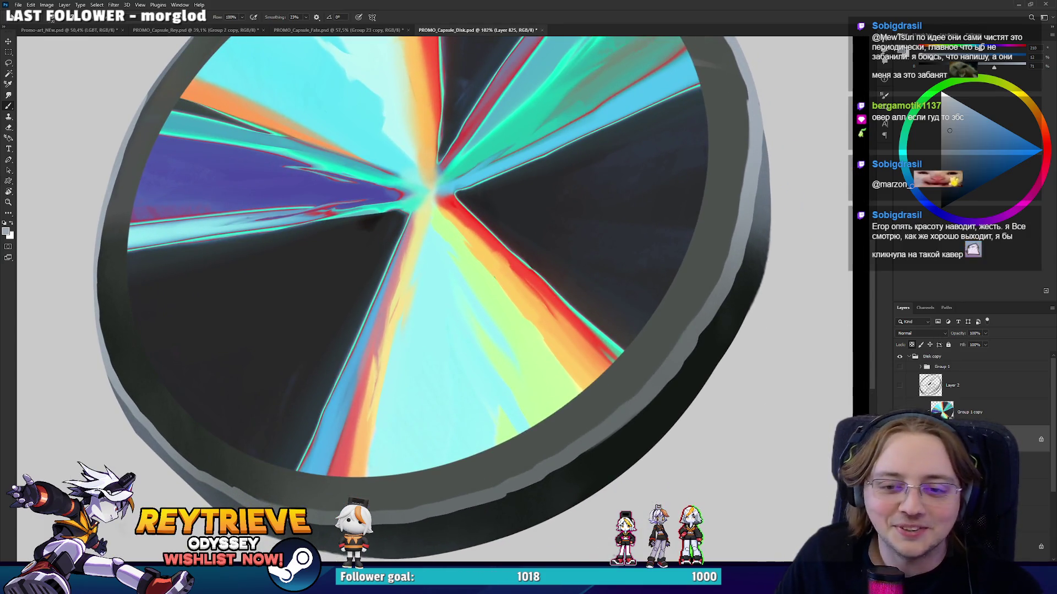
click(899, 412)
alt+click(532, 474)
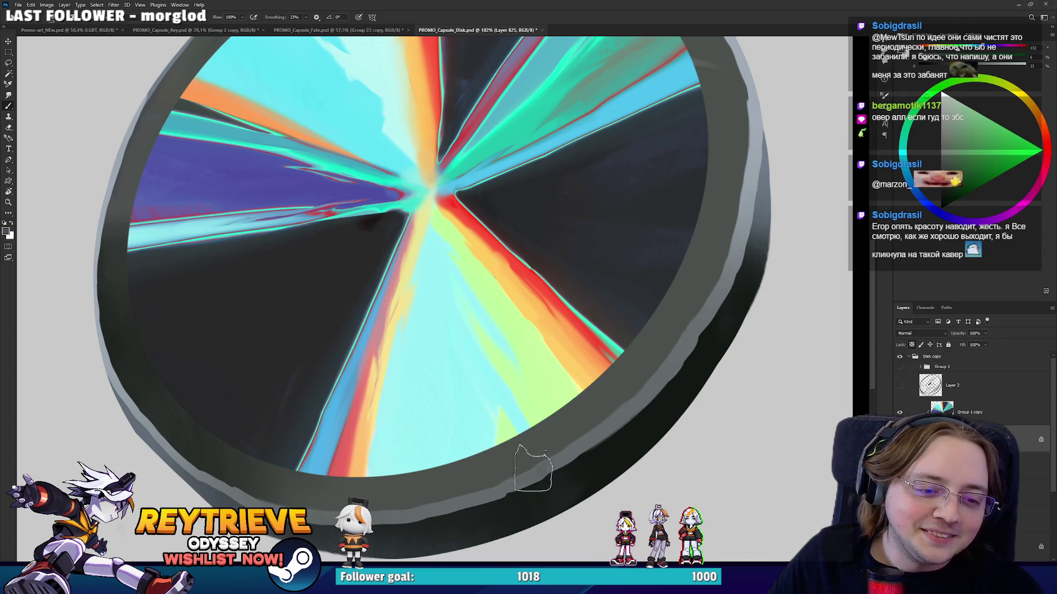
alt+click(578, 439)
alt+click(556, 458)
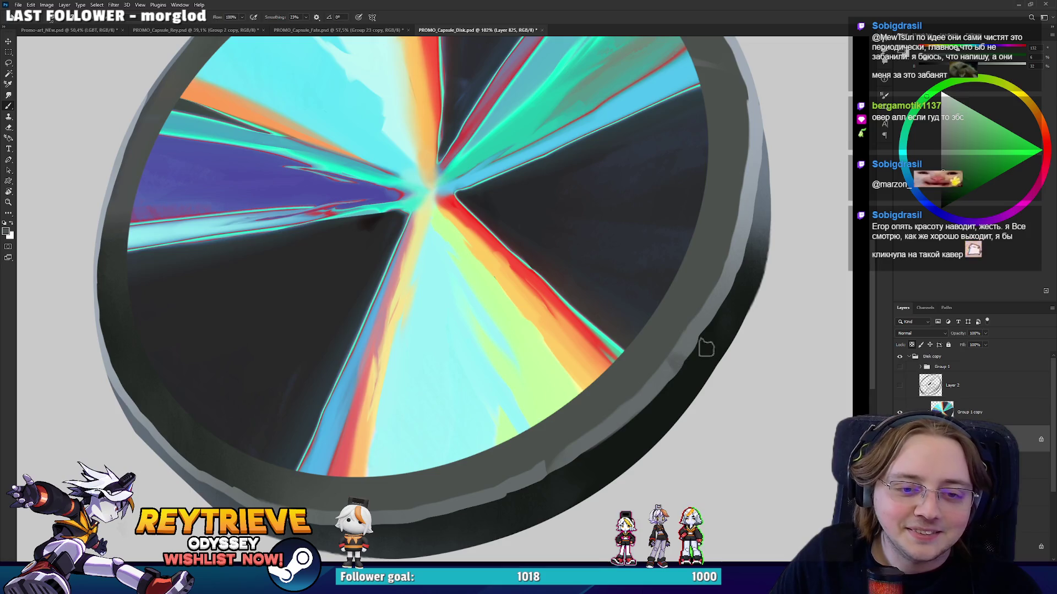
alt+click(681, 346)
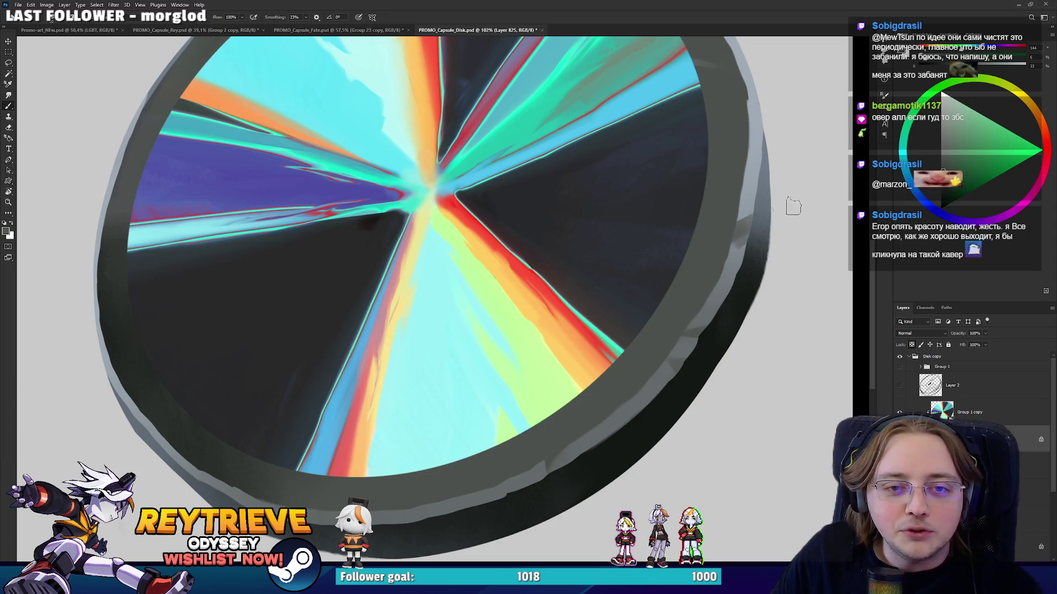
alt+click(724, 231)
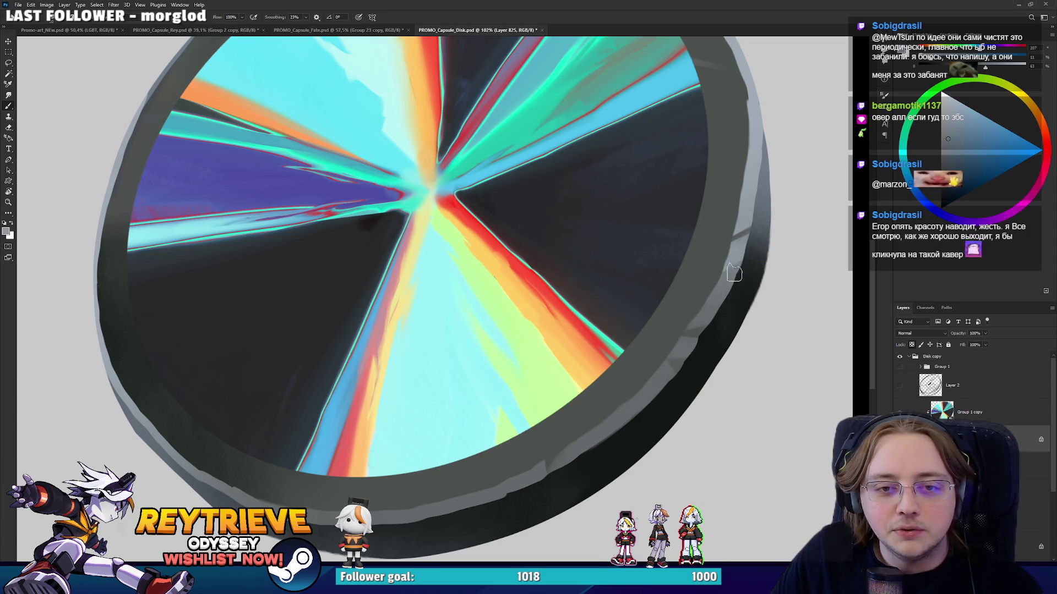
Shade the lower right rim in teal- and blue-grey, then centre the view on the upper rim.
drag(786, 237, 707, 355)
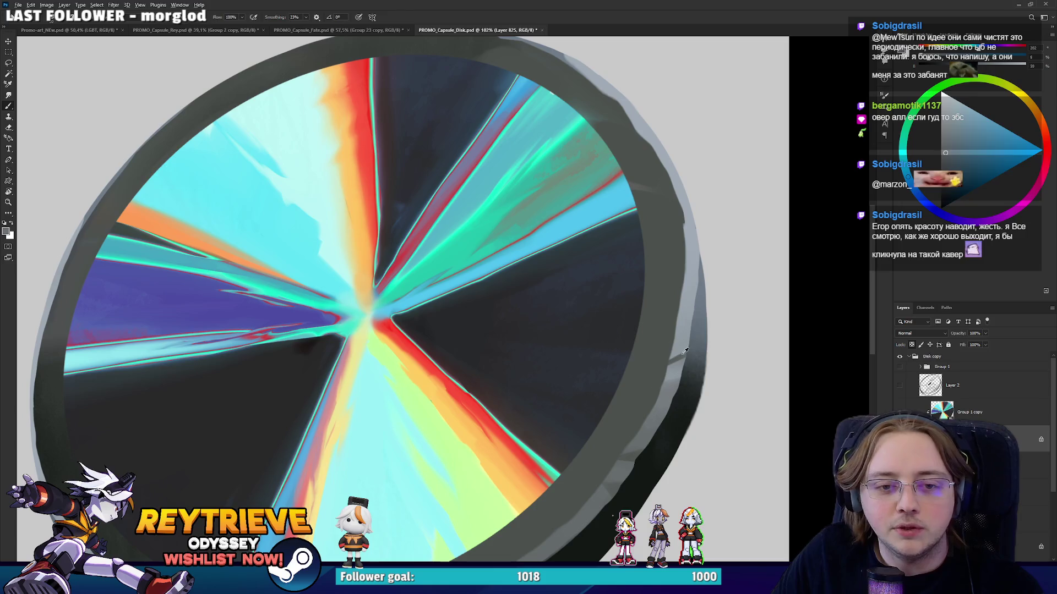
alt+click(685, 351)
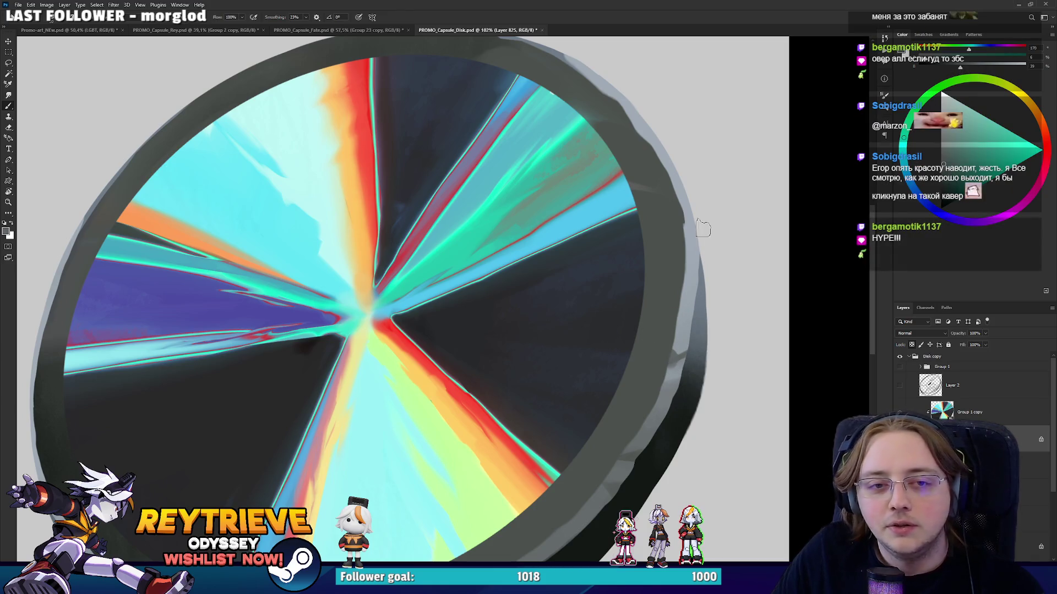
alt+click(669, 377)
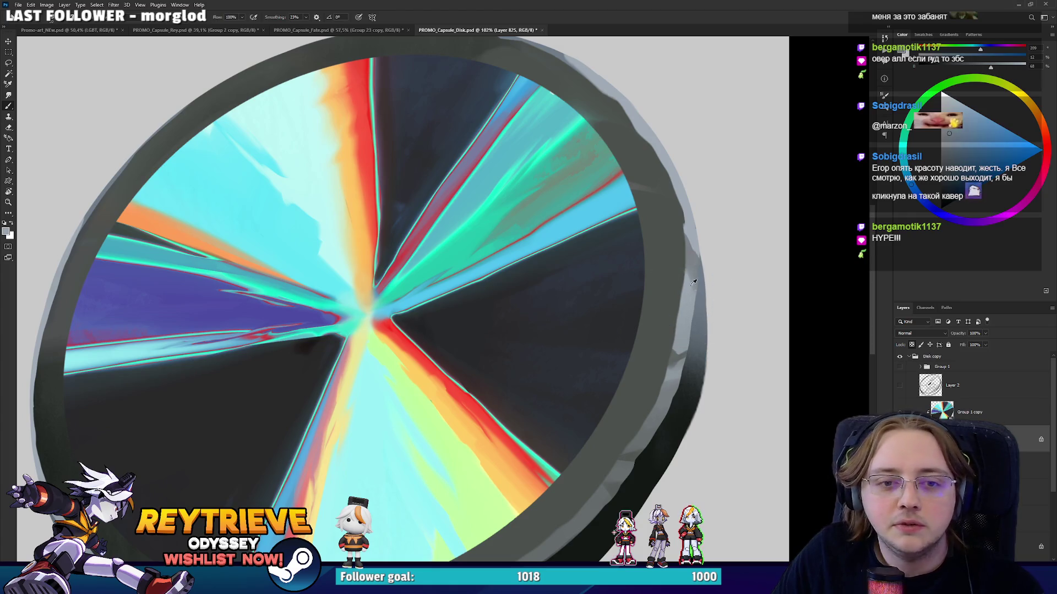
drag(695, 278, 707, 329)
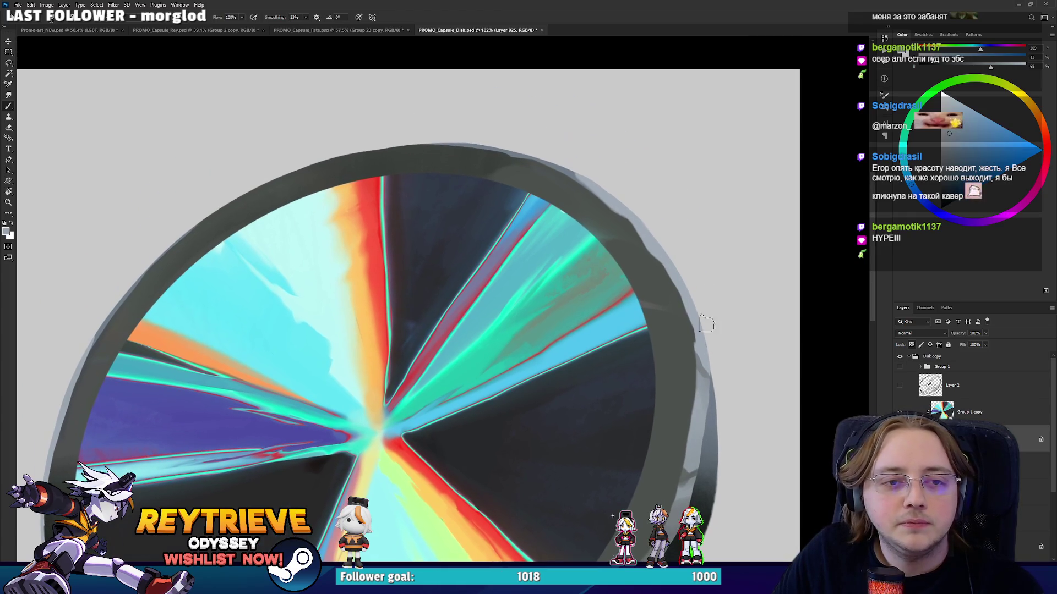
drag(608, 322, 724, 250)
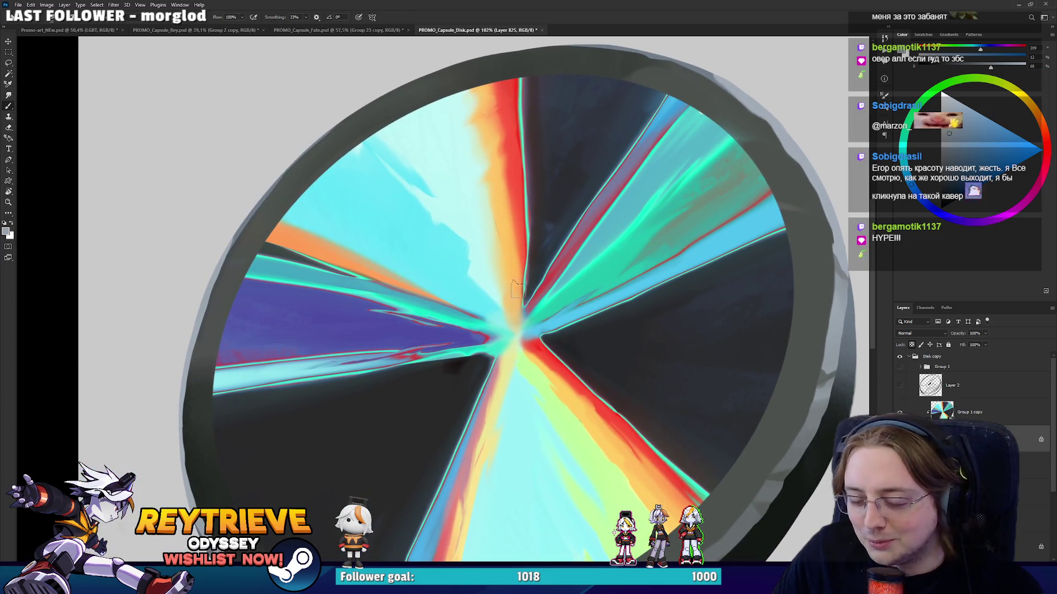
Shade the lower rim with sampled dark grey, grey-teal and lighter teal-grey tones.
alt+click(219, 289)
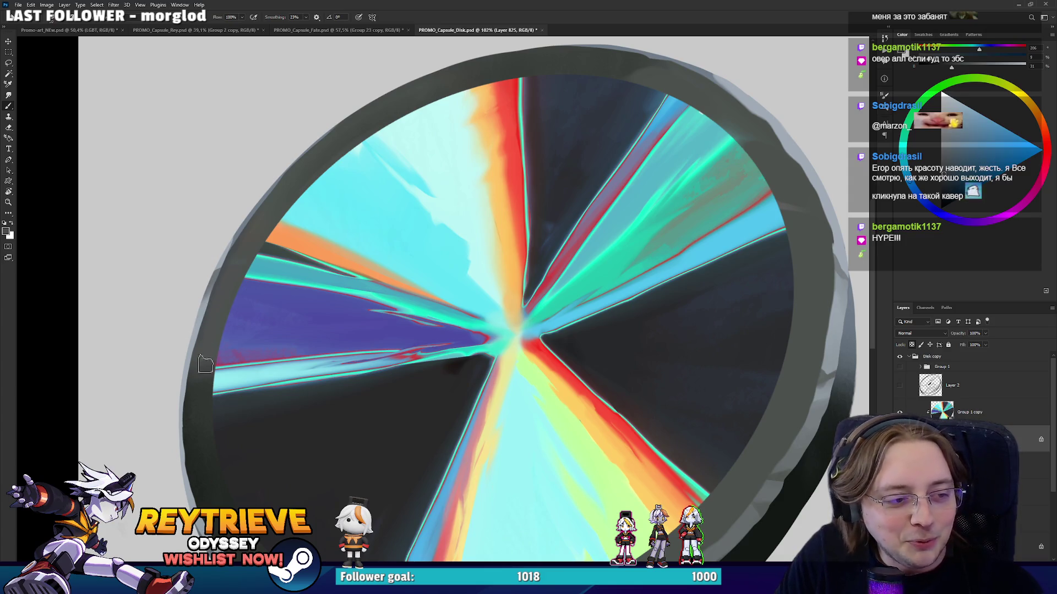
drag(176, 447, 226, 265)
alt+click(278, 396)
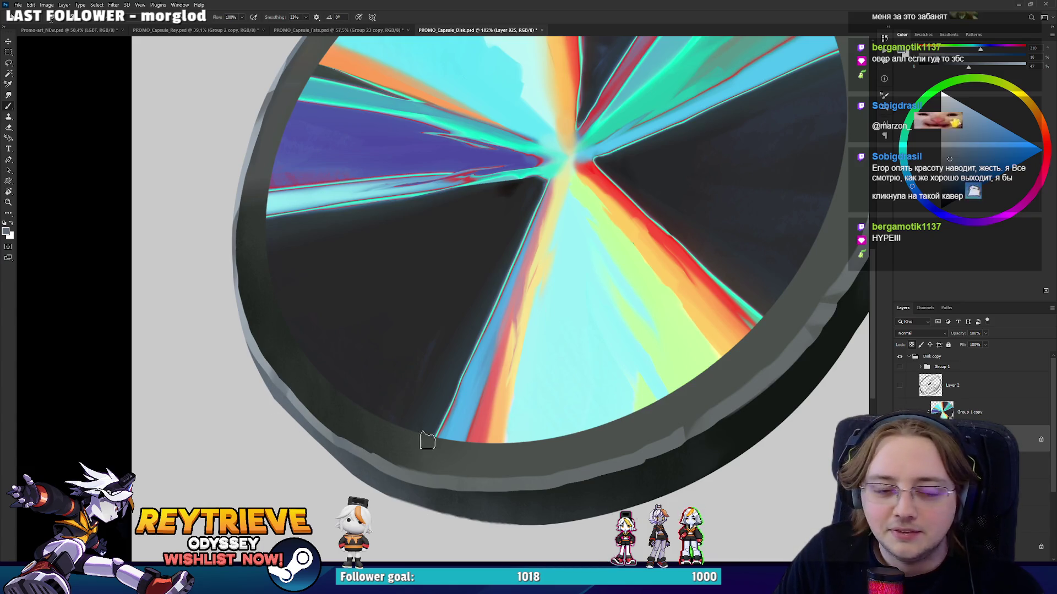
alt+click(436, 471)
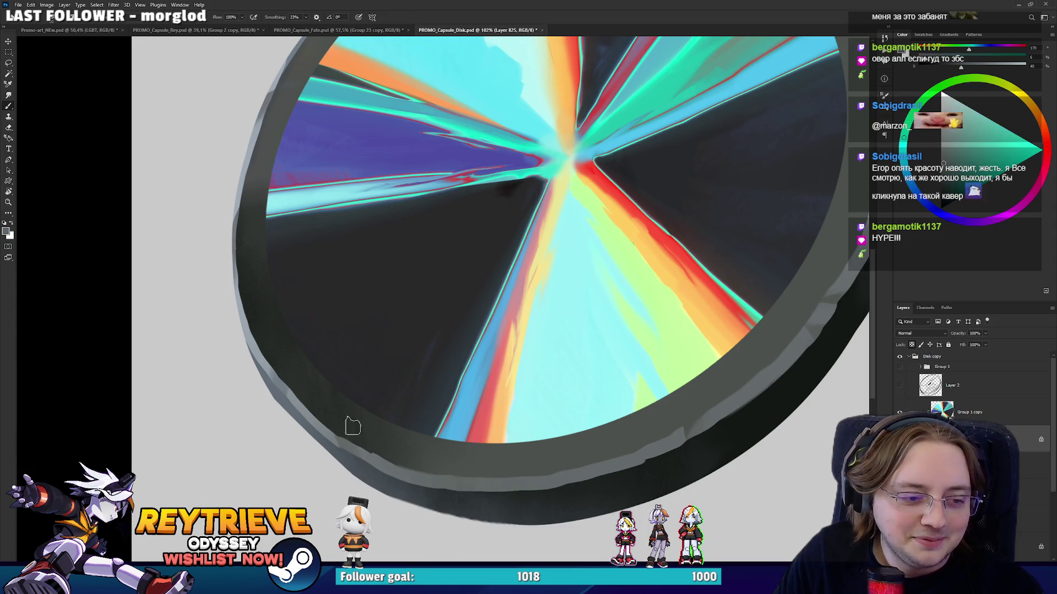
drag(401, 369, 377, 431)
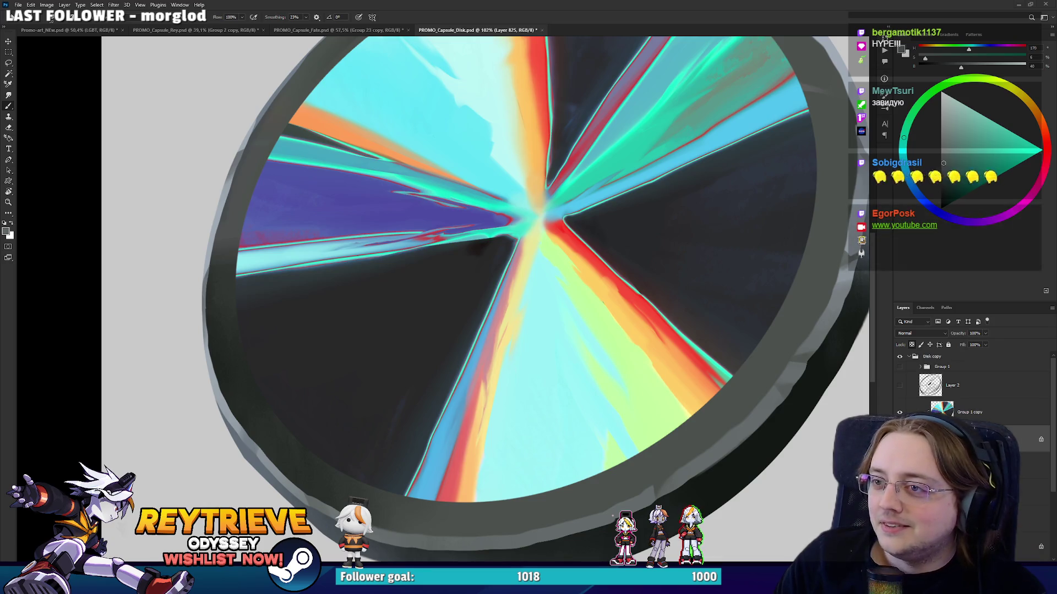
drag(655, 487, 632, 428)
mouse_move(760, 410)
mouse_down()
mouse_move(543, 347)
mouse_move(738, 429)
mouse_up()
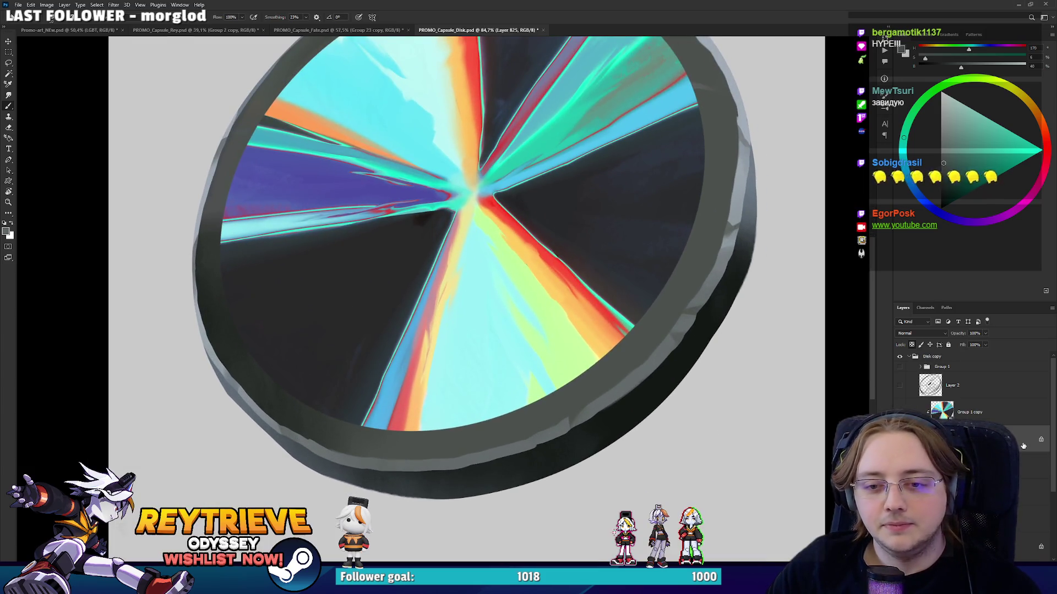
alt+click(625, 385)
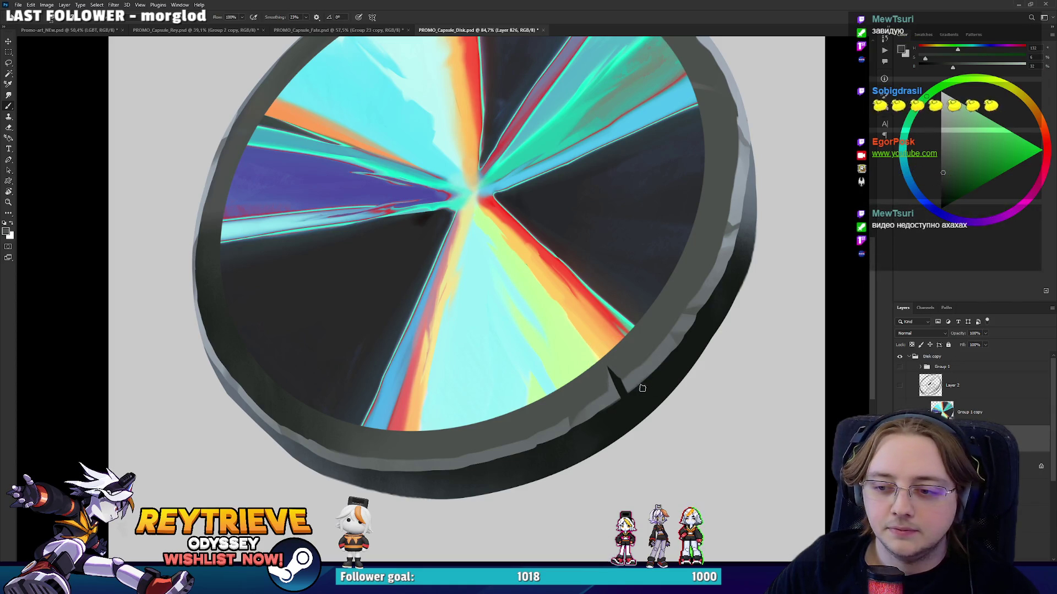
drag(641, 388, 641, 349)
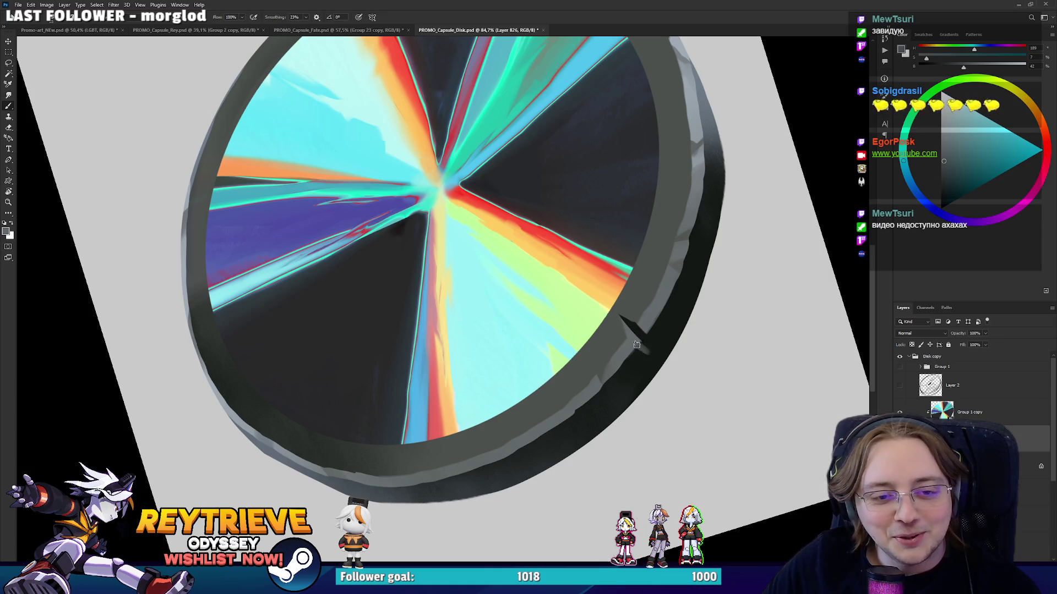
alt+click(653, 360)
drag(686, 315, 675, 385)
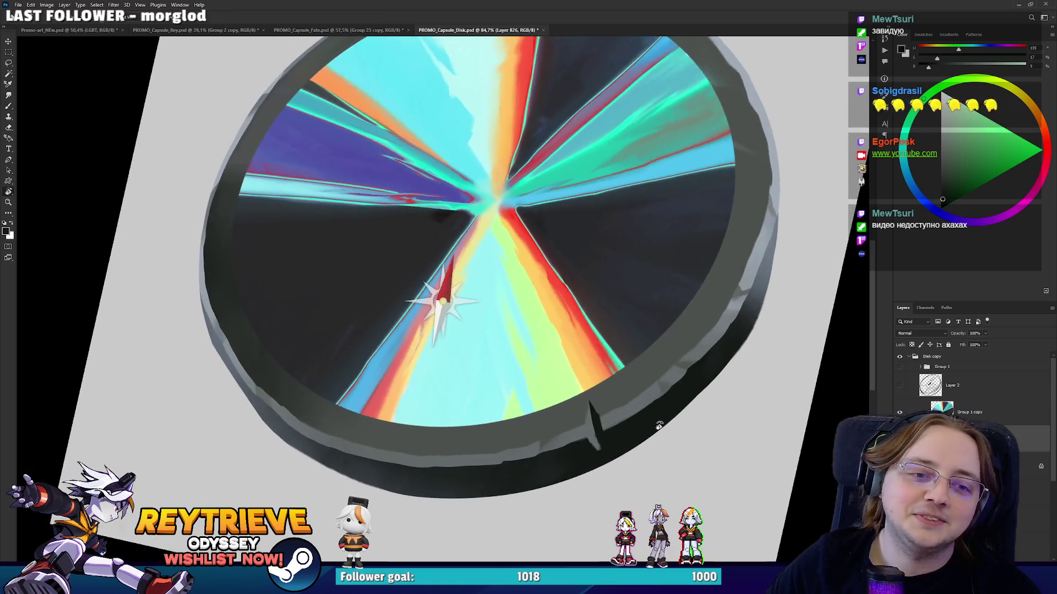
Level the view rotation and reframe the whole disk.
scroll(700, 309, down, 5)
key(Escape)
scroll(648, 297, up, 2)
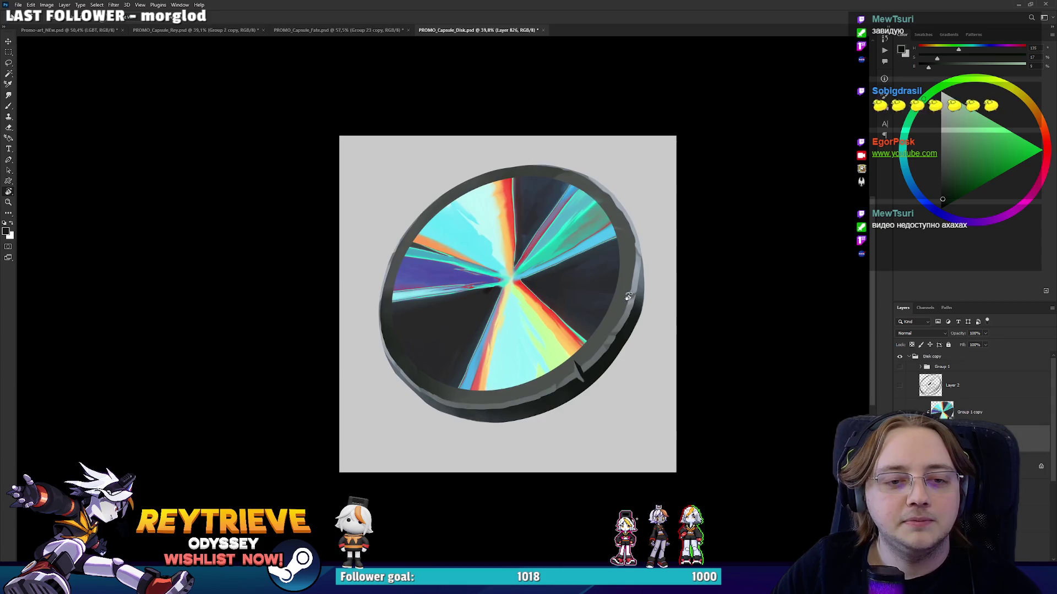
scroll(610, 314, up, 1)
scroll(614, 315, up, 2)
scroll(614, 352, up, 1)
drag(614, 352, 624, 357)
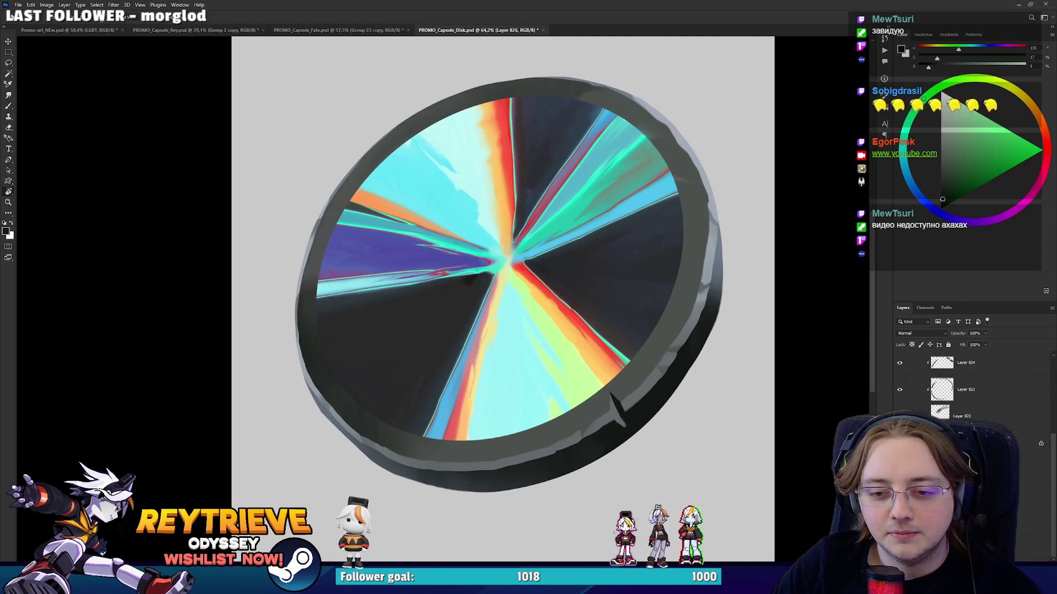
drag(726, 422, 703, 402)
Check the brush presets, frame the disk, and make the brush much larger.
key(b)
right_click(720, 395)
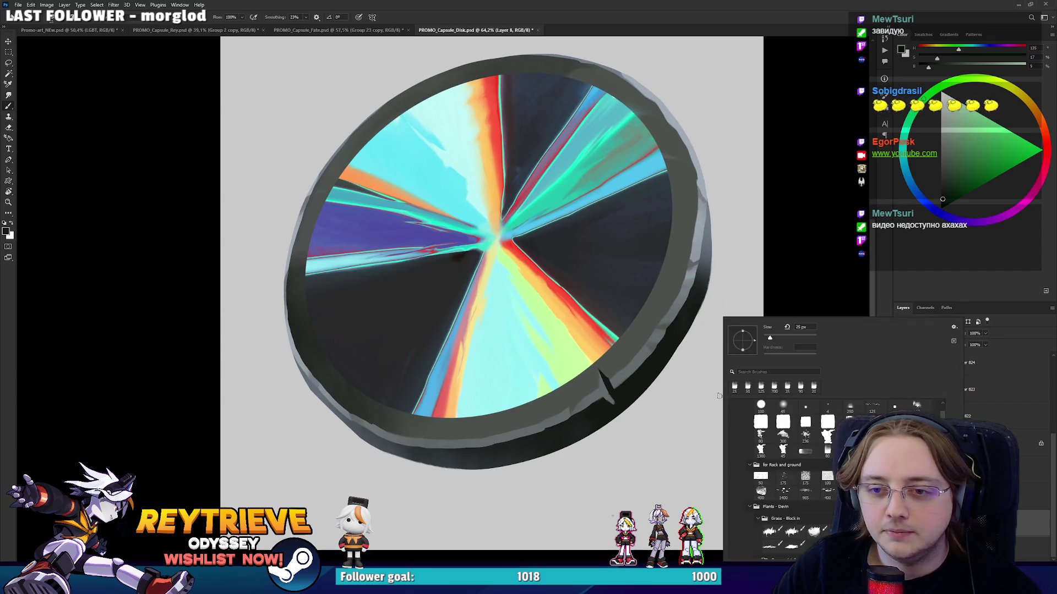
key(Escape)
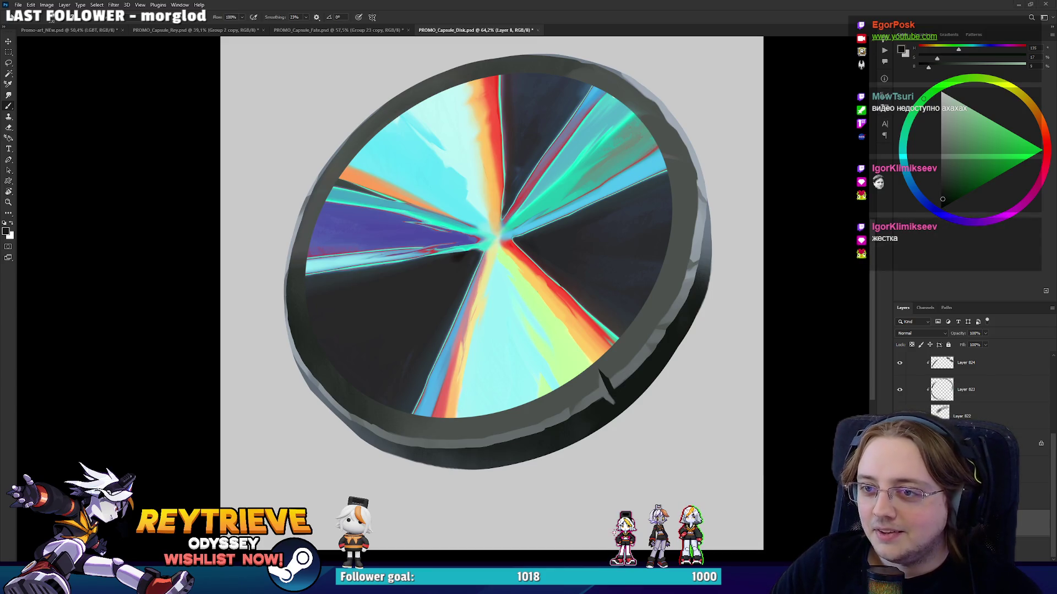
mouse_move(794, 346)
mouse_down()
mouse_move(779, 330)
mouse_move(419, 425)
mouse_up()
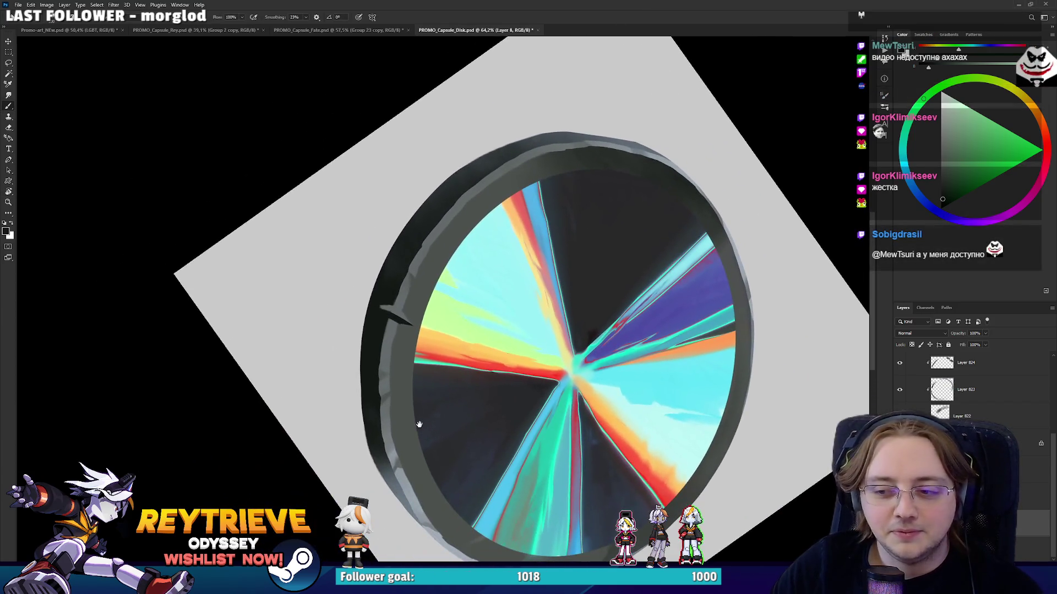
key(bracketright)
key(bracketright)
key(bracketright)
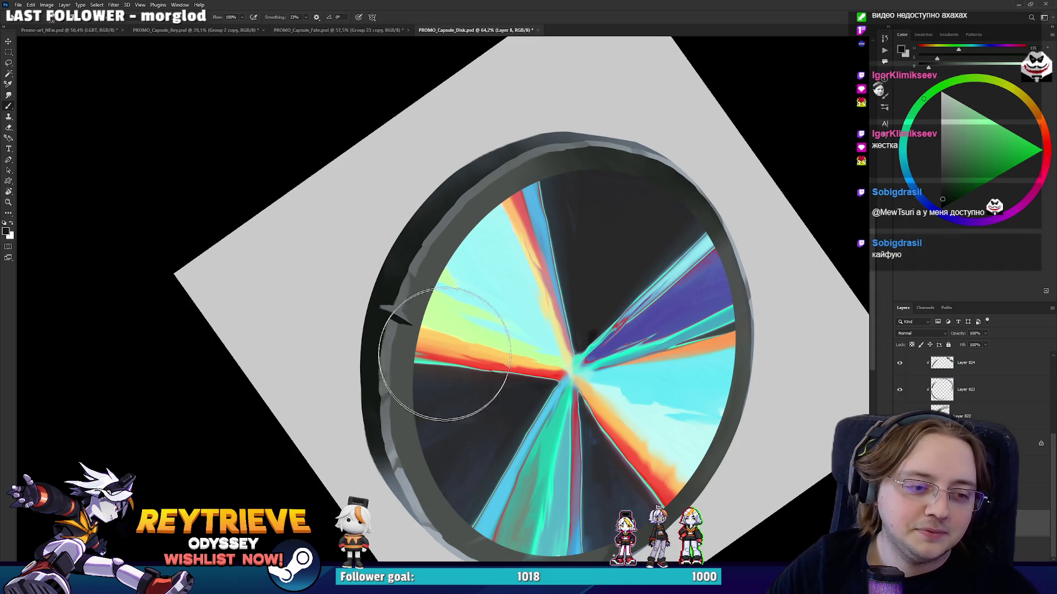
Paint dark strokes along the disk's left rim, rotating the canvas between strokes.
mouse_move(424, 424)
mouse_down()
mouse_move(459, 424)
mouse_move(449, 288)
mouse_move(449, 436)
mouse_move(448, 283)
mouse_move(436, 436)
mouse_move(484, 236)
mouse_move(448, 389)
mouse_move(436, 236)
mouse_up()
key(r)
mouse_move(545, 209)
mouse_down()
mouse_move(453, 166)
mouse_move(528, 253)
mouse_move(425, 300)
mouse_move(484, 165)
mouse_move(447, 325)
mouse_move(471, 235)
mouse_move(460, 318)
mouse_move(460, 236)
mouse_move(435, 306)
mouse_up()
mouse_move(495, 165)
mouse_down()
mouse_move(521, 152)
mouse_move(504, 339)
mouse_up()
key(b)
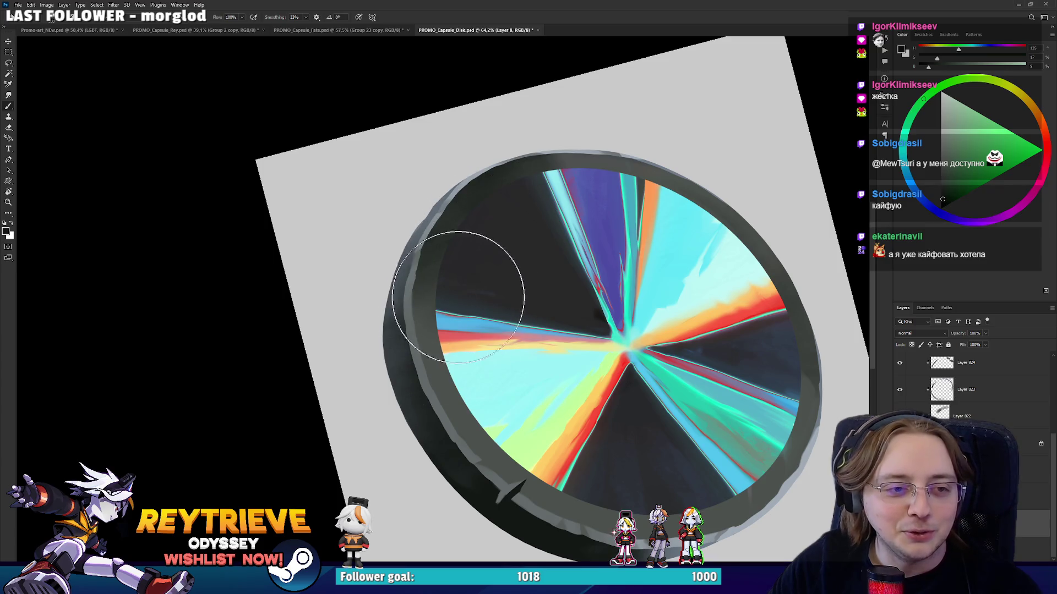
drag(468, 287, 441, 212)
Turn the canvas so the painted notch sits top-left and bring the disk lower.
key(e)
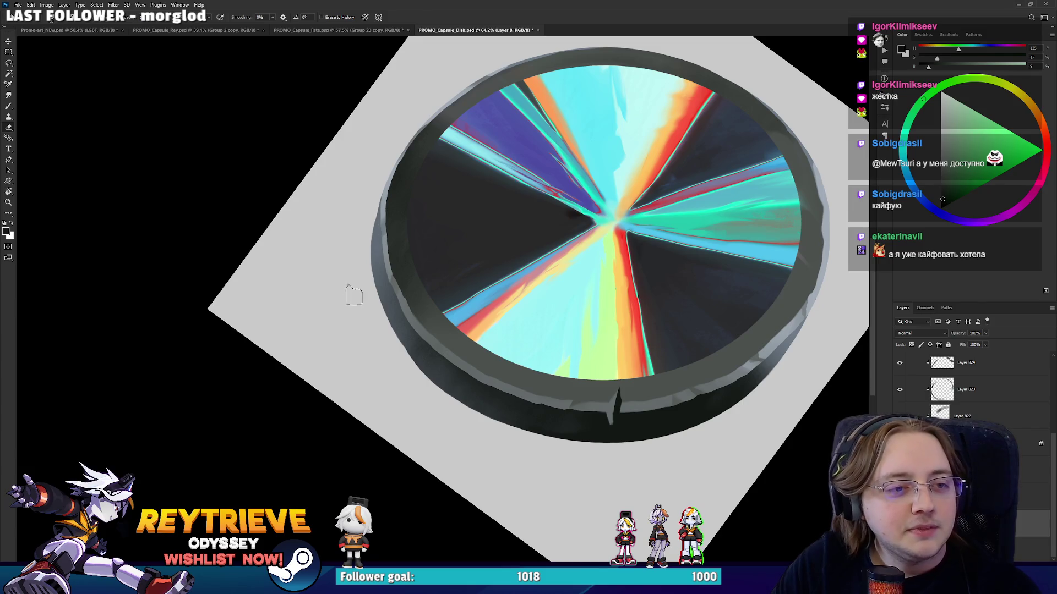
key(r)
drag(363, 202, 478, 177)
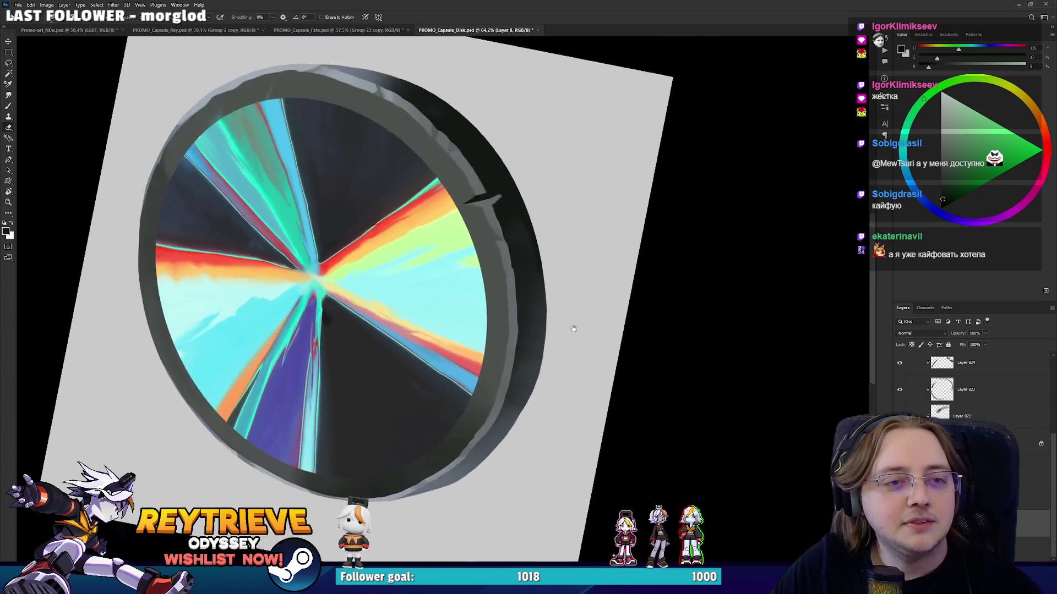
key(b)
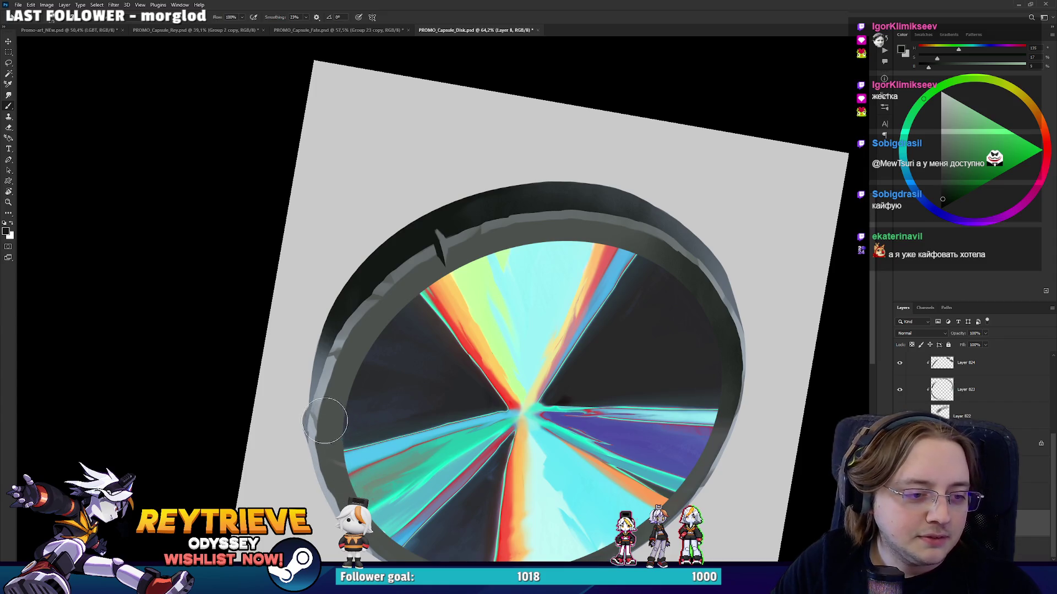
key(r)
mouse_move(401, 306)
mouse_down()
mouse_move(590, 240)
mouse_move(555, 307)
mouse_up()
key(b)
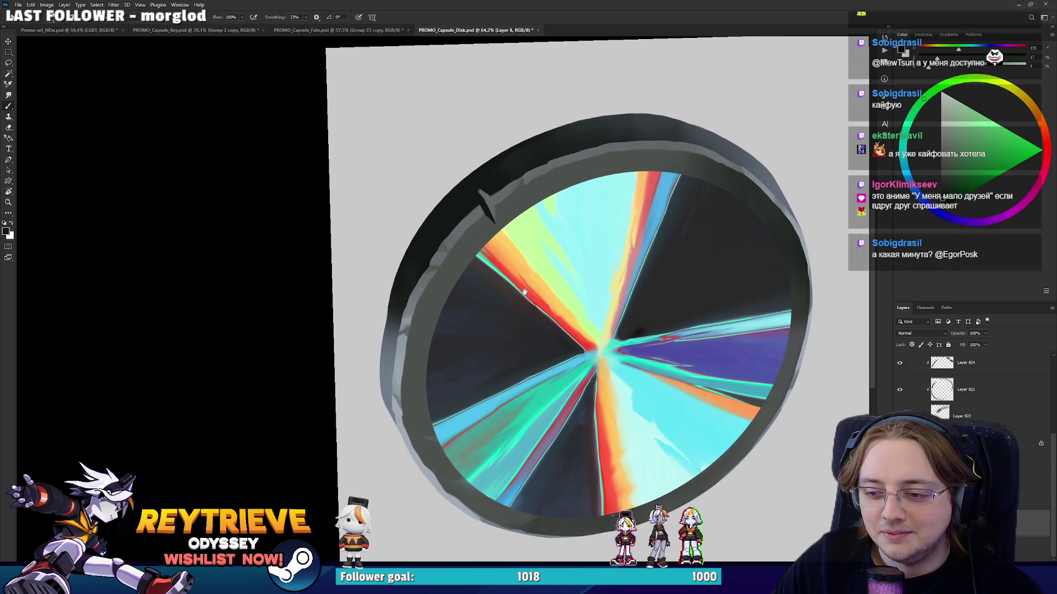
drag(524, 292, 526, 314)
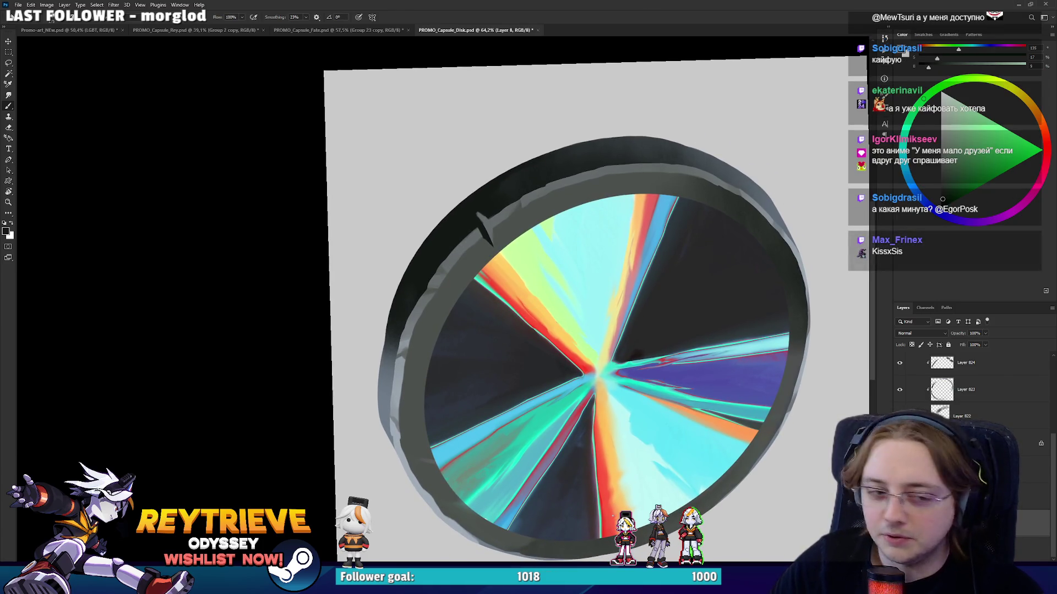
Undo two trial rim strokes, then paint a dark stroke up the left rim.
mouse_move(385, 308)
mouse_down()
mouse_move(397, 419)
mouse_move(463, 233)
mouse_up()
key(ctrl+z)
drag(402, 407, 445, 255)
key(ctrl+z)
mouse_move(402, 413)
mouse_down()
mouse_move(456, 250)
mouse_move(461, 178)
mouse_move(434, 185)
mouse_up()
Rotate the canvas clockwise and recentre the view on the rim.
key(r)
key(e)
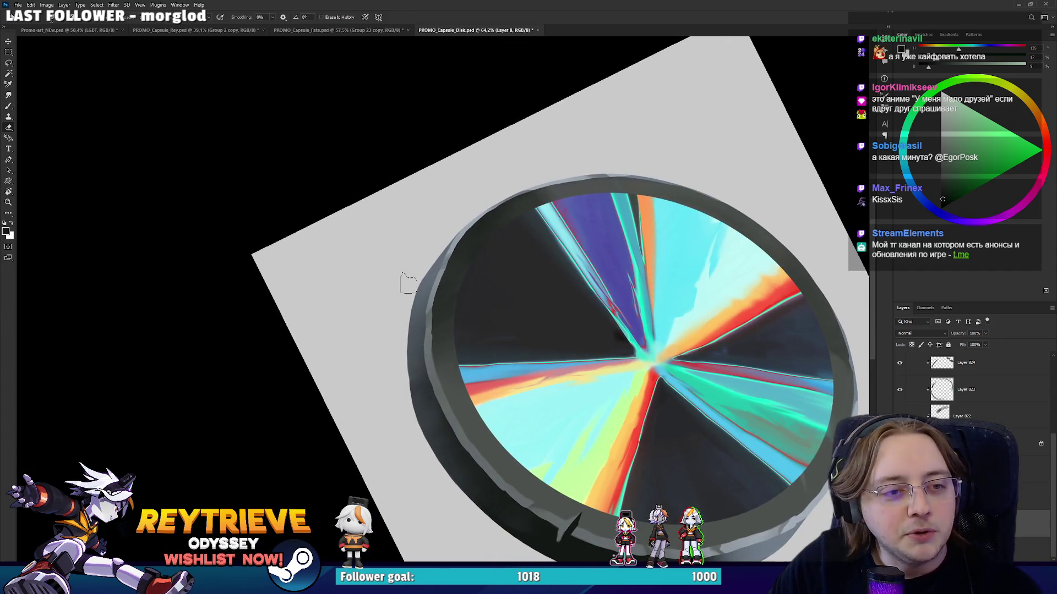
key(r)
mouse_move(464, 305)
mouse_down()
mouse_move(422, 343)
mouse_move(410, 382)
mouse_up()
key(b)
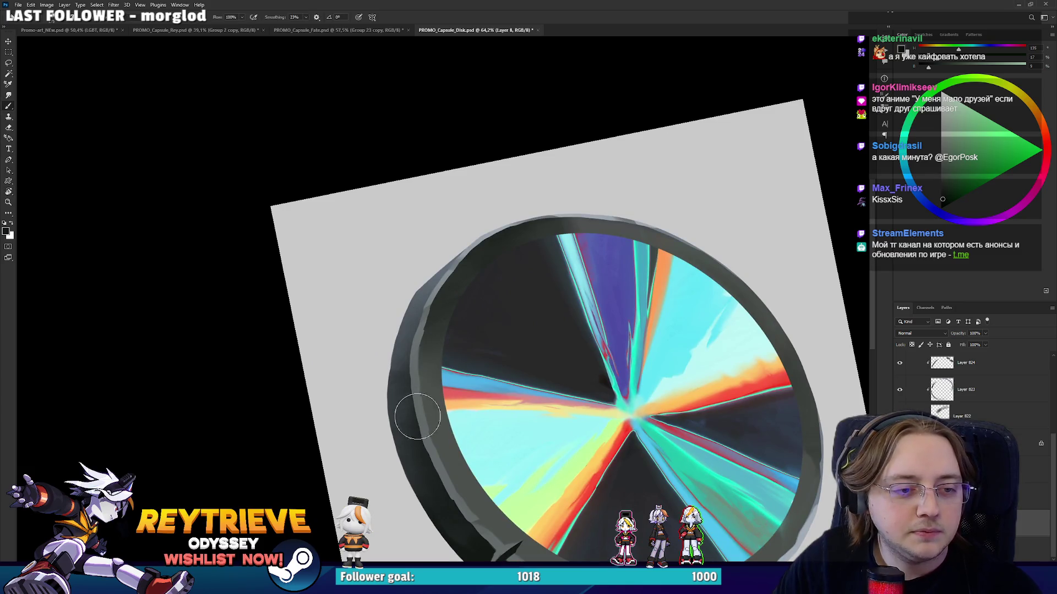
mouse_move(423, 435)
mouse_down()
mouse_move(603, 288)
mouse_move(607, 334)
mouse_move(487, 174)
mouse_move(537, 161)
mouse_up()
key(r)
key(b)
drag(542, 226, 552, 287)
drag(597, 190, 545, 330)
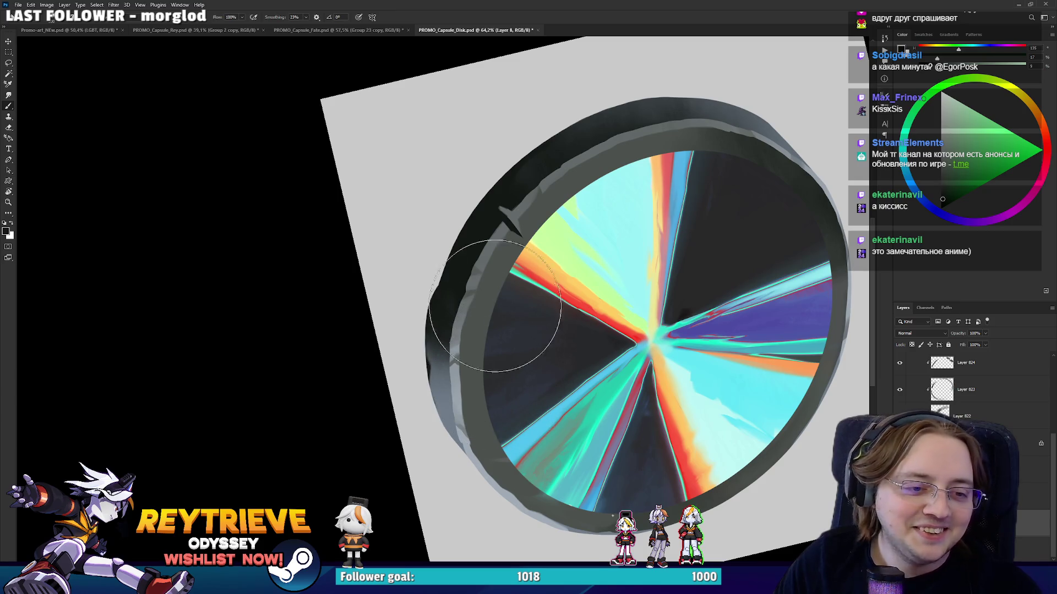
Darken the outer left rim further, then turn the canvas back near upright.
drag(490, 358, 495, 385)
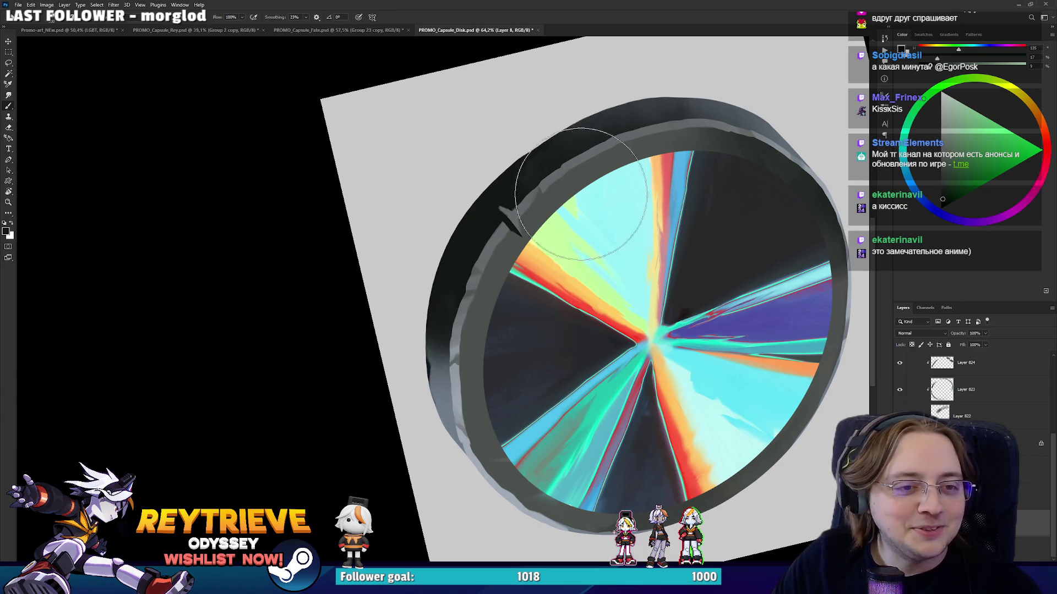
key(r)
drag(614, 176, 550, 161)
scroll(551, 160, up, 3)
key(b)
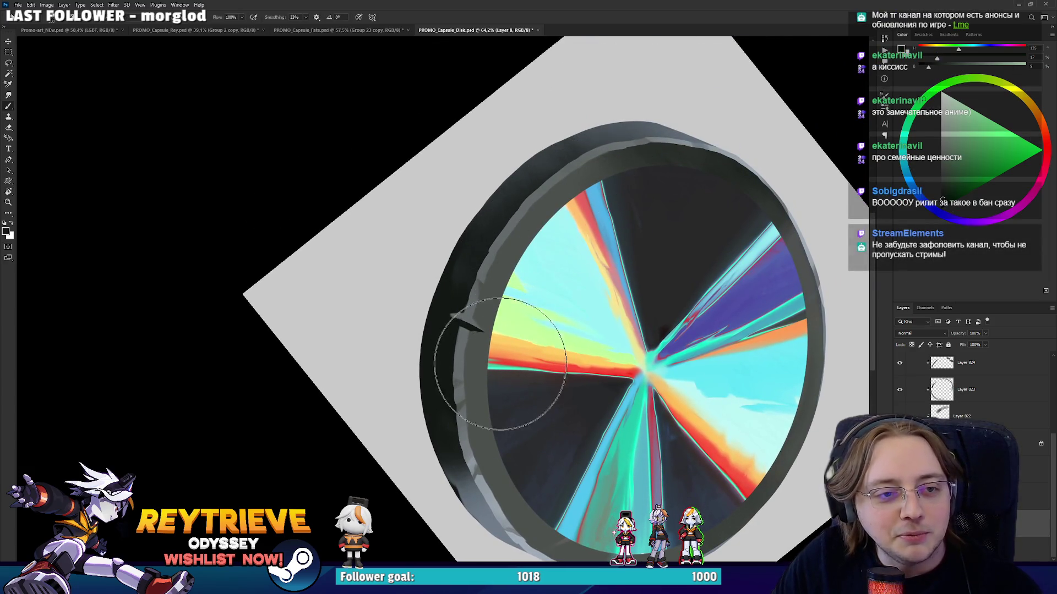
key(r)
mouse_move(586, 223)
mouse_down()
mouse_move(579, 319)
mouse_move(506, 327)
mouse_up()
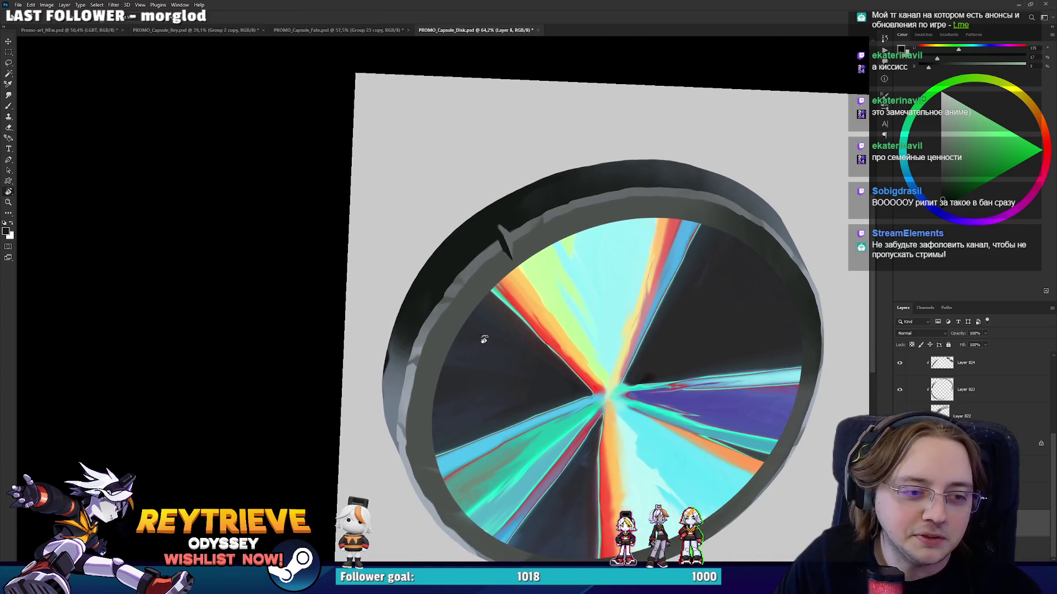
Step up through the layers to make Layer 824 the working layer.
key(alt+bracketright)
key(alt+bracketright)
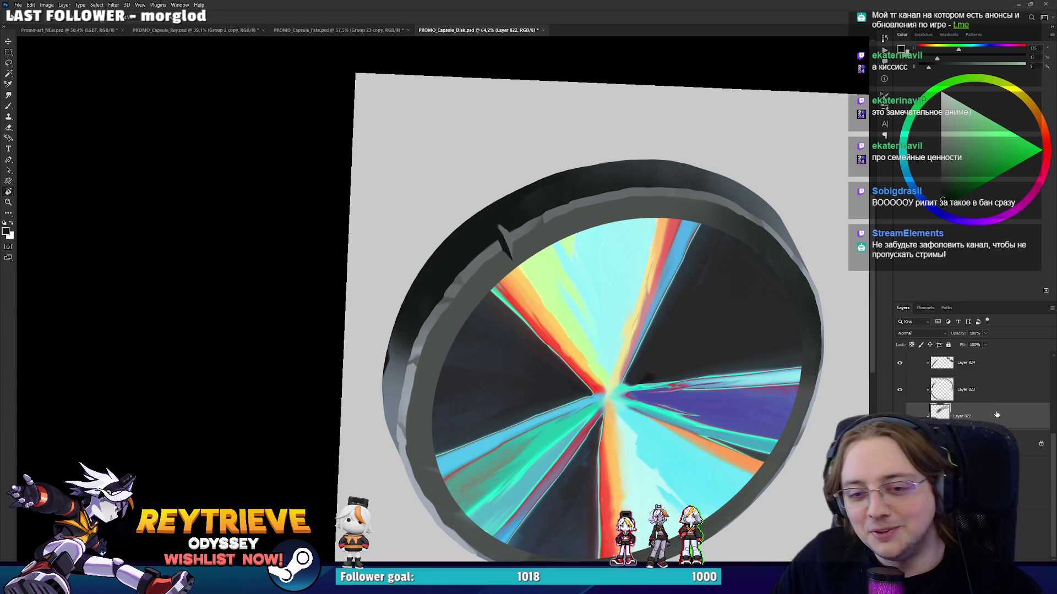
scroll(969, 412, up, 1)
key(alt+bracketright)
key(alt+bracketright)
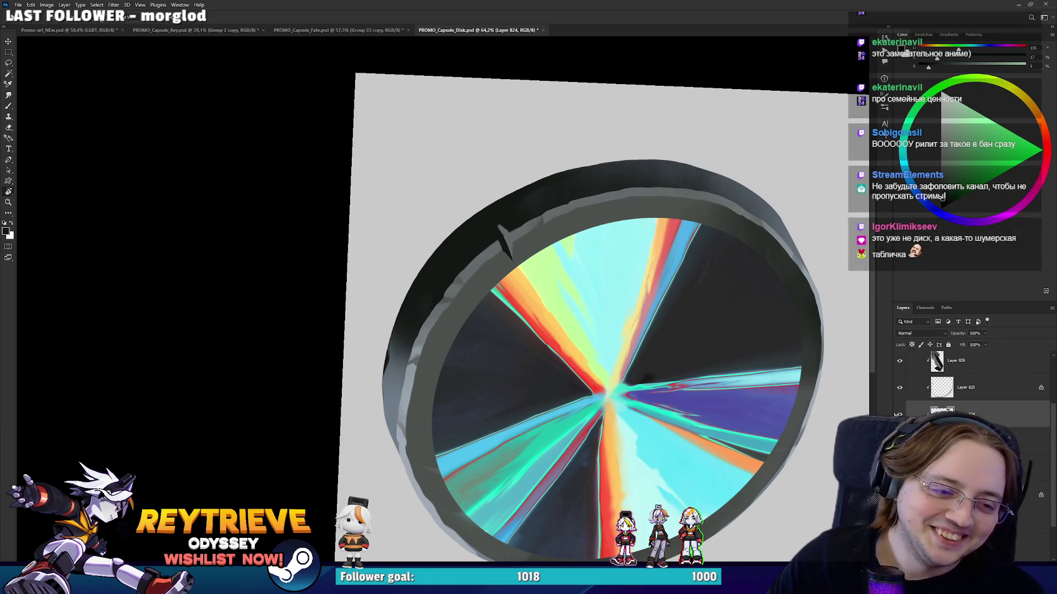
On new Layer 827, paint a grey highlight stroke on the disk's left rim.
key(Delete)
key(Return)
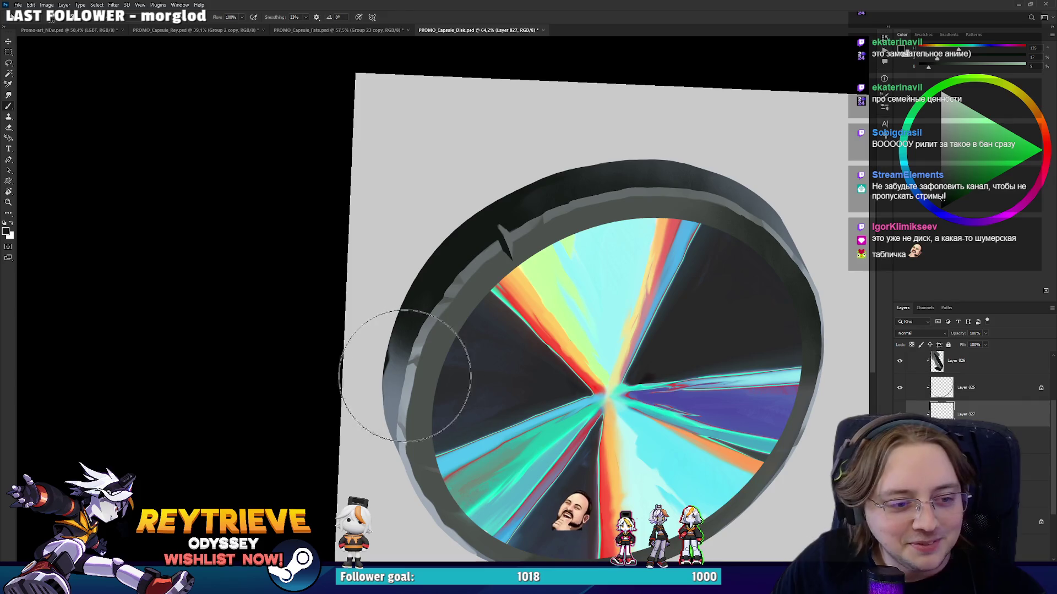
key(ctrl+shift+alt+n)
key(b)
mouse_move(379, 365)
mouse_down()
mouse_move(427, 223)
mouse_move(409, 414)
mouse_up()
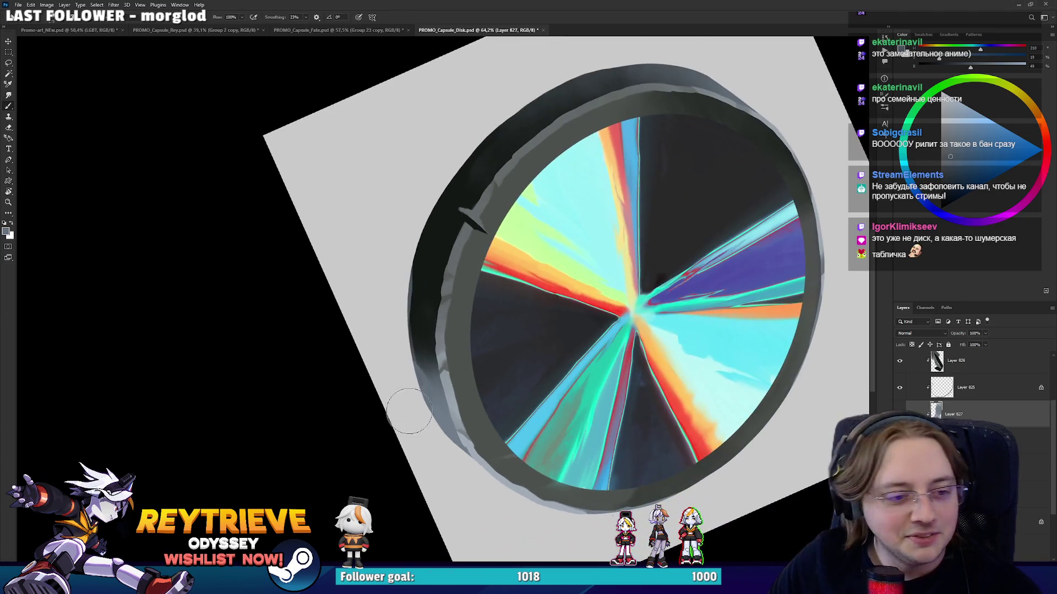
Turn the disc flat and lighten the lower-left rim with a long grey stroke.
drag(472, 451, 569, 325)
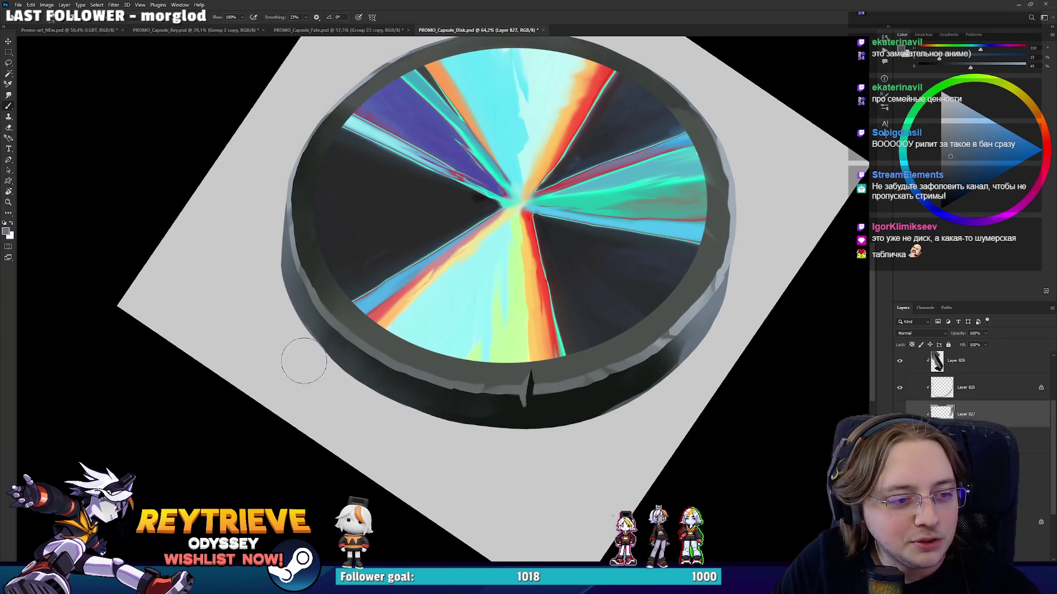
mouse_move(344, 407)
mouse_down()
mouse_move(673, 233)
mouse_move(673, 246)
mouse_up()
key(r)
key(b)
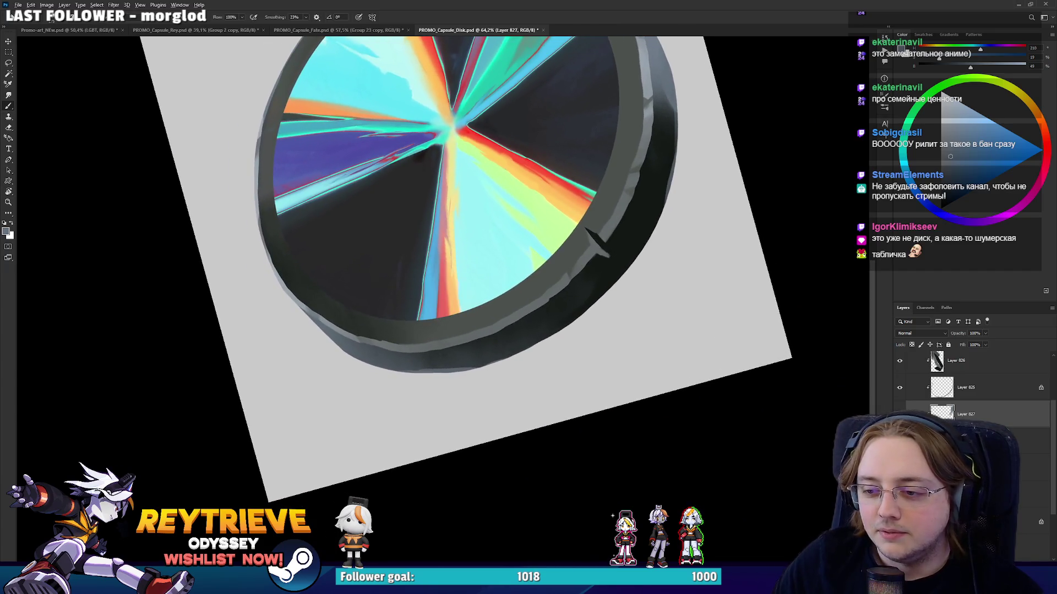
Reset the canvas rotation to level and bring the whole disk back into view.
scroll(714, 130, down, 5)
key(r)
key(Escape)
scroll(669, 367, up, 5)
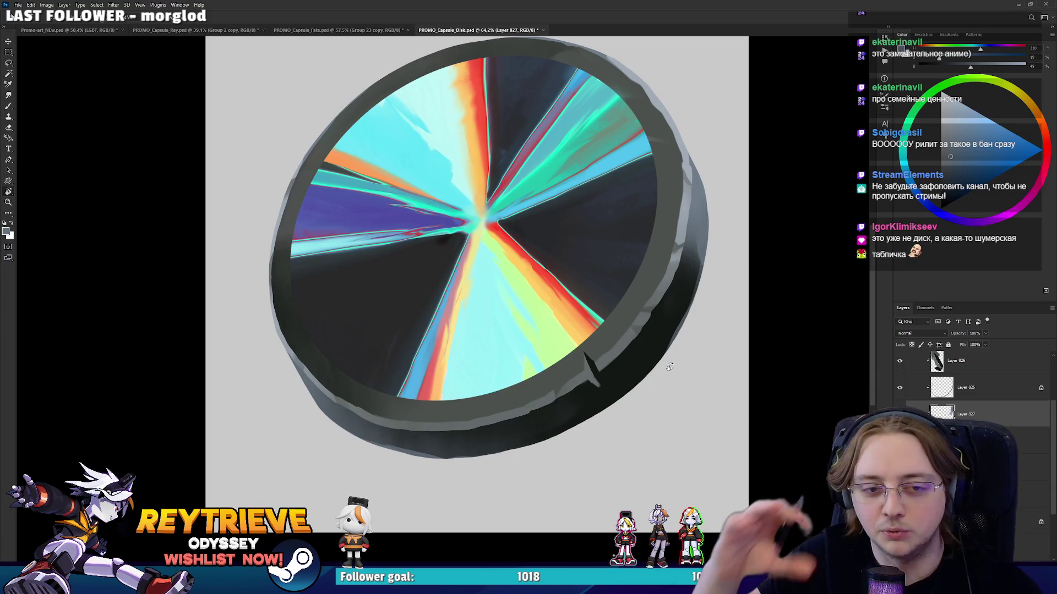
scroll(676, 351, up, 2)
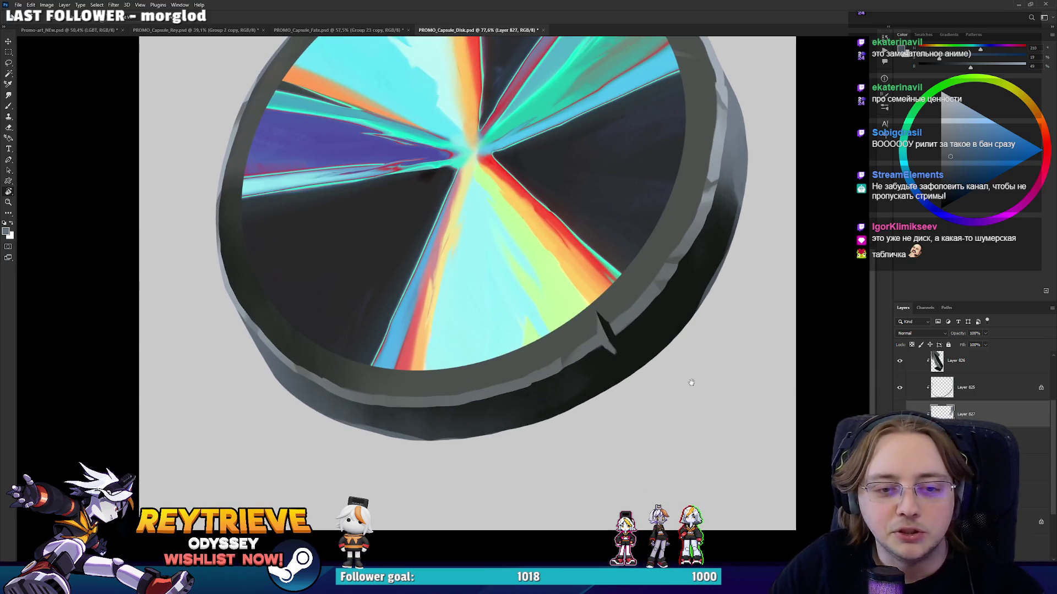
scroll(646, 374, down, 8)
scroll(634, 385, up, 5)
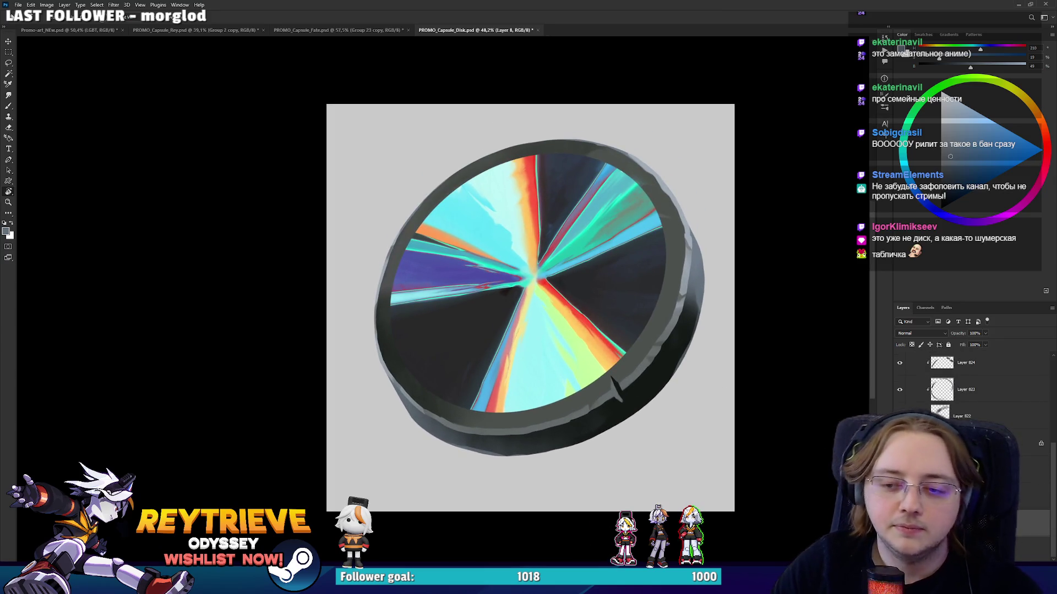
Tilt the canvas about 22 degrees, turn it back upright, and select Layer 817.
mouse_move(405, 471)
mouse_down()
mouse_move(353, 413)
mouse_move(371, 418)
mouse_up()
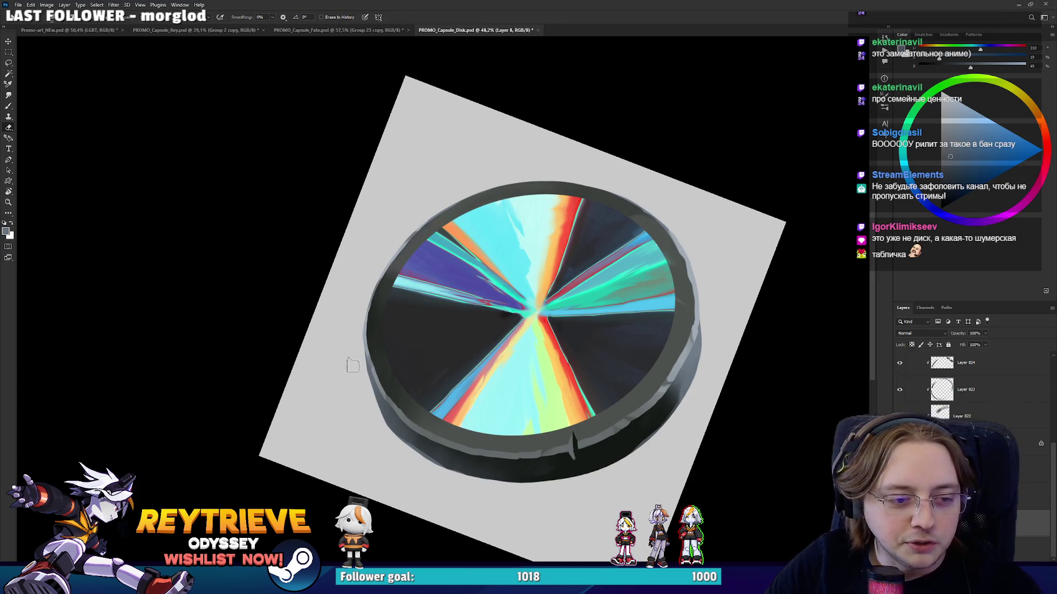
drag(634, 365, 572, 329)
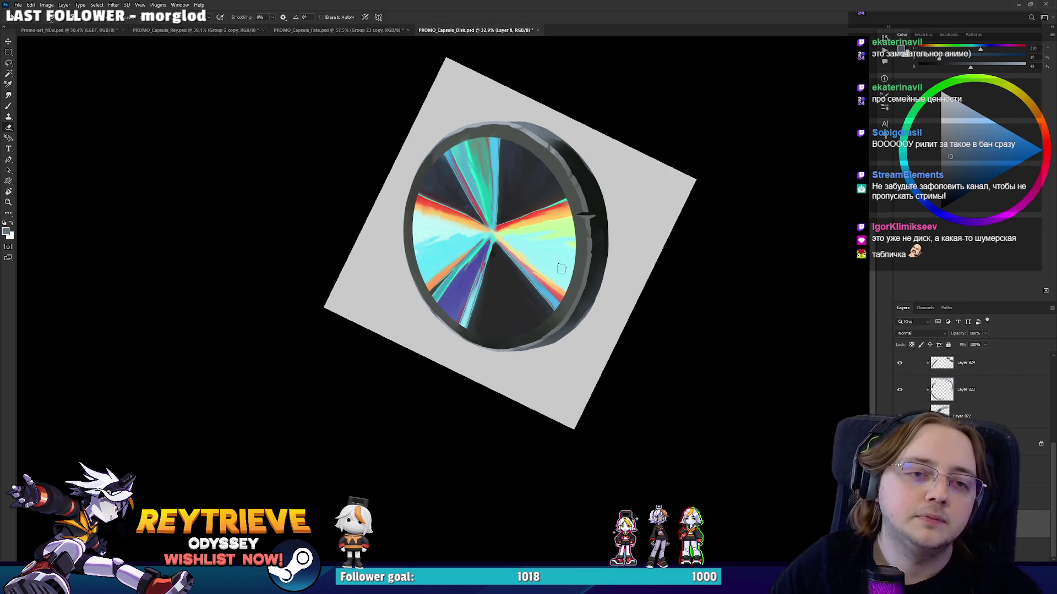
drag(495, 165, 581, 360)
scroll(581, 360, up, 2)
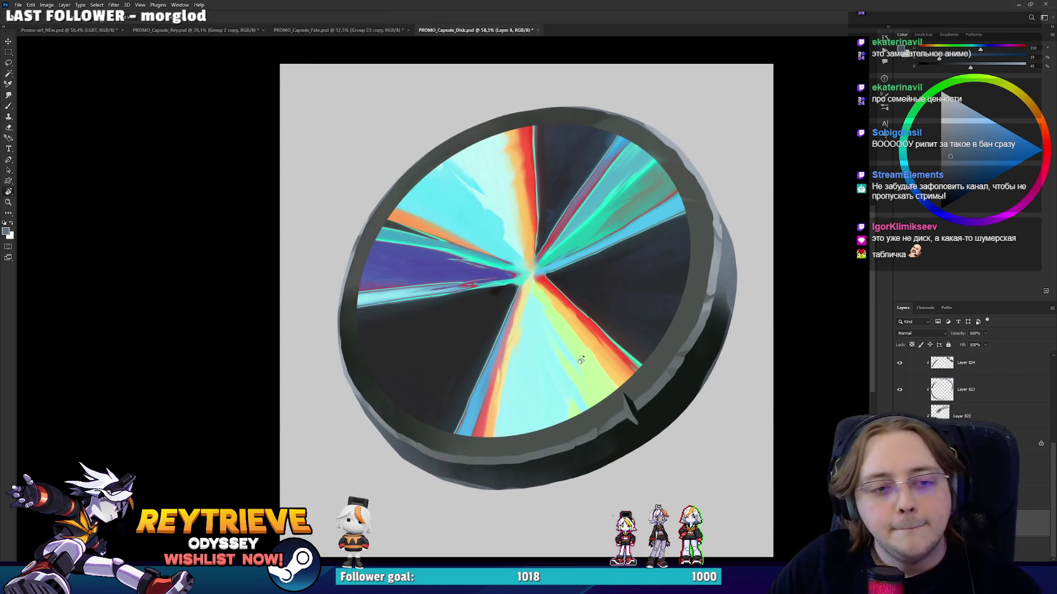
scroll(969, 386, up, 2)
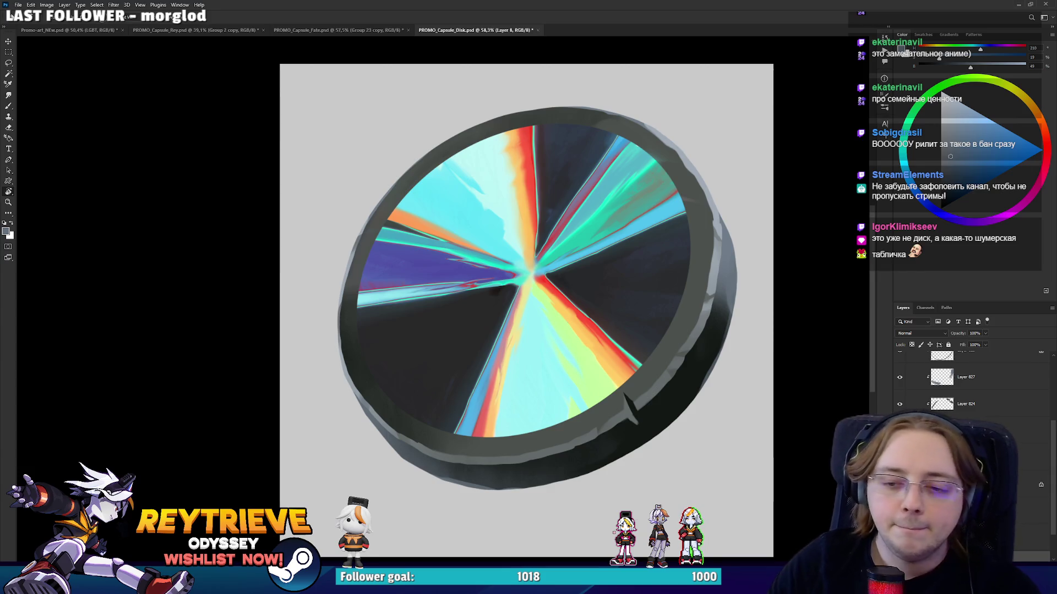
click(1029, 531)
Move Layer 817 below Layer 2, then copy the lassoed hub to Layer 828.
drag(1030, 531, 979, 392)
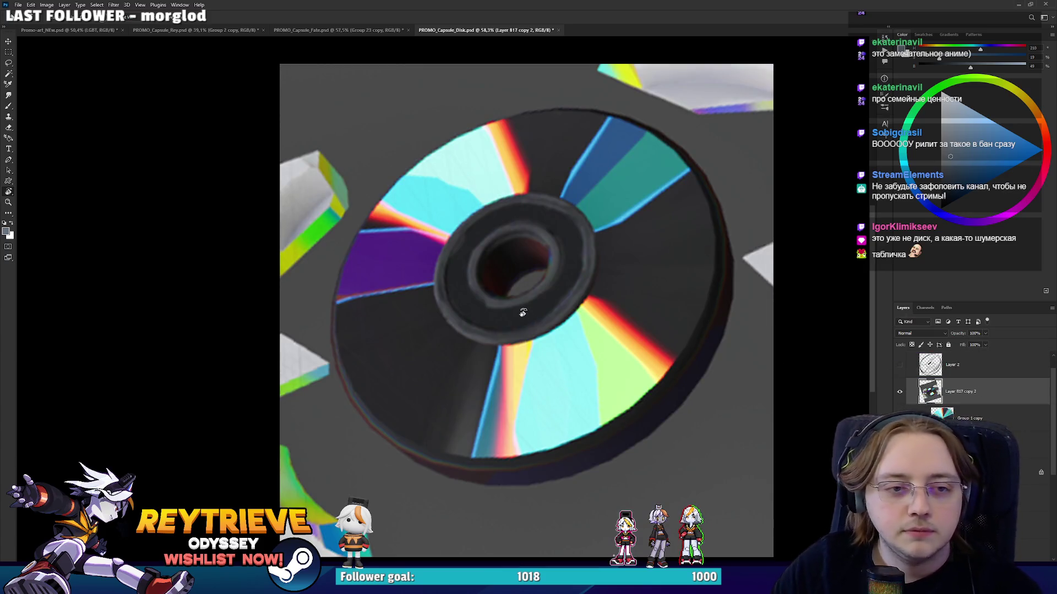
scroll(480, 299, up, 2)
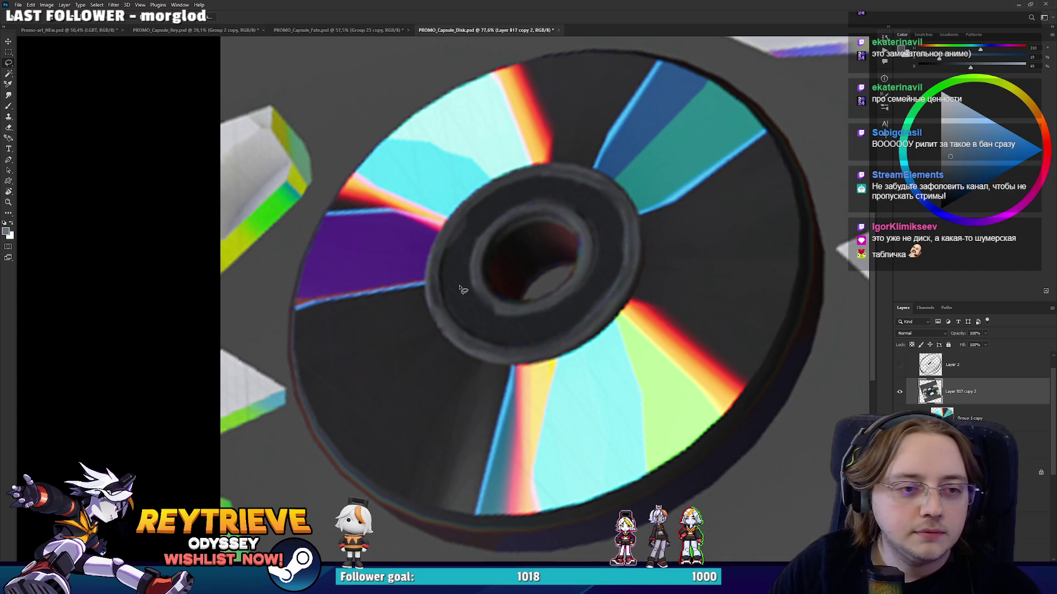
drag(526, 379, 410, 302)
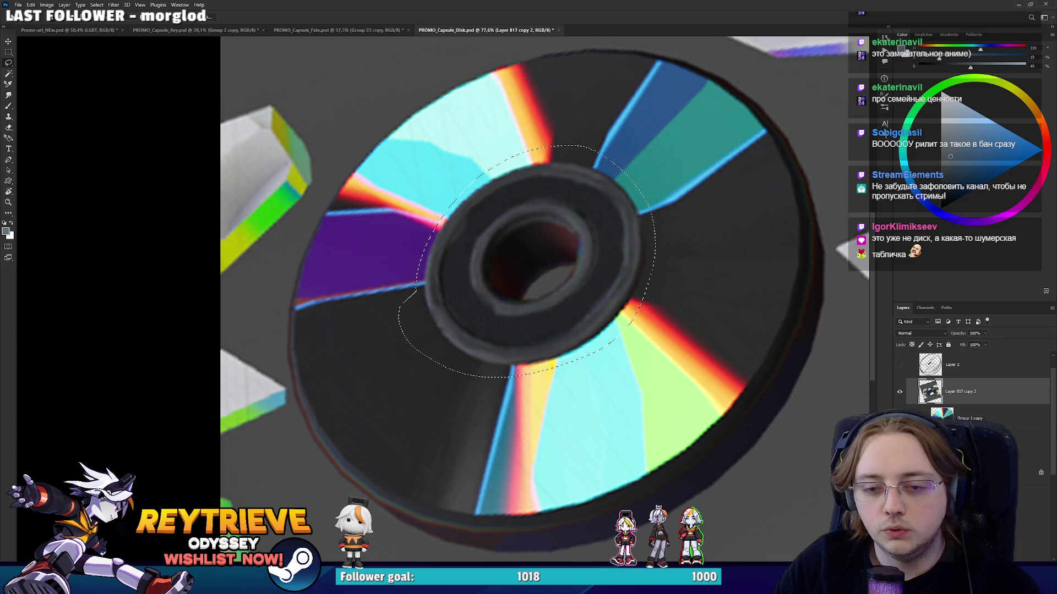
key(ctrl+j)
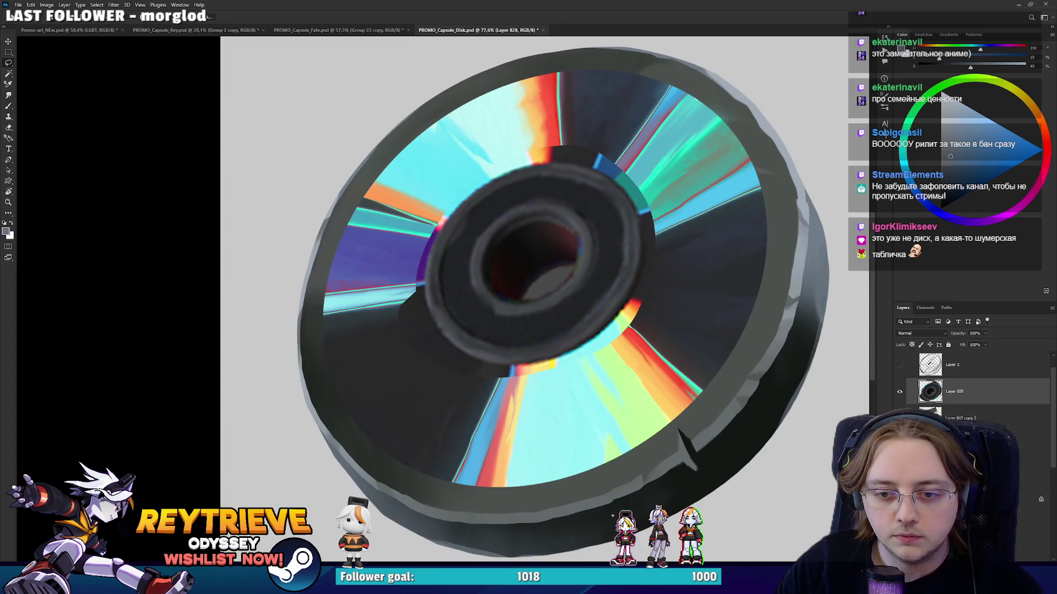
Place Layer 828 beneath Layer 817 copy 2 and nudge the hub slightly right.
drag(949, 411, 949, 421)
key(v)
drag(607, 297, 615, 297)
key(ctrl+t)
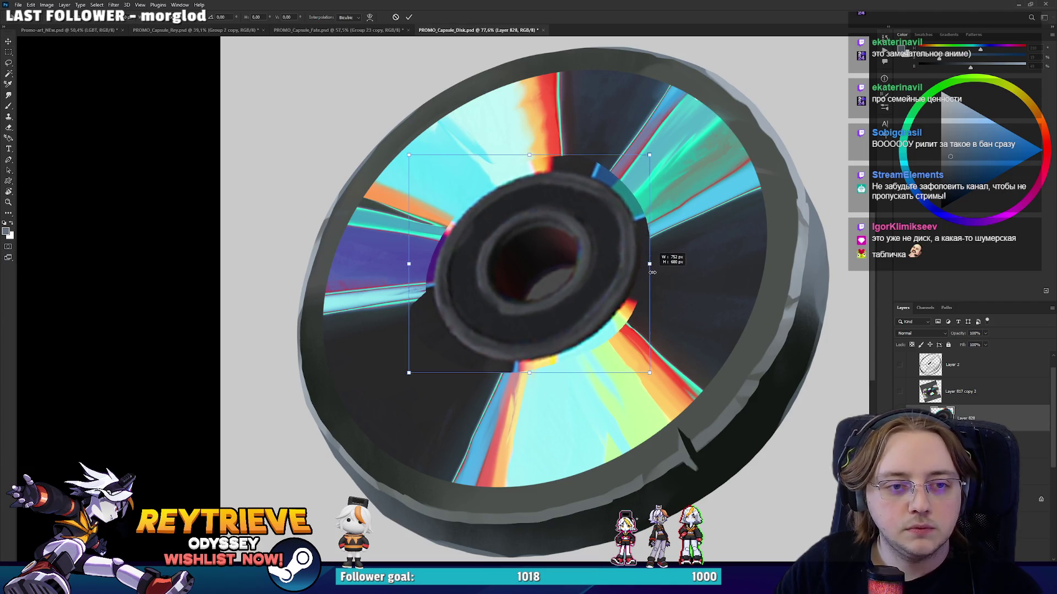
Commit the hub transform and erase the teal ring fragment at the hub's upper left.
key(Return)
key(r)
drag(656, 278, 408, 361)
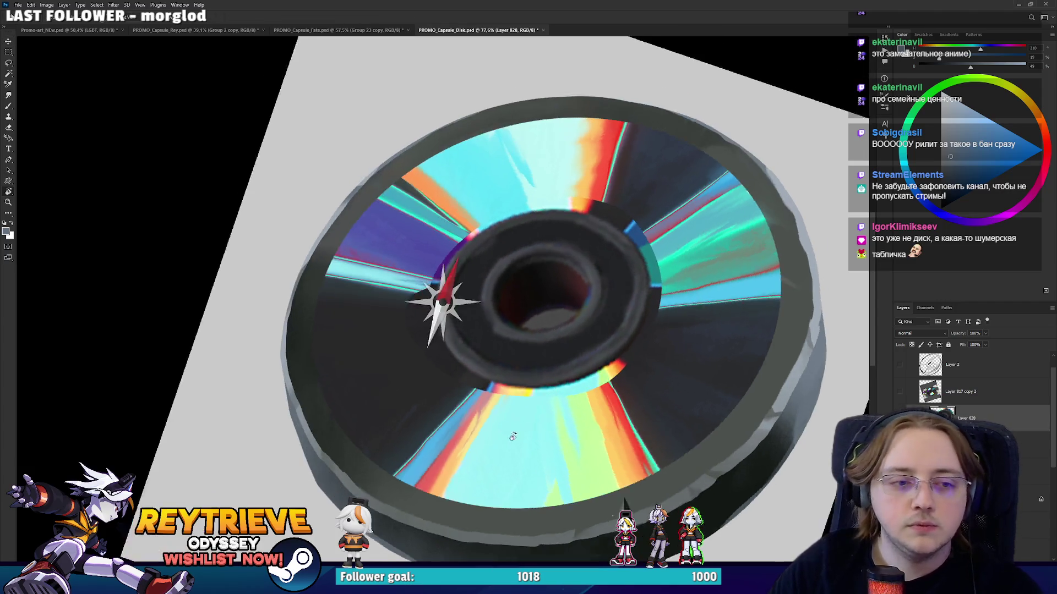
key(e)
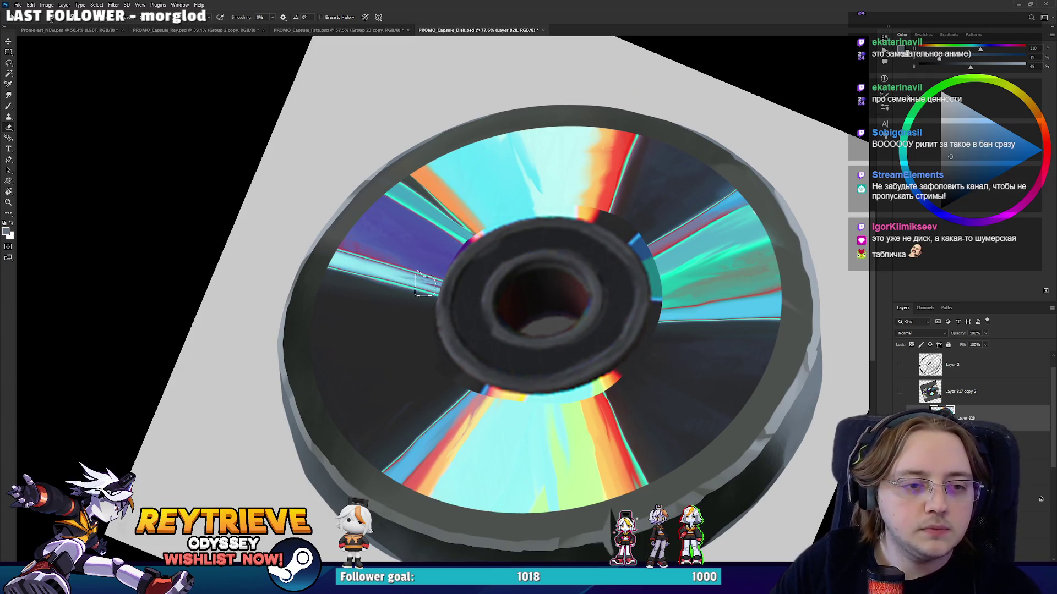
key(r)
drag(509, 206, 387, 193)
key(e)
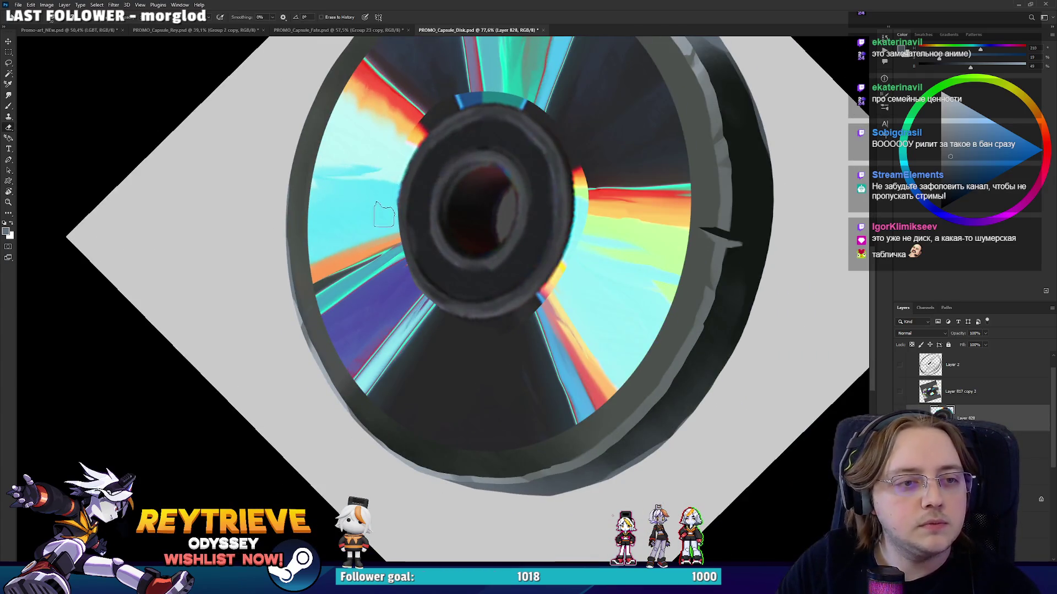
key(r)
drag(455, 98, 461, 199)
key(e)
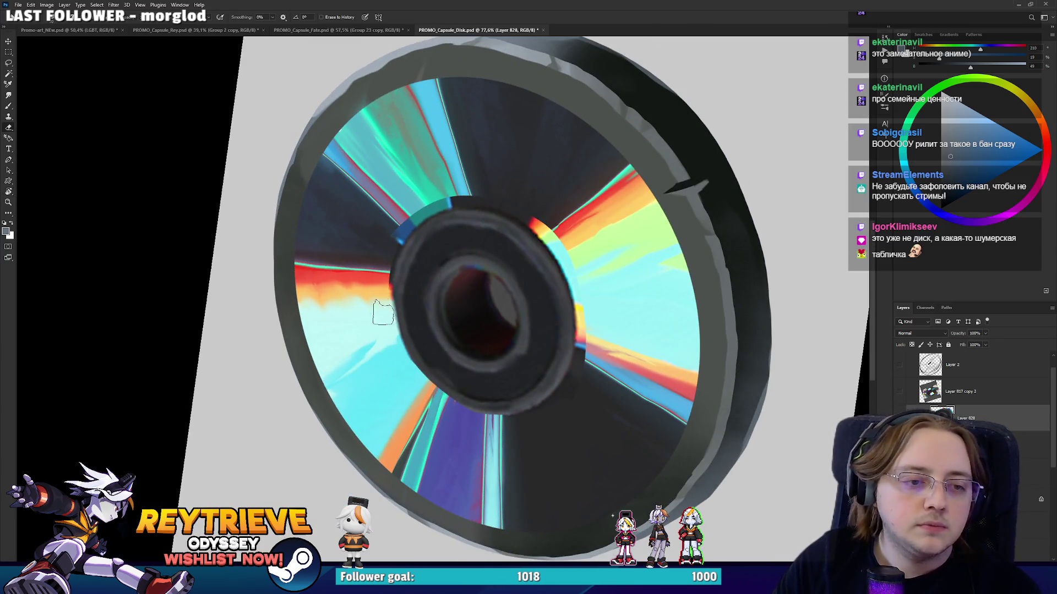
drag(383, 255, 429, 201)
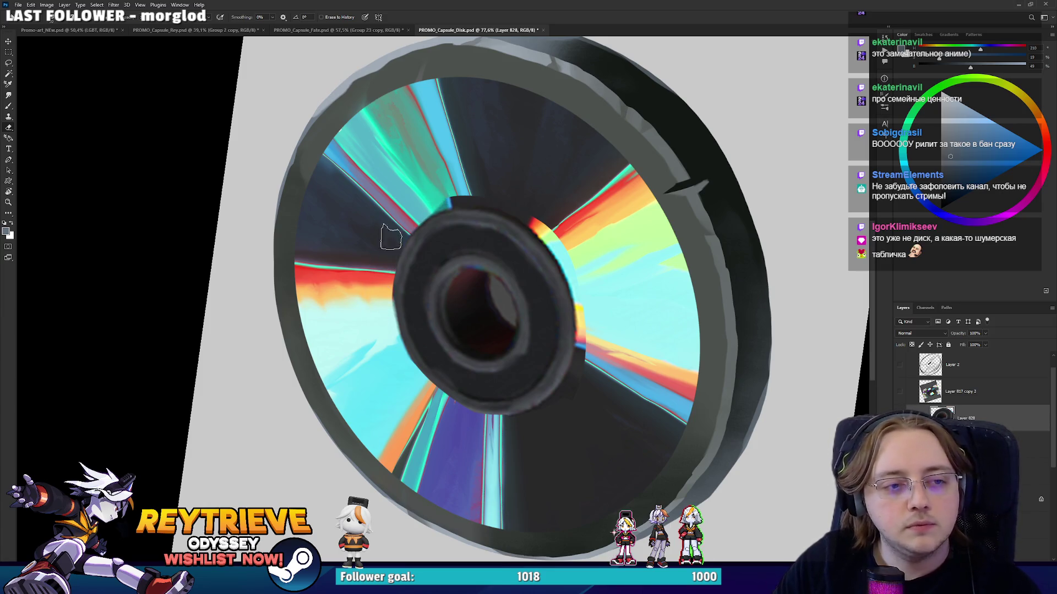
Erase the light strip along the hub's upper-left edge.
key(r)
drag(387, 249, 321, 314)
key(e)
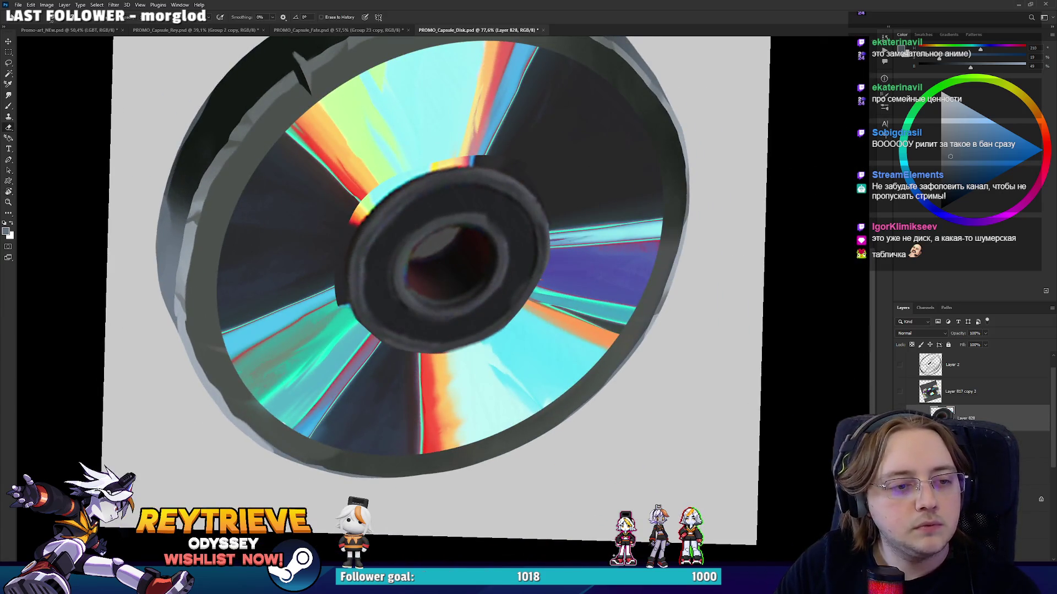
key(r)
drag(451, 128, 325, 357)
key(e)
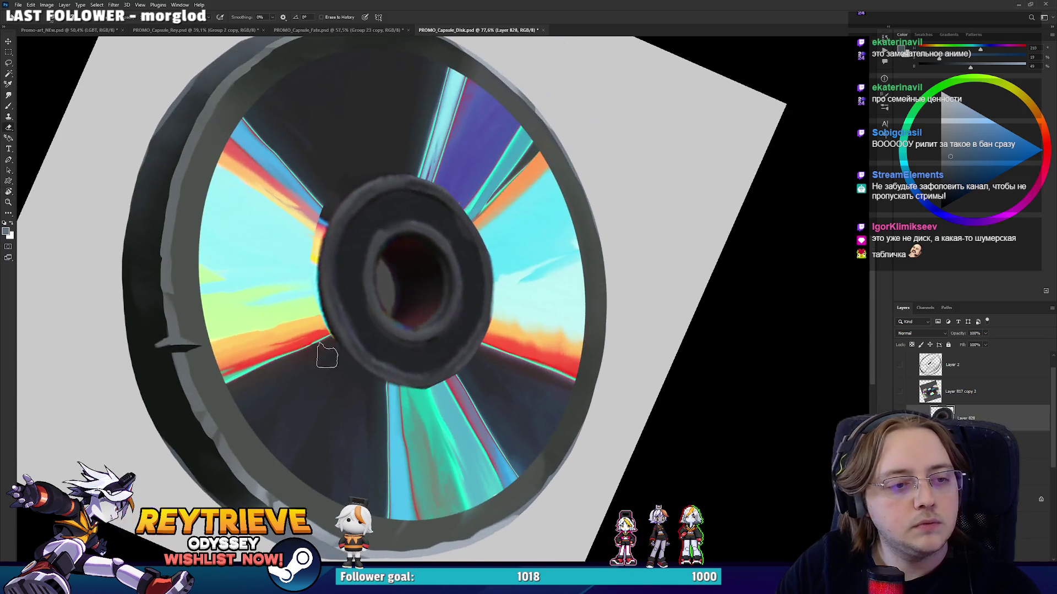
drag(308, 289, 335, 197)
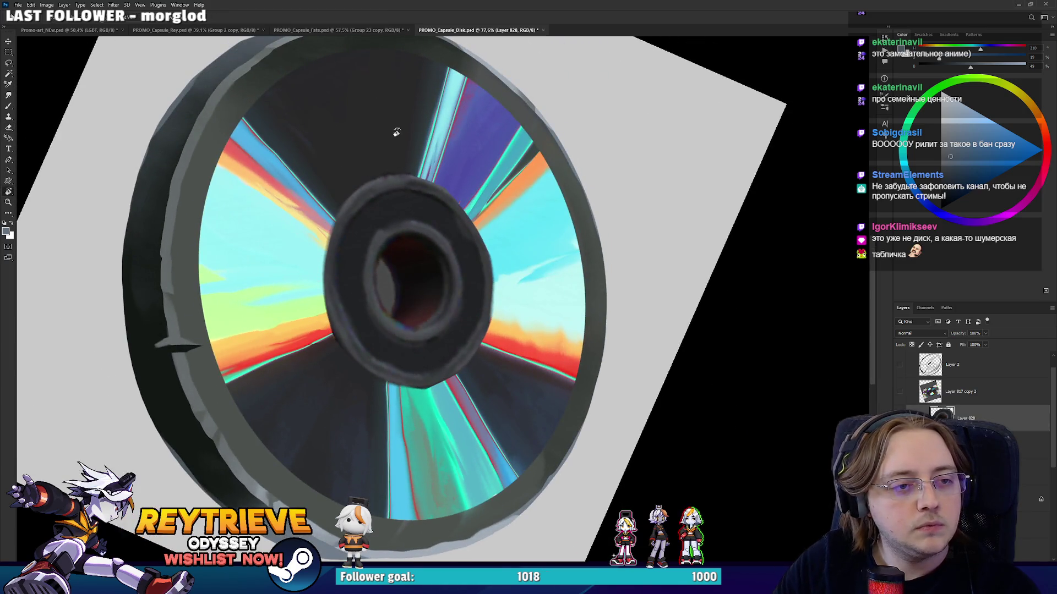
Rotate the view to check the cleaned hub edge from new angles.
drag(399, 131, 283, 353)
key(e)
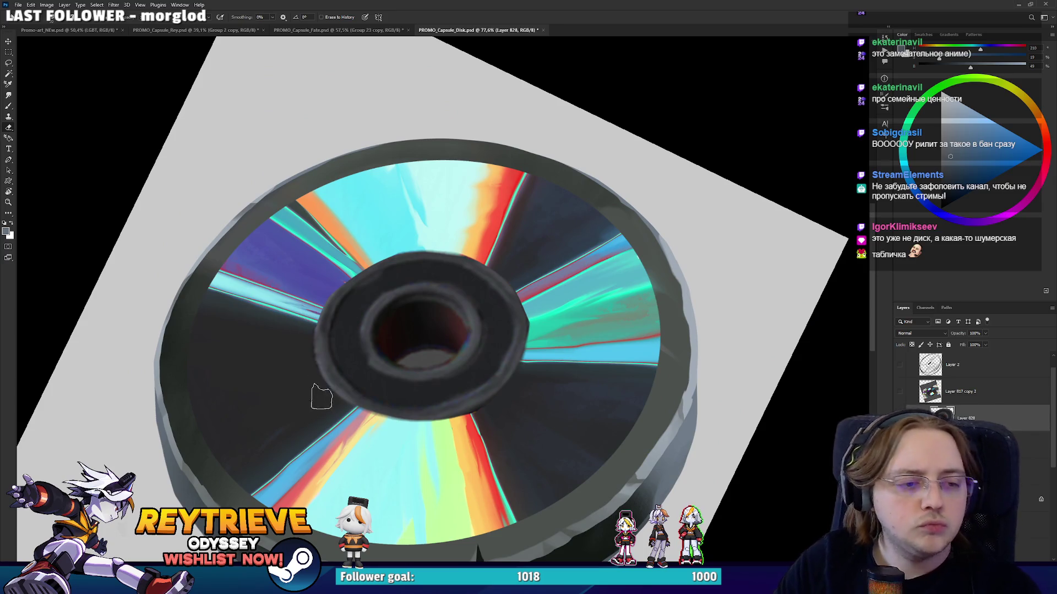
key(r)
drag(311, 398, 545, 396)
Clip the new paint layer to the hub, sample its dark grey, and shrink the brush to about 55 px.
key(e)
key(b)
key(ctrl+alt+g)
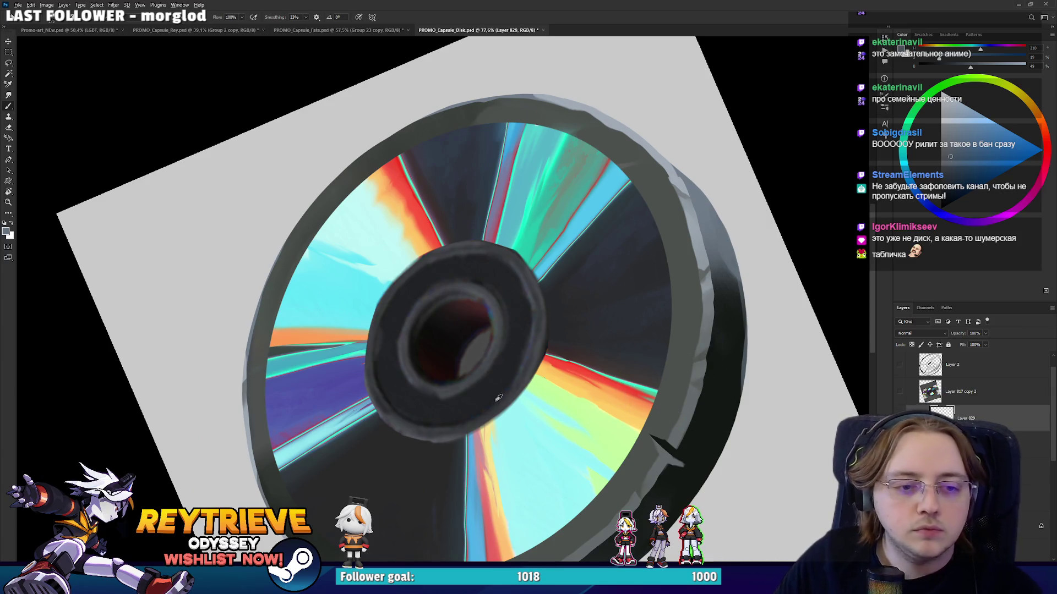
alt+click(482, 394)
key(bracketleft)
key(bracketleft)
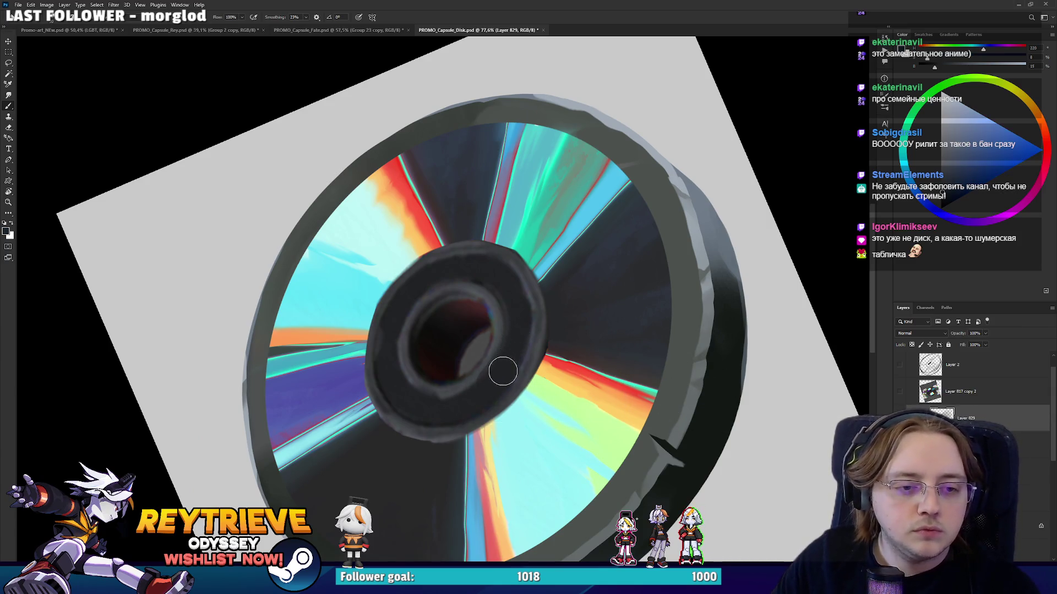
right_click(514, 315)
key(Escape)
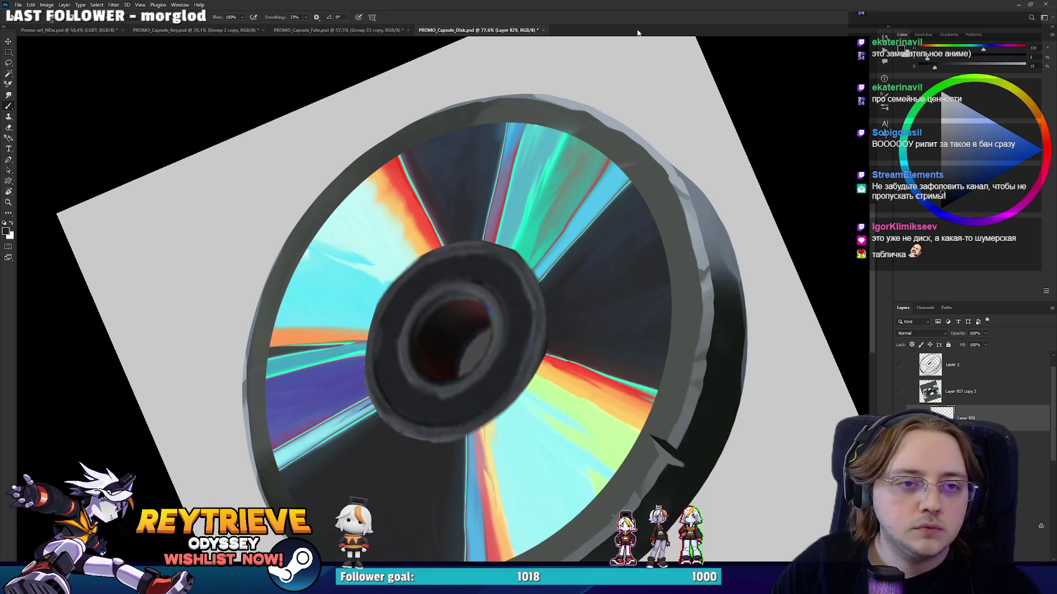
scroll(456, 287, up, 2)
Paint the hub's dark inner ring and top edge, with lighter grey on the hole's left rim.
drag(354, 432, 354, 401)
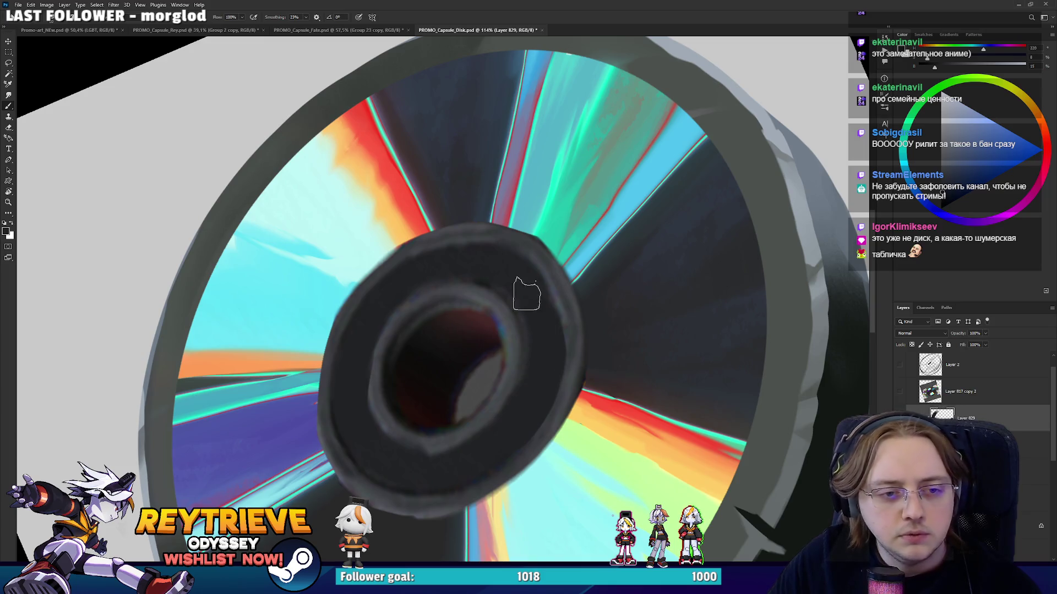
mouse_move(466, 270)
mouse_down()
mouse_move(419, 297)
mouse_move(527, 235)
mouse_up()
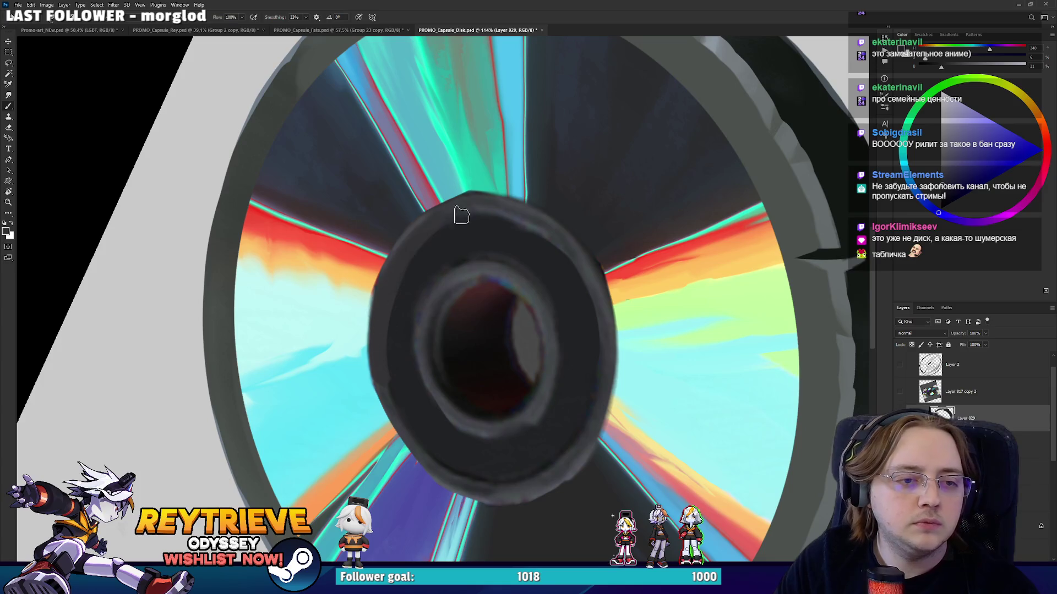
alt+click(401, 388)
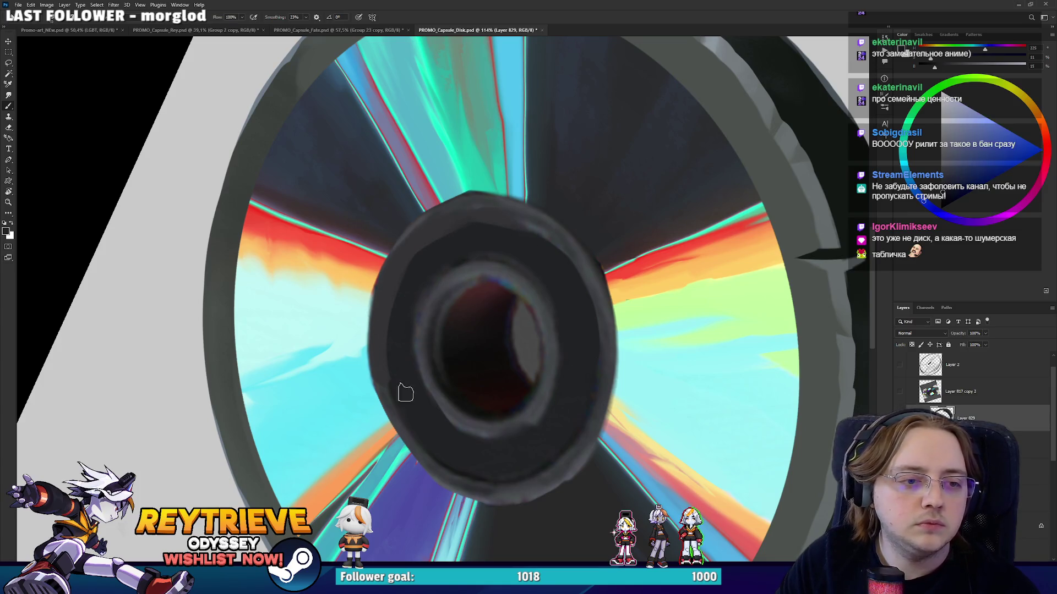
alt+click(465, 238)
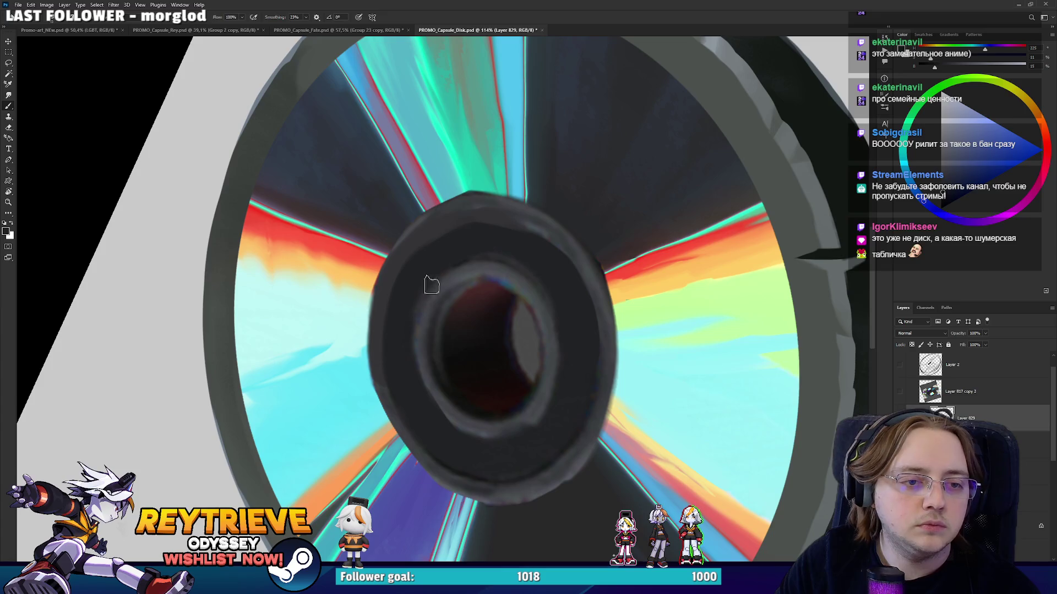
mouse_move(436, 391)
mouse_down()
mouse_move(532, 294)
mouse_move(529, 358)
mouse_up()
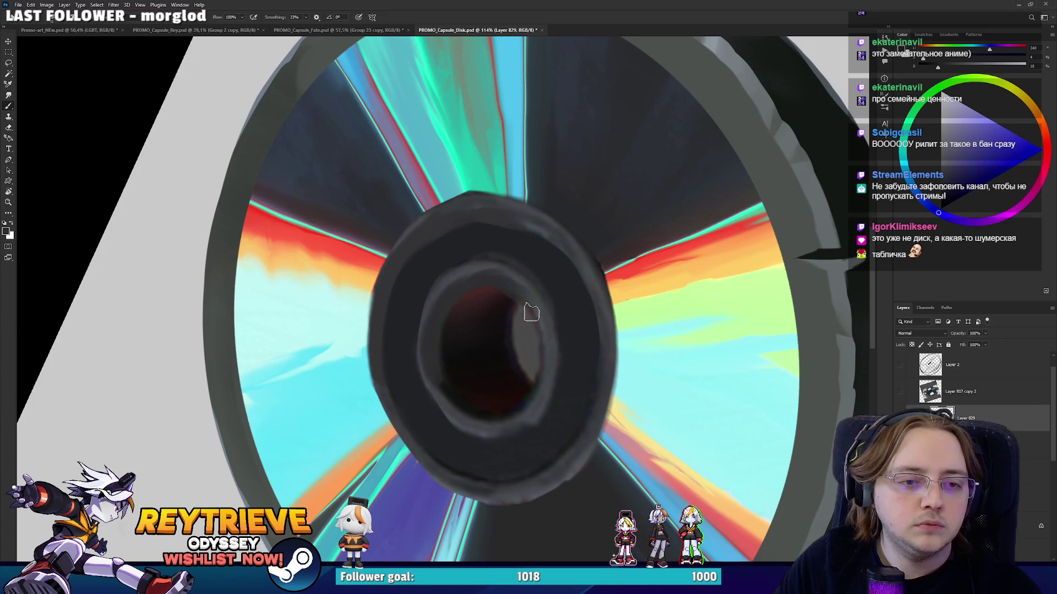
alt+click(476, 278)
drag(428, 391, 440, 393)
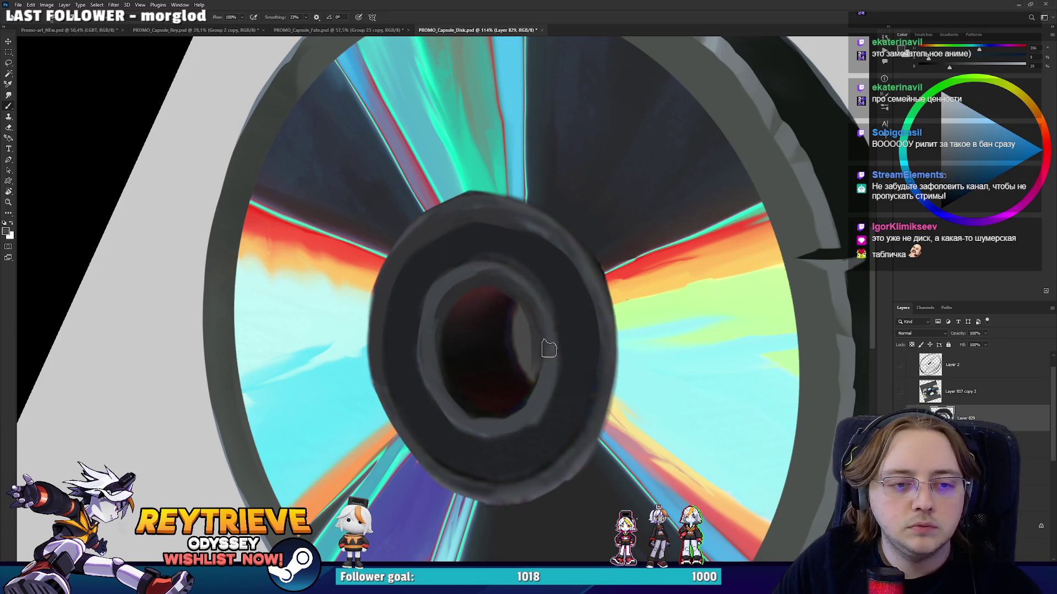
Sample darker, lighter, near-black and mid greys from the hub while rotating the view.
alt+click(536, 275)
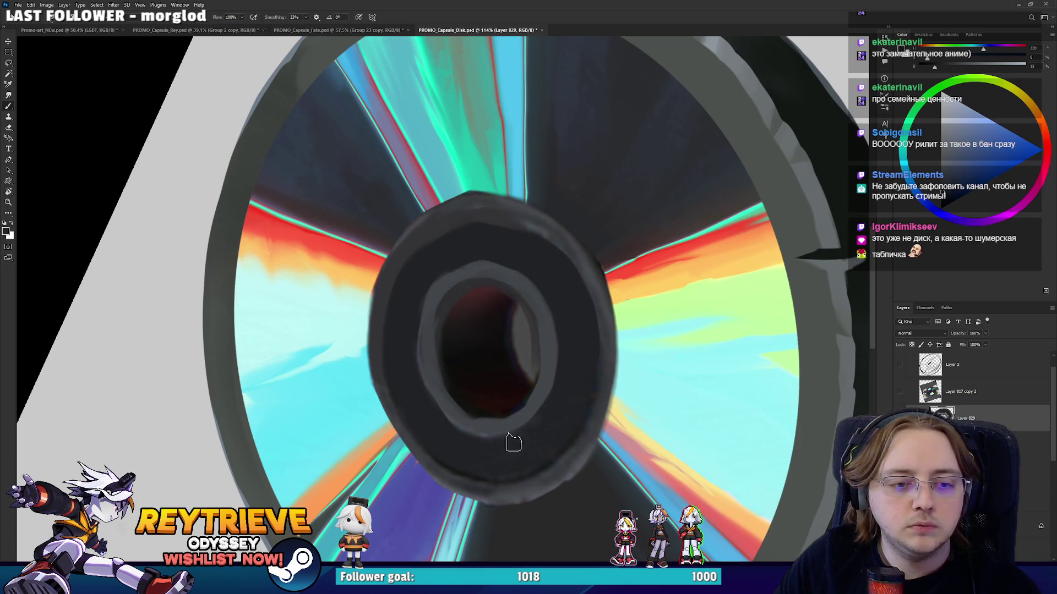
alt+click(519, 418)
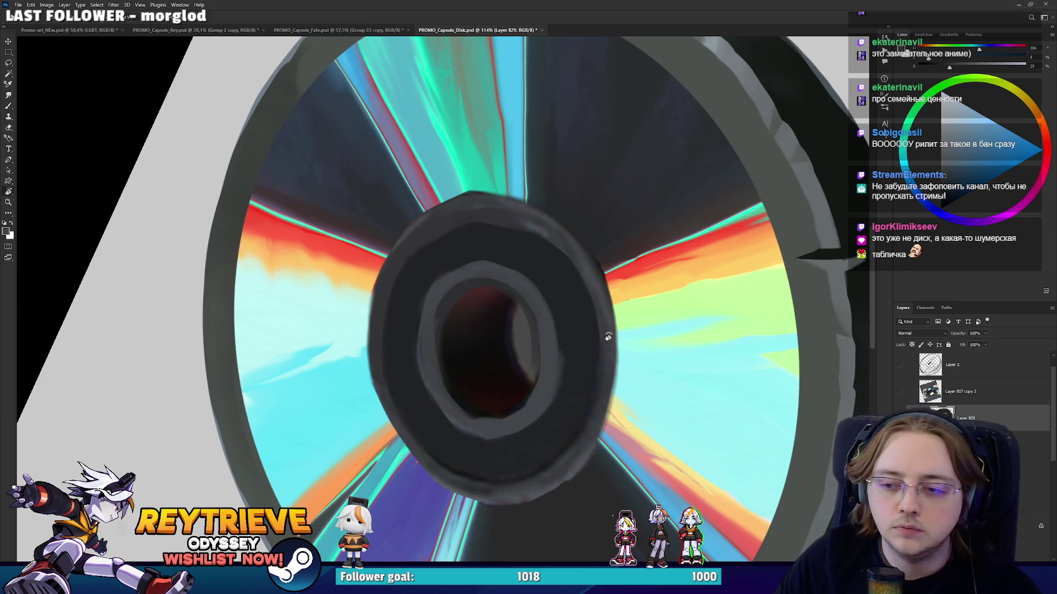
drag(604, 336, 302, 334)
alt+click(311, 372)
alt+click(256, 322)
alt+click(246, 273)
Rotate the canvas to check the hub from several angles, sampling a mid grey.
key(r)
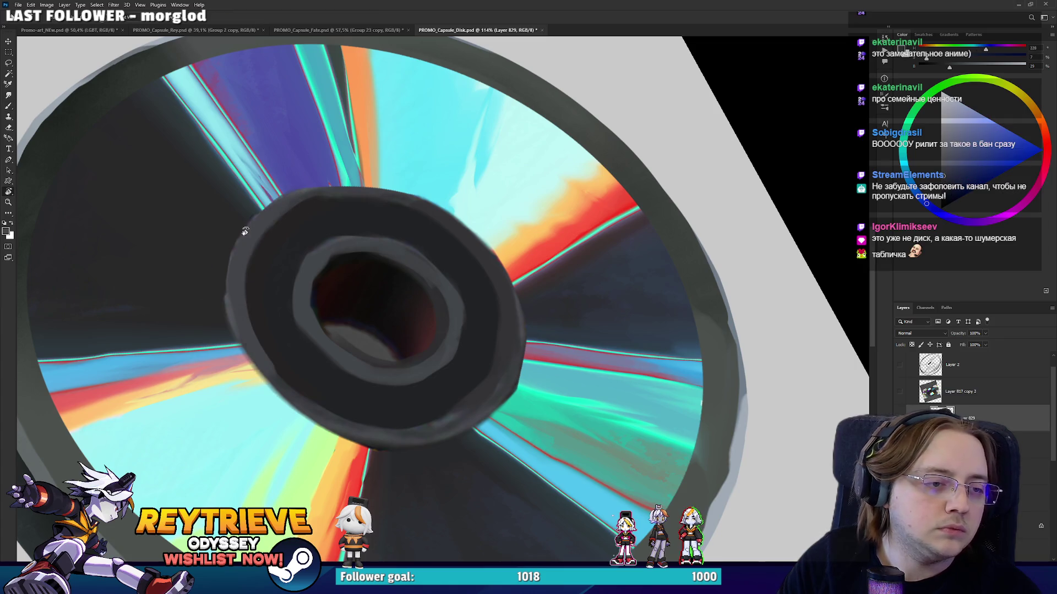
drag(245, 231, 296, 402)
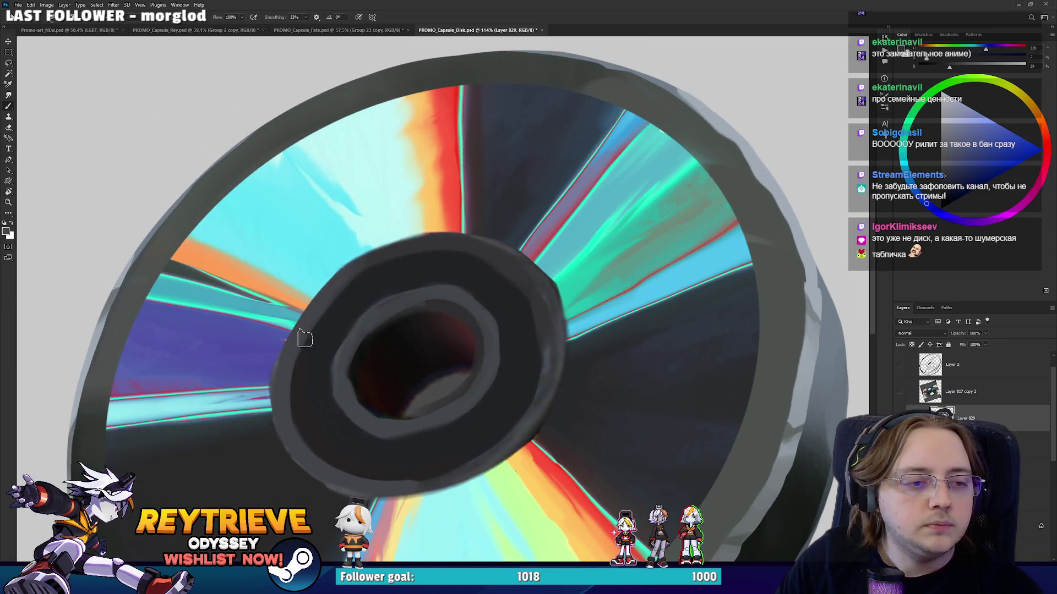
key(r)
mouse_move(426, 254)
mouse_down()
mouse_move(352, 242)
mouse_move(425, 414)
mouse_up()
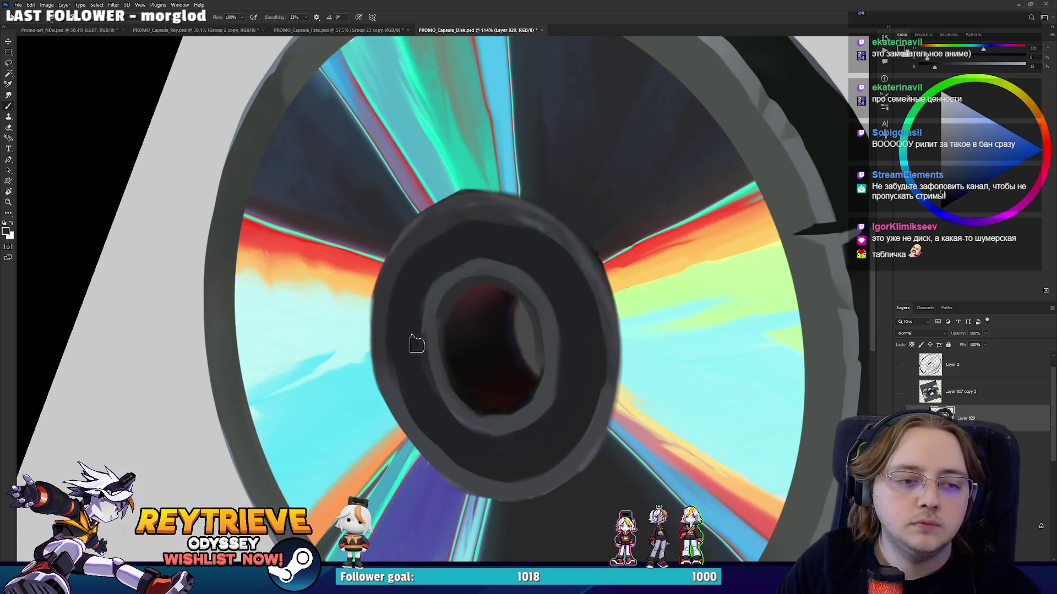
key(r)
drag(427, 388, 389, 452)
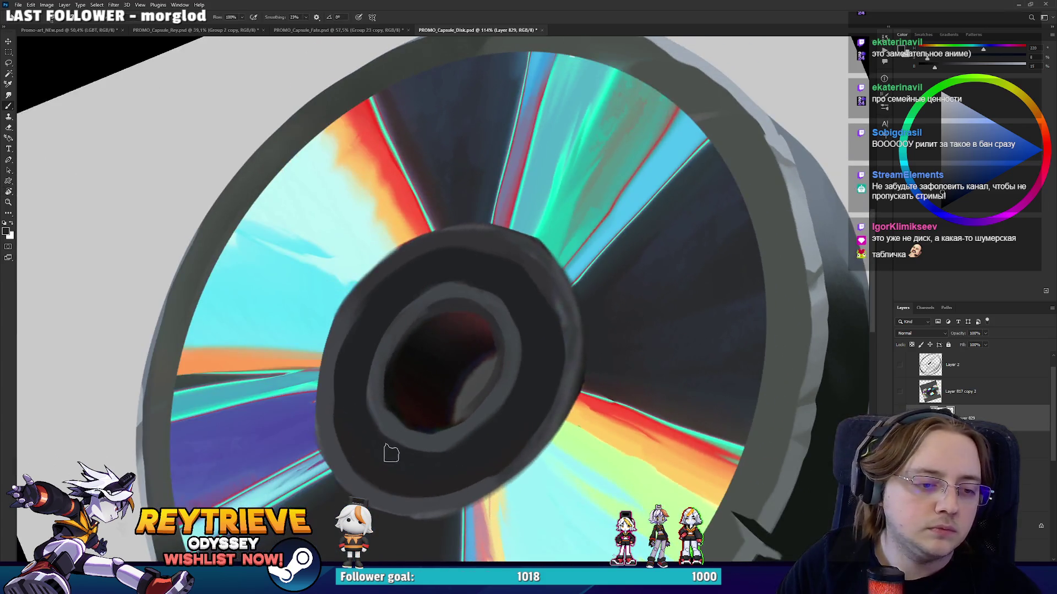
alt+click(395, 424)
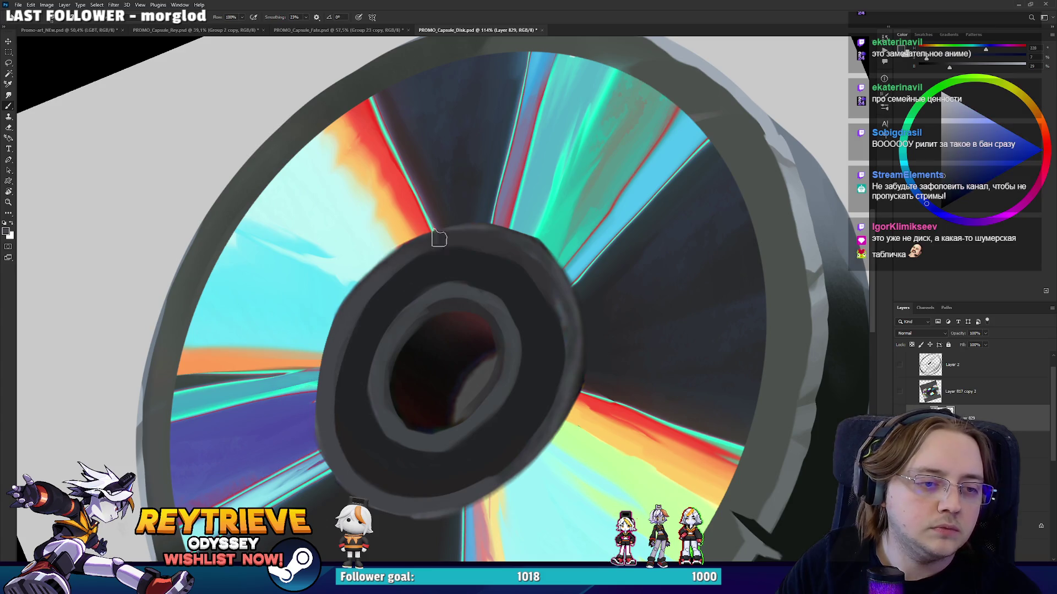
key(r)
drag(429, 237, 386, 324)
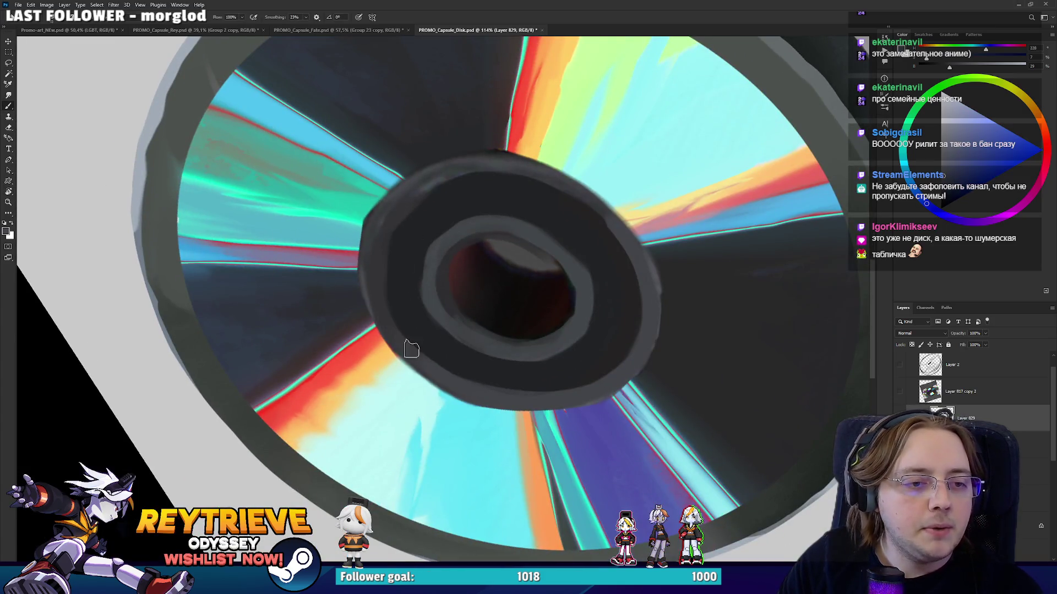
key(e)
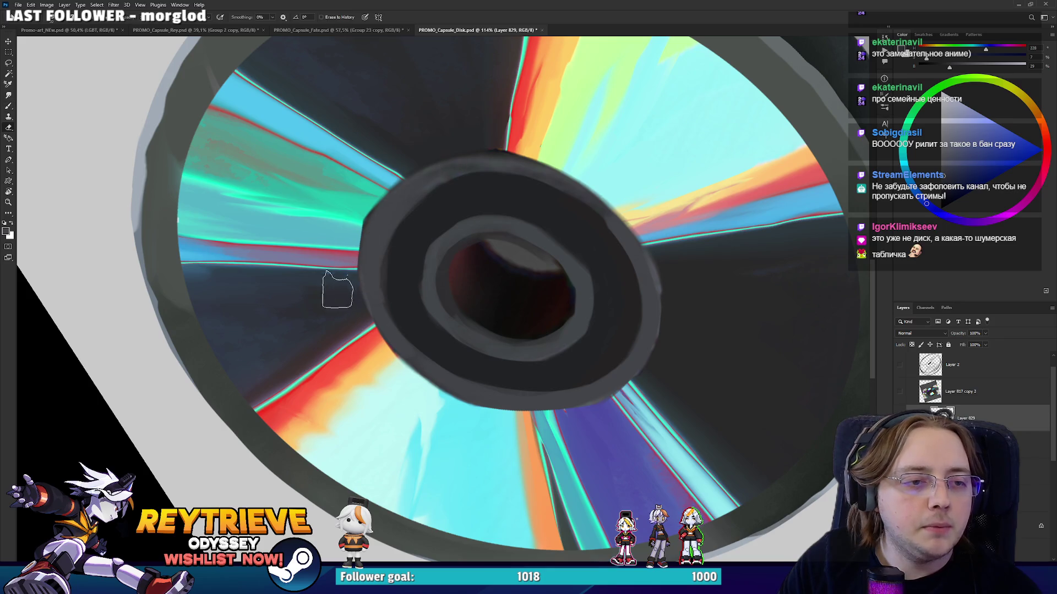
Pan and rotate the view to reposition the disk around the hub.
mouse_move(549, 300)
mouse_down()
mouse_move(622, 357)
mouse_move(642, 316)
mouse_up()
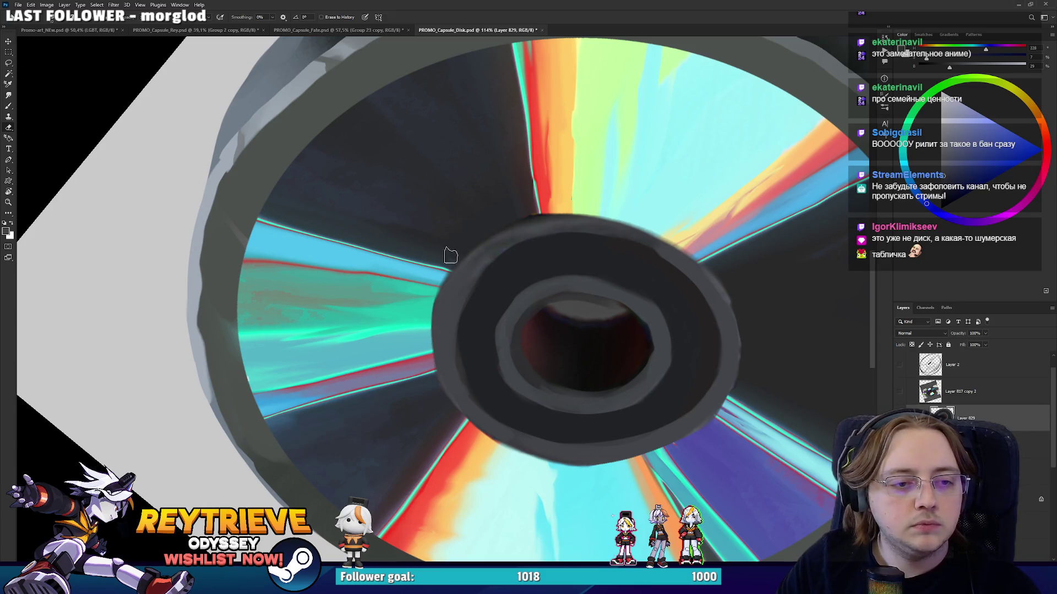
drag(508, 197, 409, 273)
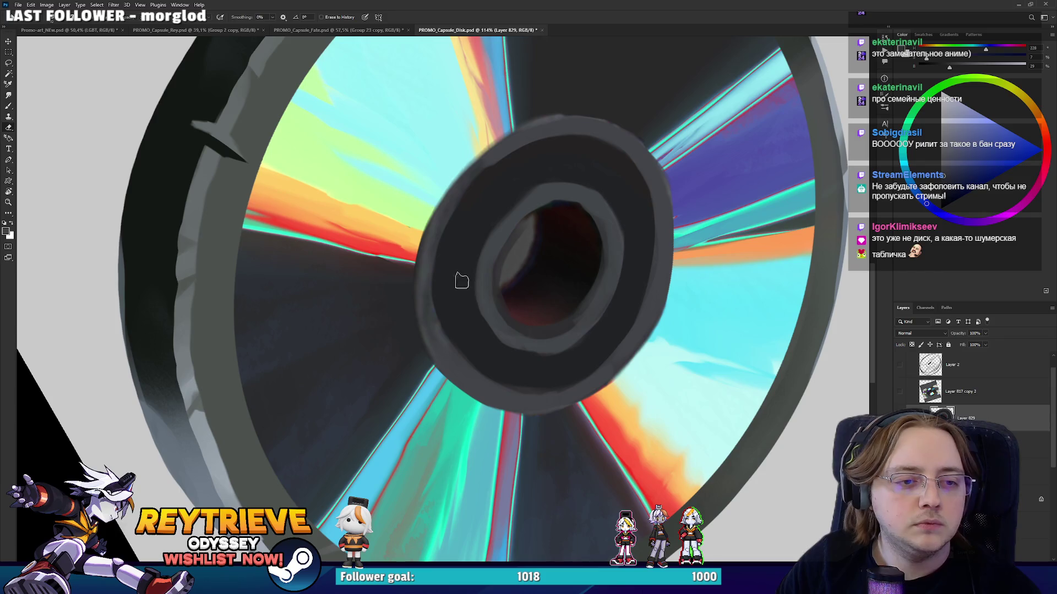
key(b)
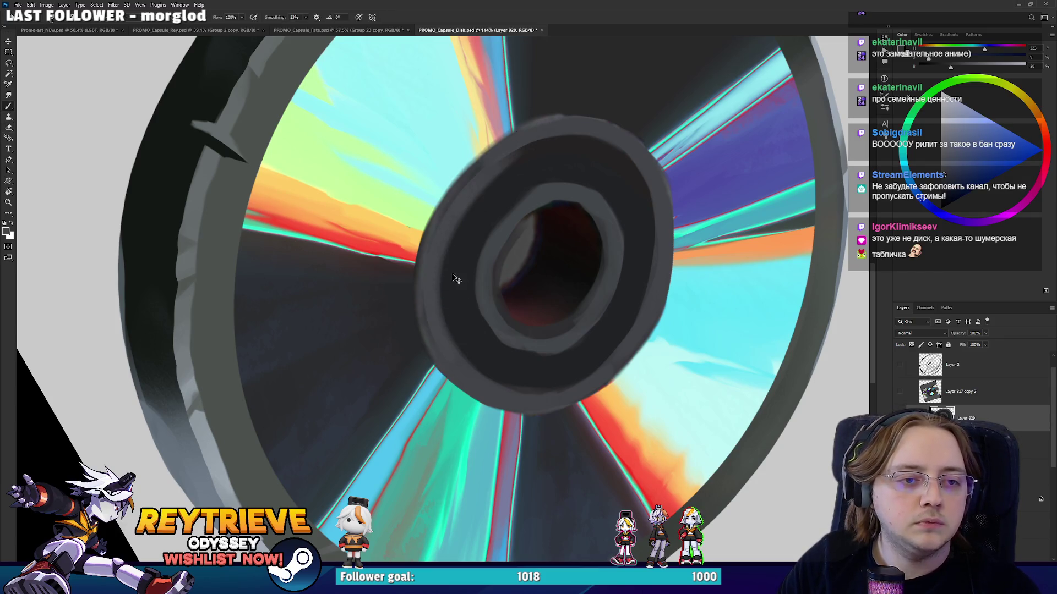
key(e)
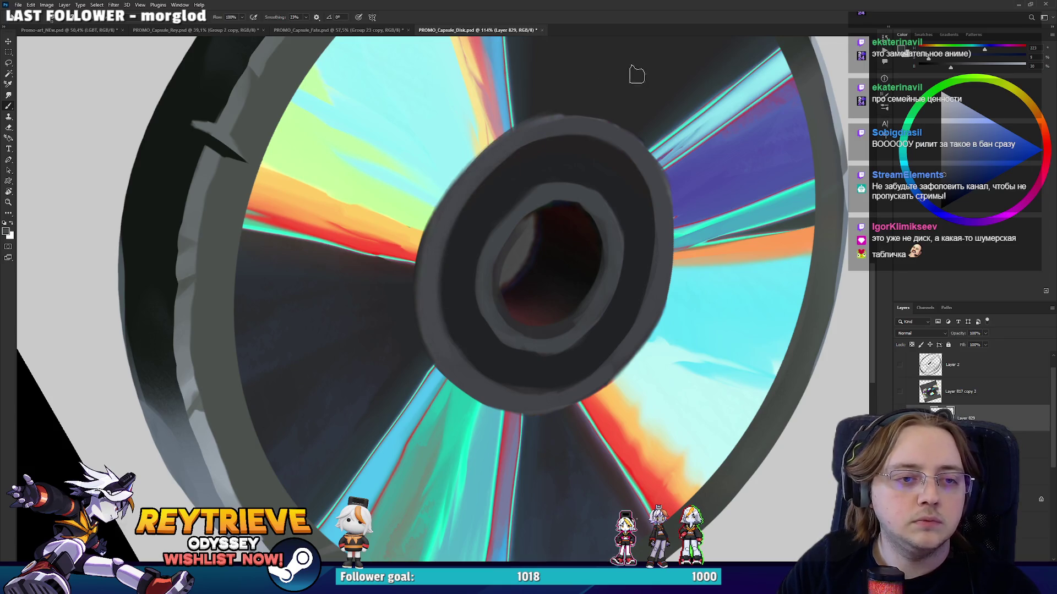
drag(637, 71, 390, 316)
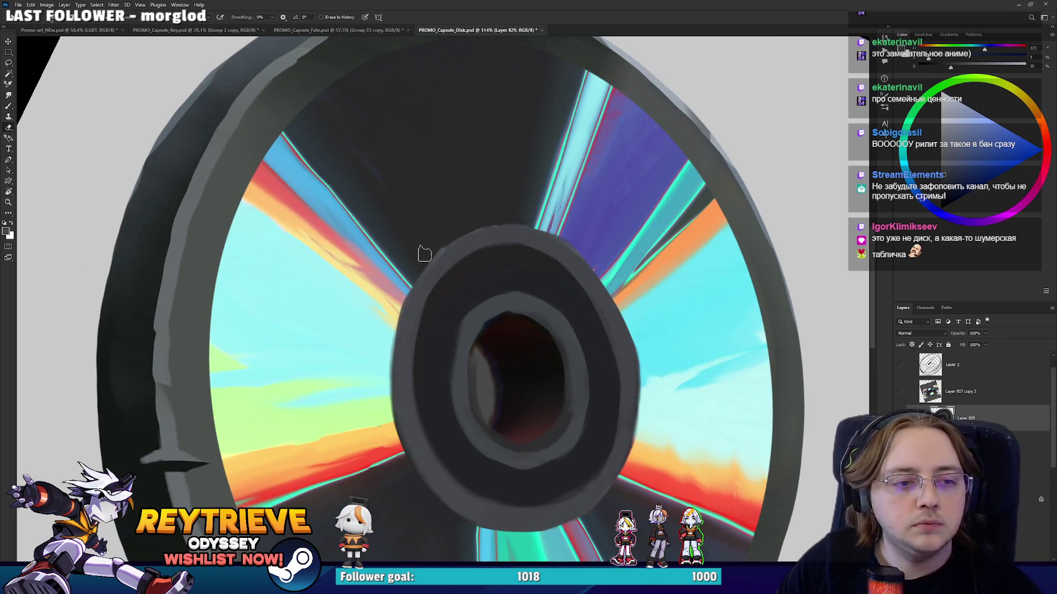
key(r)
drag(425, 252, 518, 164)
key(b)
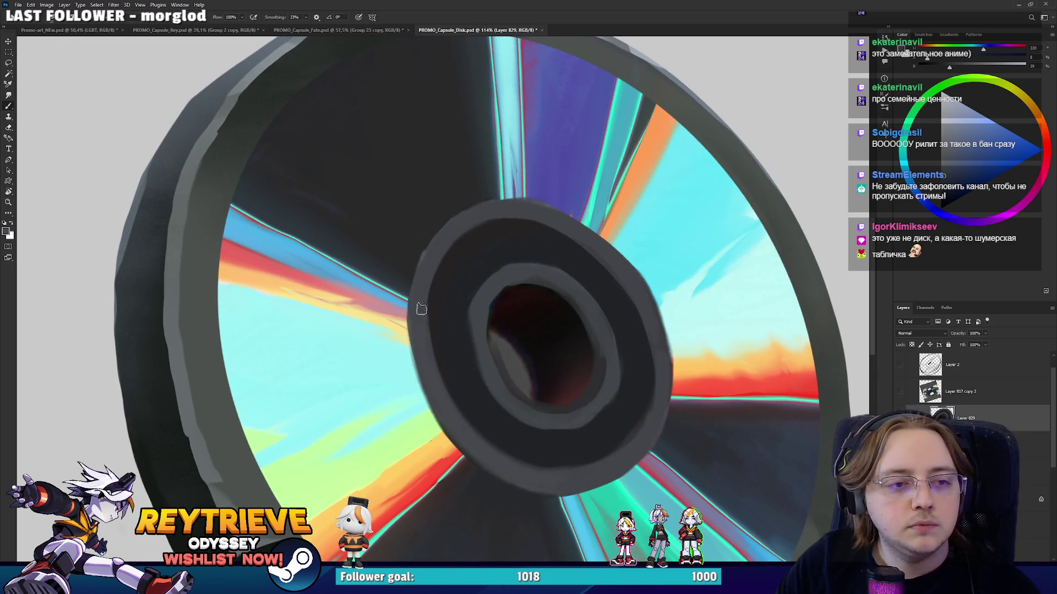
Rotate the hub lower in view, then sample the dark red inside the hub hole.
key(r)
drag(565, 186, 358, 263)
key(e)
drag(351, 329, 475, 215)
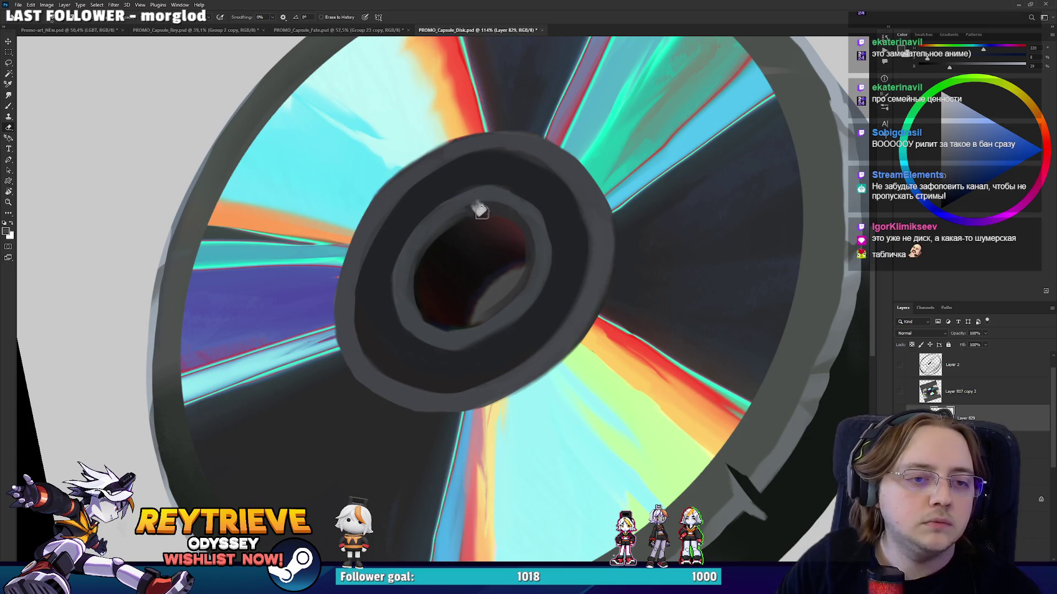
key(b)
alt+click(494, 208)
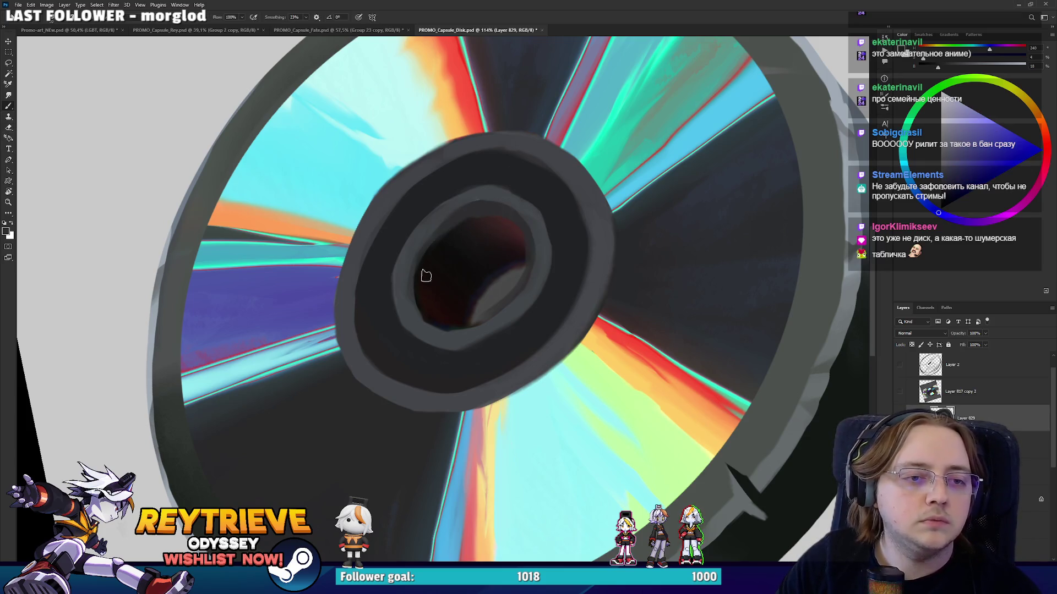
alt+click(449, 269)
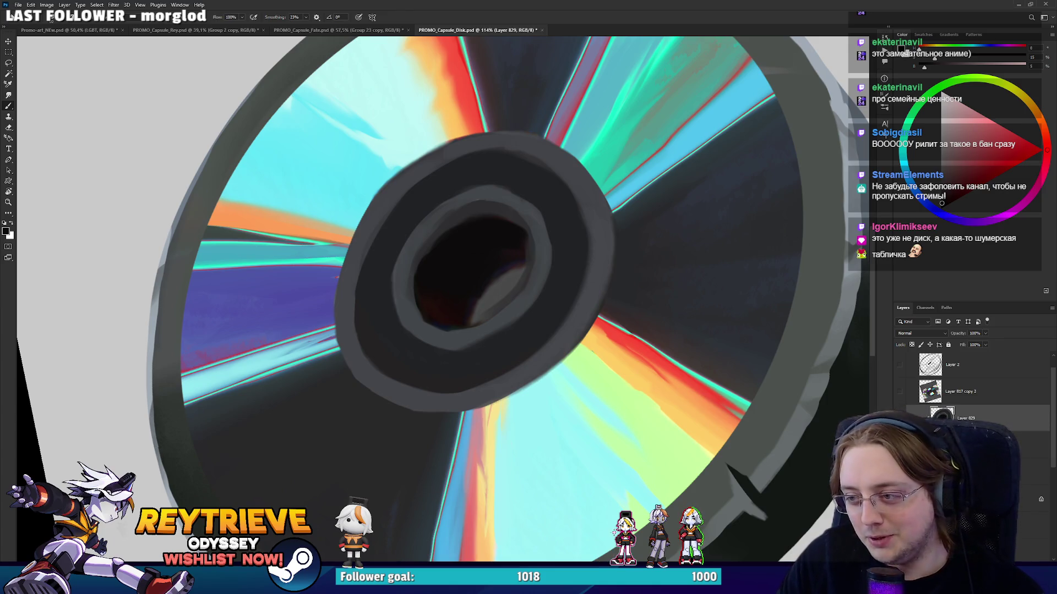
scroll(969, 385, down, 3)
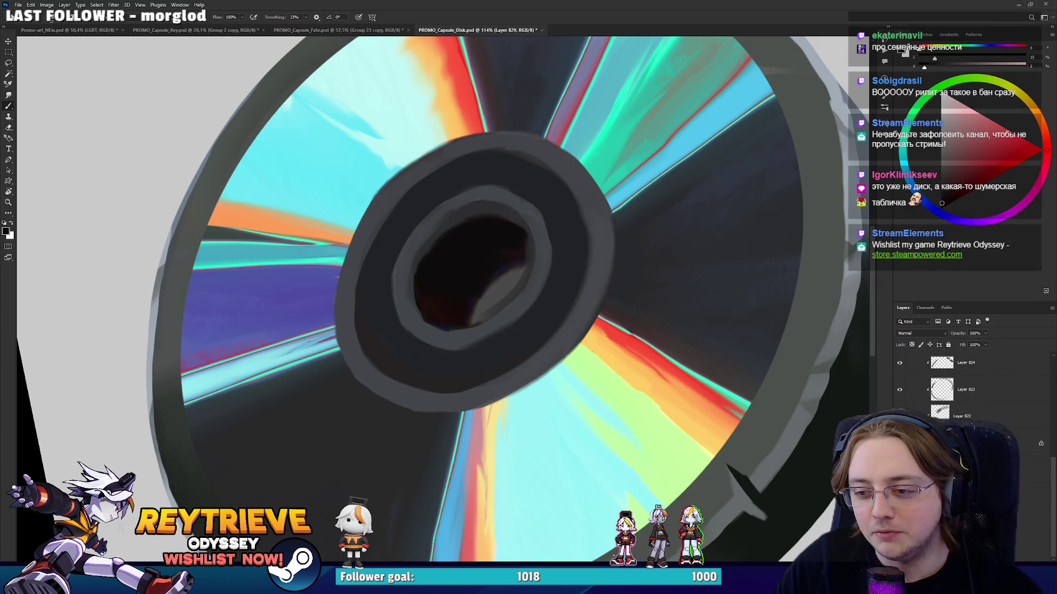
Paint the layer mask white, then black, to open and shape the hub's see-through hole.
key(ctrl+backslash)
key(e)
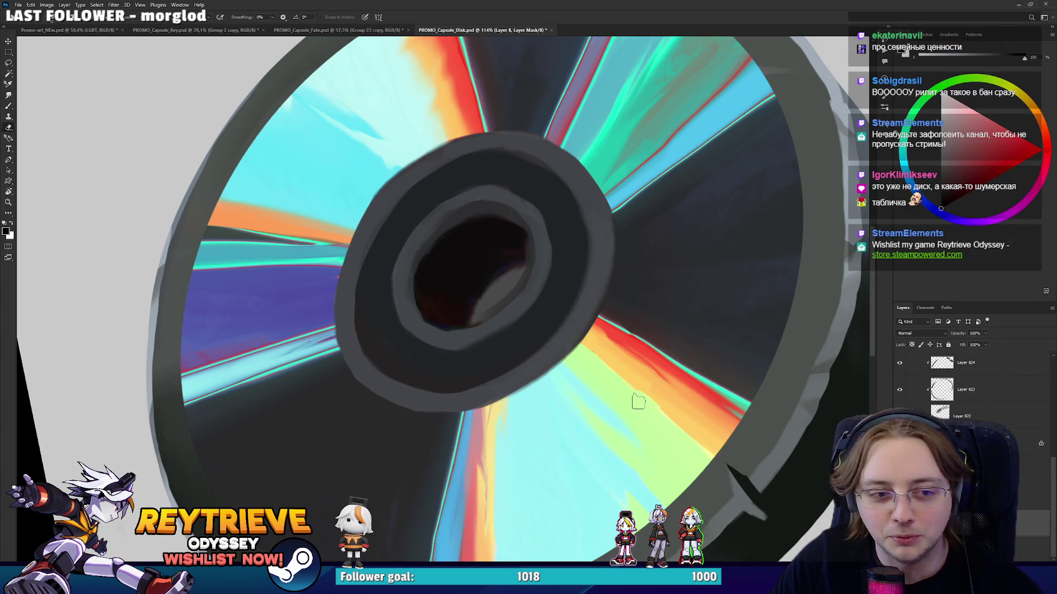
key(x)
mouse_move(474, 322)
mouse_down()
mouse_move(487, 300)
mouse_move(499, 300)
mouse_move(500, 320)
mouse_up()
key(x)
key(x)
key(x)
drag(474, 325, 484, 306)
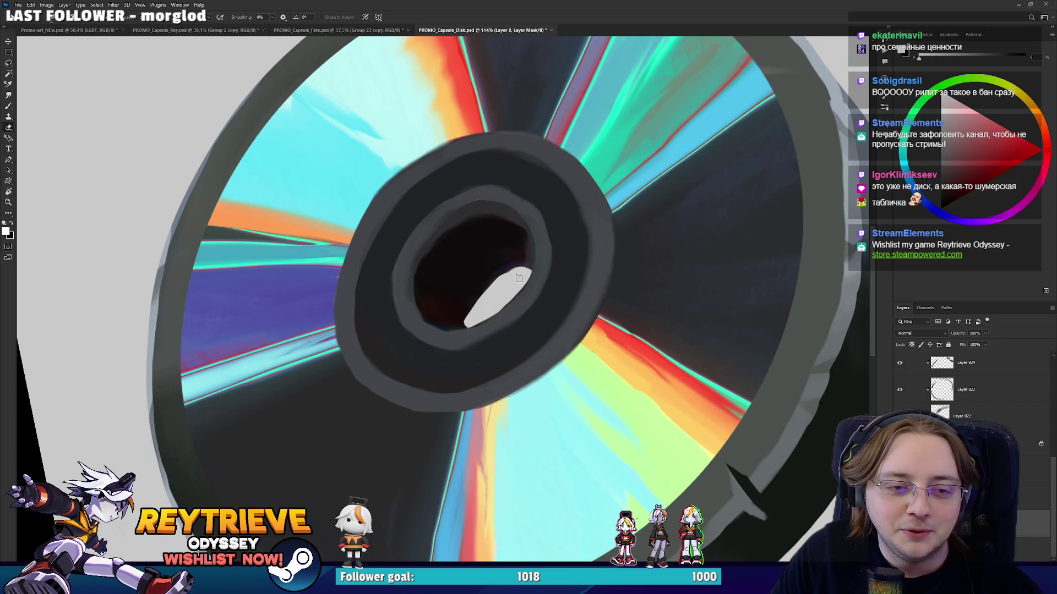
key(r)
mouse_move(519, 263)
mouse_down()
mouse_move(452, 419)
mouse_move(410, 317)
mouse_move(422, 363)
mouse_move(414, 335)
mouse_move(415, 378)
mouse_up()
key(e)
key(x)
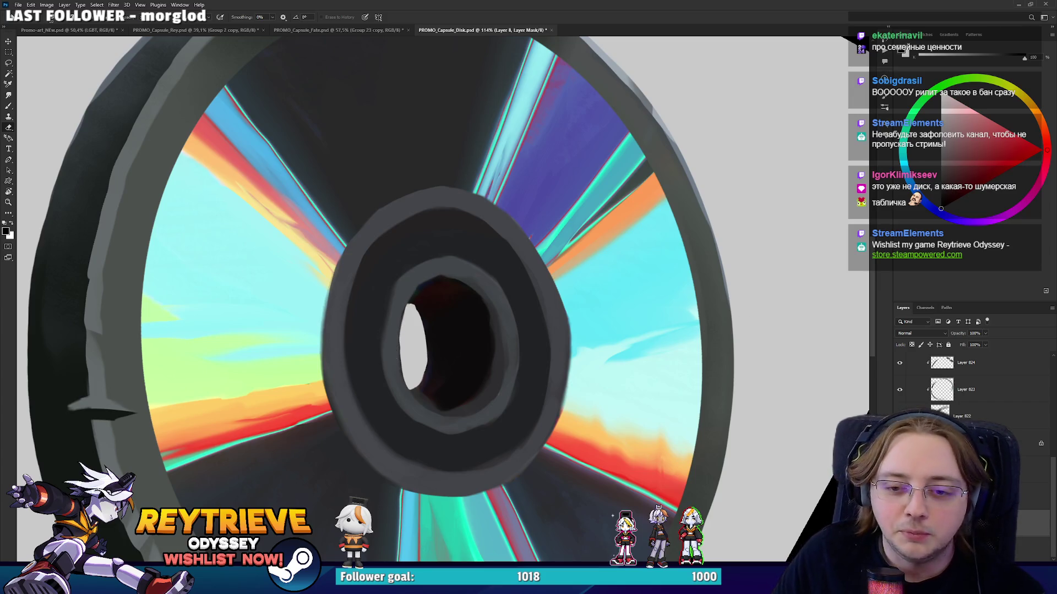
Select Layer 826 and pick up a dark blue-grey from the disk for brushing.
click(969, 363)
scroll(981, 402, up, 2)
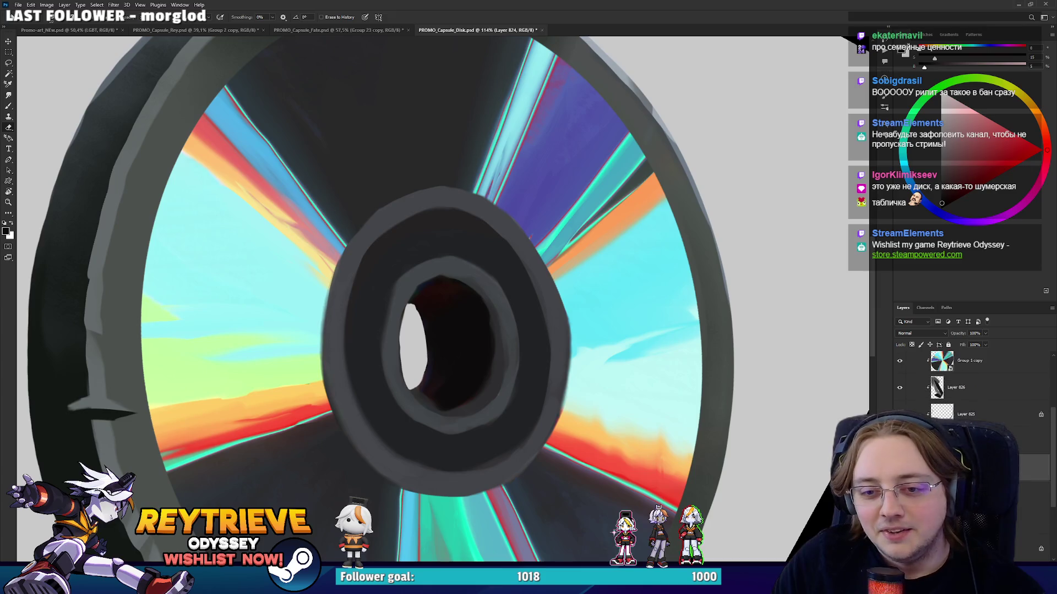
click(981, 391)
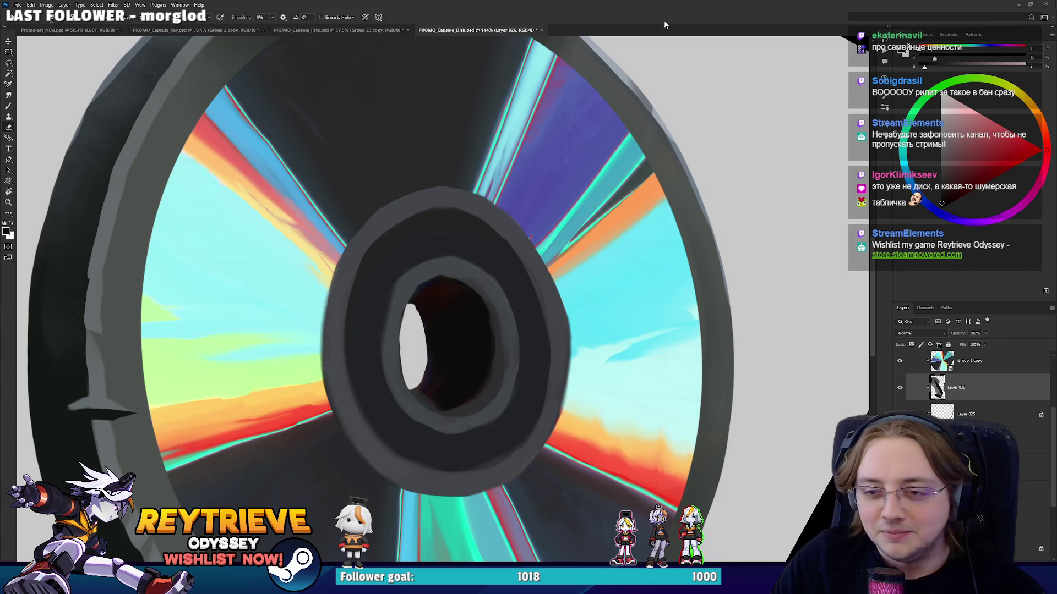
key(b)
alt+click(402, 409)
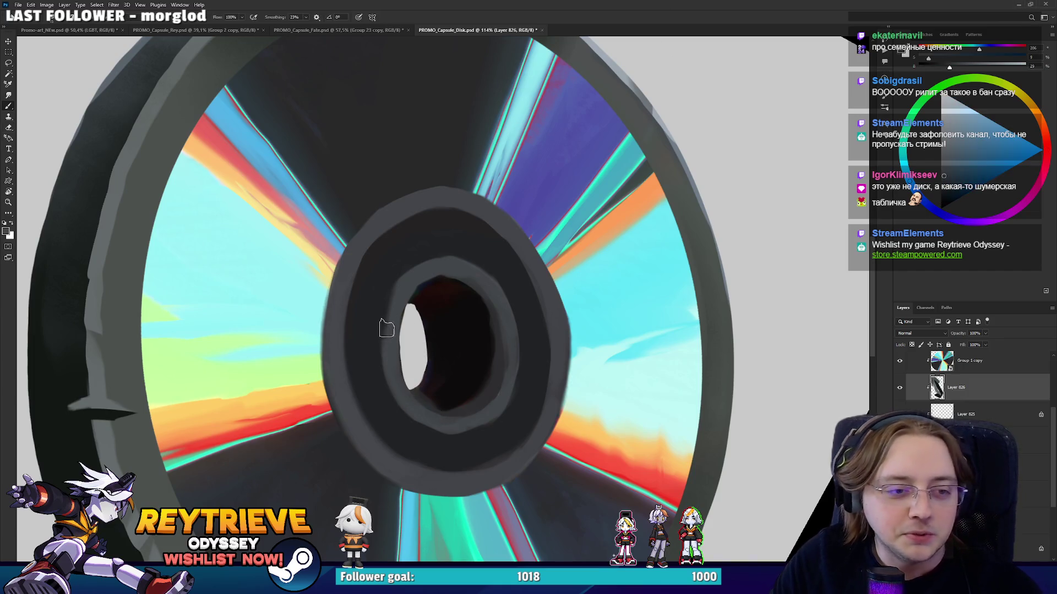
scroll(968, 396, up, 3)
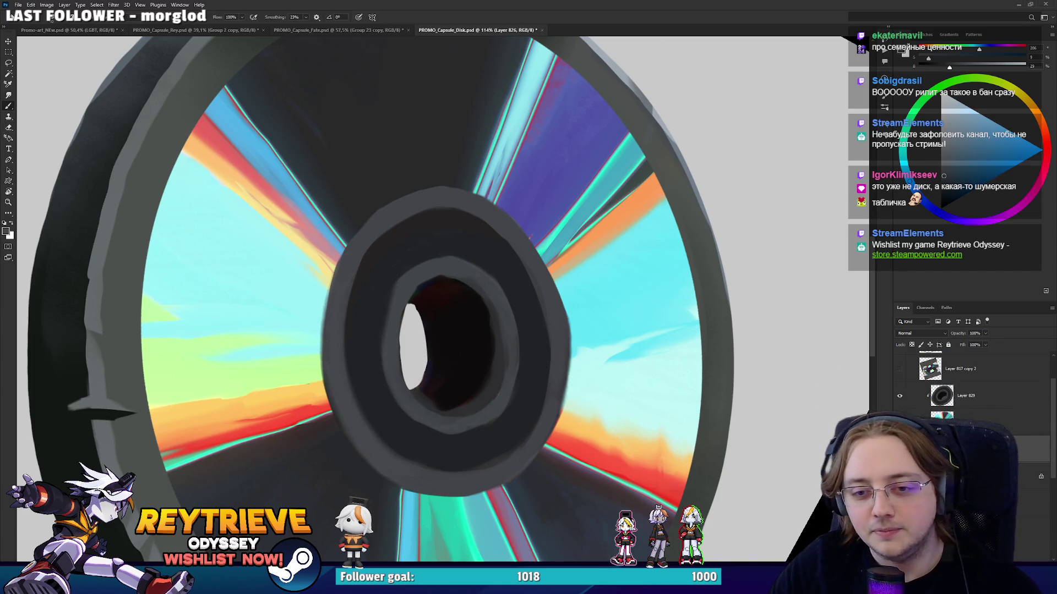
Select hub Layer 829 and sample dark hub colours, settling on near-black from the hole.
click(966, 396)
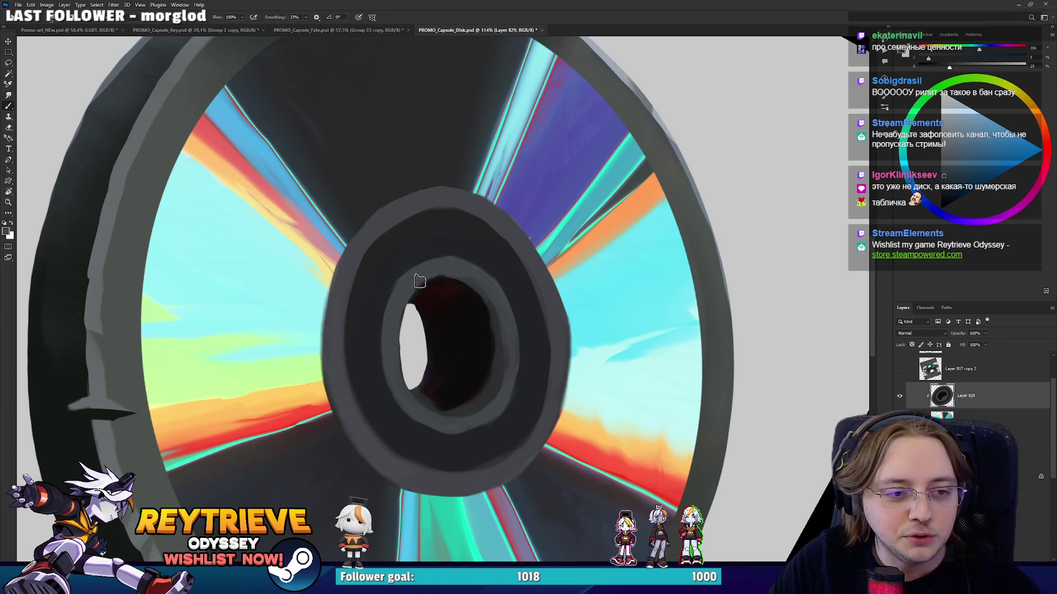
alt+click(456, 410)
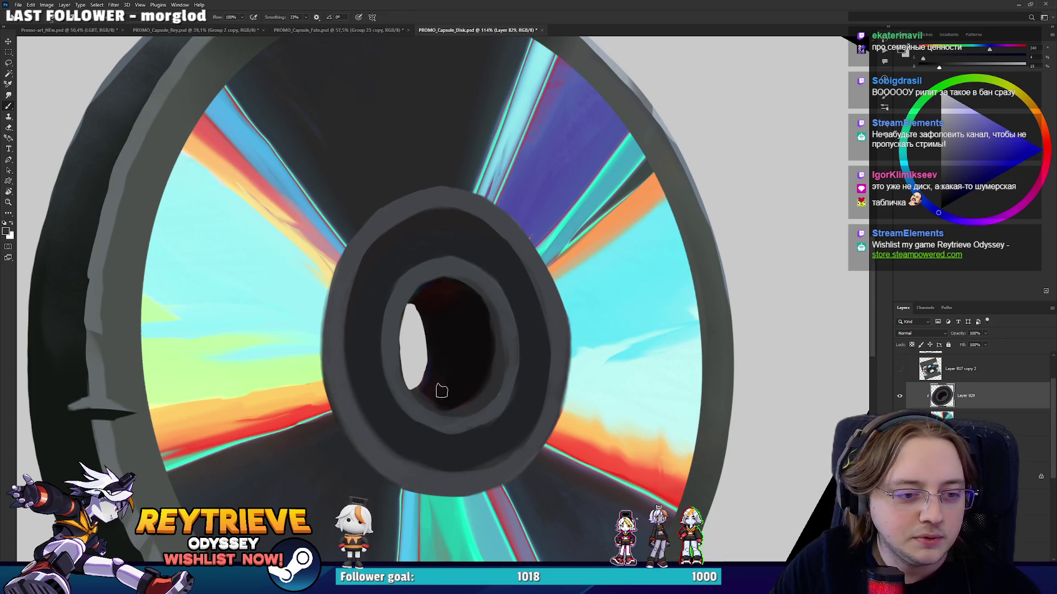
alt+click(440, 395)
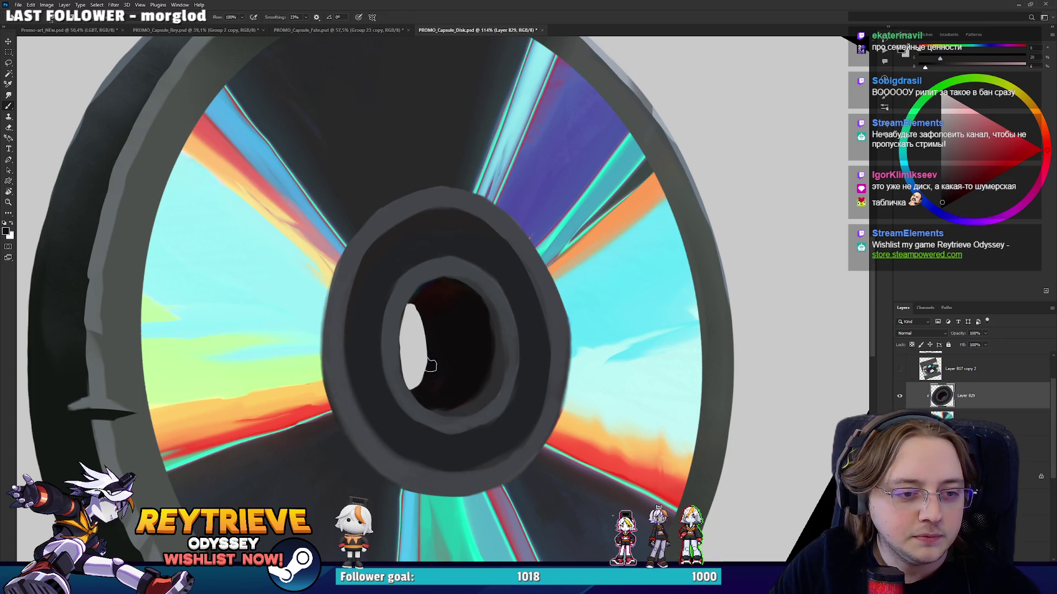
key(r)
mouse_move(409, 296)
mouse_down()
mouse_move(377, 211)
mouse_move(432, 303)
mouse_up()
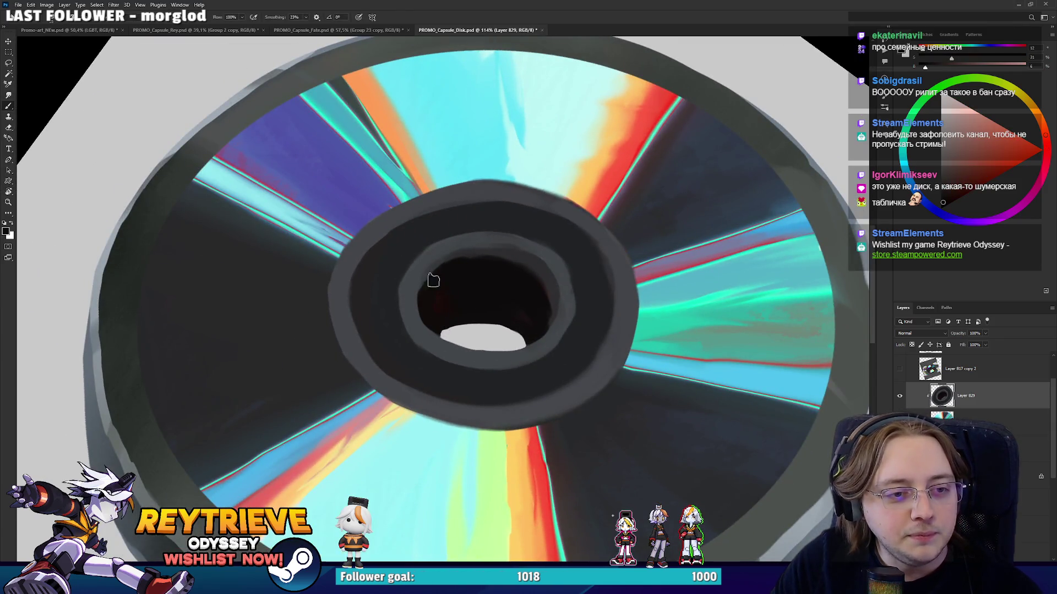
alt+click(471, 256)
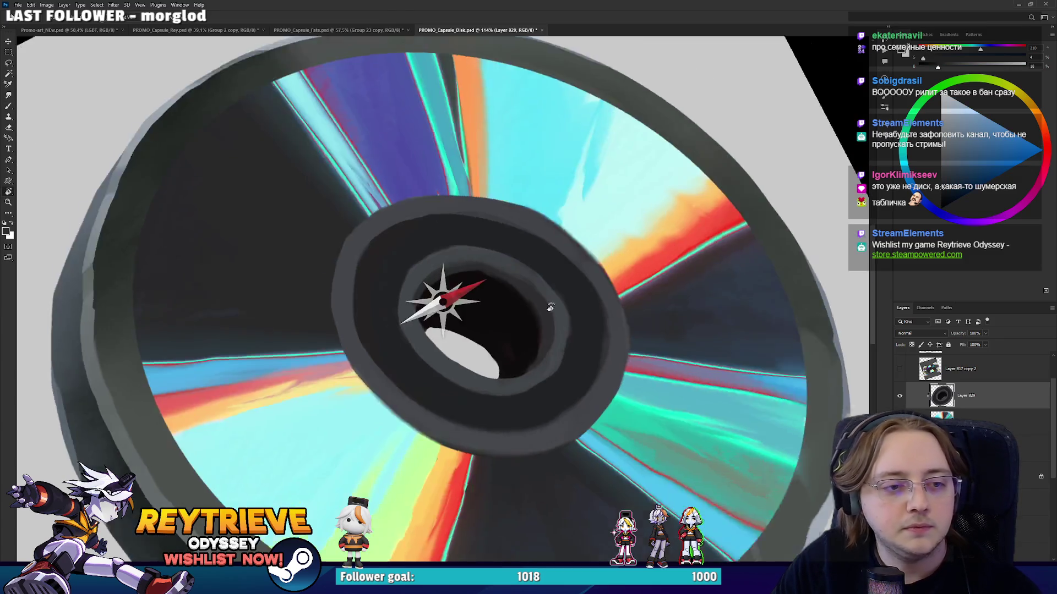
drag(476, 259, 549, 305)
alt+click(424, 283)
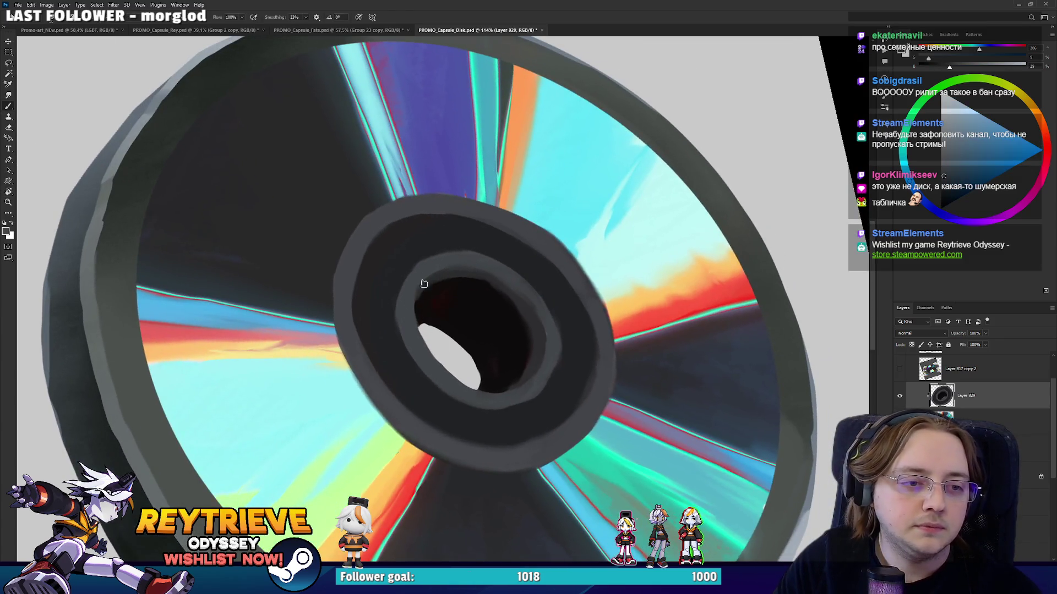
alt+click(498, 282)
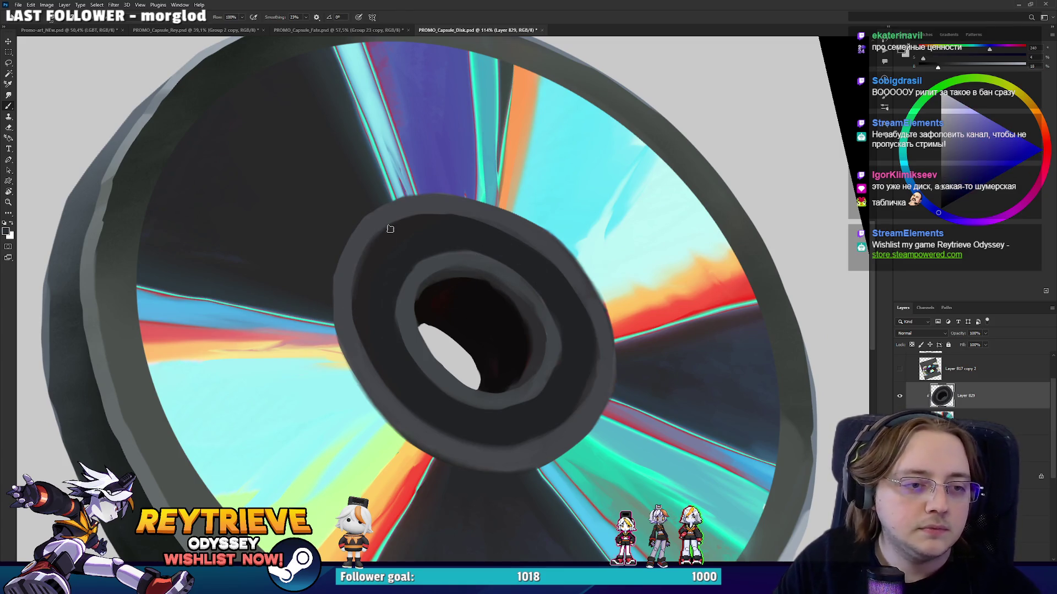
drag(450, 208, 400, 371)
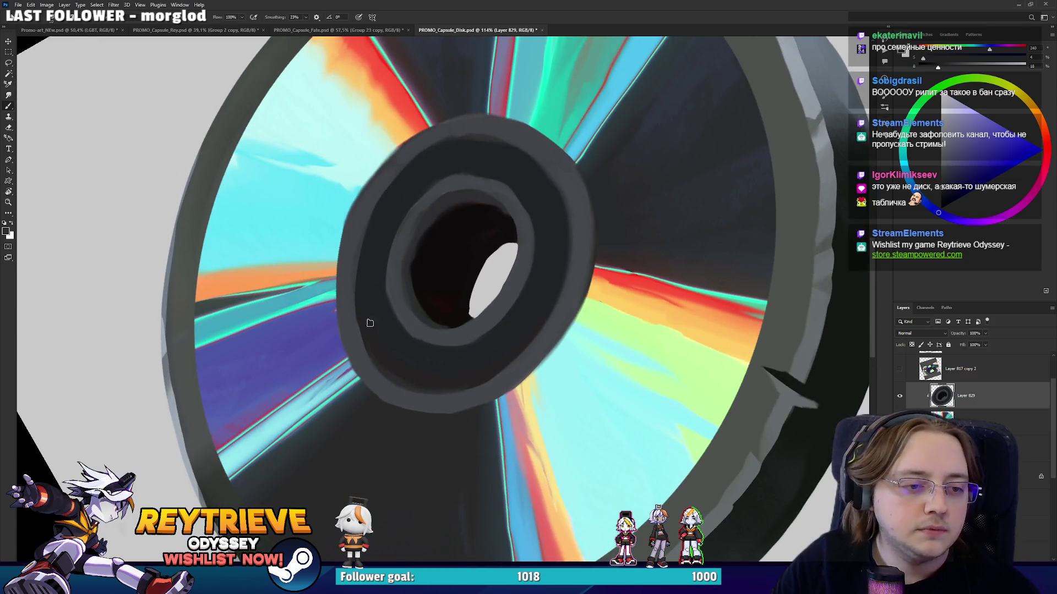
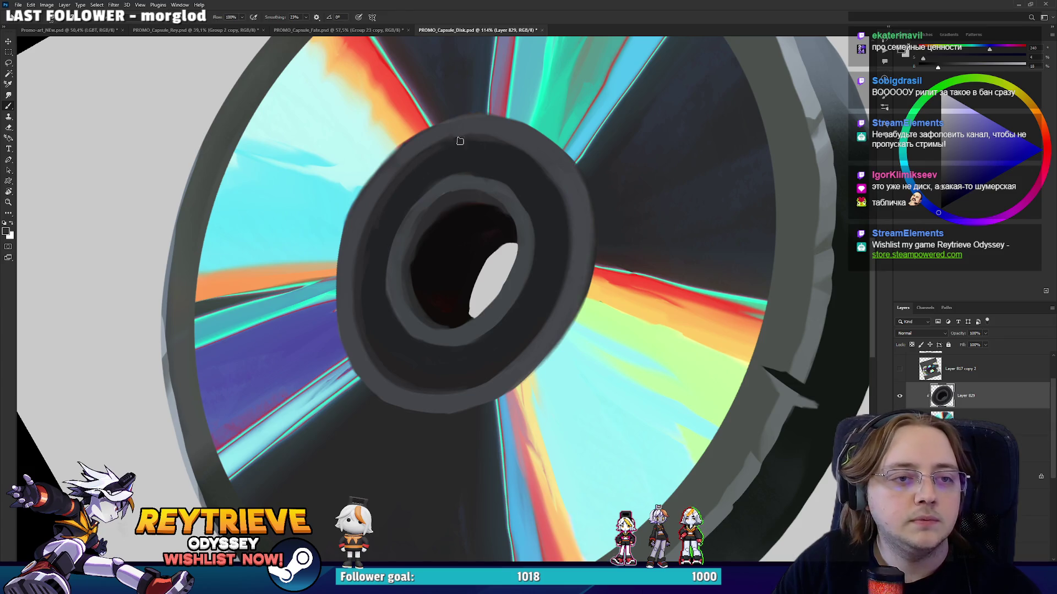
Sample dark blue-grey and grey tones from the disc hub and inner ring from several rotated views.
alt+click(384, 228)
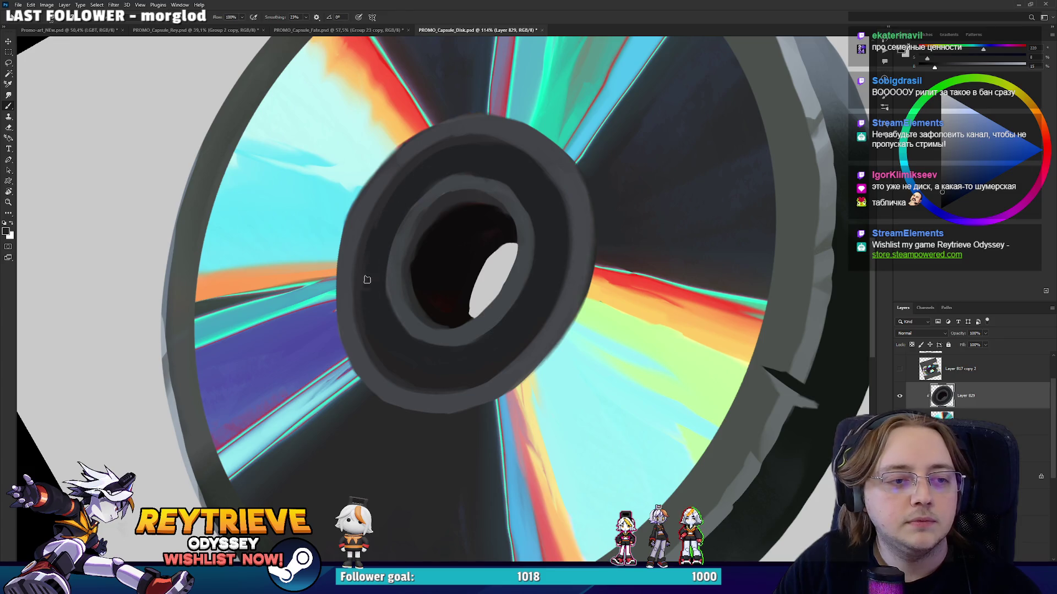
drag(446, 162, 401, 373)
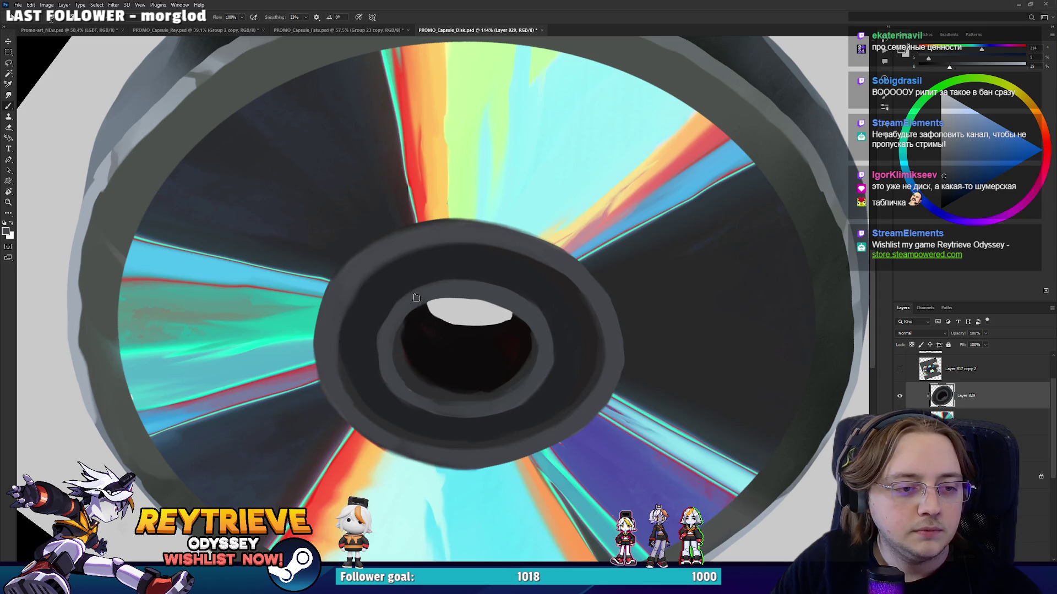
alt+click(381, 377)
alt+click(378, 347)
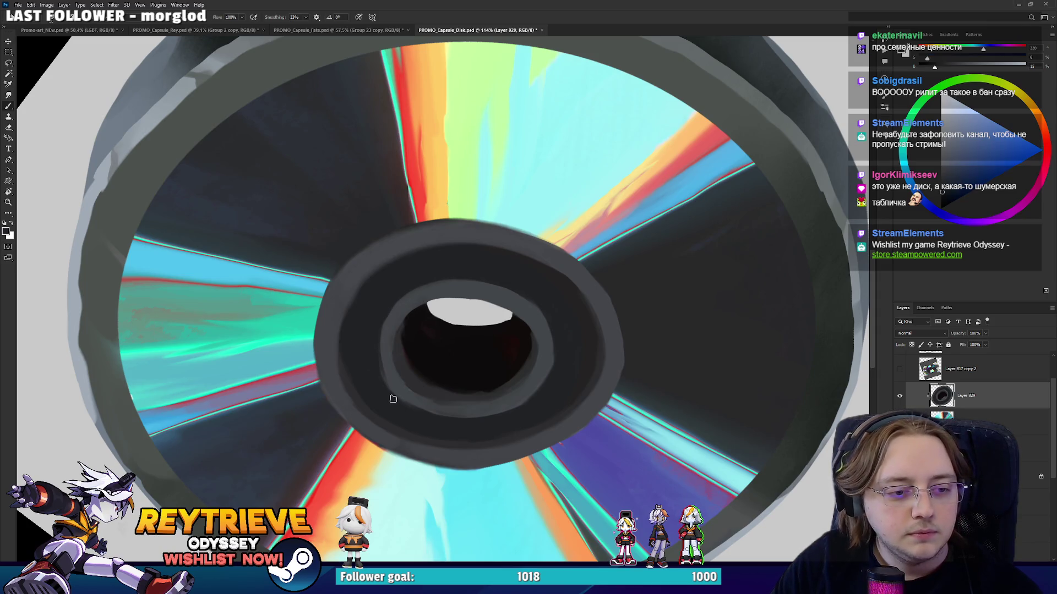
drag(483, 406, 551, 363)
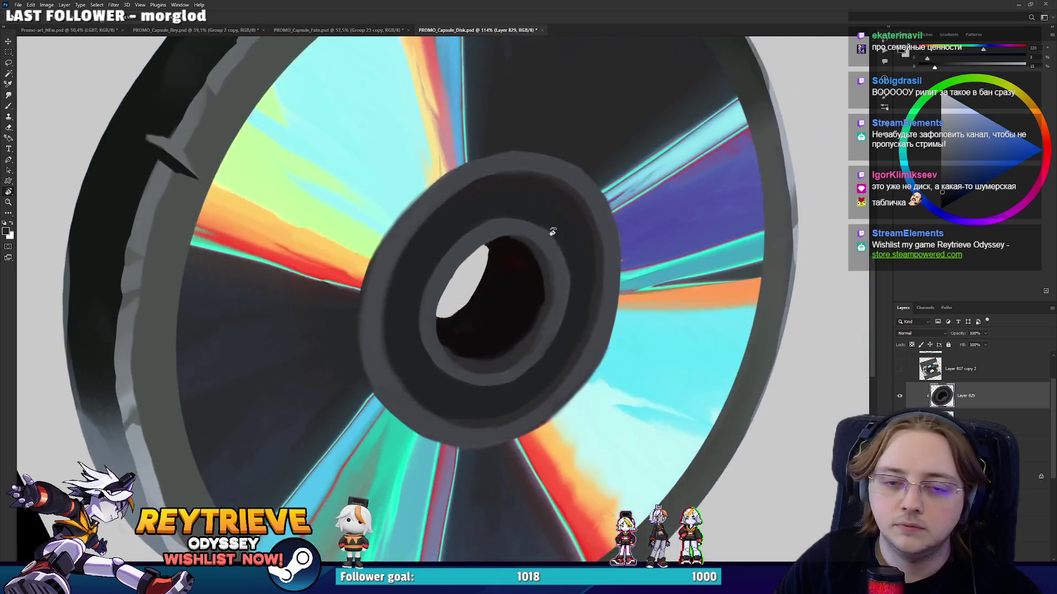
alt+click(551, 331)
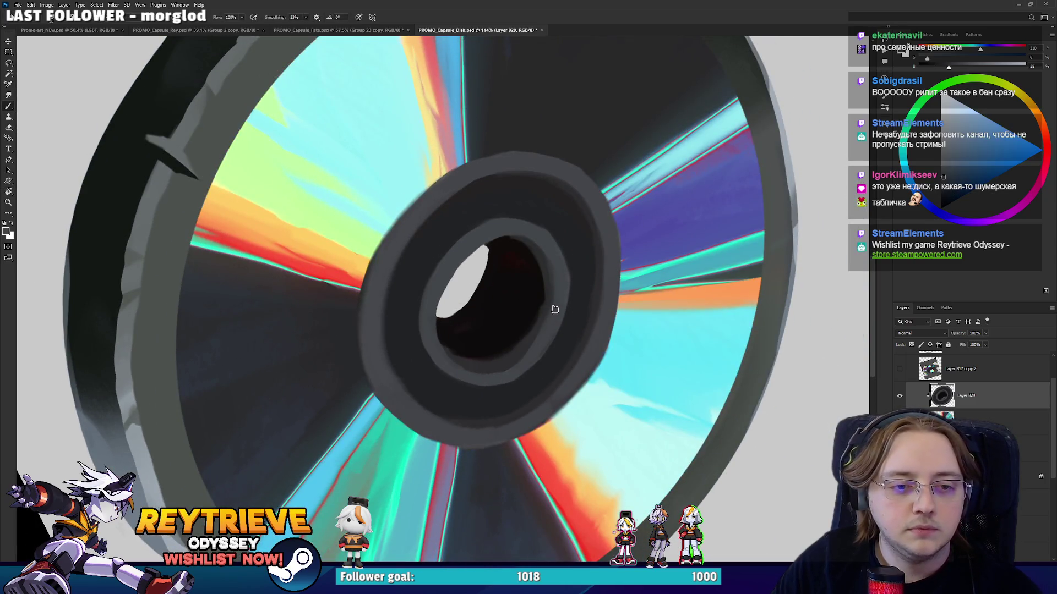
alt+click(551, 279)
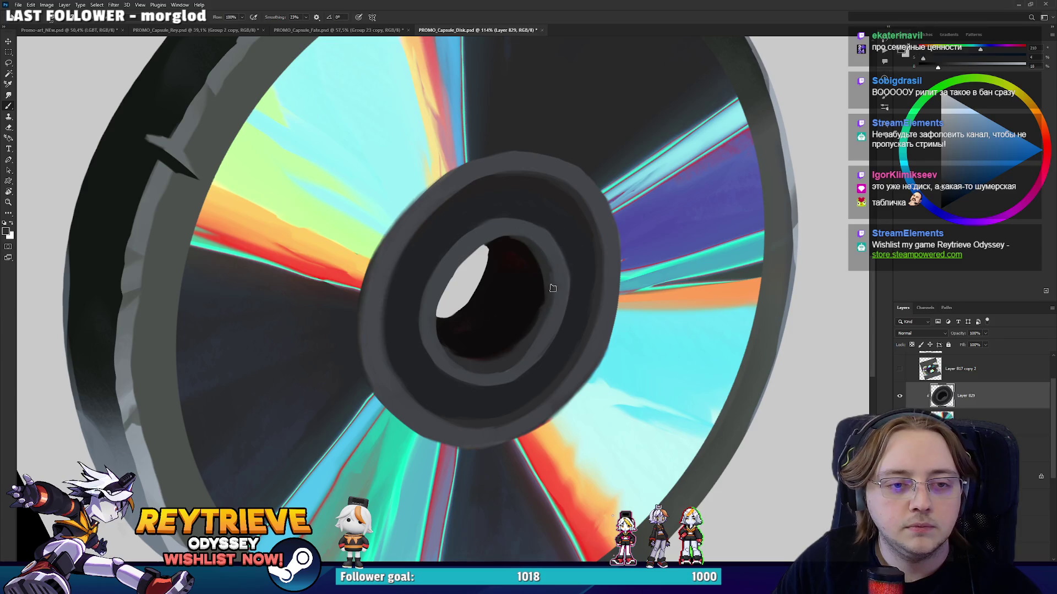
drag(464, 365, 418, 354)
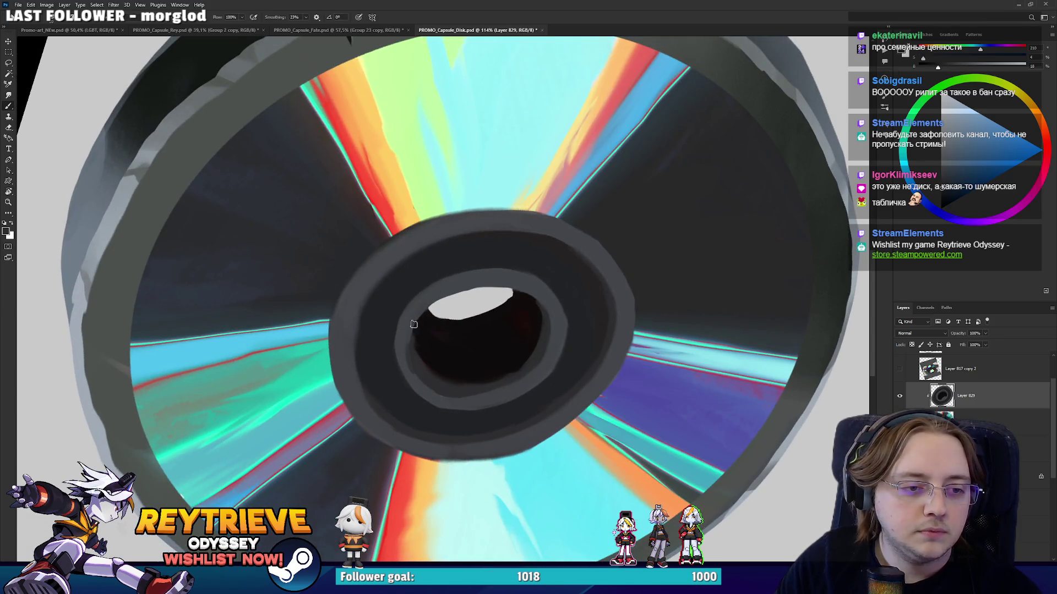
mouse_move(425, 313)
mouse_down()
mouse_move(552, 331)
mouse_move(534, 241)
mouse_move(471, 379)
mouse_up()
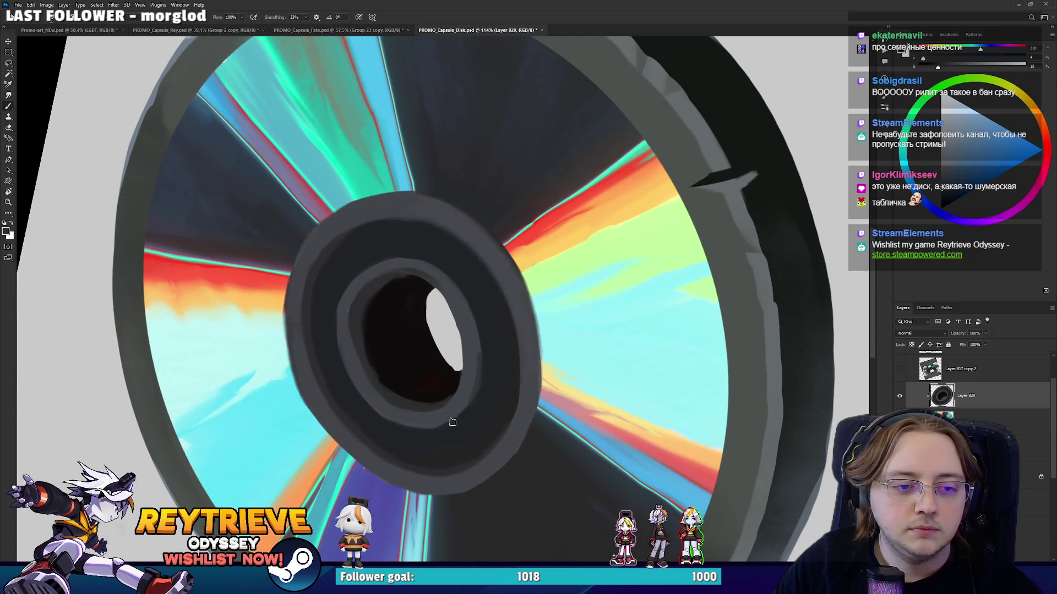
alt+click(474, 361)
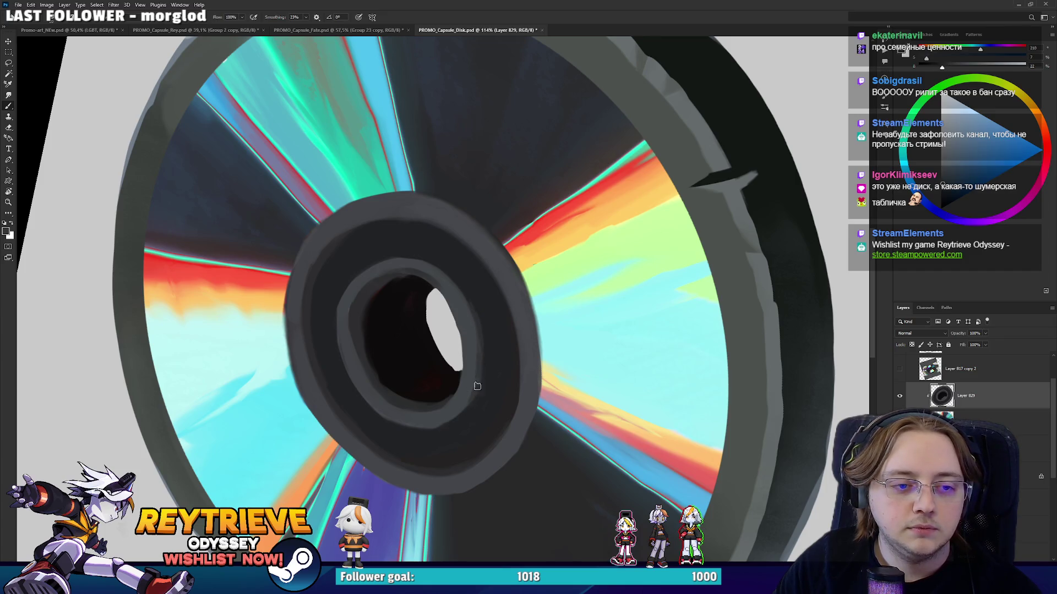
alt+click(475, 330)
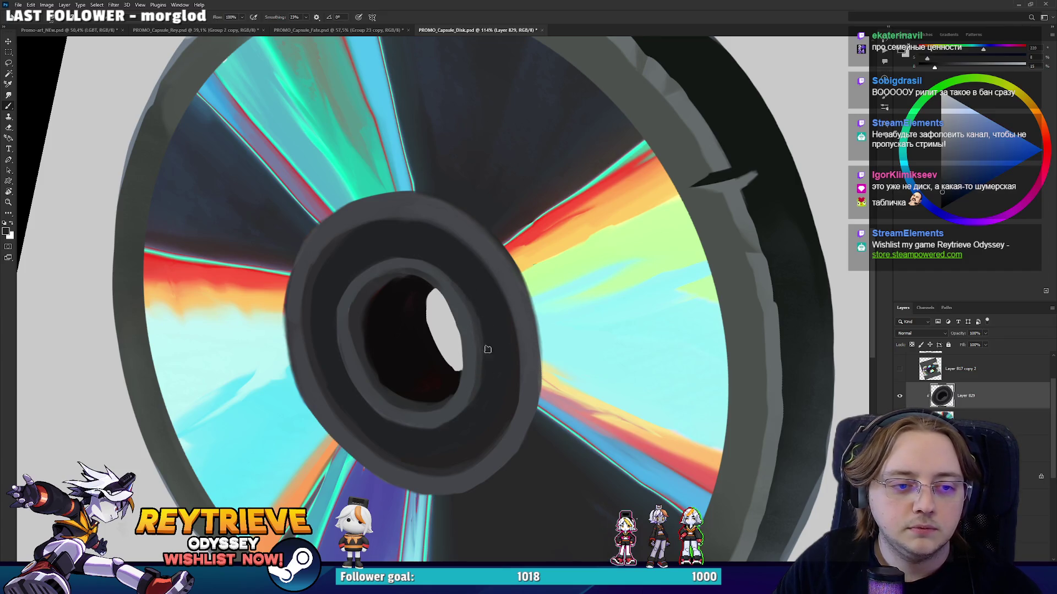
drag(483, 333, 353, 282)
alt+click(353, 284)
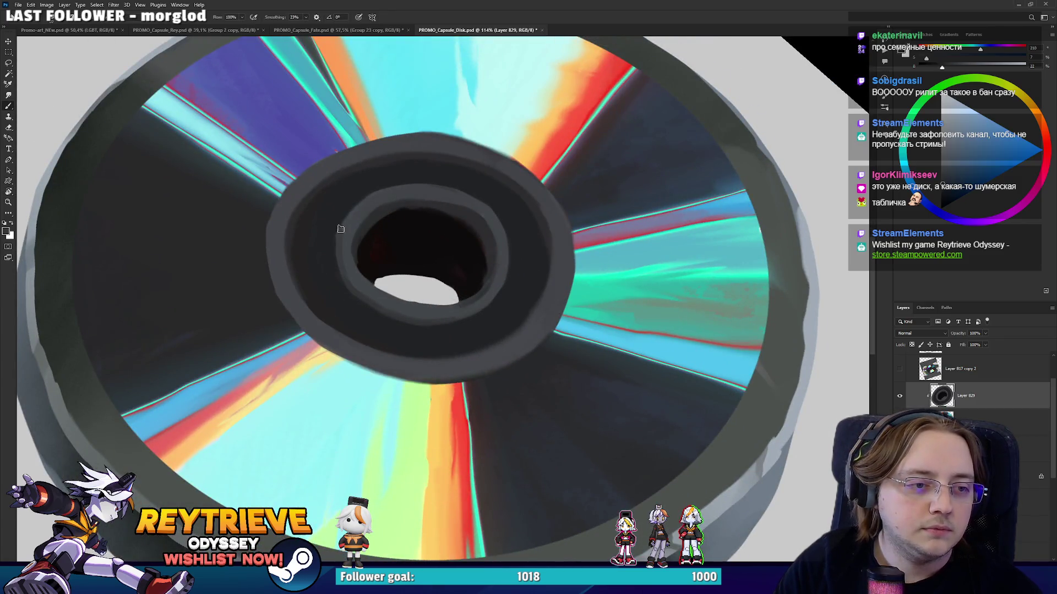
alt+click(325, 236)
Sample more hub greys, then zoom out to the whole disc and reset the canvas rotation upright.
key(r)
mouse_move(559, 253)
mouse_down()
mouse_move(400, 166)
mouse_move(378, 330)
mouse_up()
alt+click(376, 329)
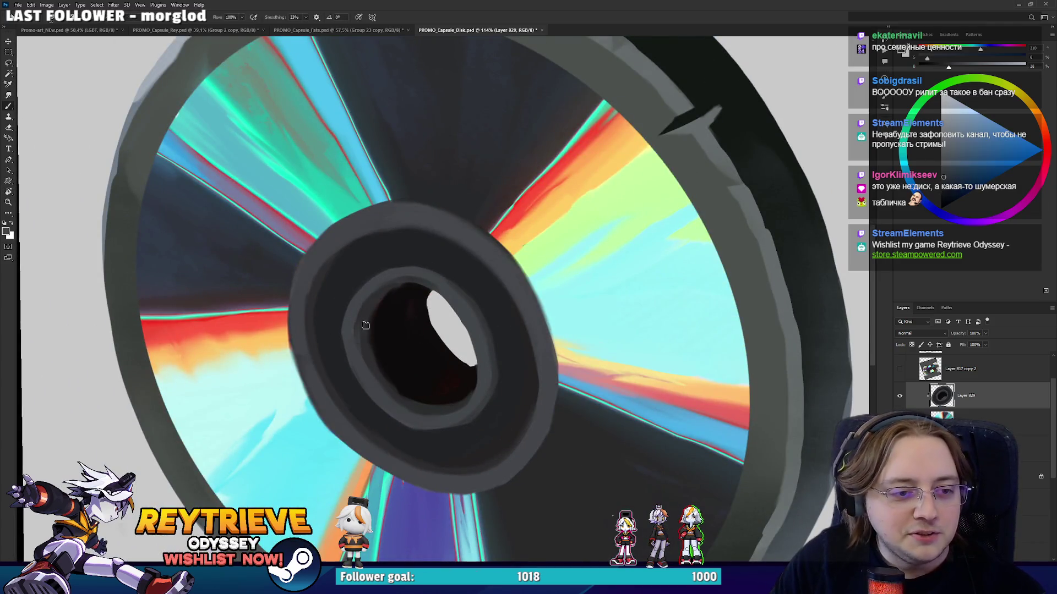
alt+click(354, 374)
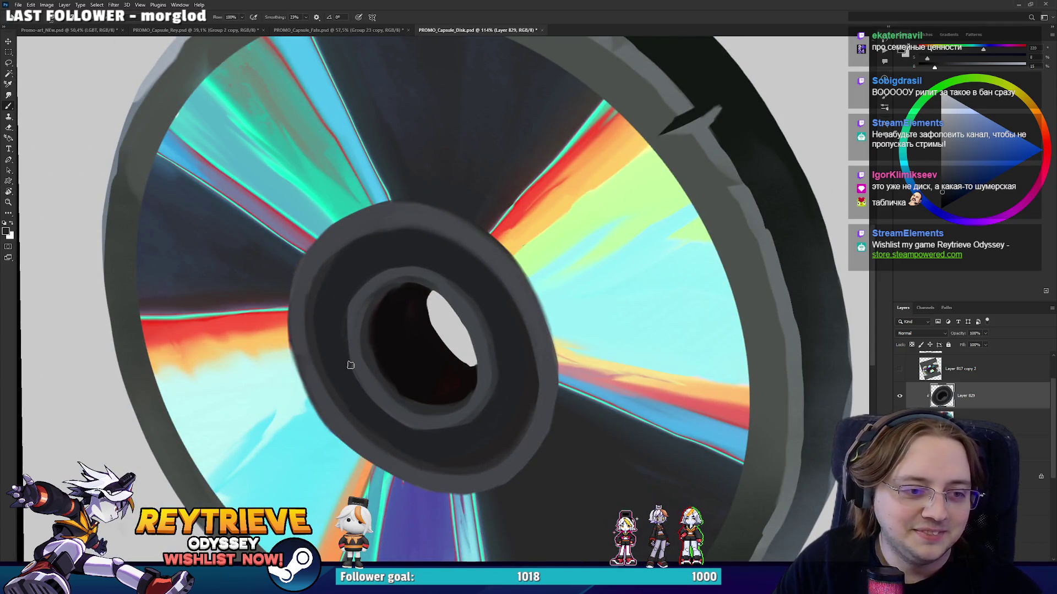
key(r)
drag(422, 252, 506, 394)
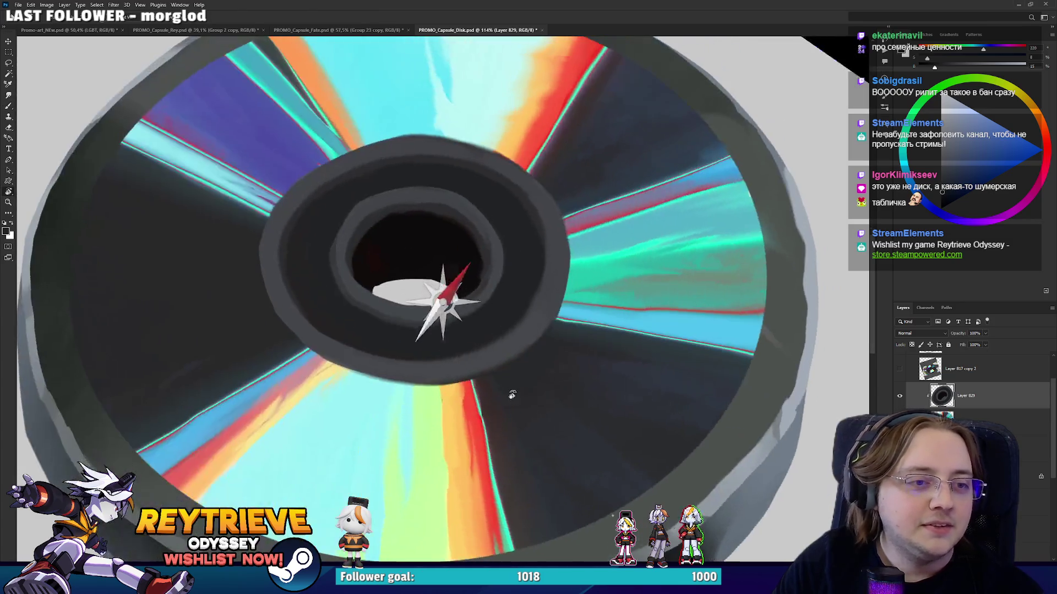
alt+click(541, 226)
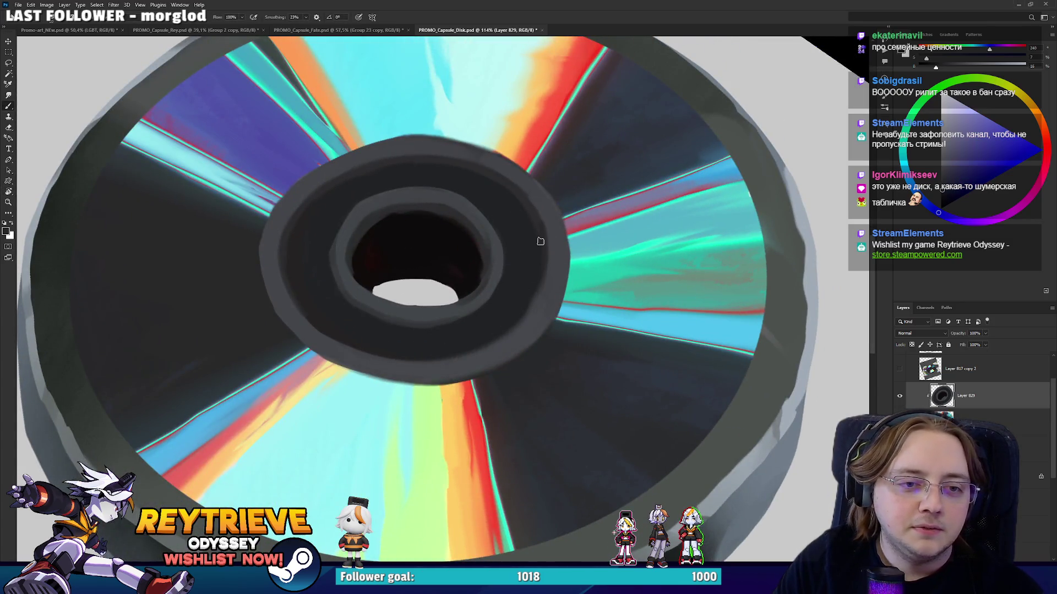
key(ctrl+0)
key(r)
drag(540, 243, 635, 187)
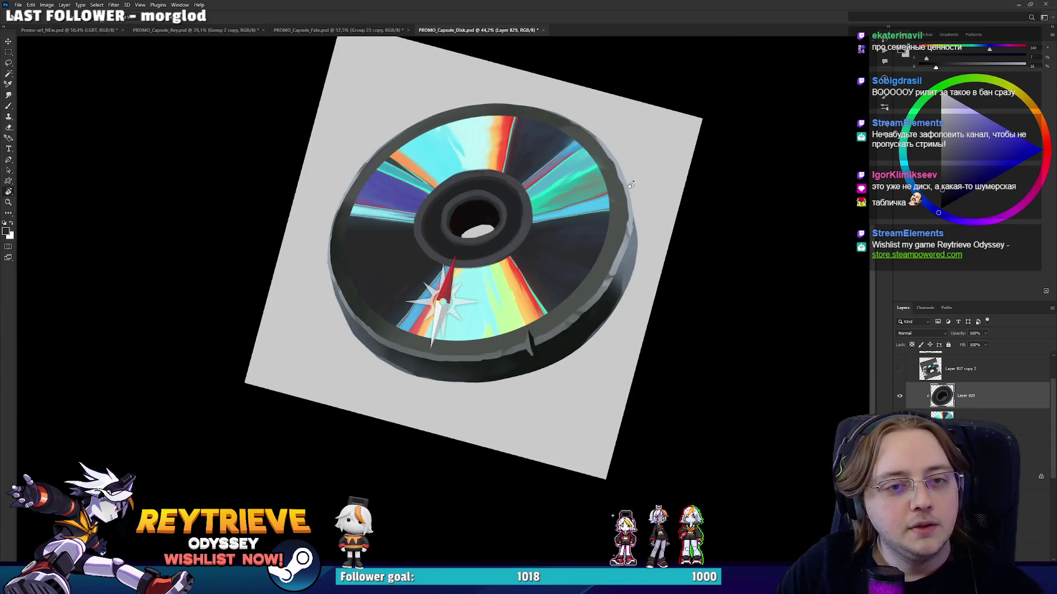
key(Escape)
scroll(649, 319, up, 3)
Add a new layer above the disc, masked to the hub shape's selection, and take the Brush.
key(ctrl+shift+alt+n)
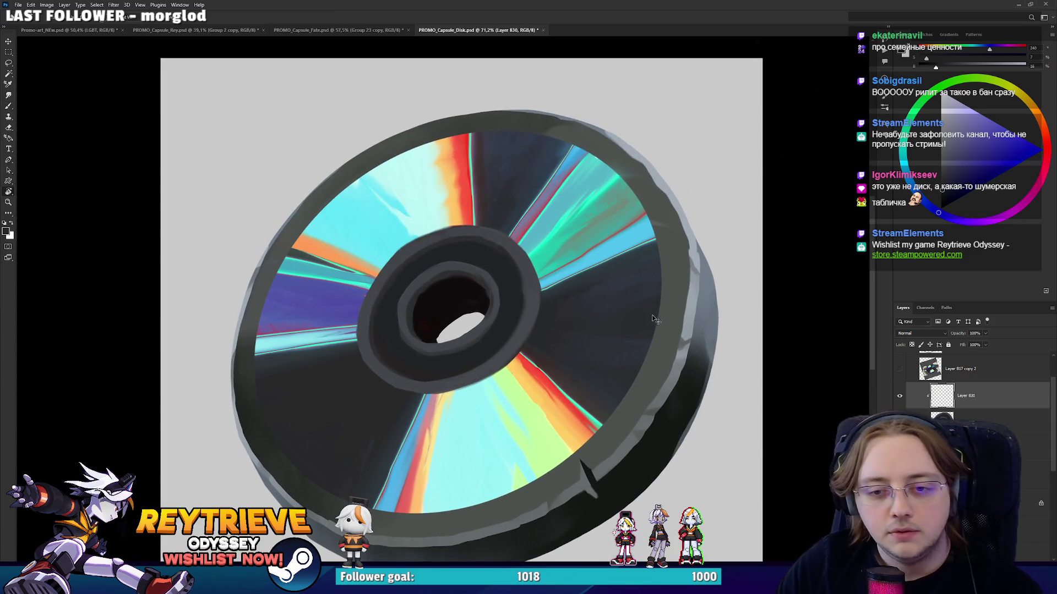
key(ctrl+z)
ctrl+click(943, 399)
scroll(490, 300, up, 2)
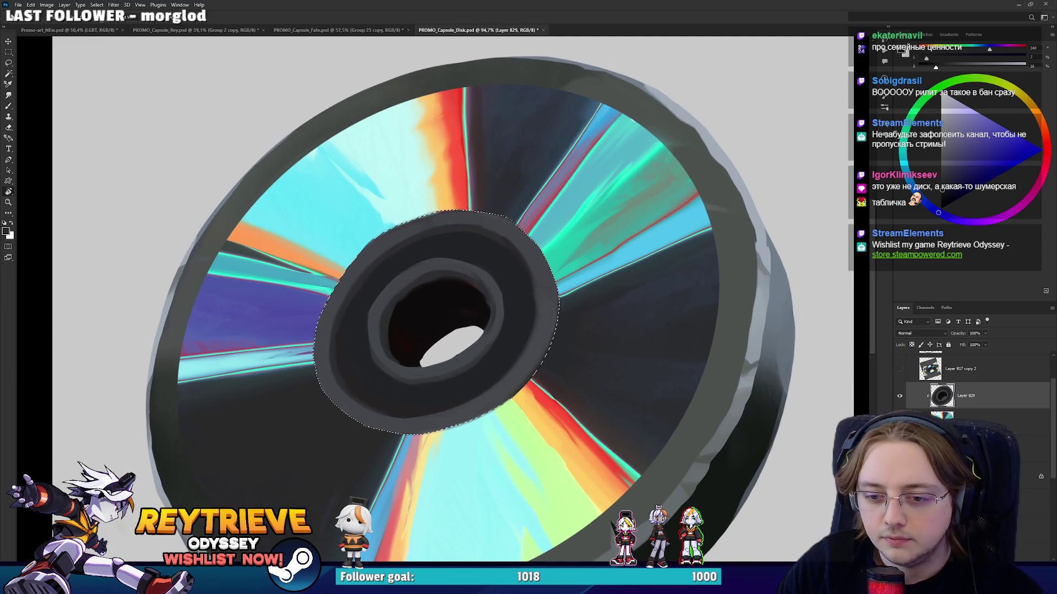
key(ctrl+shift+alt+n)
key(ctrl+alt+m)
key(b)
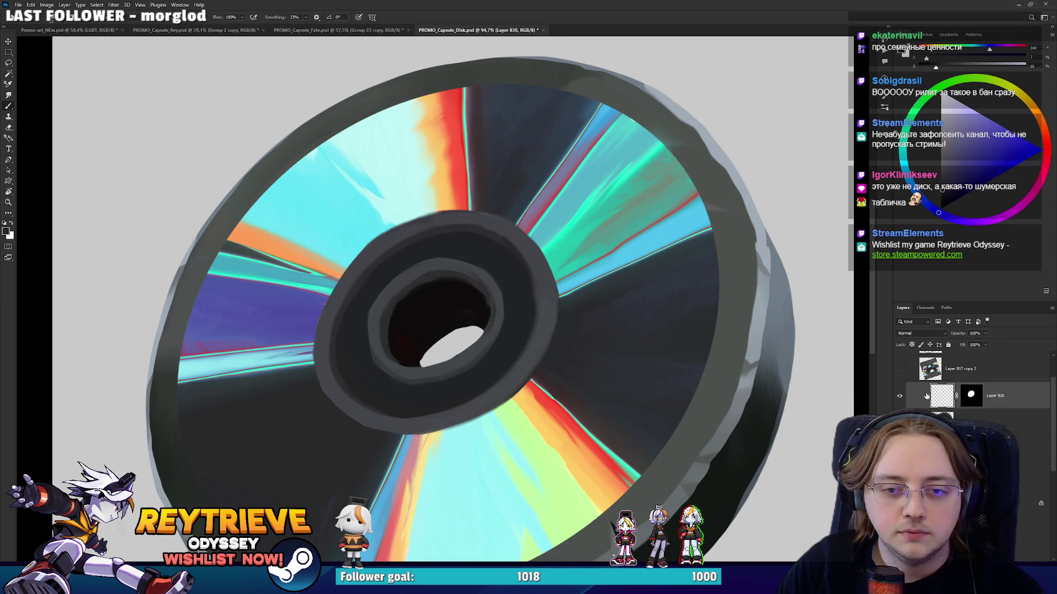
Paint a light highlight on the hub's upper-left edge from a rotated view.
mouse_move(418, 214)
mouse_down()
mouse_move(354, 271)
mouse_move(447, 191)
mouse_move(571, 296)
mouse_up()
mouse_move(563, 346)
mouse_down()
mouse_move(408, 328)
mouse_move(395, 285)
mouse_up()
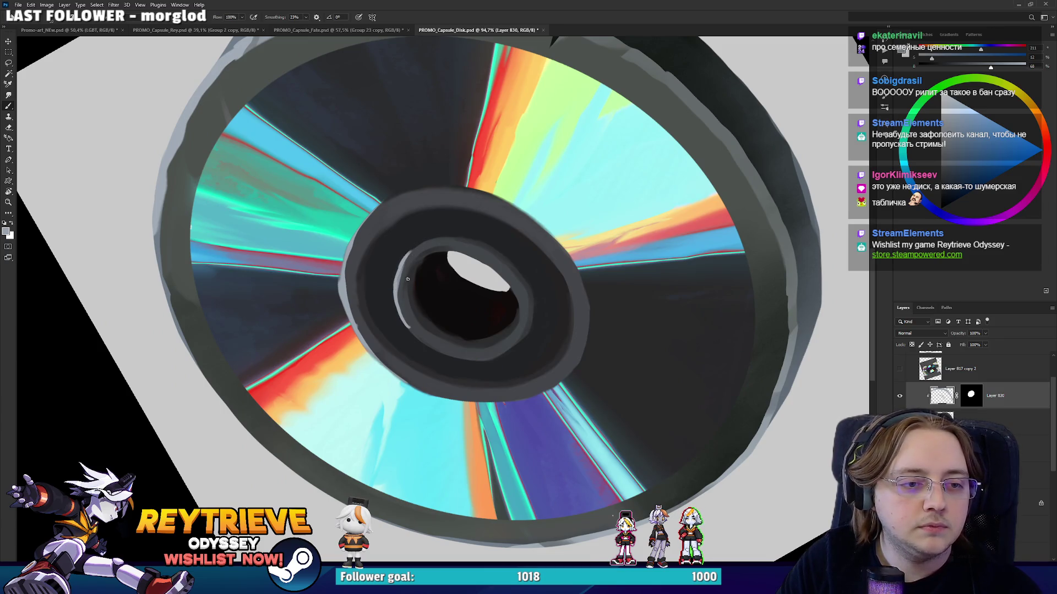
key(e)
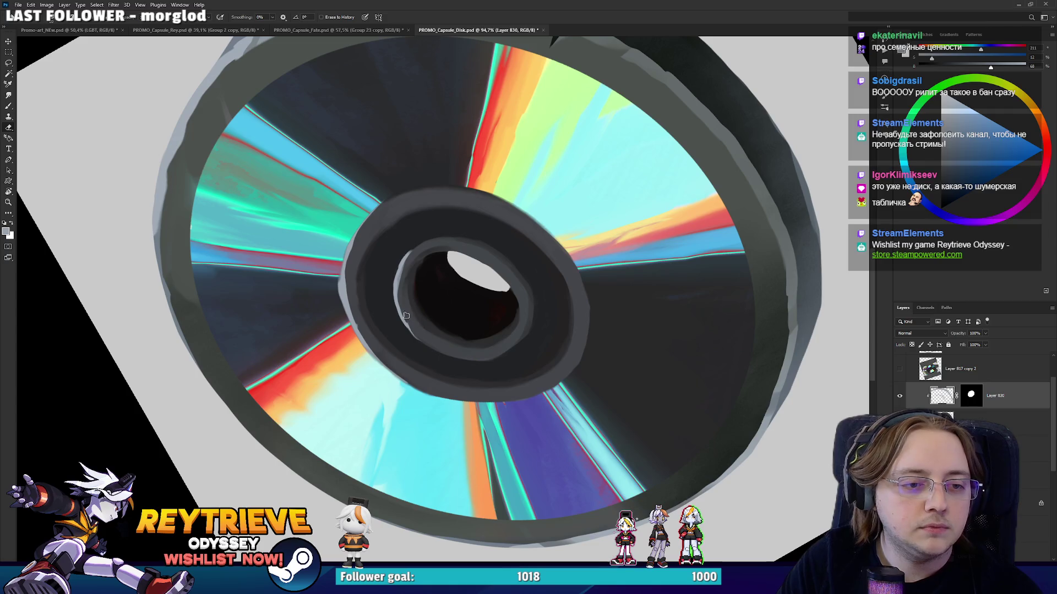
drag(439, 306, 428, 305)
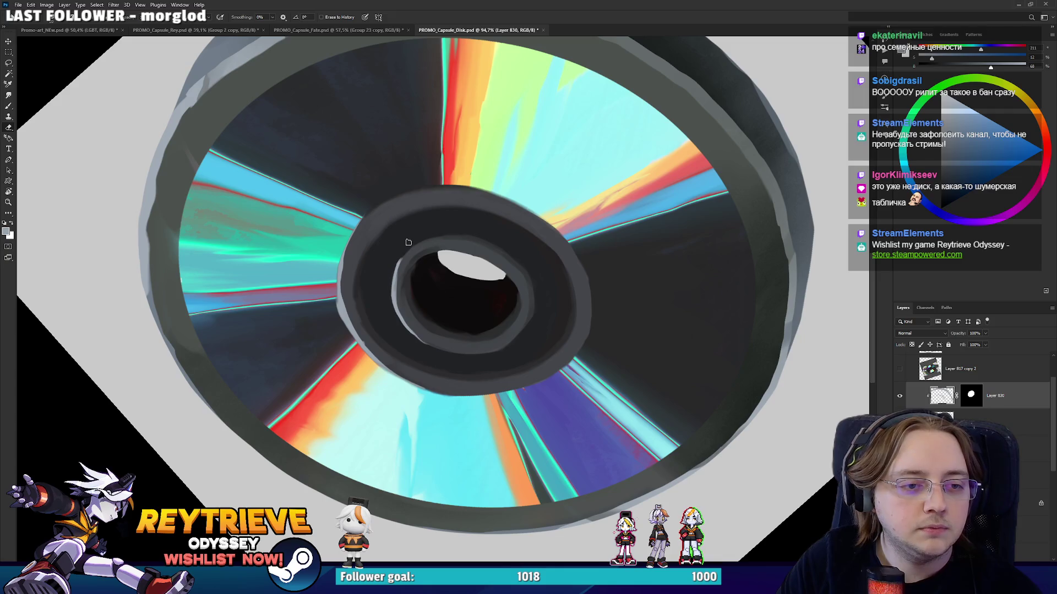
key(b)
mouse_move(332, 282)
mouse_down()
mouse_move(555, 332)
mouse_move(528, 293)
mouse_up()
key(e)
key(r)
key(b)
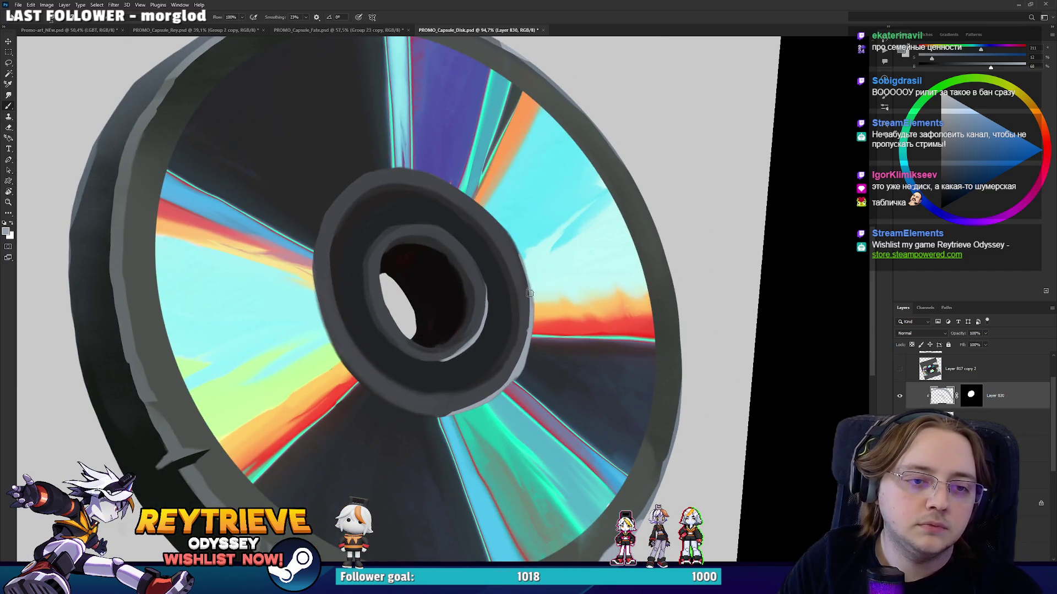
key(r)
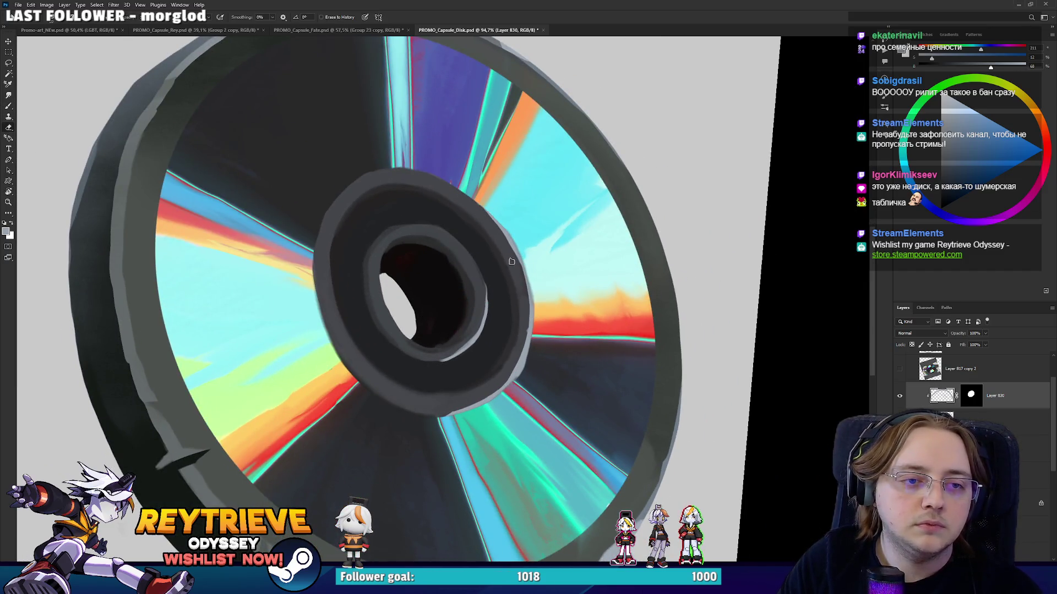
drag(480, 218, 484, 213)
key(b)
mouse_move(312, 291)
mouse_down()
mouse_move(360, 219)
mouse_move(331, 349)
mouse_up()
key(r)
key(e)
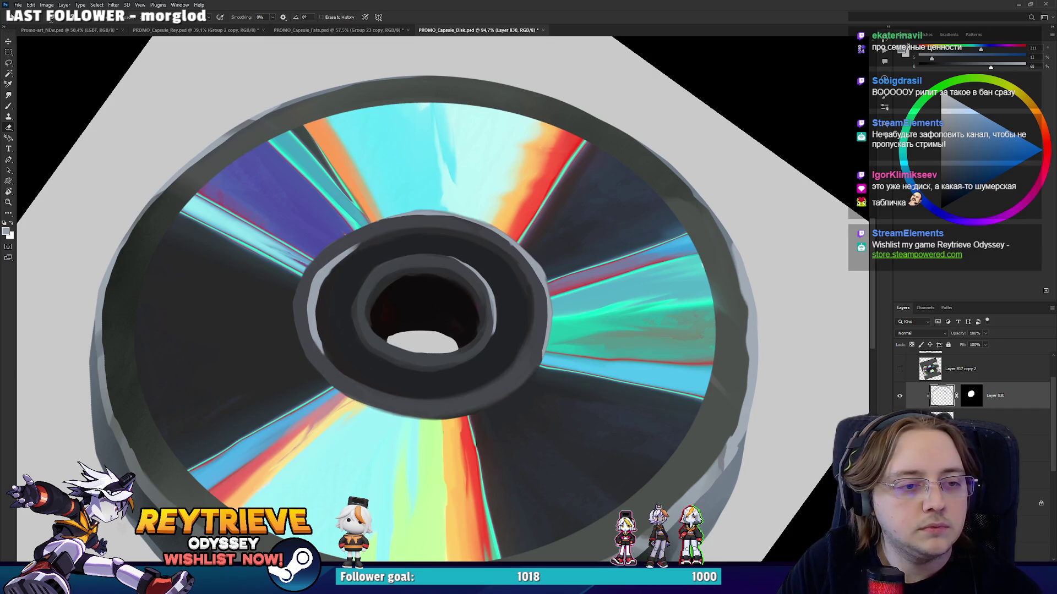
Level the canvas rotation and add Layer 831 as a new empty layer above Layer 830.
scroll(320, 295, down, 5)
key(r)
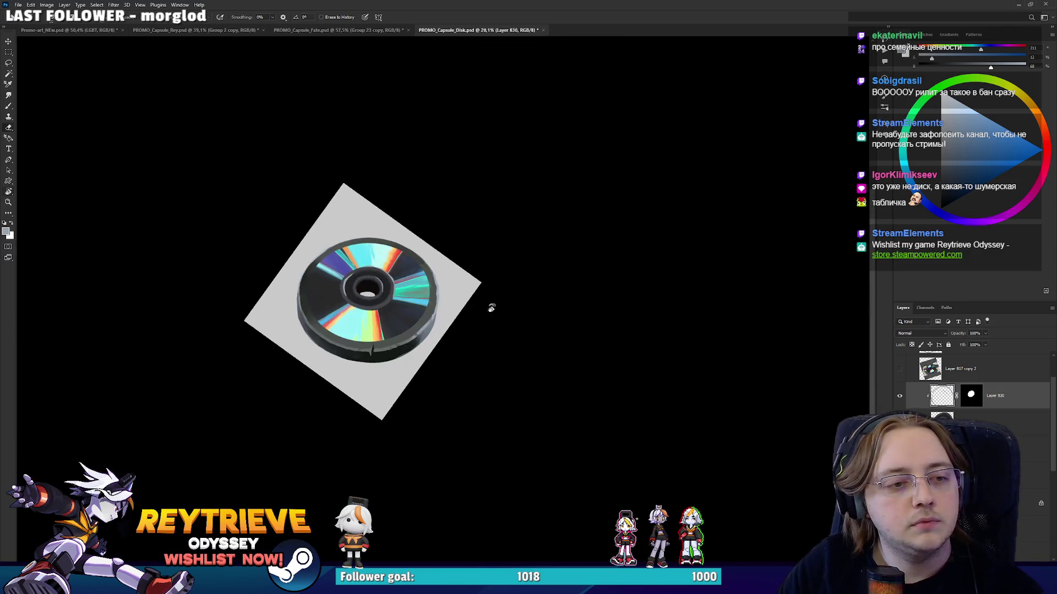
drag(496, 314, 342, 356)
scroll(341, 357, up, 5)
key(e)
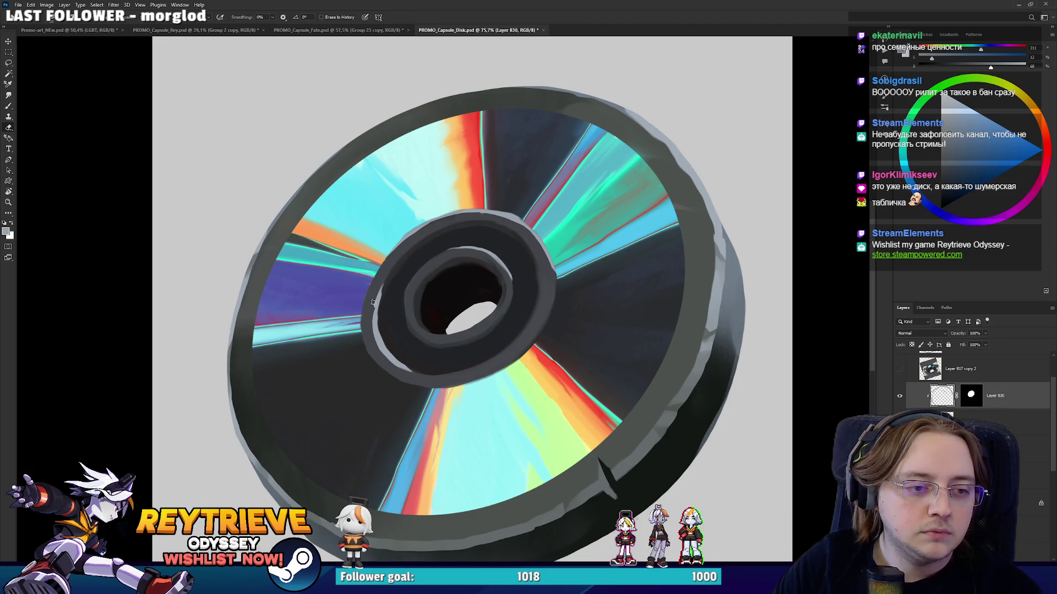
key(b)
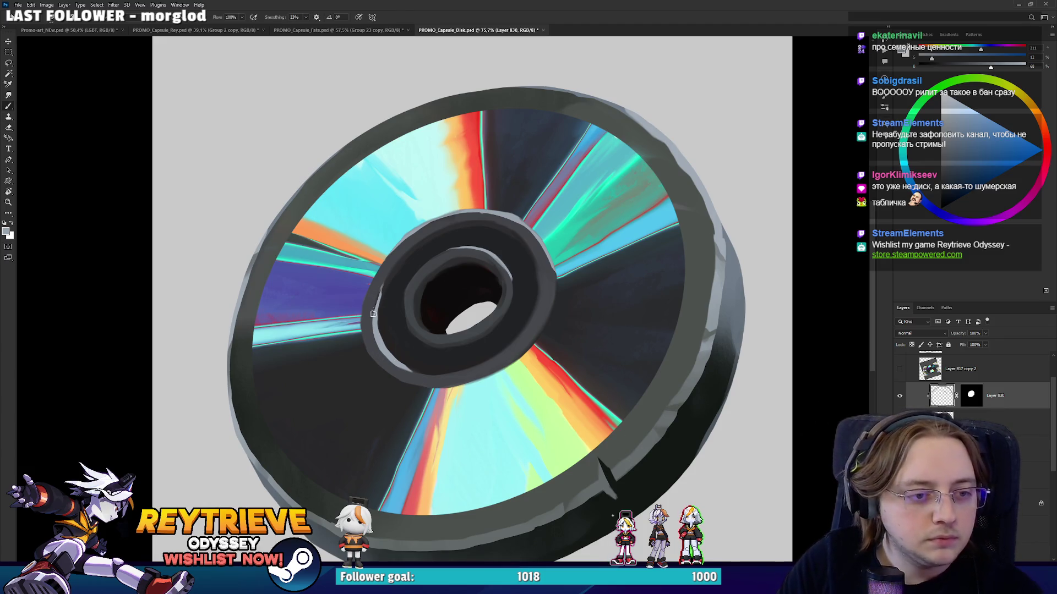
key(e)
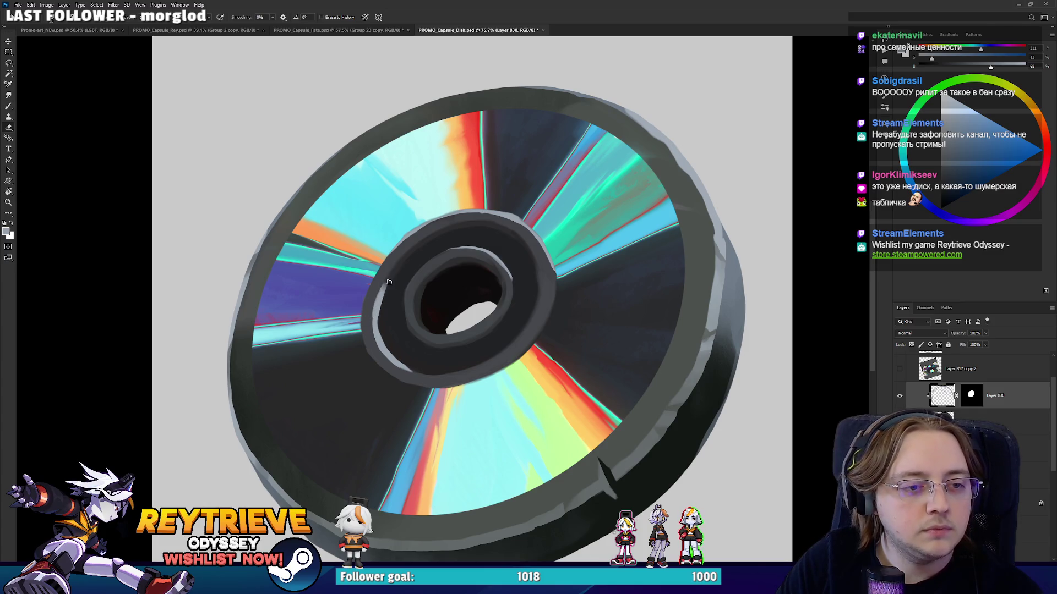
key(ctrl+shift+alt+n)
Repaint the inner rim's left edge with a darker green-grey sampled from the disc.
key(b)
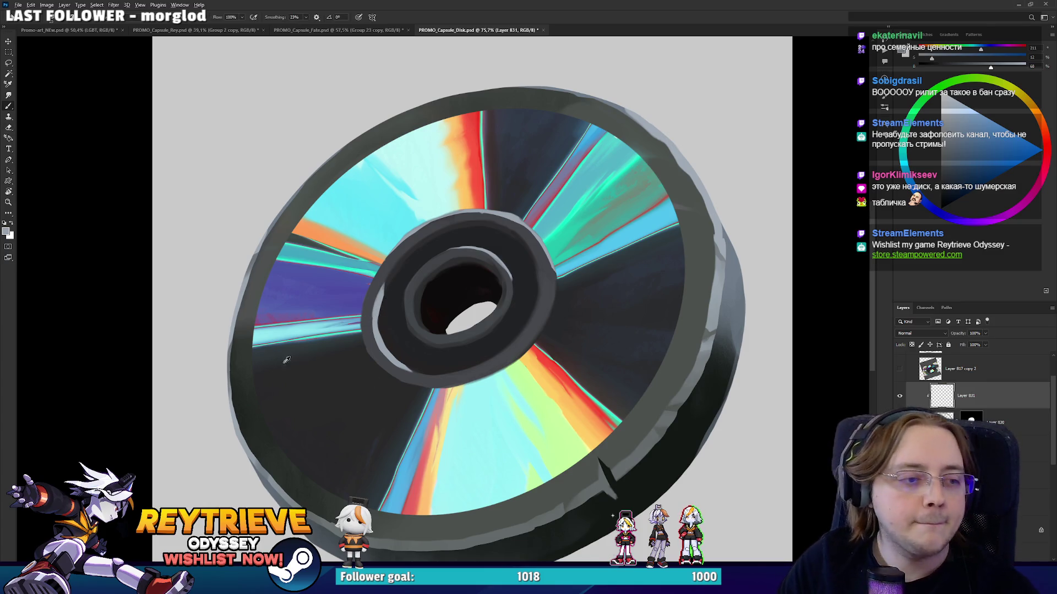
alt+click(451, 326)
mouse_move(373, 288)
mouse_down()
mouse_move(361, 342)
mouse_move(363, 308)
mouse_up()
key(ctrl+z)
alt+click(299, 382)
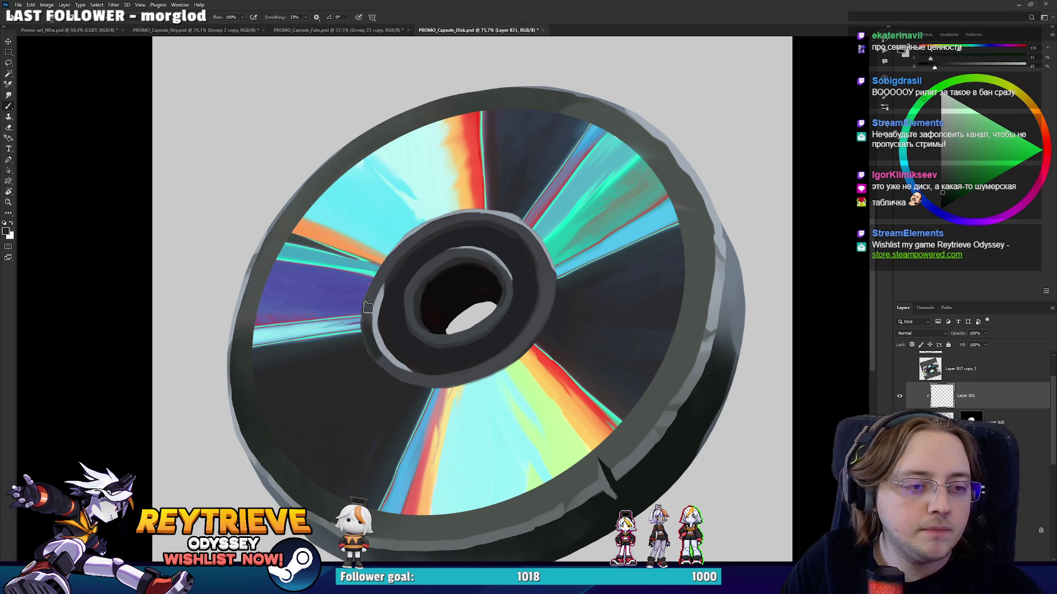
drag(382, 352, 364, 320)
drag(380, 355, 362, 302)
mouse_move(382, 353)
mouse_down()
mouse_move(364, 309)
mouse_move(362, 329)
mouse_up()
Merge Layer 831 down into Layer 830, then darken the centre hole with very dark red.
click(985, 414)
key(ctrl+e)
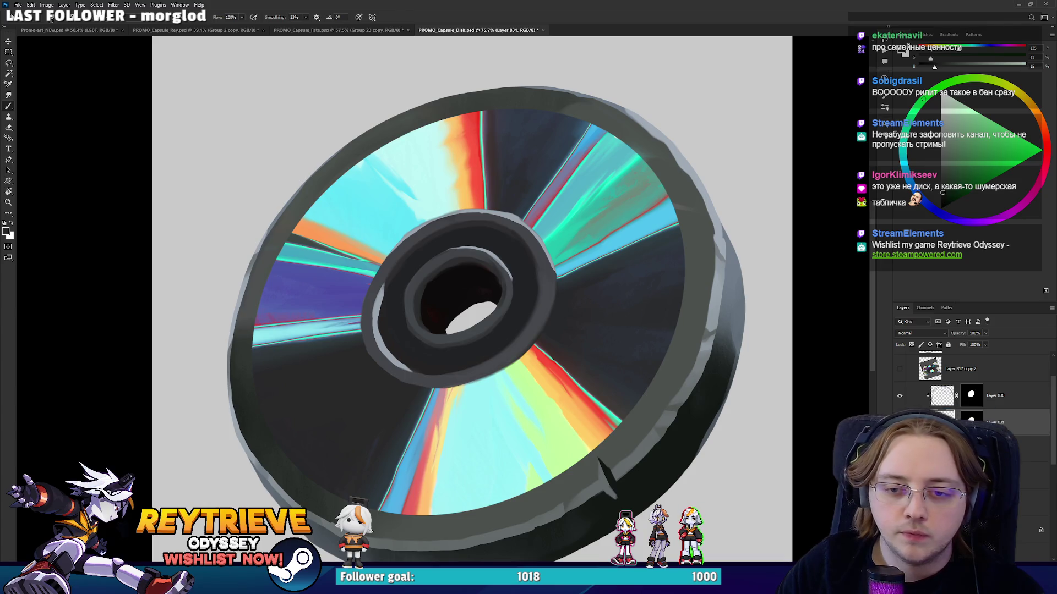
drag(386, 369, 363, 303)
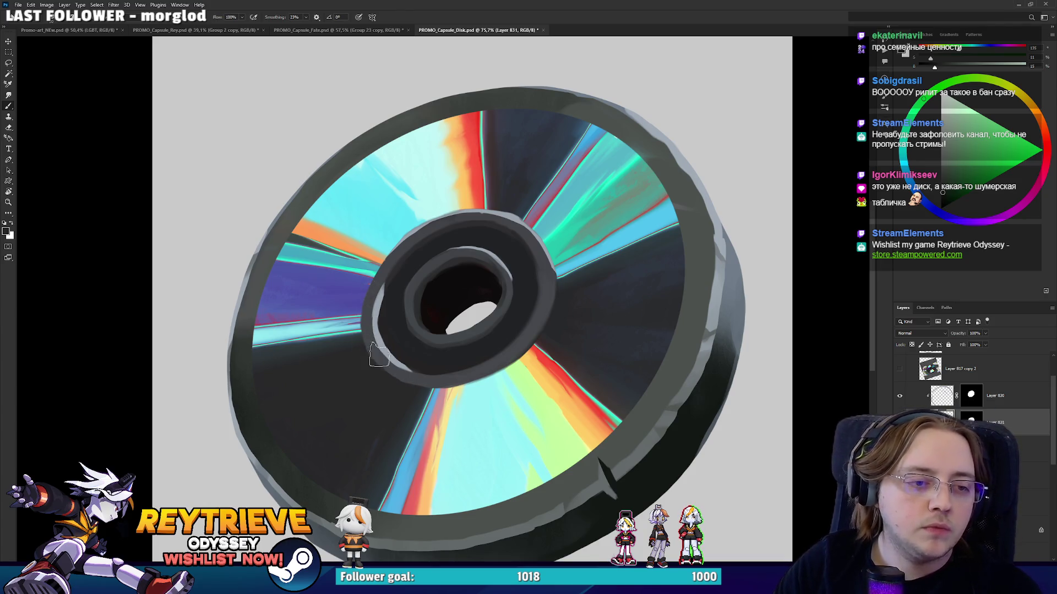
alt+click(368, 315)
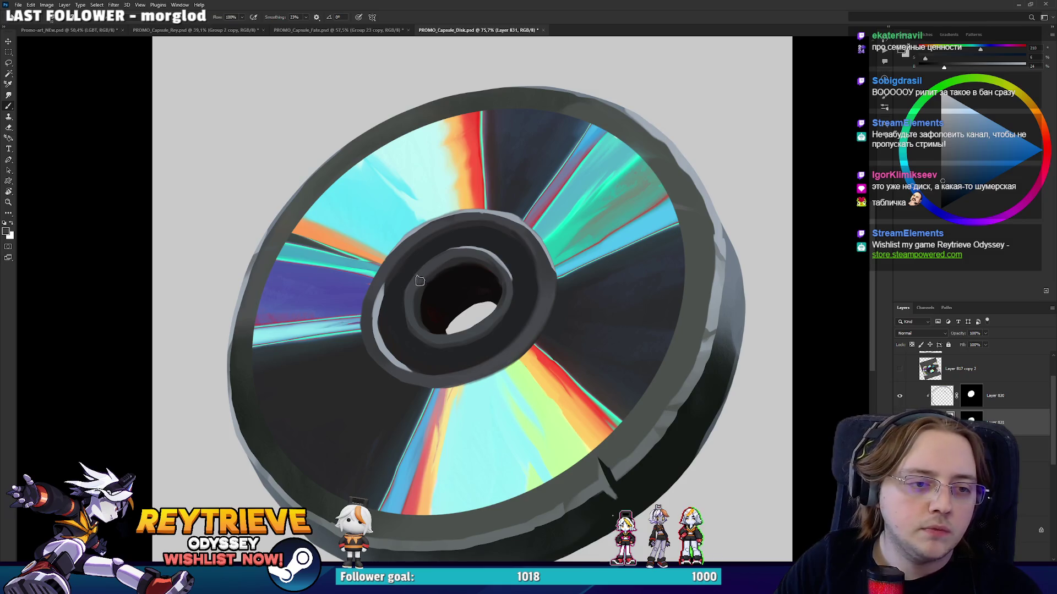
alt+click(420, 308)
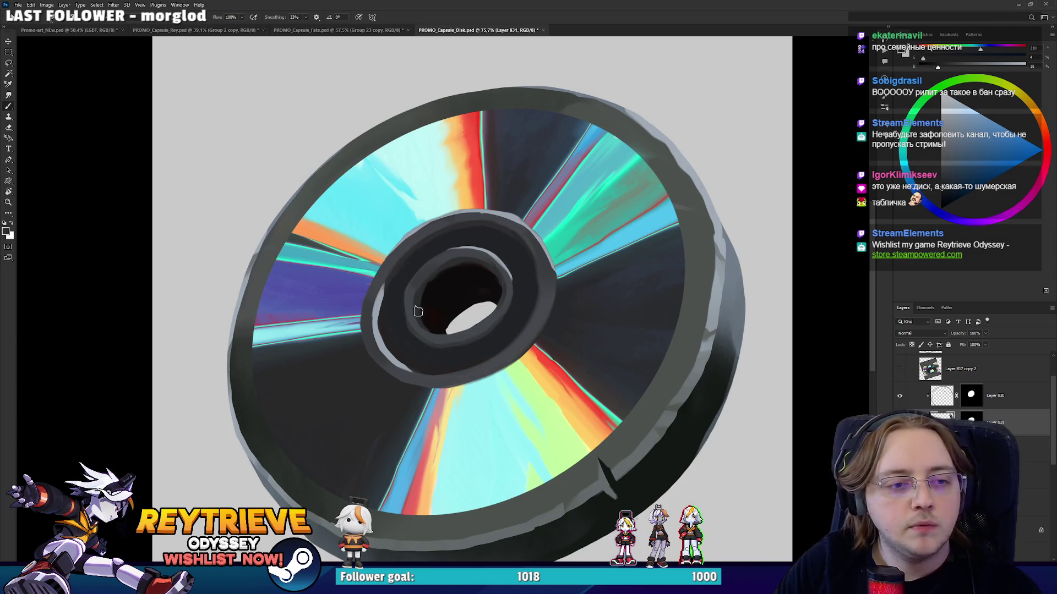
alt+click(435, 324)
drag(424, 317, 429, 313)
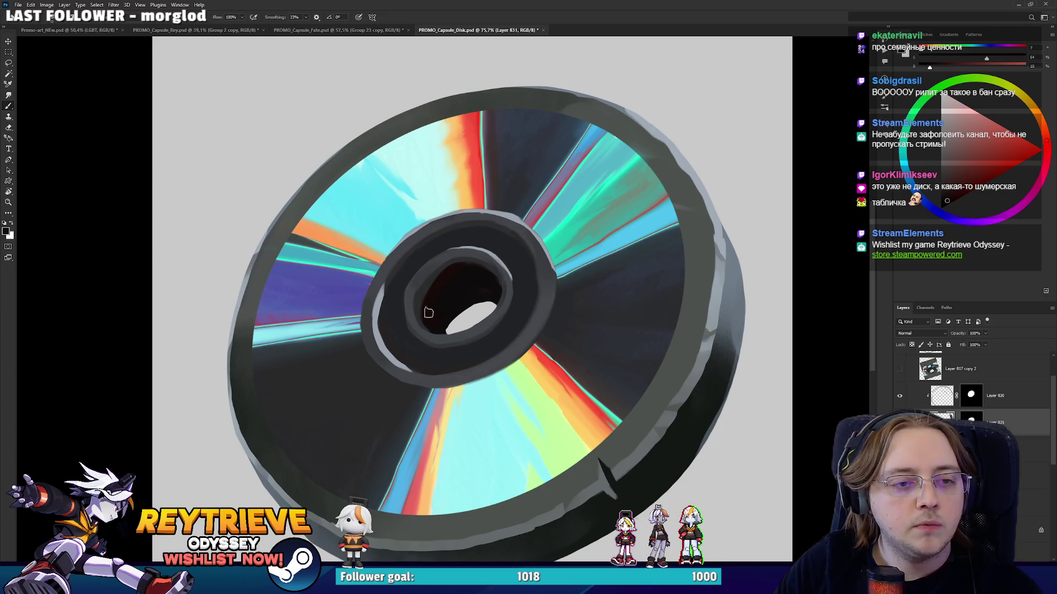
Sample grey-blue and dark red tones around the centre hole and save the disc document.
alt+click(464, 265)
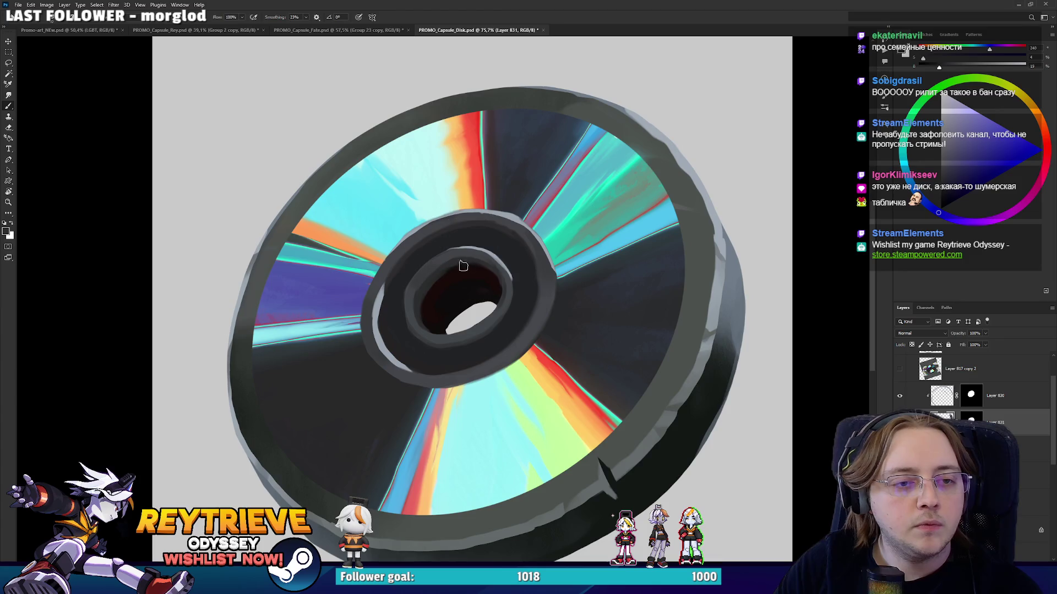
alt+click(471, 284)
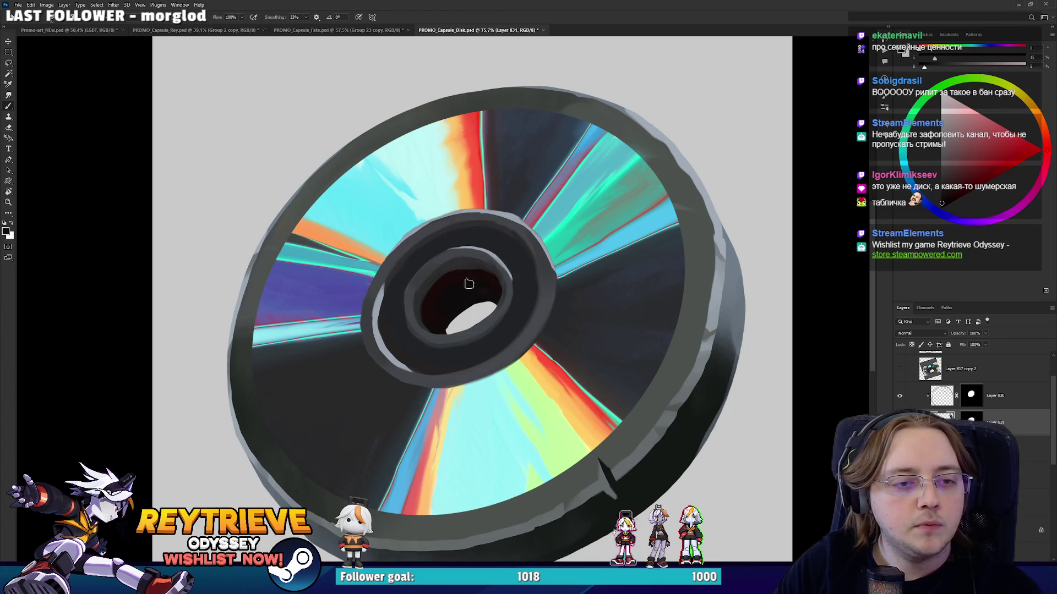
alt+click(434, 330)
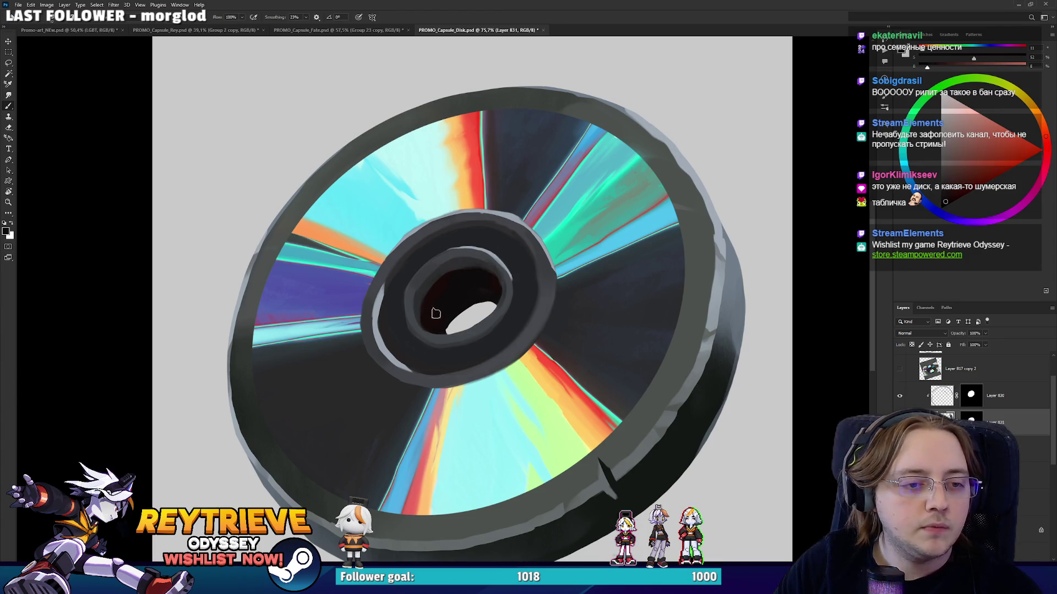
alt+click(402, 272)
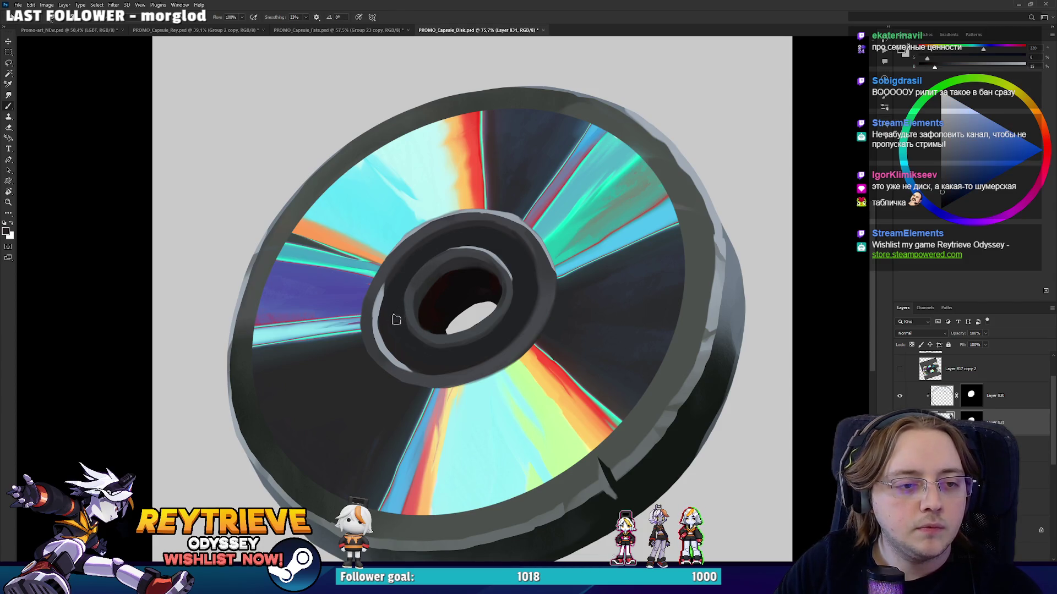
scroll(431, 290, down, 1)
scroll(430, 290, down, 4)
scroll(432, 293, up, 2)
scroll(435, 295, down, 2)
key(ctrl+s)
scroll(435, 296, up, 3)
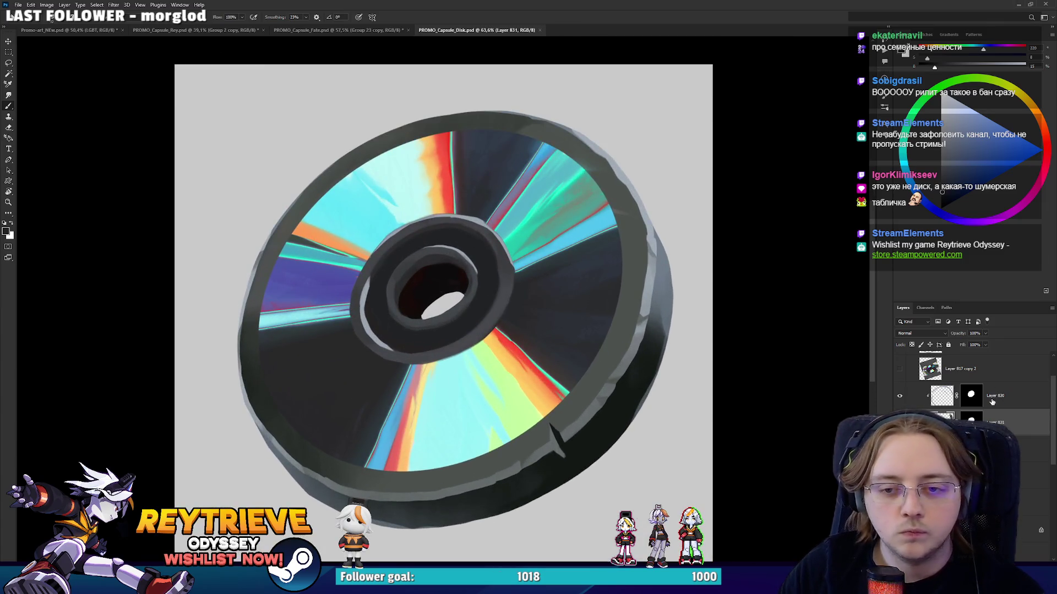
Make Layer 830 active, sample a rim colour, and save the disc document again.
click(941, 396)
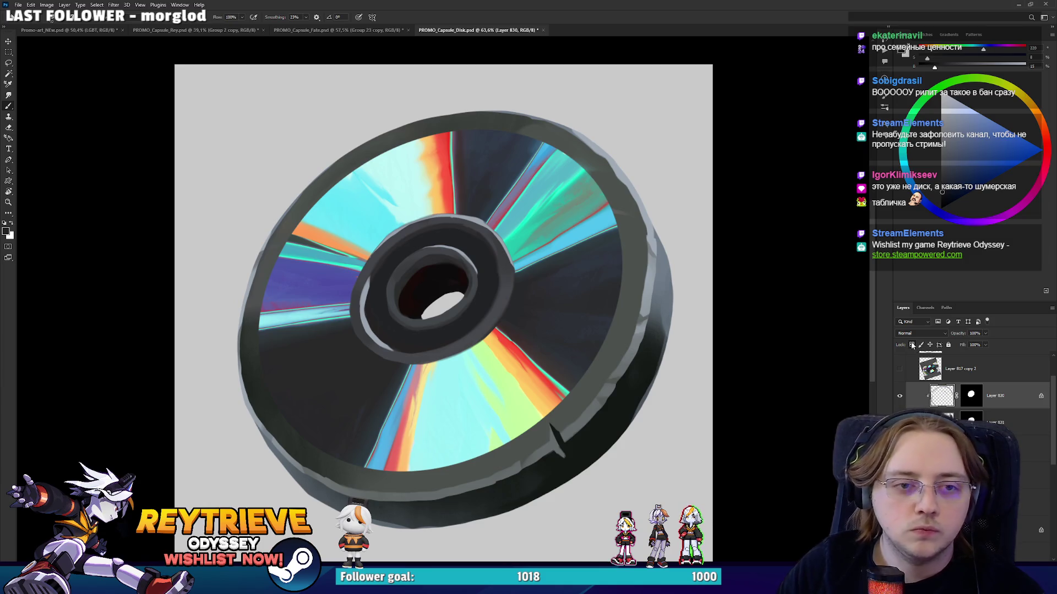
alt+click(675, 287)
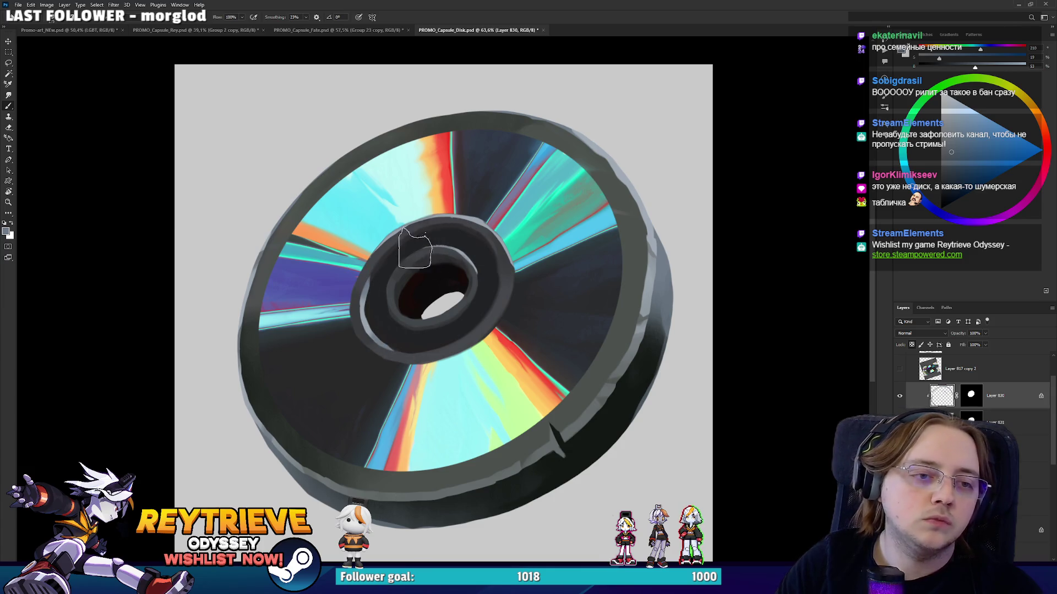
scroll(554, 275, down, 4)
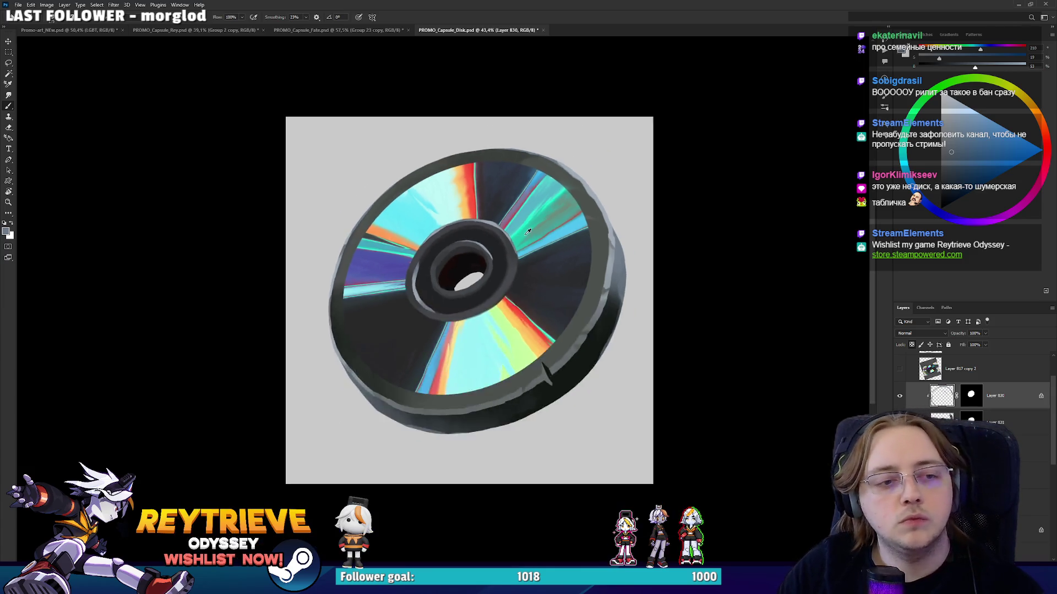
scroll(554, 275, up, 3)
key(ctrl+s)
drag(553, 275, 547, 284)
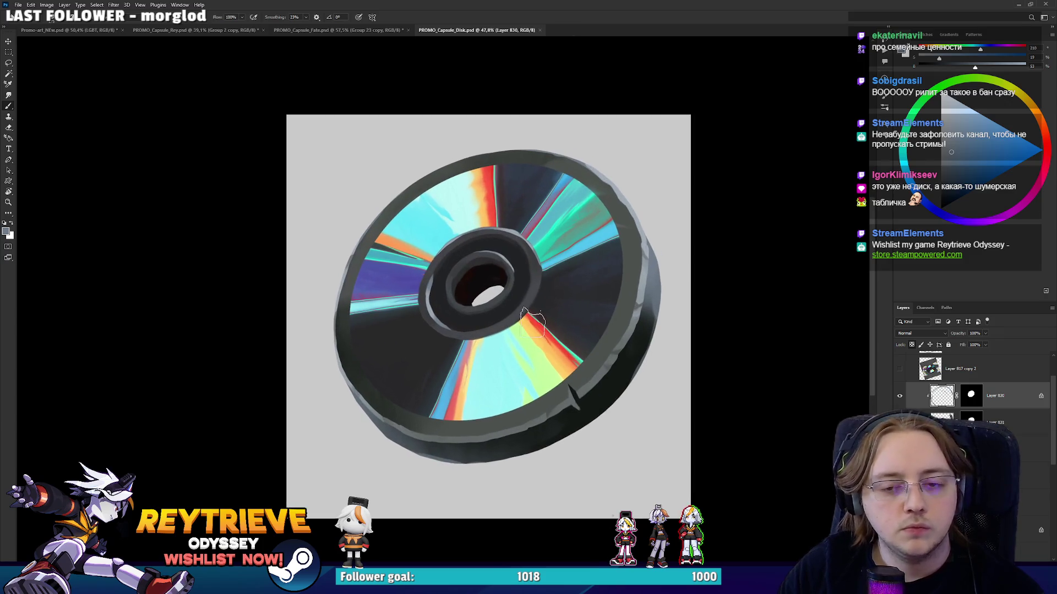
scroll(951, 368, up, 2)
Collapse the Disk copy group and stamp it into one new Disk copy 2 layer.
click(910, 357)
key(ctrl+j)
key(ctrl+e)
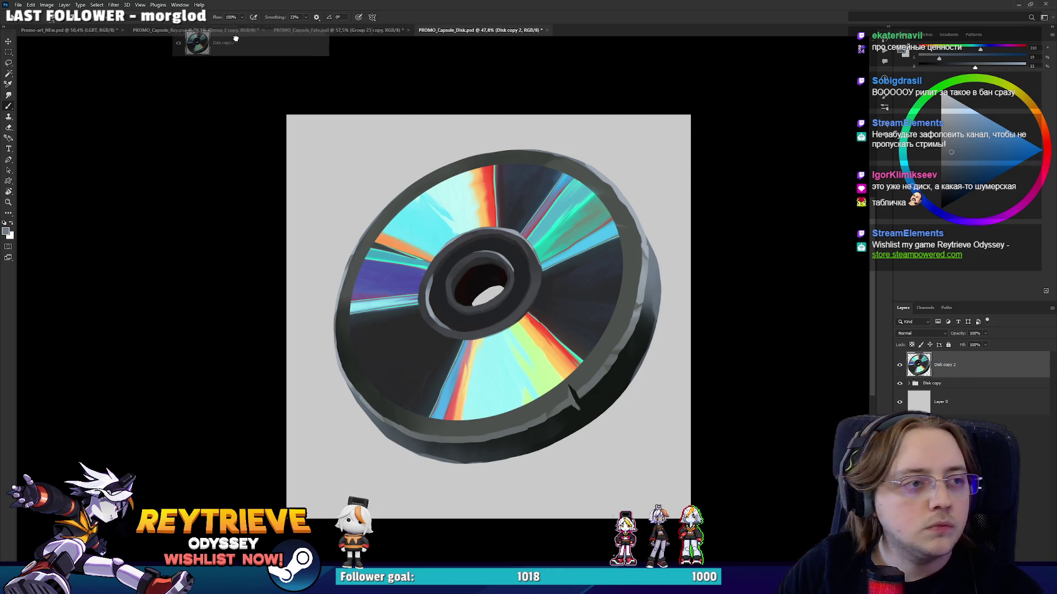
right_click(984, 367)
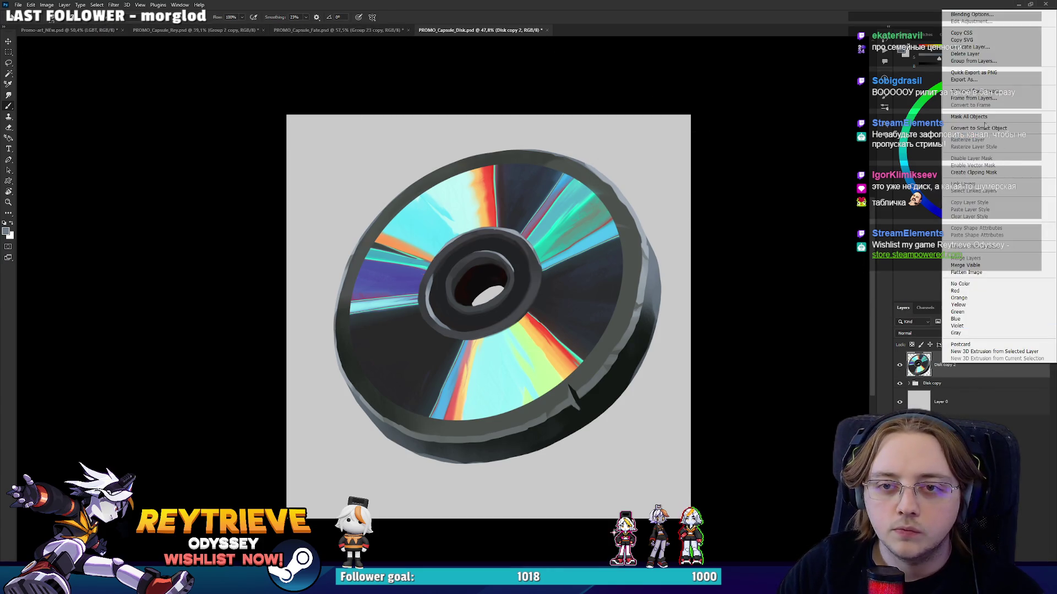
Convert Disk copy 2 to a smart object and switch to the promo banner, undoing a paste.
click(985, 128)
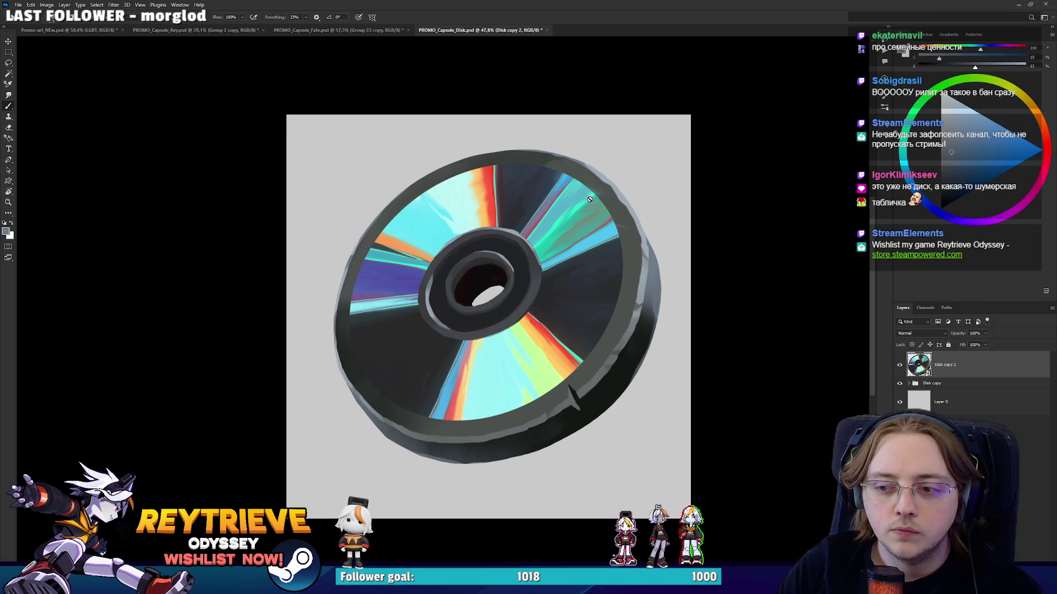
key(ctrl+Tab)
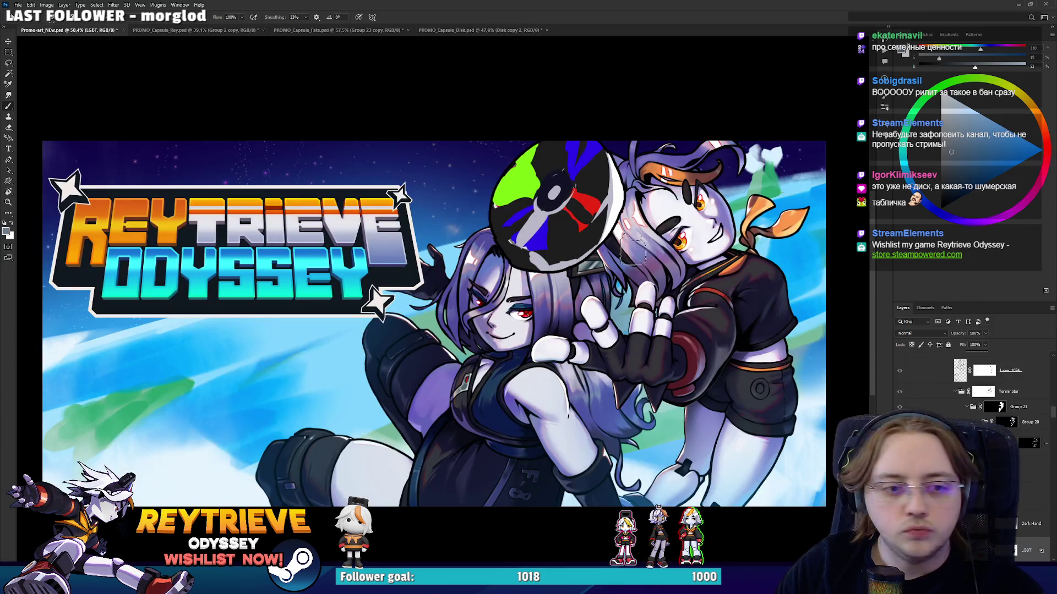
key(ctrl+v)
key(ctrl+z)
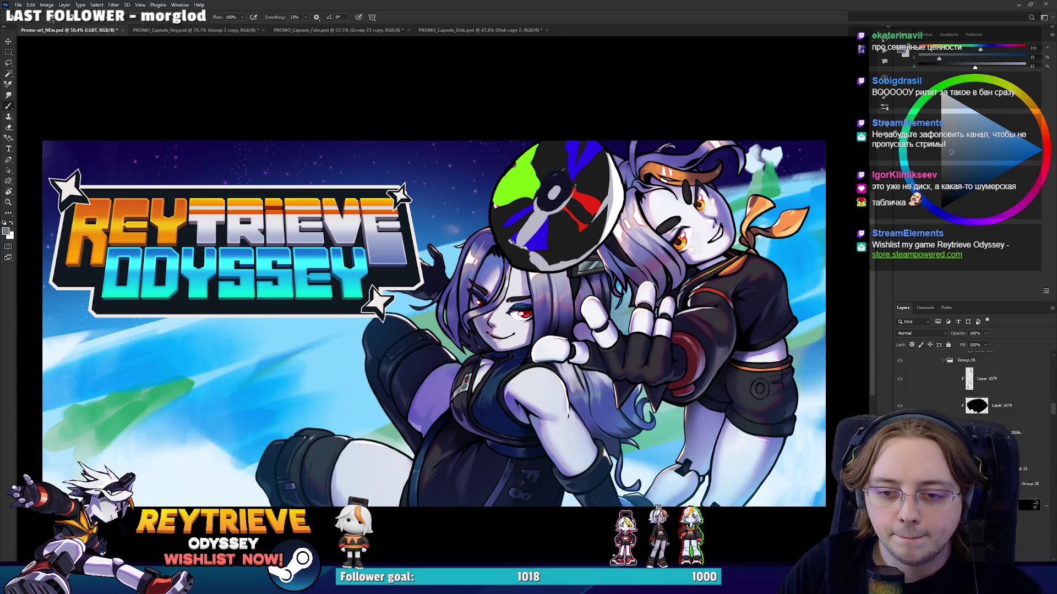
scroll(1040, 448, up, 10)
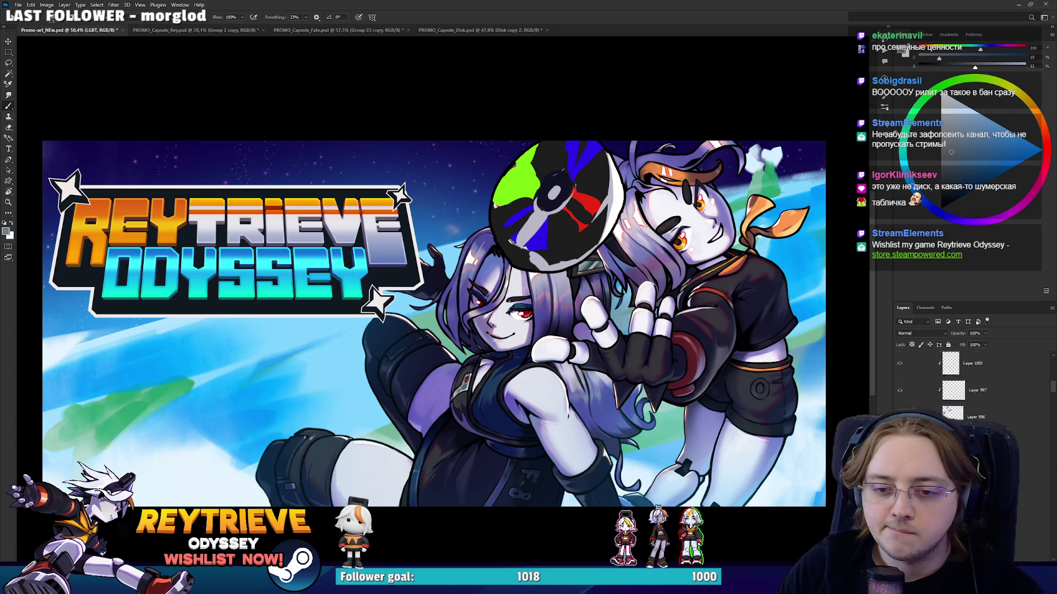
scroll(915, 377, up, 1)
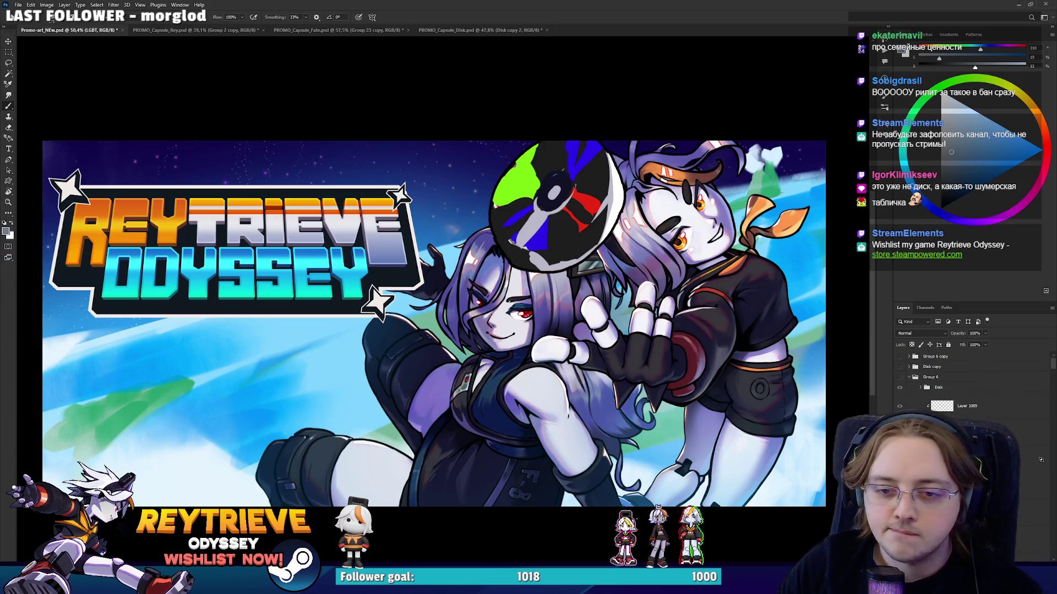
Place the disc above Group 6 in the banner, move it right, delete it, and return to the disc file.
click(914, 377)
scroll(936, 379, down, 3)
key(v)
scroll(969, 385, down, 3)
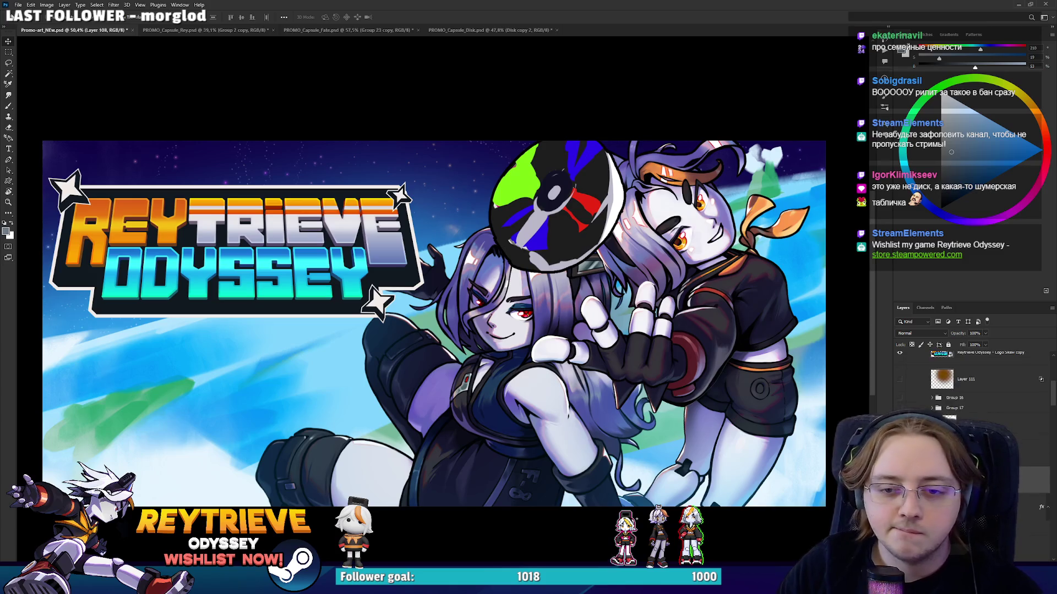
click(985, 419)
click(899, 419)
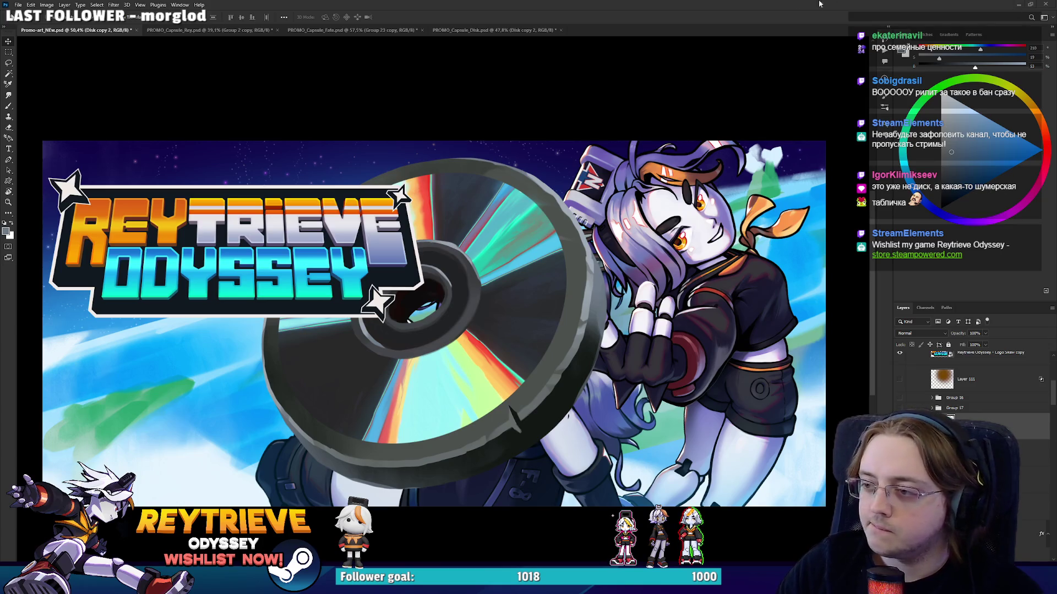
drag(558, 314, 623, 328)
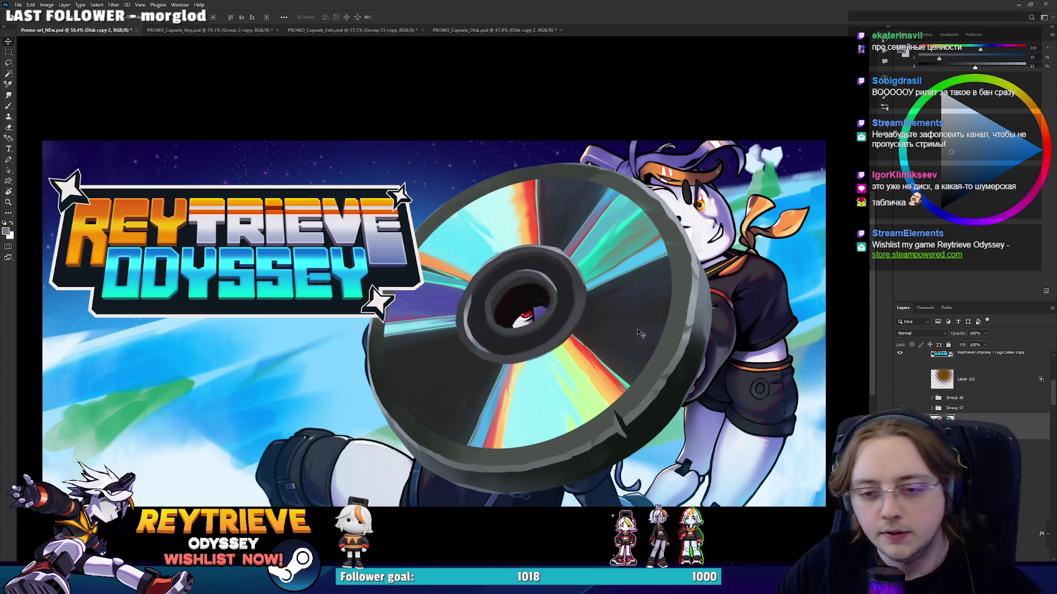
key(Delete)
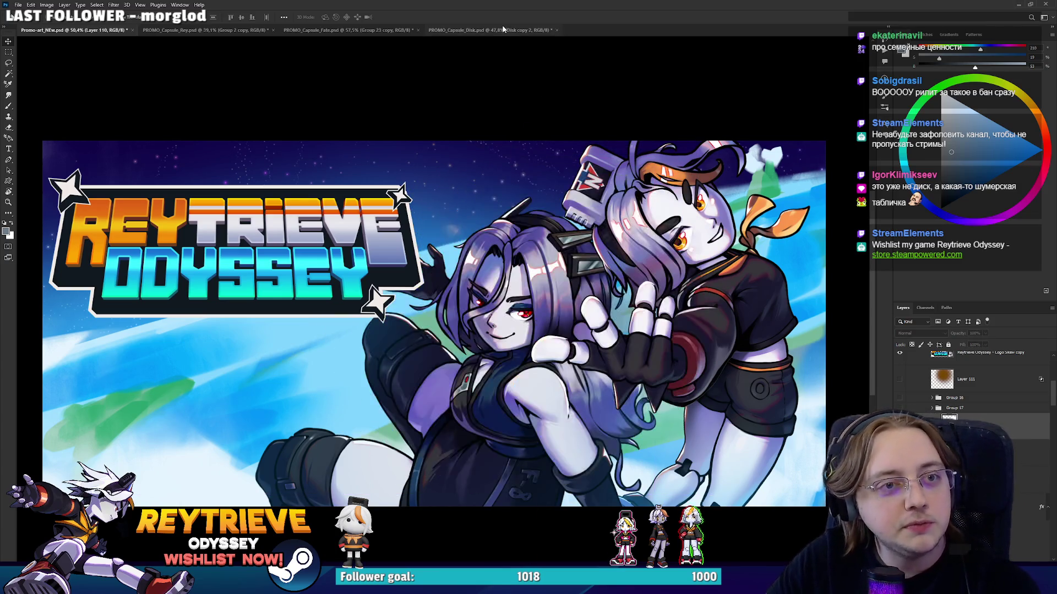
key(ctrl+shift+Tab)
double_click(935, 367)
key(Escape)
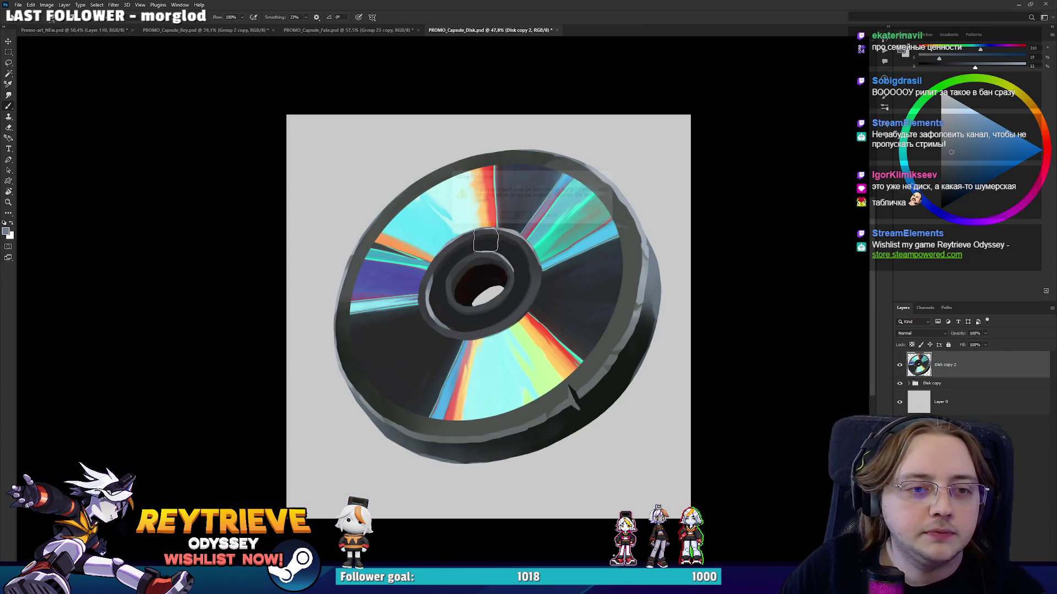
Give the Disk copy group a black Stroke effect of about 27 px, positioned Outside.
key(b)
key(Delete)
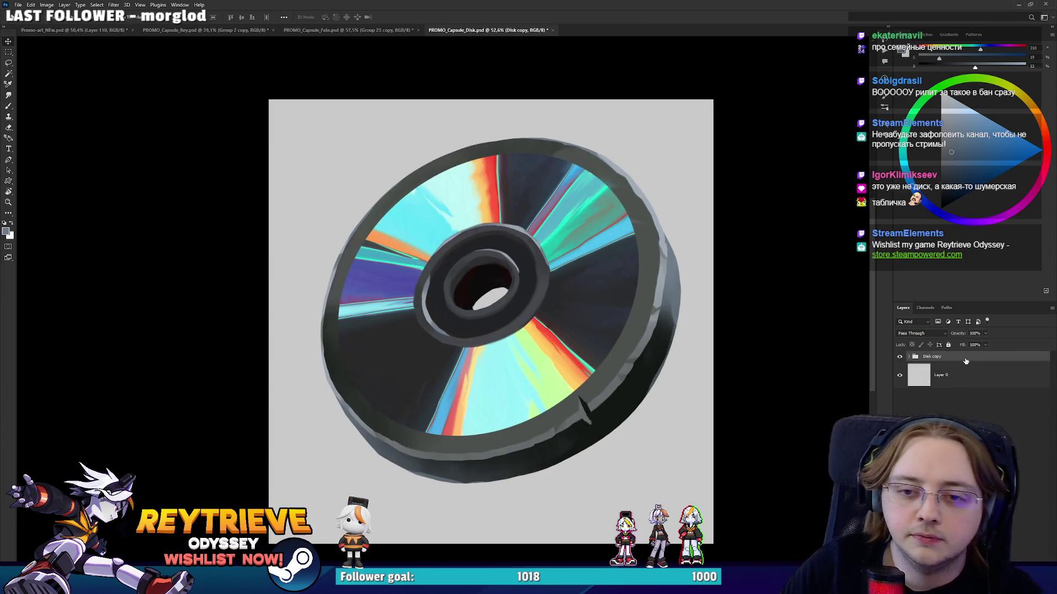
double_click(980, 357)
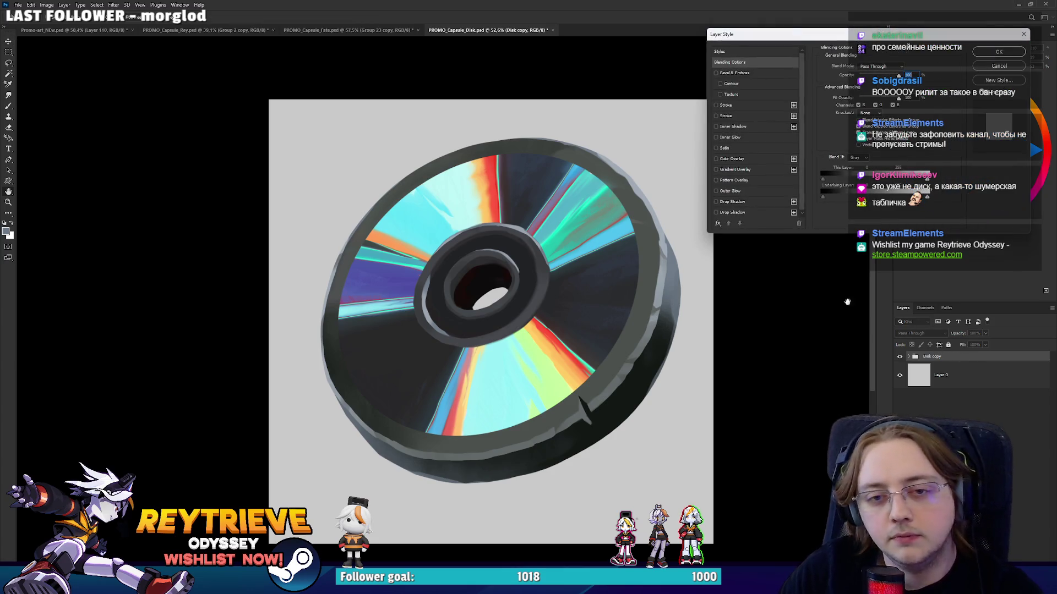
click(734, 105)
drag(856, 66, 859, 67)
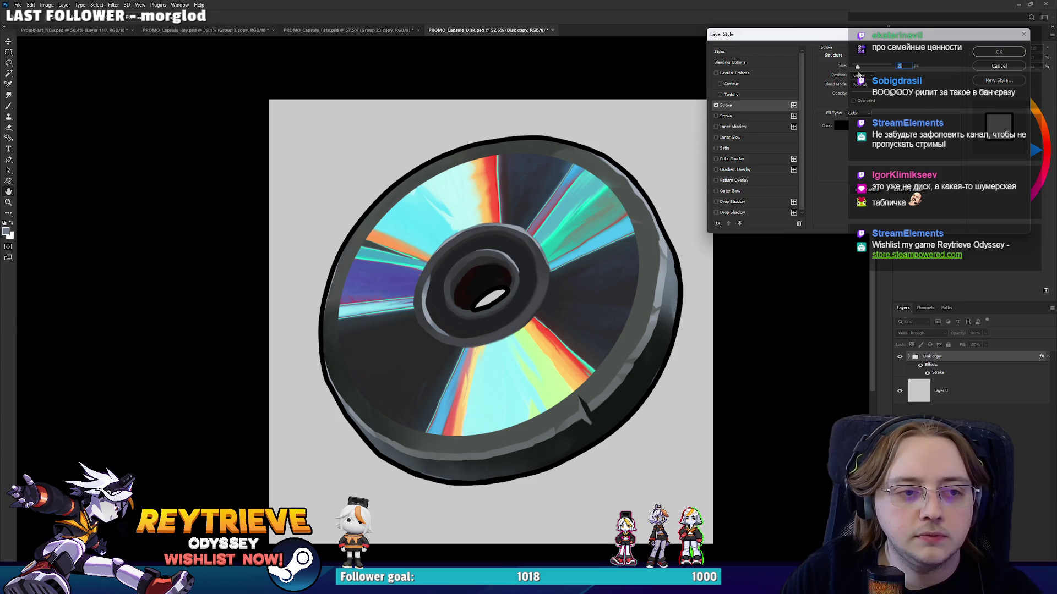
drag(857, 67, 859, 68)
click(863, 82)
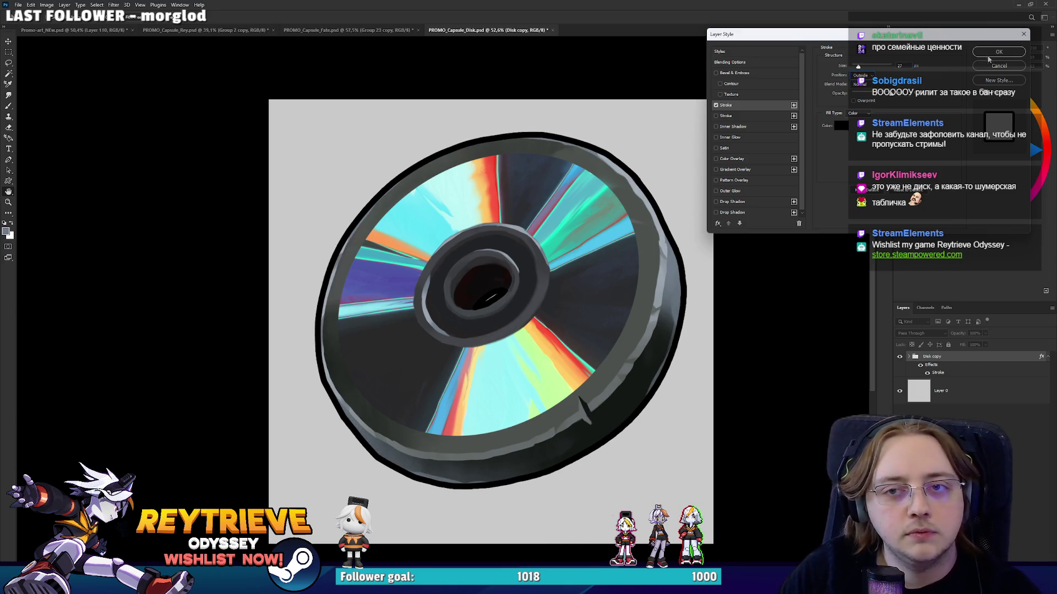
click(989, 54)
Expand the Disk copy group, select a layer inside it, and switch to the Brush.
click(909, 357)
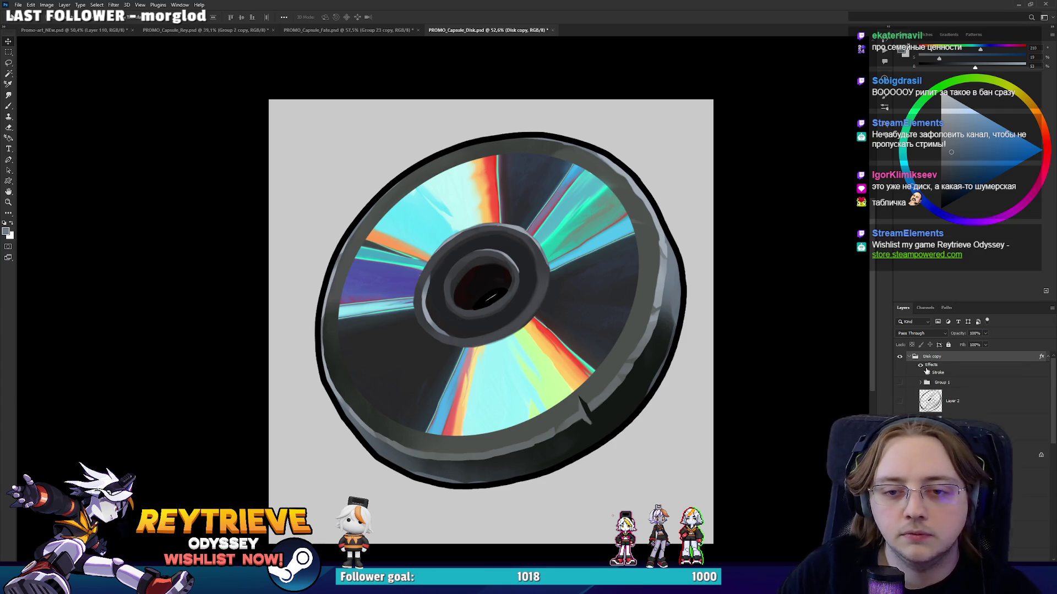
click(969, 398)
click(1023, 454)
key(b)
scroll(478, 274, up, 2)
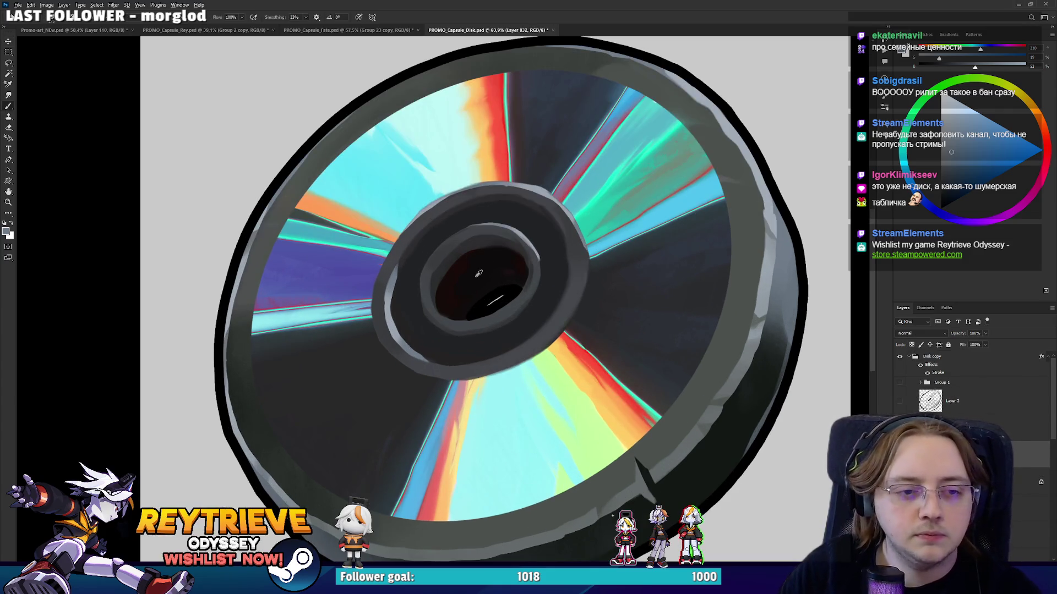
Sample the near-black from the disc's hole and give Group 1 copy a roughly 27 px black Stroke.
alt+click(478, 274)
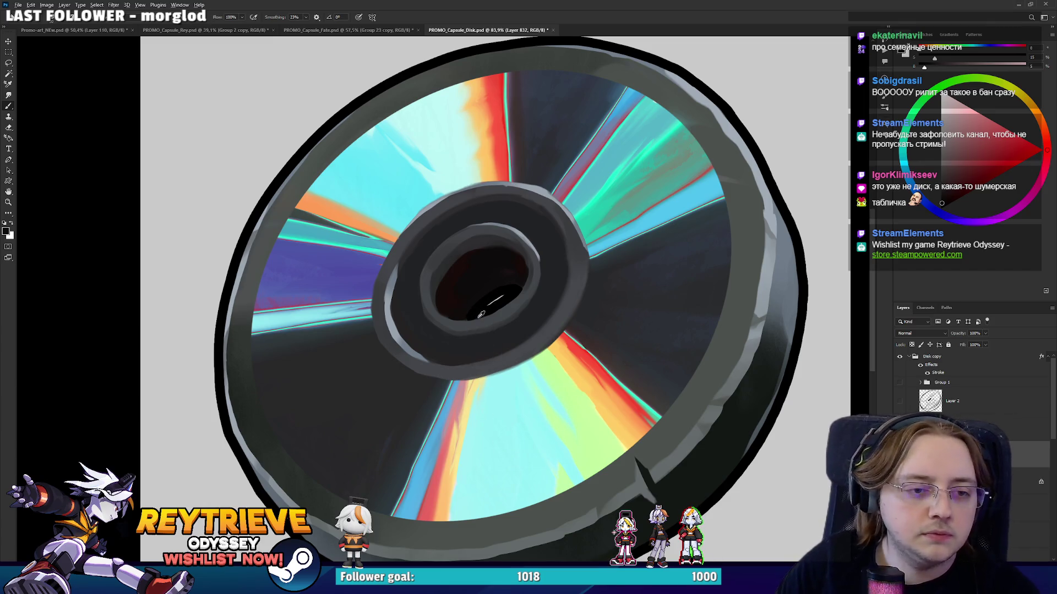
right_click(443, 298)
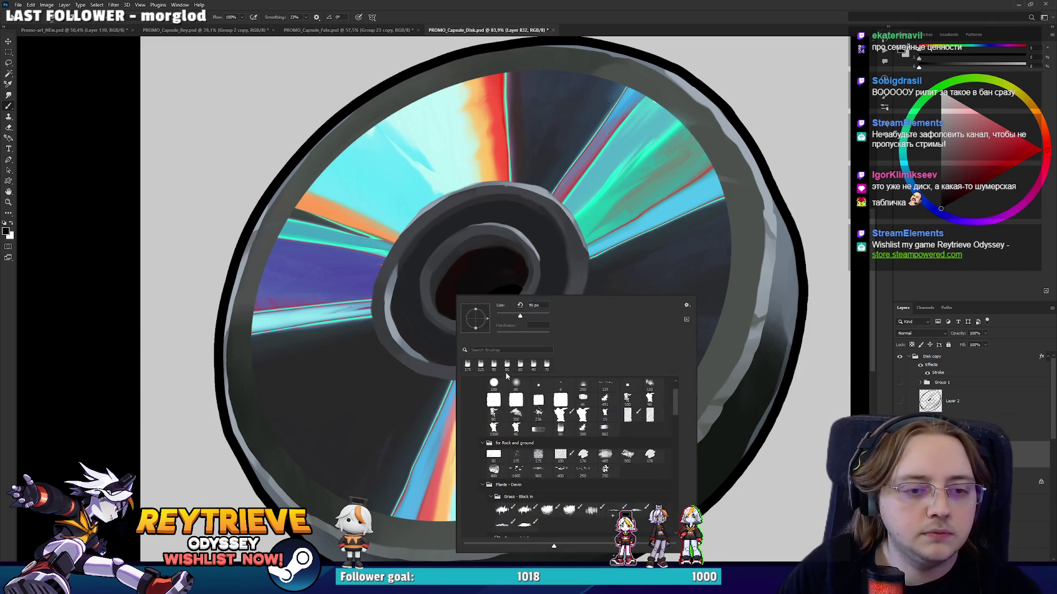
scroll(968, 386, down, 3)
double_click(998, 383)
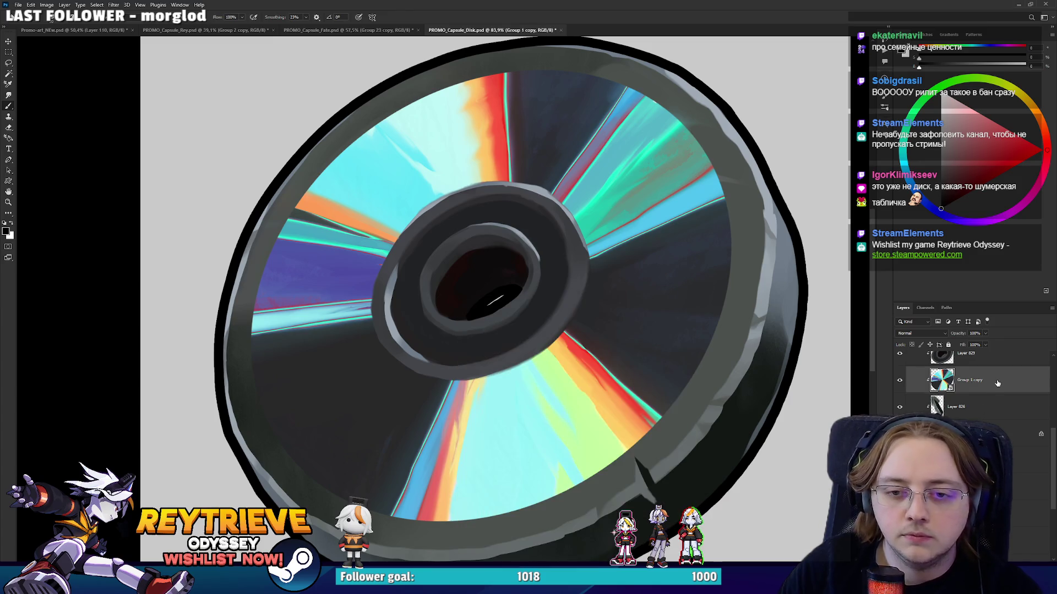
click(760, 106)
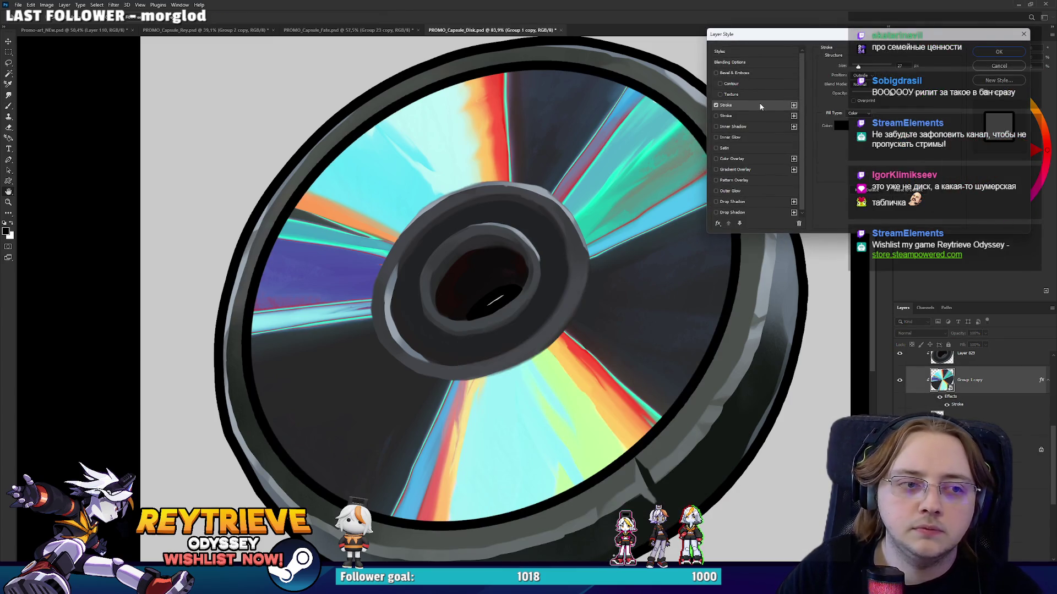
drag(862, 68, 859, 67)
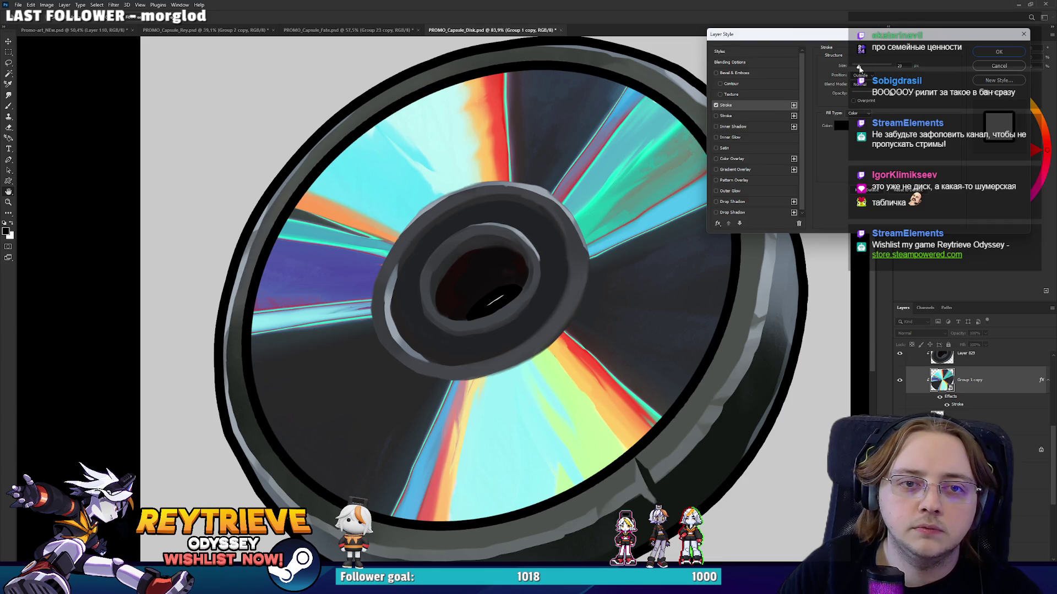
click(998, 52)
scroll(599, 183, down, 3)
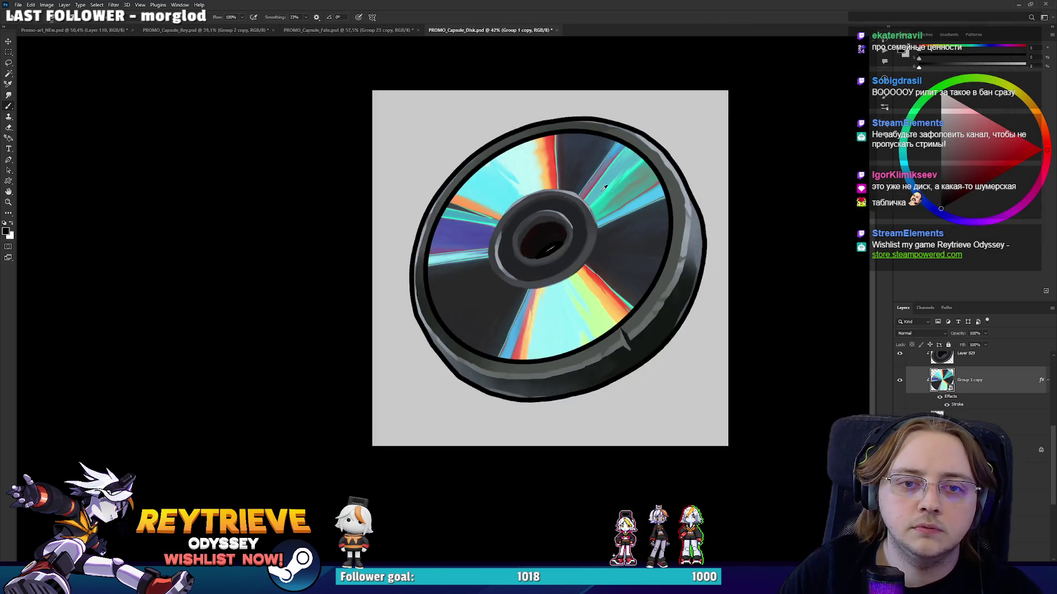
scroll(599, 183, up, 1)
scroll(1015, 458, down, 3)
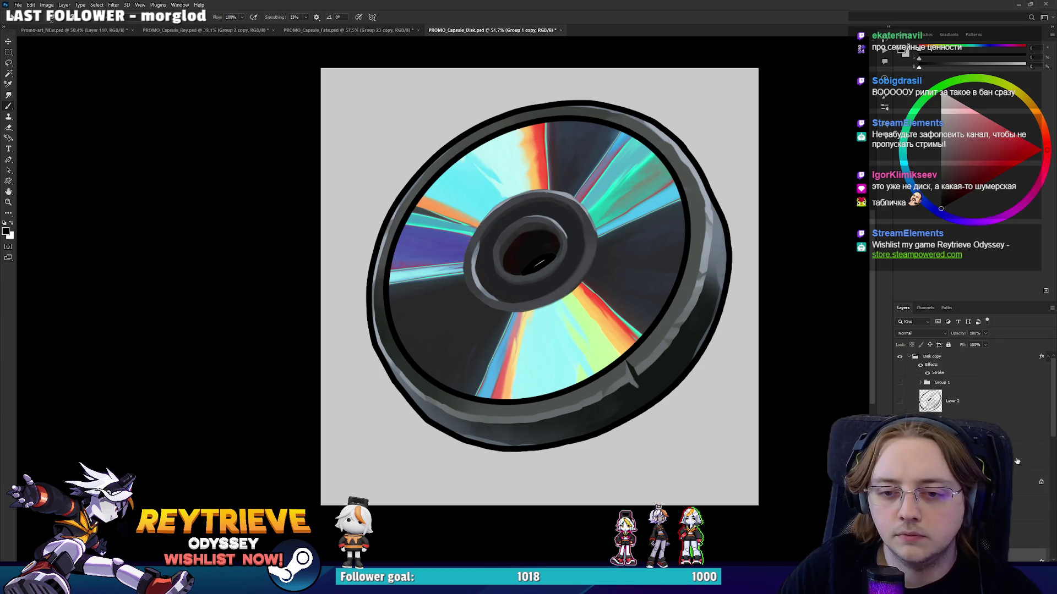
Give the hub layer, Layer 829, a black Stroke near 27 px after briefly trying an emboss.
double_click(653, 314)
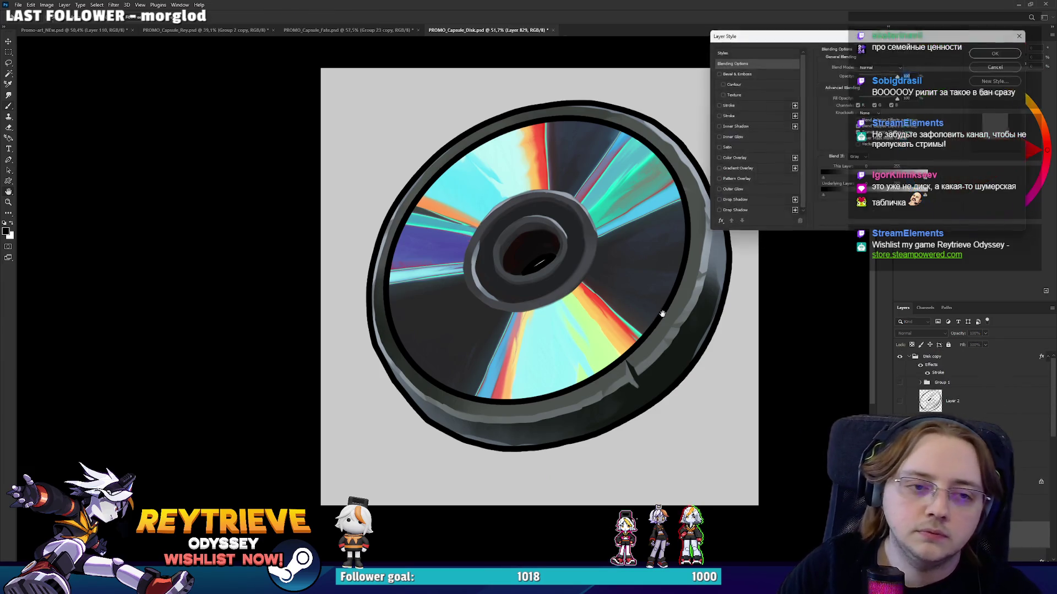
click(732, 95)
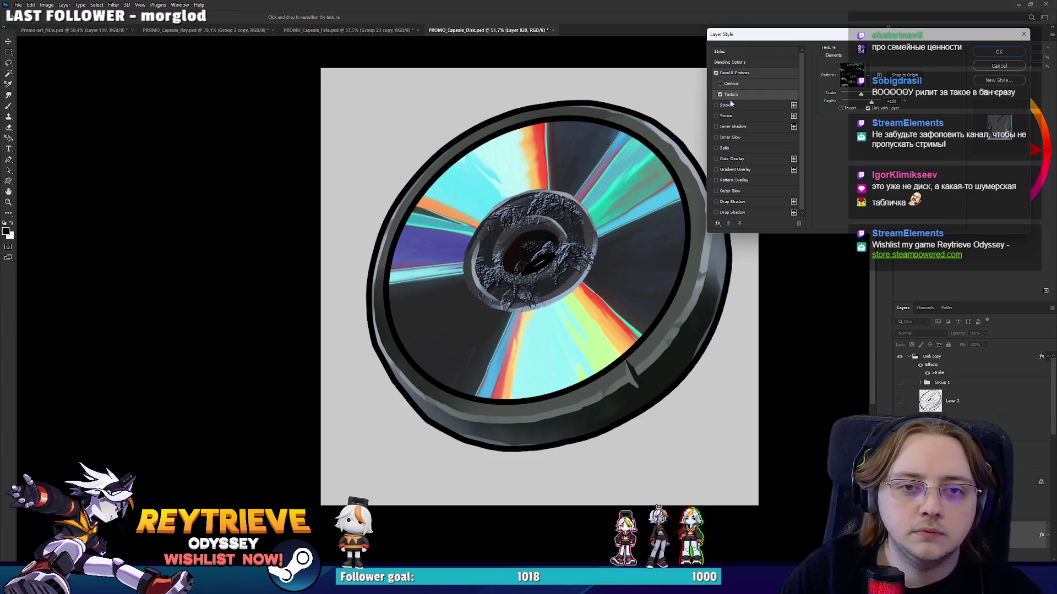
click(720, 94)
click(715, 74)
click(718, 104)
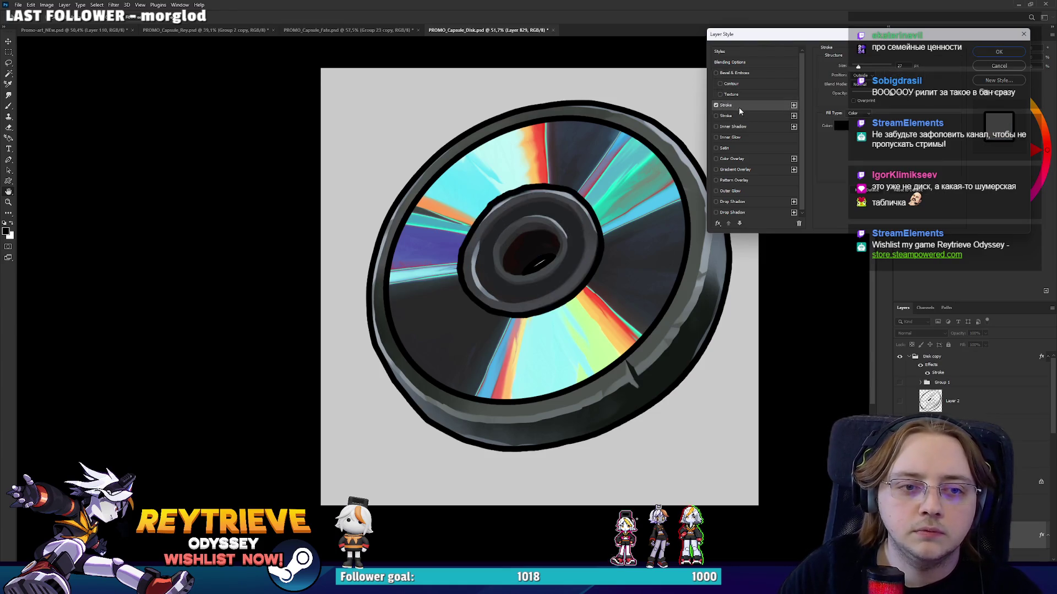
drag(858, 66, 858, 67)
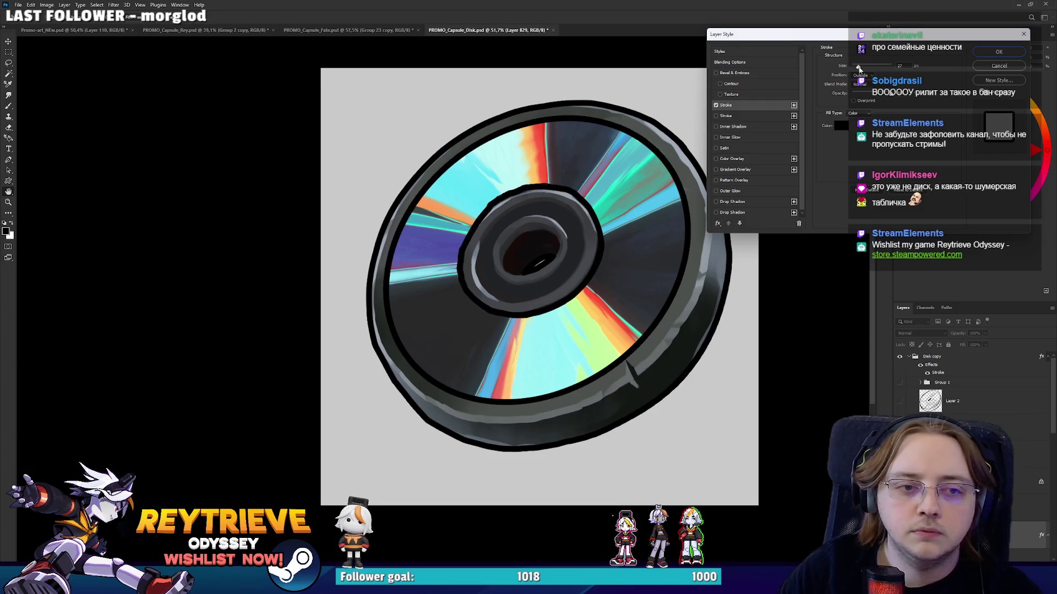
key(Return)
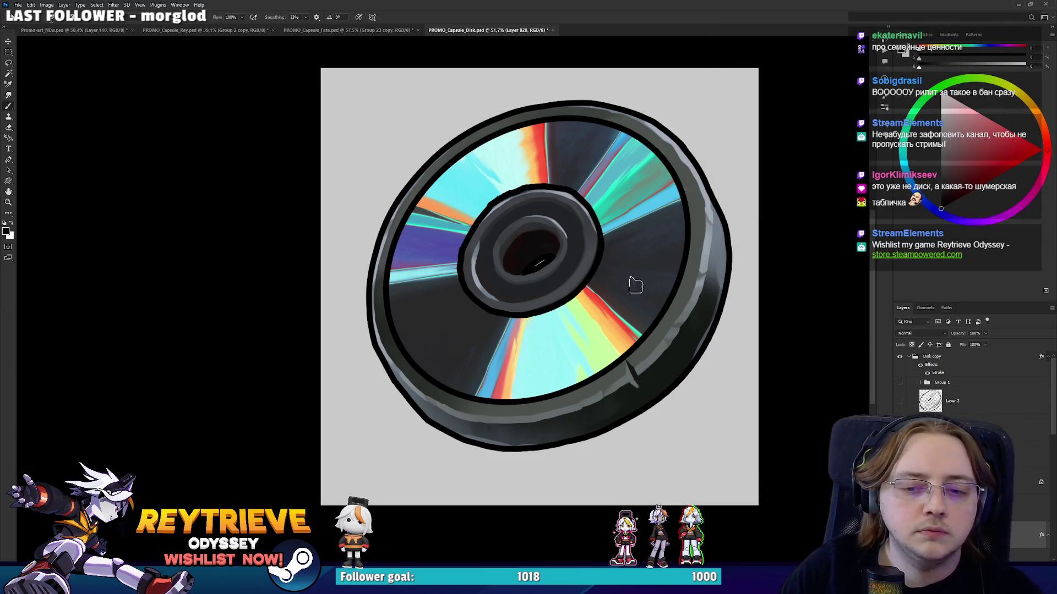
scroll(456, 164, up, 3)
scroll(456, 165, up, 1)
Use a soft Eraser to thin and lighten the hub outline's top, left and right sides.
key(e)
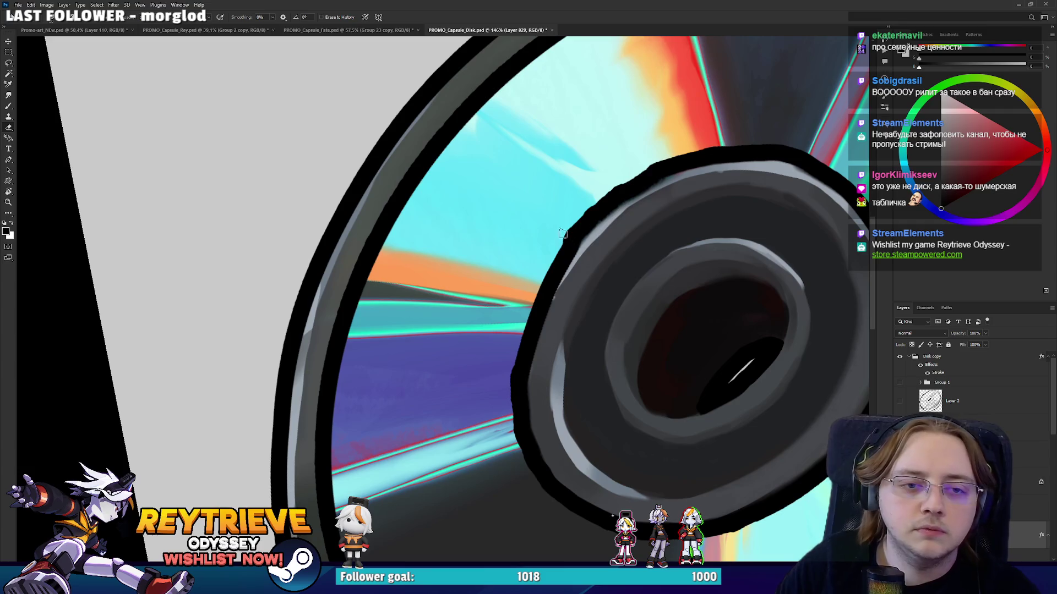
right_click(652, 180)
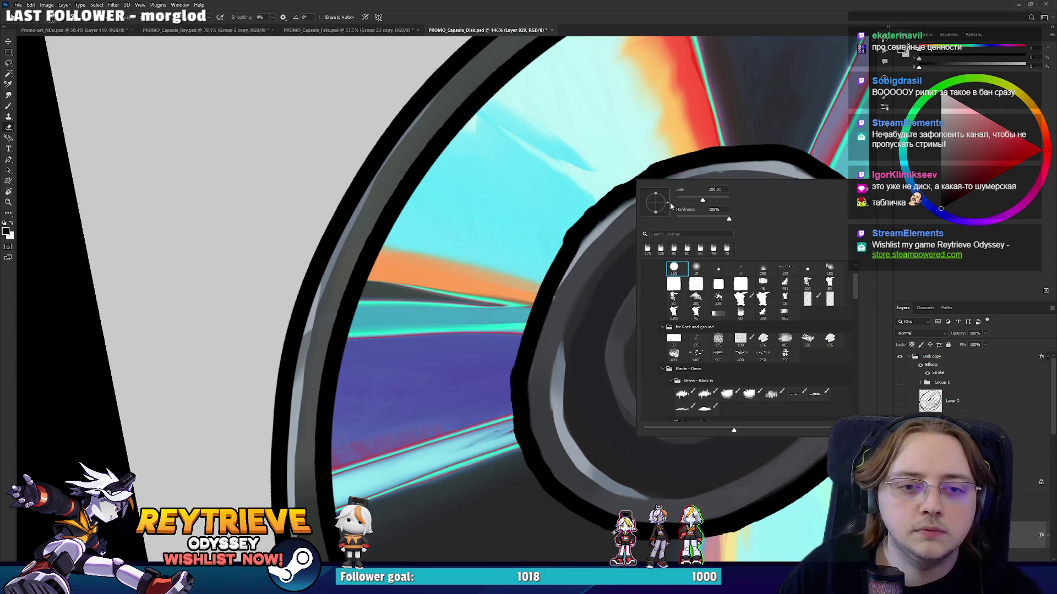
click(659, 86)
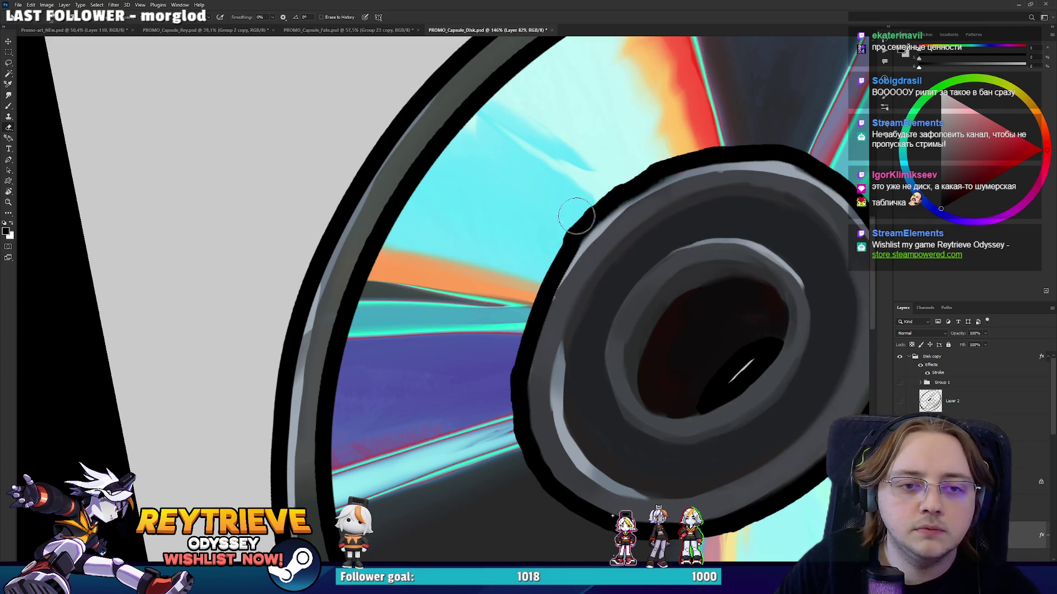
drag(640, 168, 701, 144)
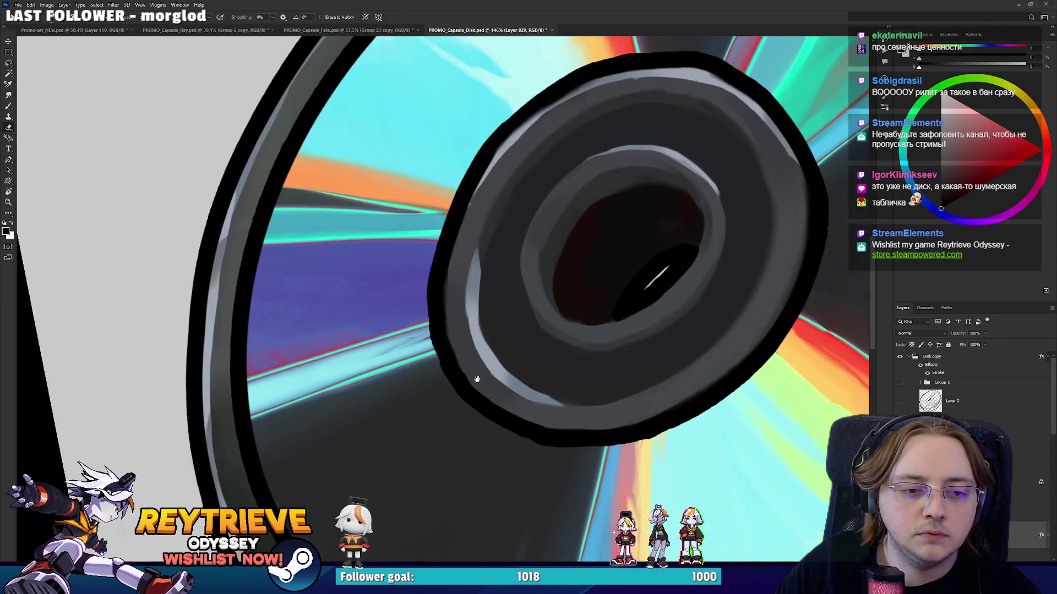
drag(549, 491, 466, 400)
mouse_move(442, 335)
mouse_down()
mouse_move(437, 272)
mouse_move(648, 326)
mouse_move(648, 284)
mouse_up()
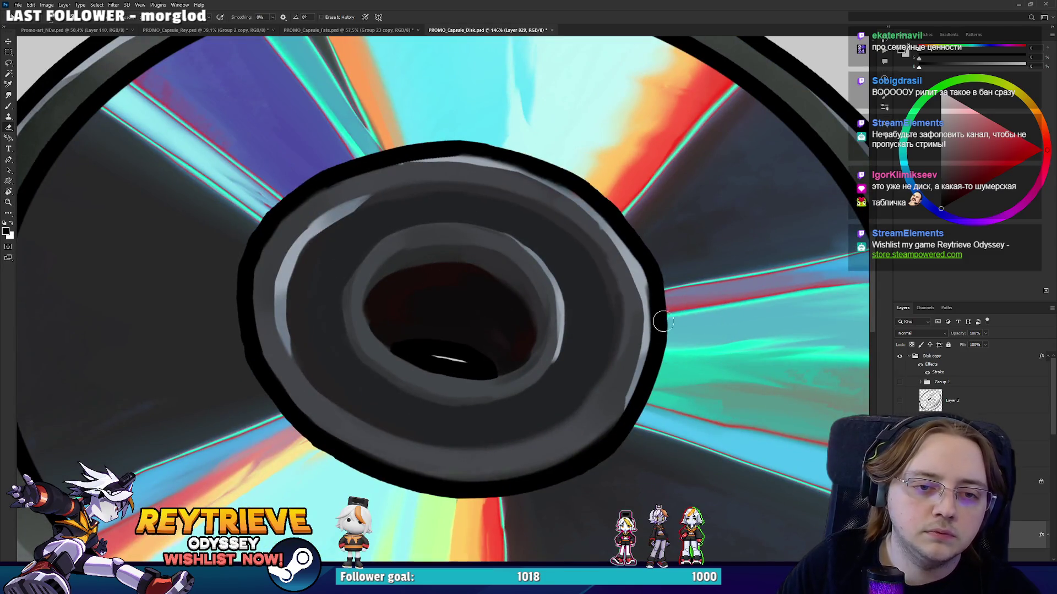
drag(630, 242, 660, 321)
drag(664, 261, 292, 338)
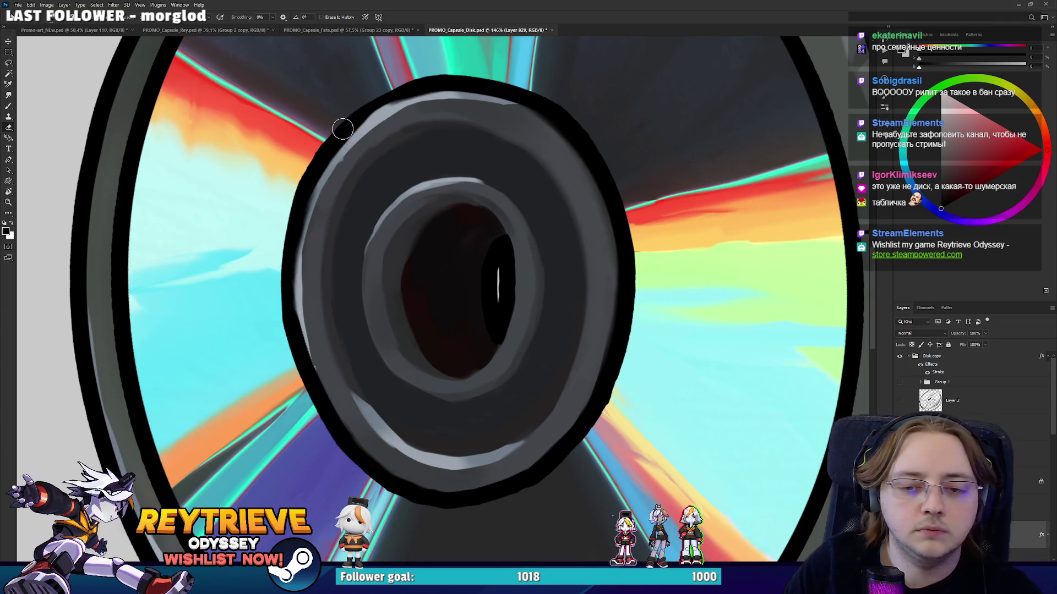
scroll(343, 129, down, 8)
drag(495, 275, 571, 375)
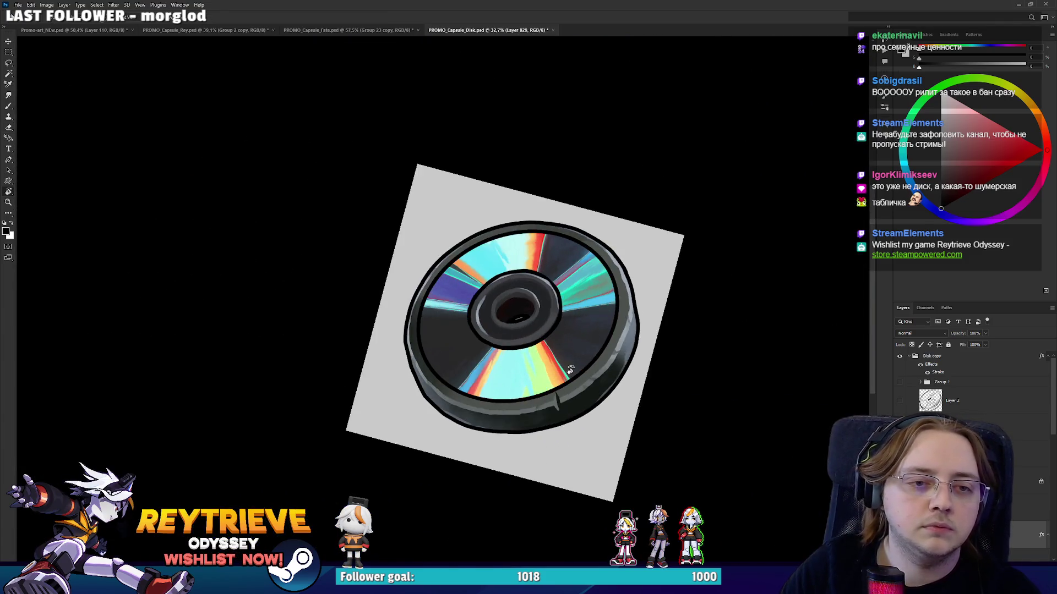
Create a new layer masked to a freehand selection around the hub.
scroll(556, 276, up, 6)
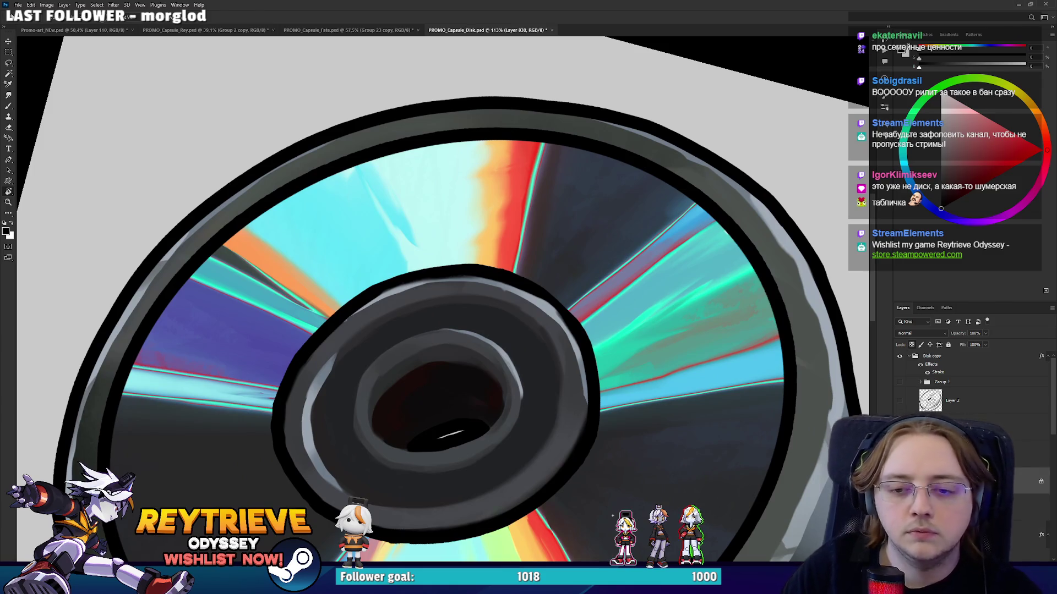
key(ctrl+shift+alt+n)
drag(570, 303, 557, 339)
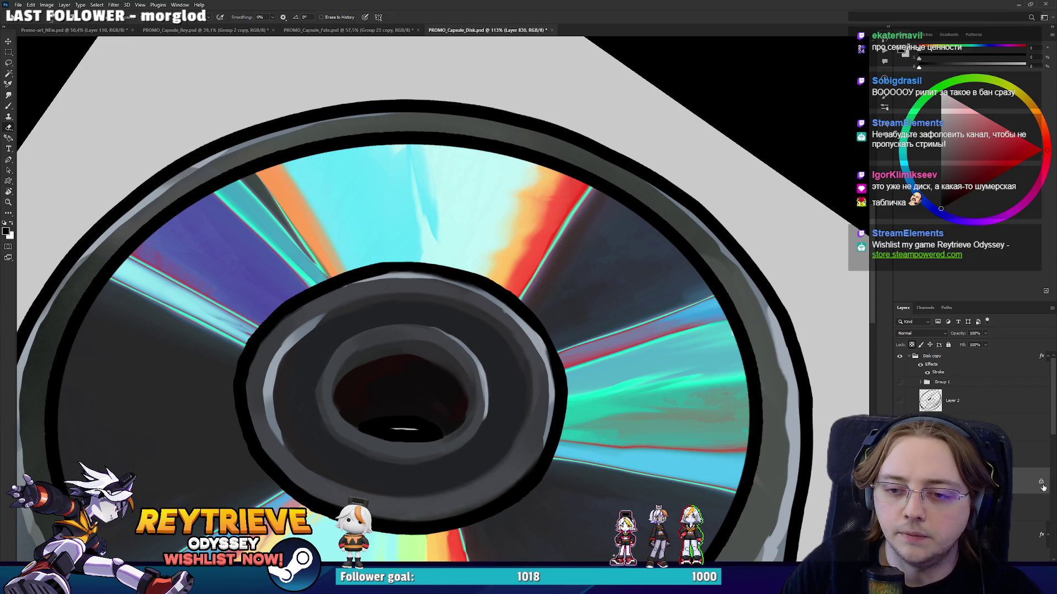
drag(338, 283, 337, 286)
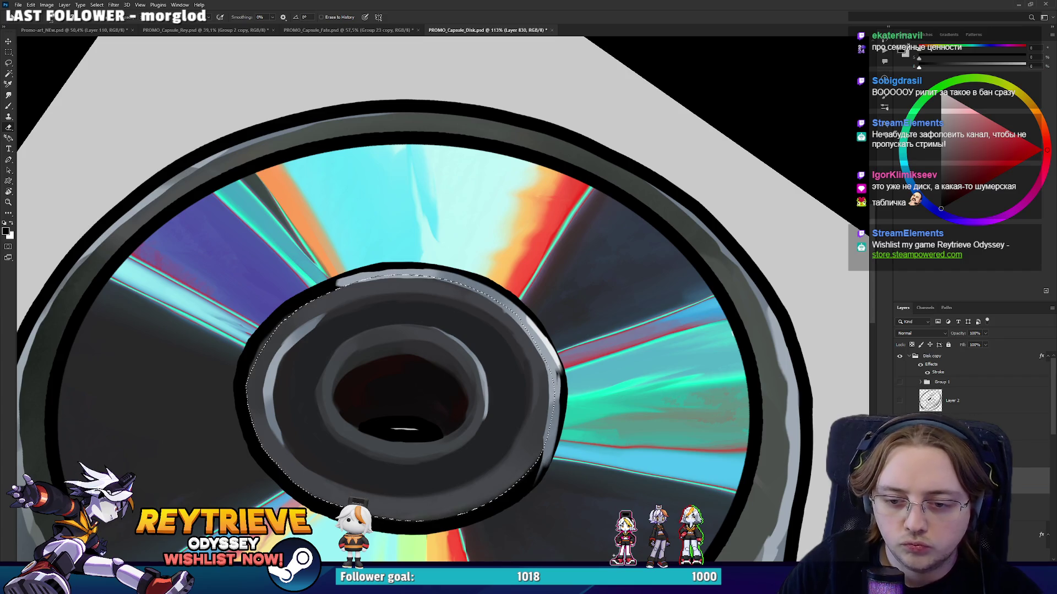
key(ctrl+alt+m)
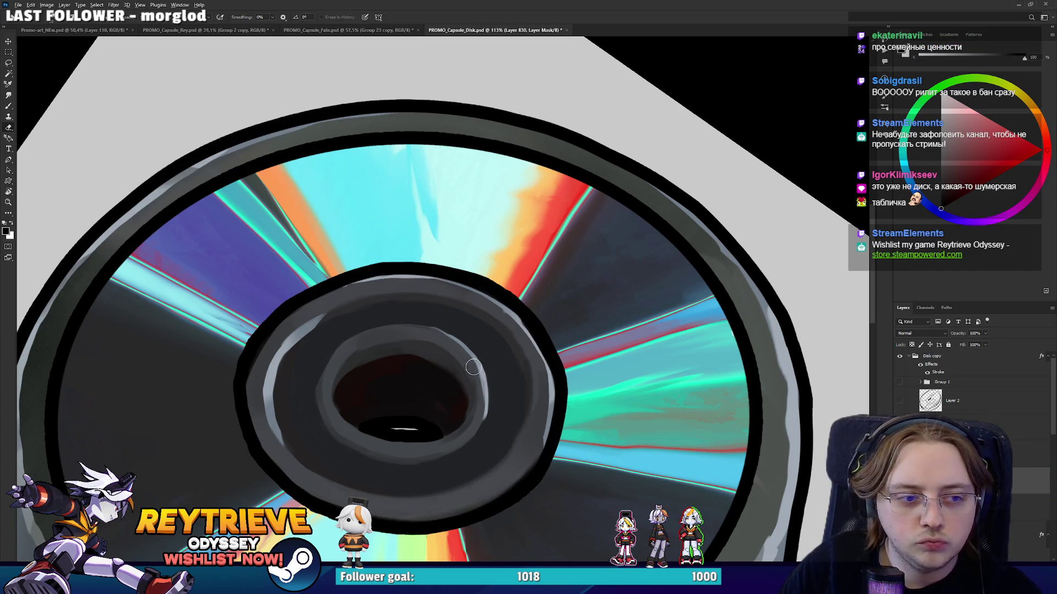
scroll(479, 367, down, 5)
scroll(427, 327, up, 3)
scroll(427, 327, up, 2)
With an enlarged brush on a rotated view, paint black to thicken the hub's left and upper-left outline.
key(b)
right_click(420, 321)
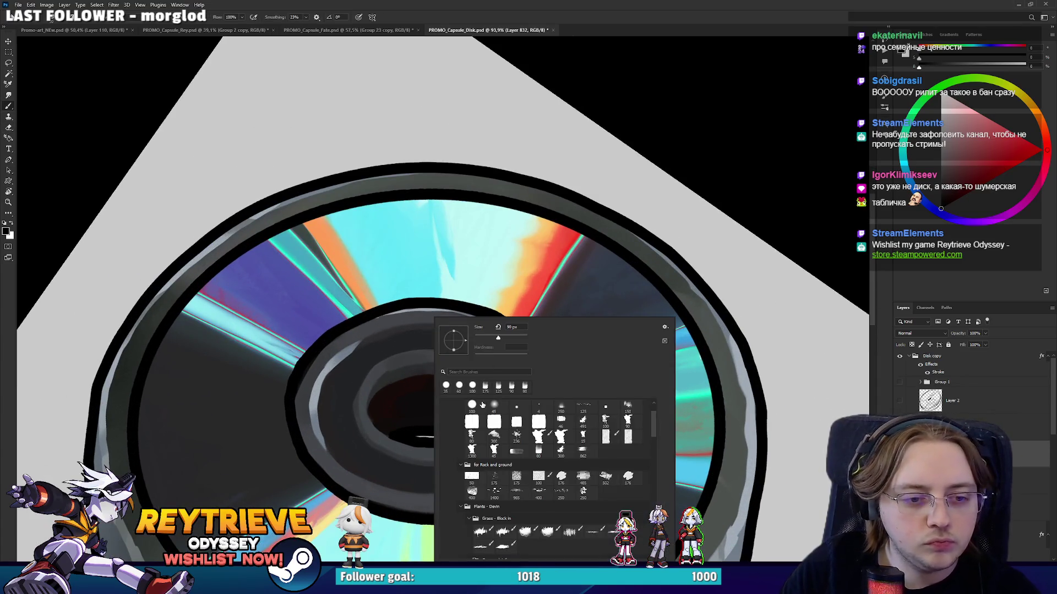
key(Escape)
scroll(400, 314, up, 1)
scroll(400, 315, up, 1)
key(bracketright)
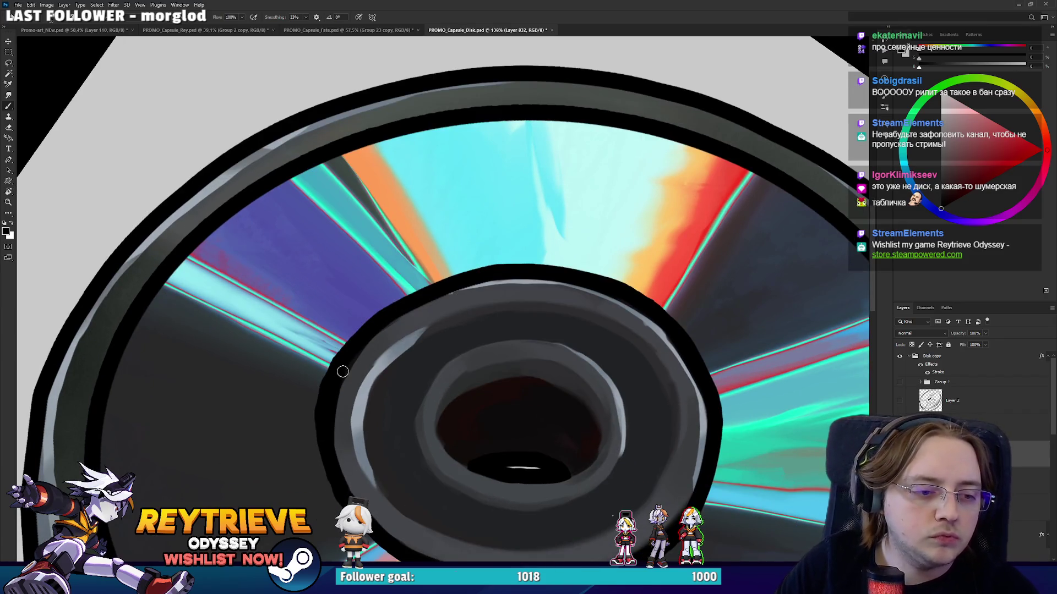
key(r)
drag(353, 380, 472, 217)
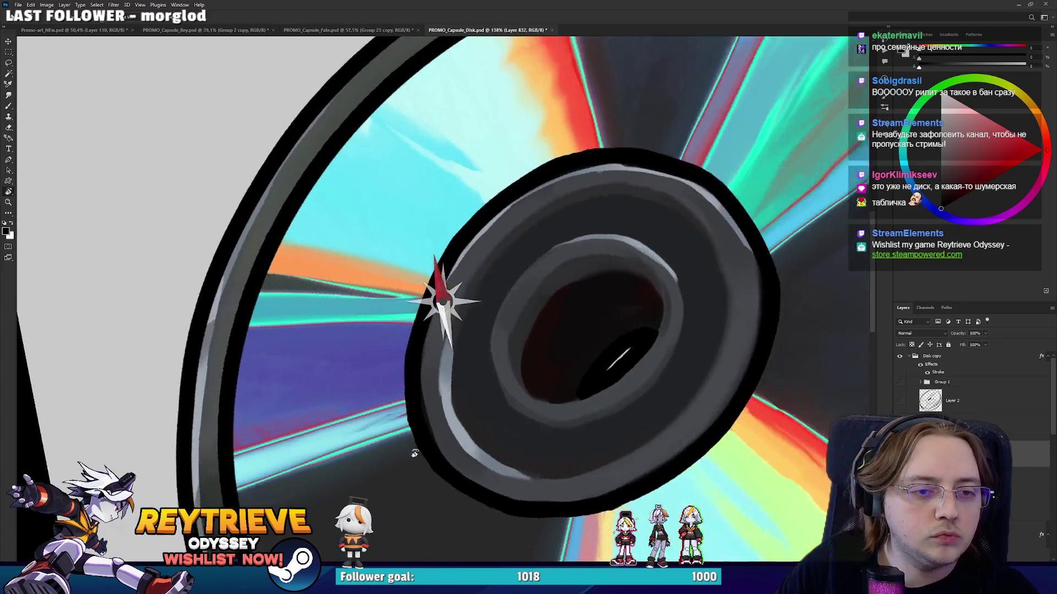
key(b)
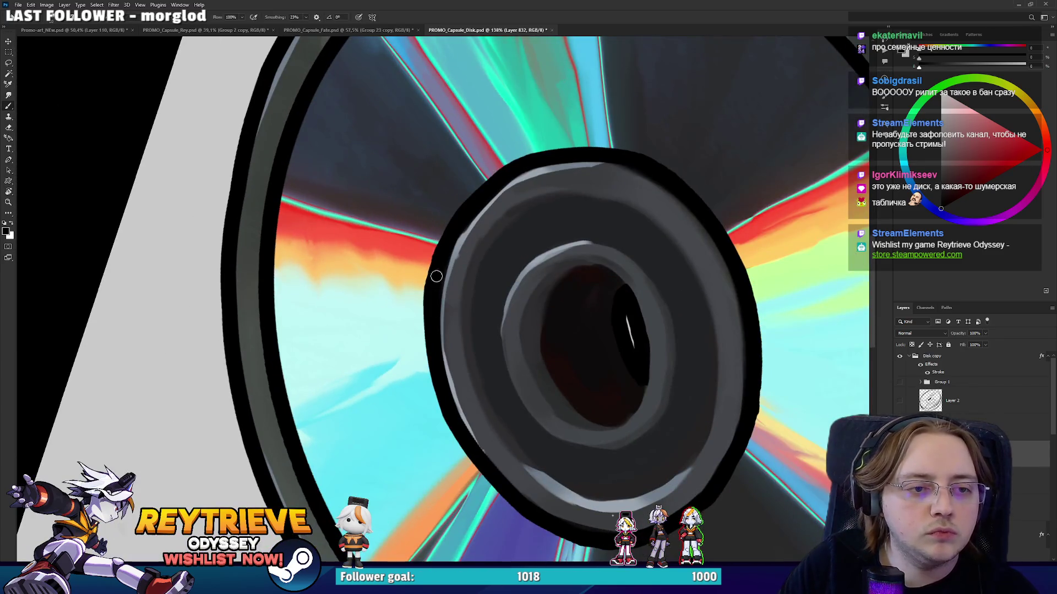
key(r)
mouse_move(571, 150)
mouse_down()
mouse_move(345, 361)
mouse_move(355, 283)
mouse_up()
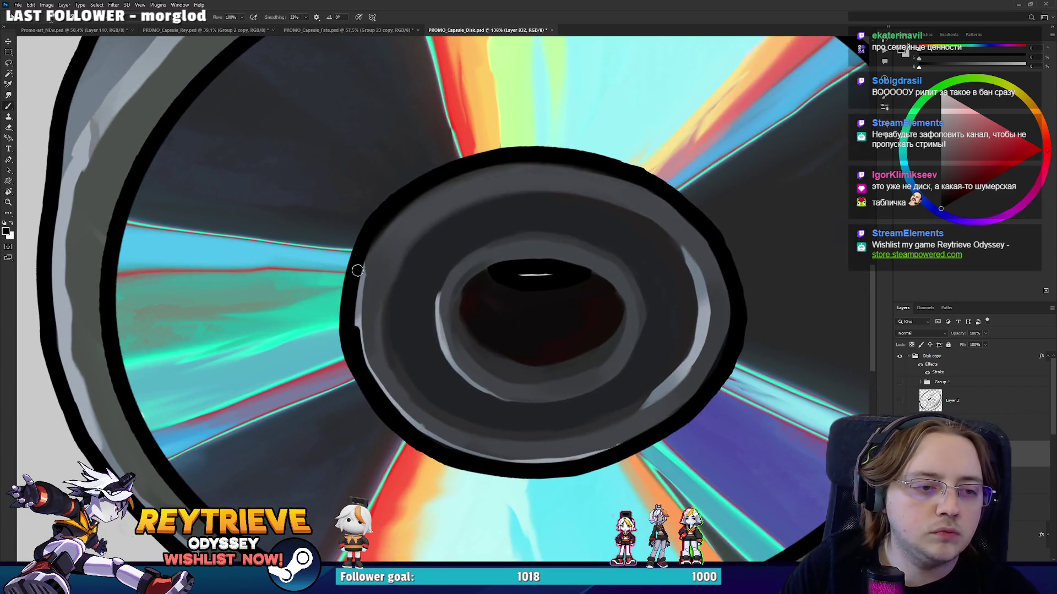
key(r)
mouse_move(382, 228)
mouse_down()
mouse_move(418, 198)
mouse_move(344, 231)
mouse_up()
drag(336, 318, 348, 154)
key(ctrl+z)
drag(342, 308, 379, 101)
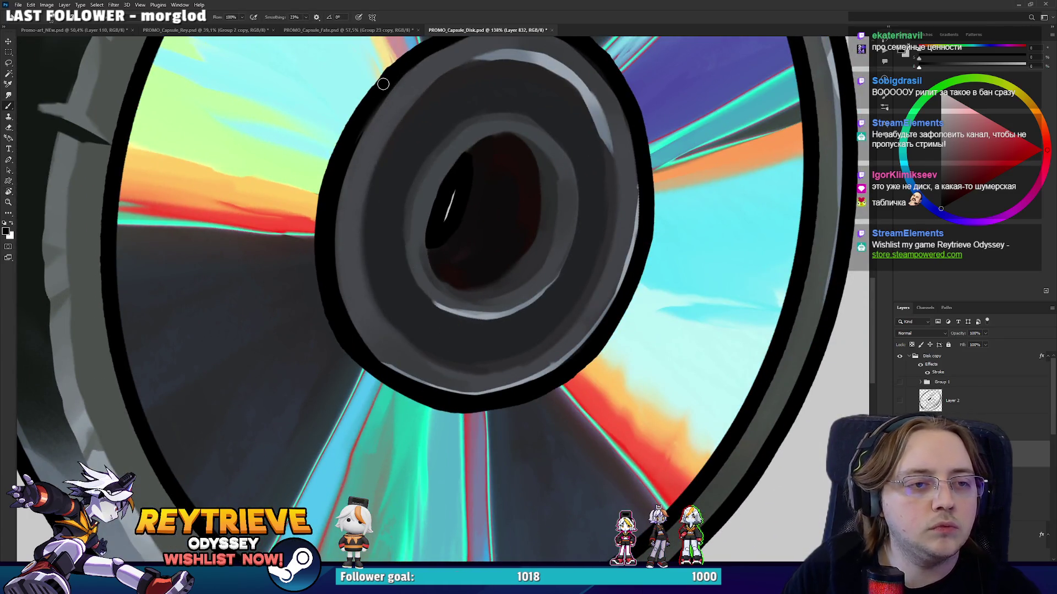
Zoom out, reset the view rotation to upright and centre the whole disk.
key(ctrl+0)
key(r)
drag(587, 196, 240, 133)
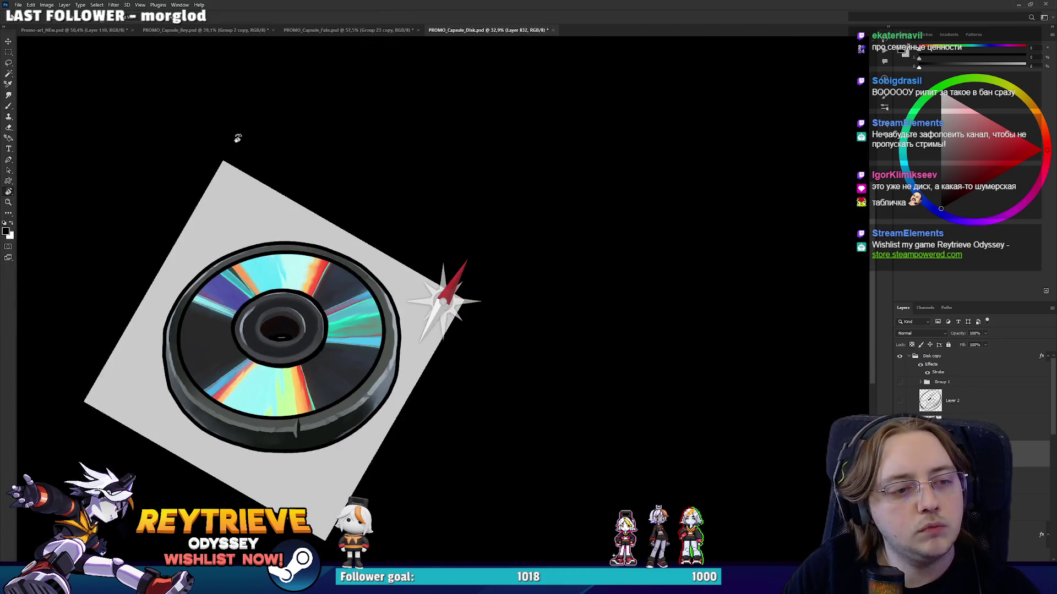
key(Escape)
drag(196, 217, 376, 120)
scroll(678, 288, up, 3)
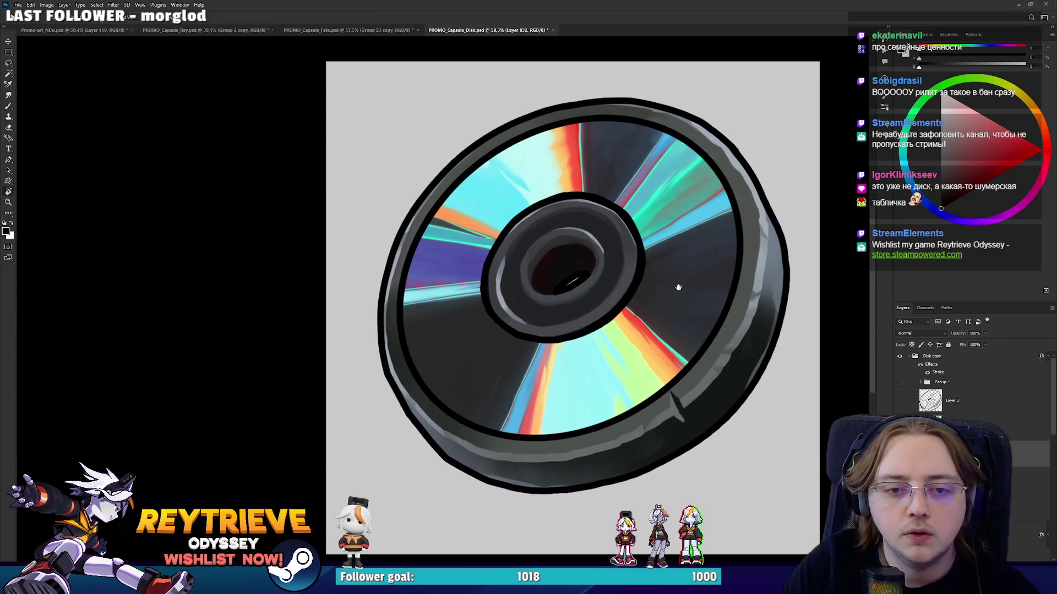
Merge a copy of the Disk copy group into Disk copy 2 and convert it to a smart object.
key(ctrl+a)
click(908, 356)
click(951, 361)
key(ctrl+j)
key(ctrl+e)
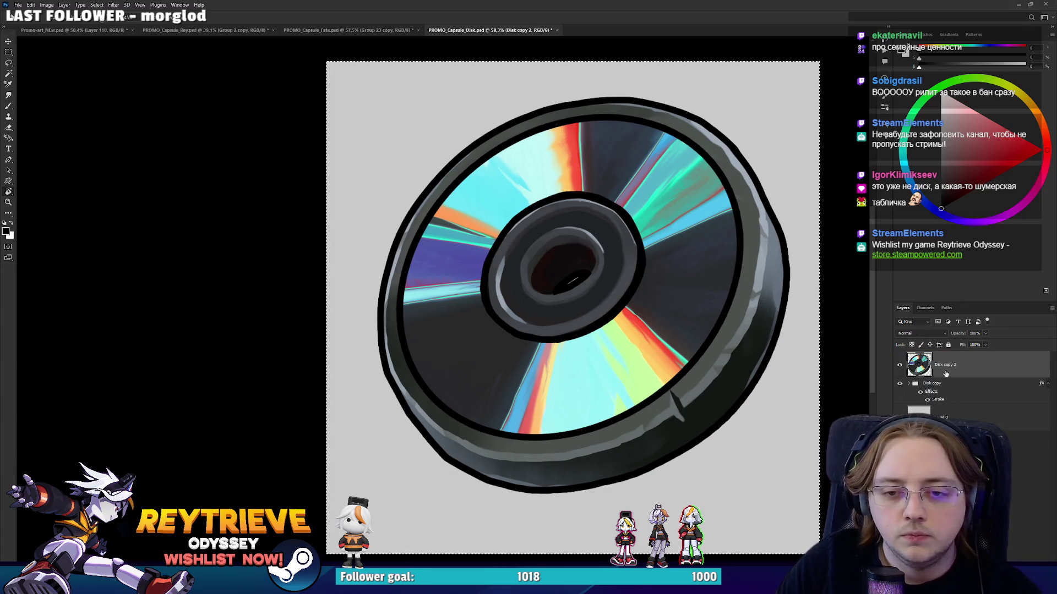
right_click(940, 374)
click(978, 128)
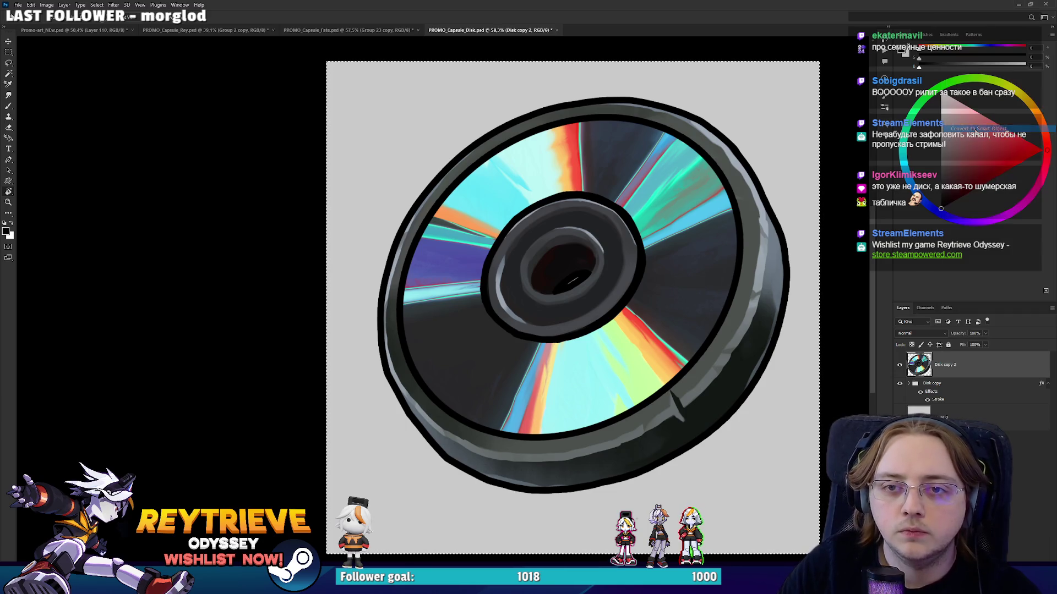
Drag the disk into the promo banner, then shrink and tilt it above the characters' heads.
drag(573, 275, 463, 141)
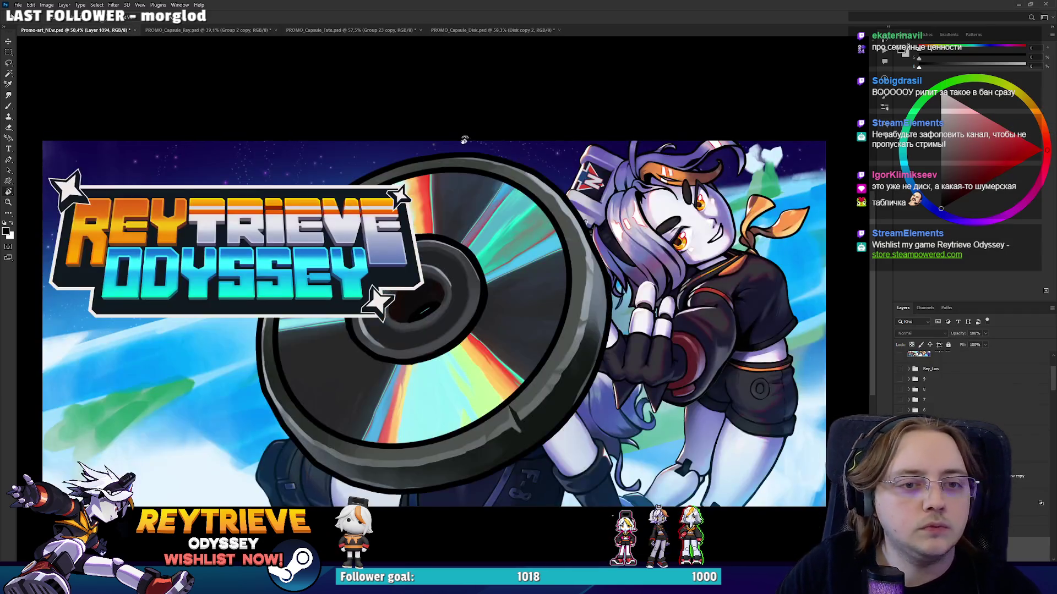
key(ctrl+t)
mouse_move(691, 280)
mouse_down()
mouse_move(649, 259)
mouse_move(627, 196)
mouse_move(627, 217)
mouse_move(376, 242)
mouse_move(708, 210)
mouse_up()
drag(616, 214, 621, 225)
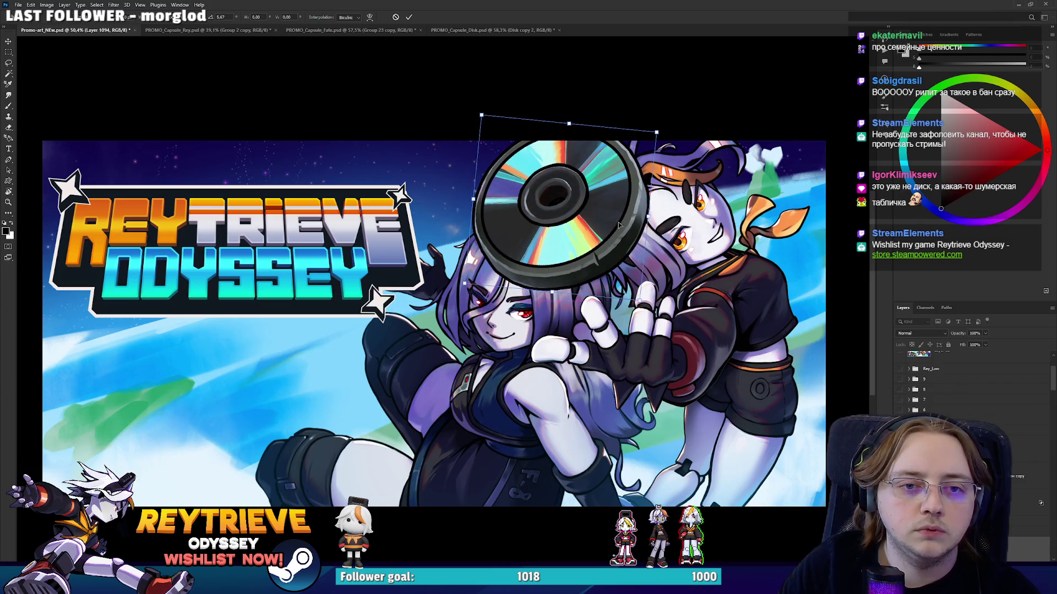
key(Return)
scroll(600, 232, down, 3)
scroll(580, 238, up, 3)
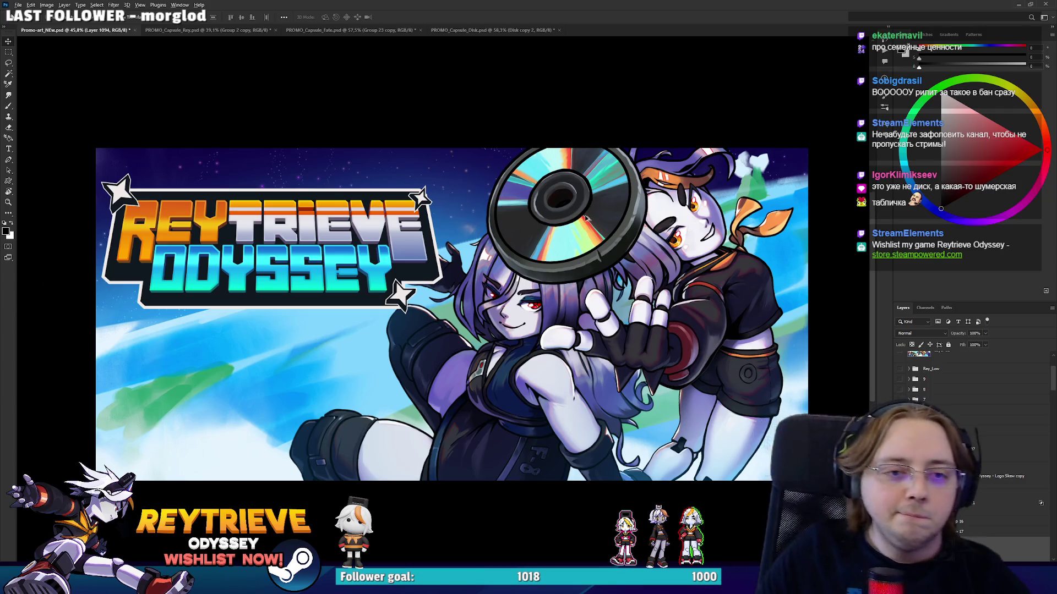
scroll(601, 235, up, 2)
scroll(586, 238, down, 3)
scroll(582, 252, up, 3)
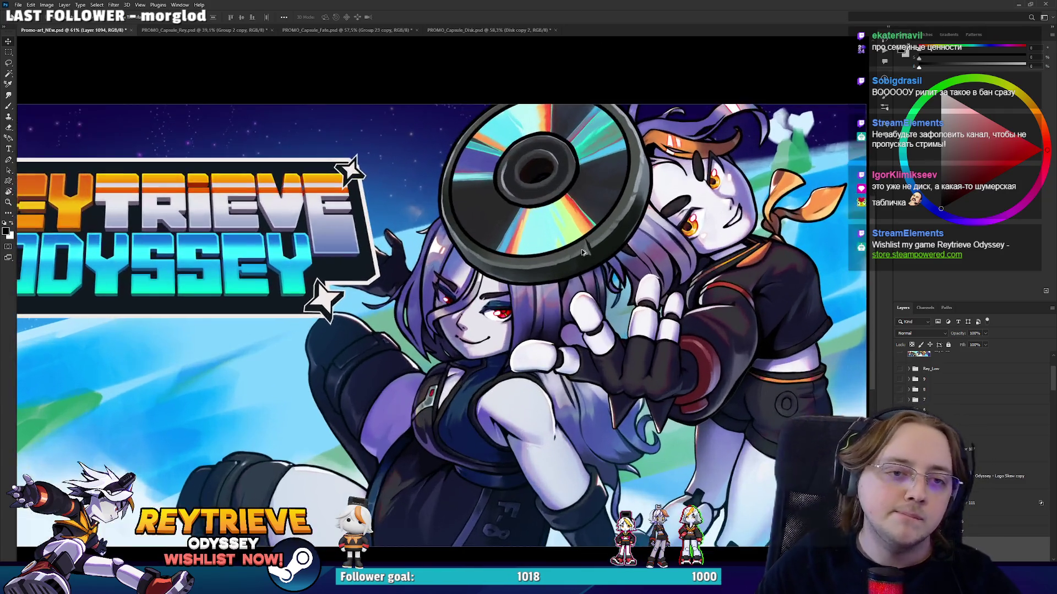
key(ctrl+z)
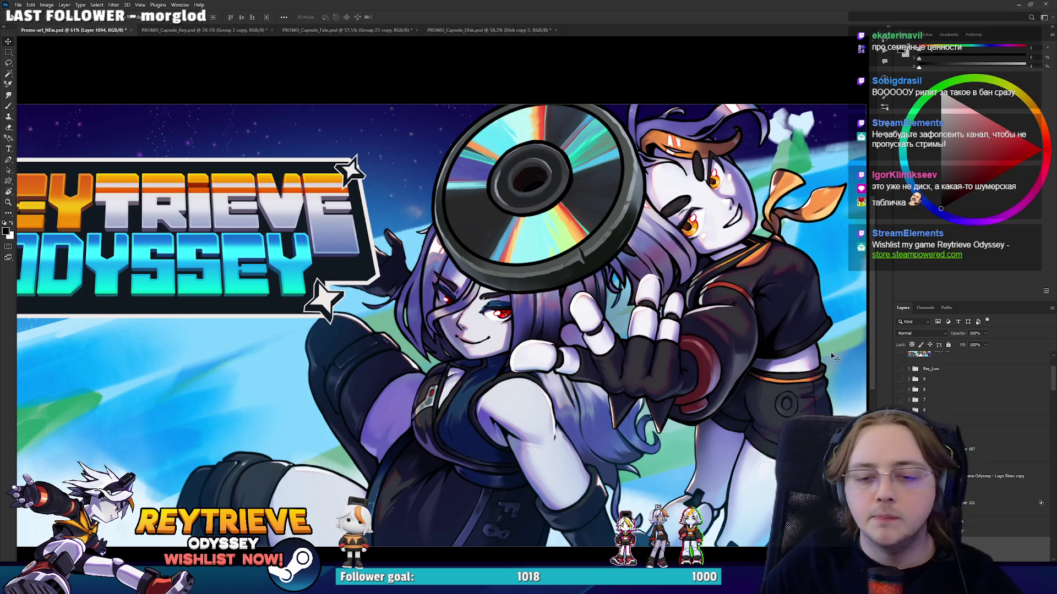
drag(684, 317, 681, 291)
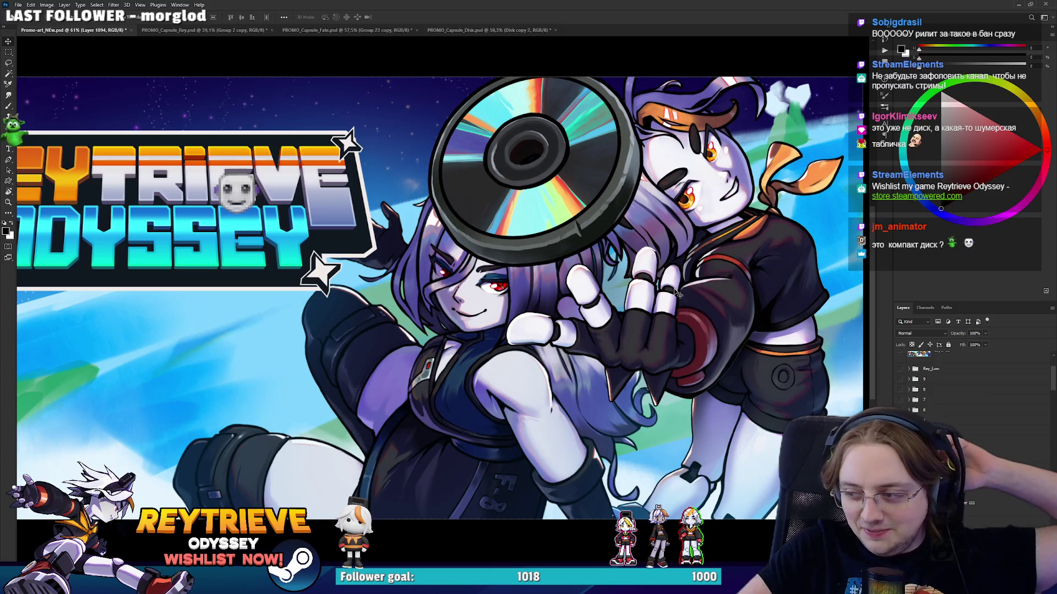
On a new layer, fill the disc shape with purple sampled from the character's hair.
click(468, 29)
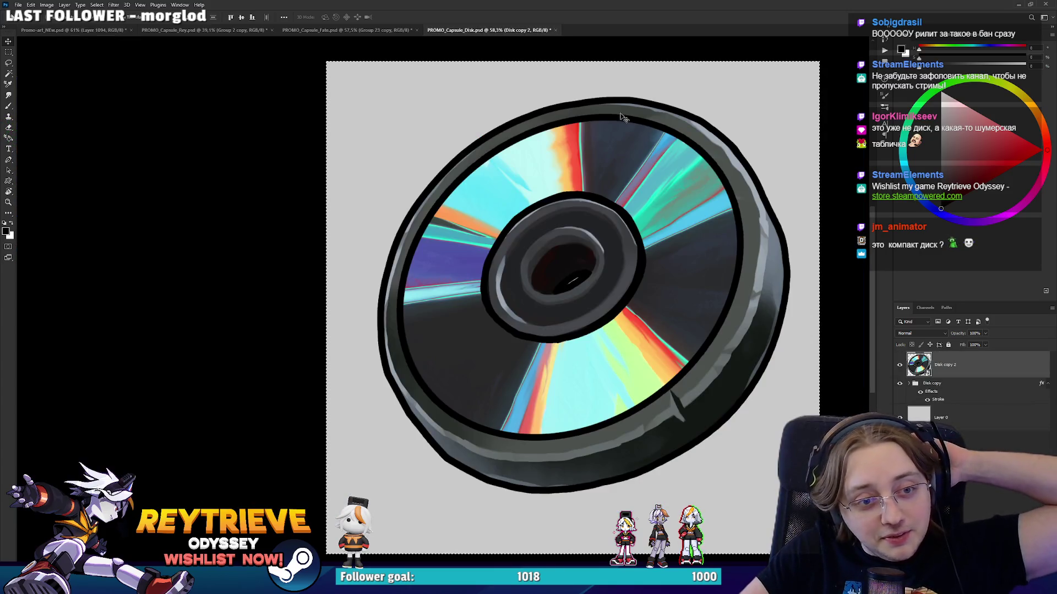
click(83, 30)
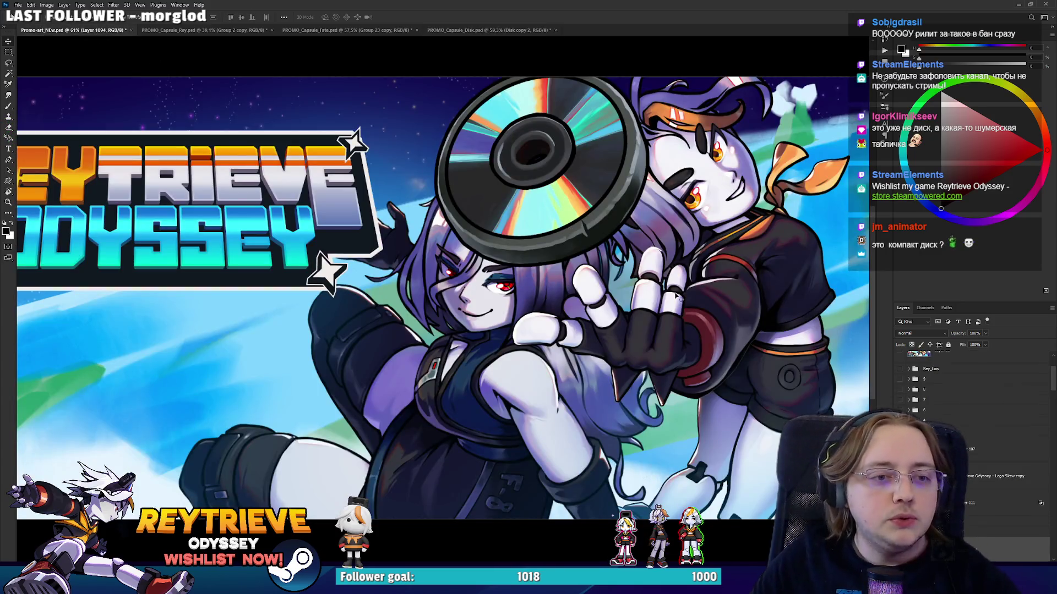
key(ctrl+shift+alt+n)
key(b)
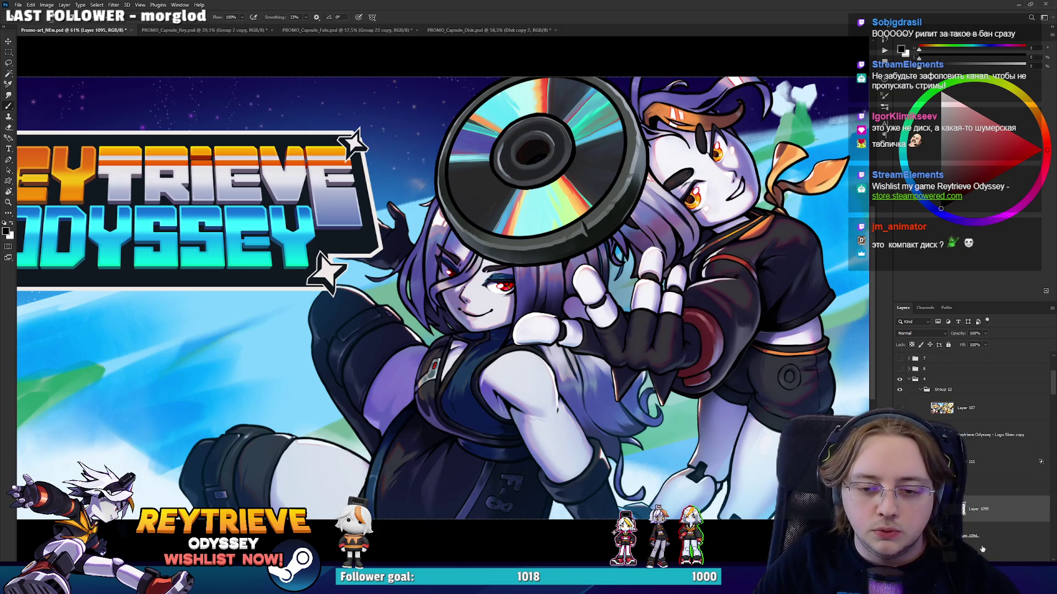
alt+click(524, 286)
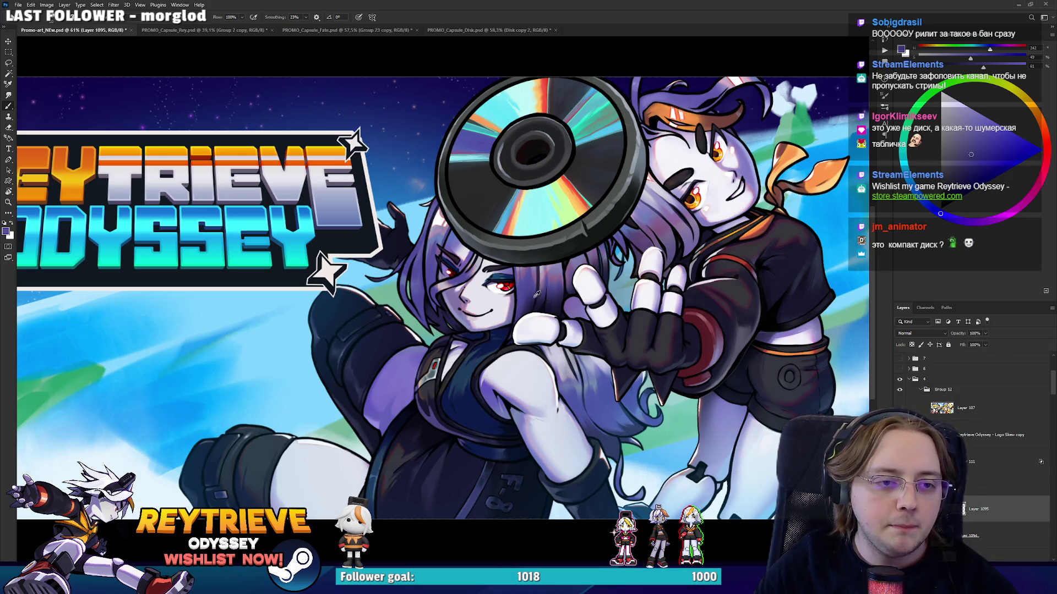
key(shift+alt+BackSpace)
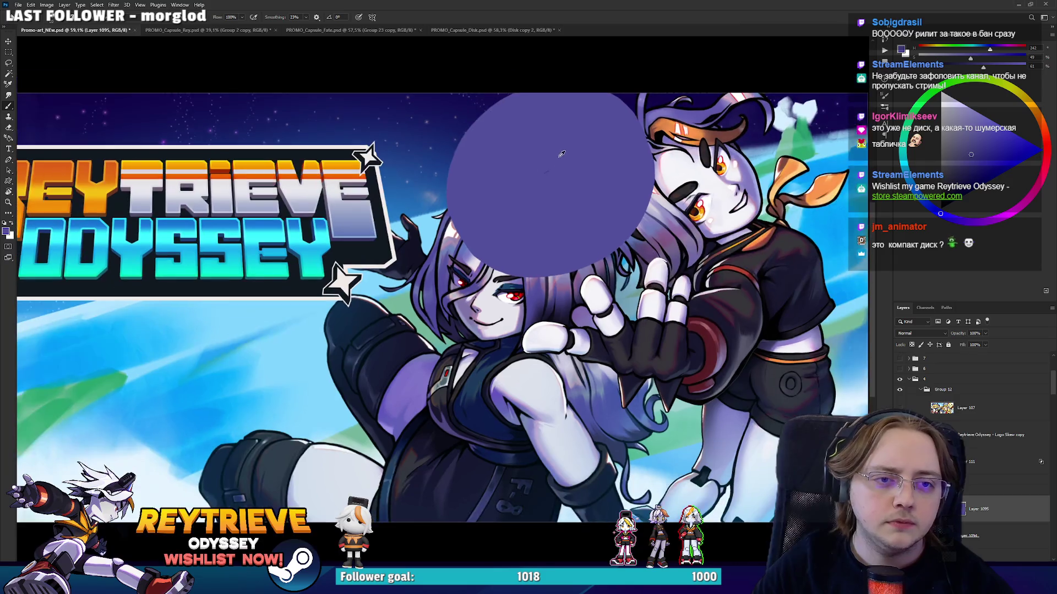
Set the purple layer to Soft Light and raise its Hue/Saturation lightness to +24.
scroll(538, 116, down, 1)
click(919, 333)
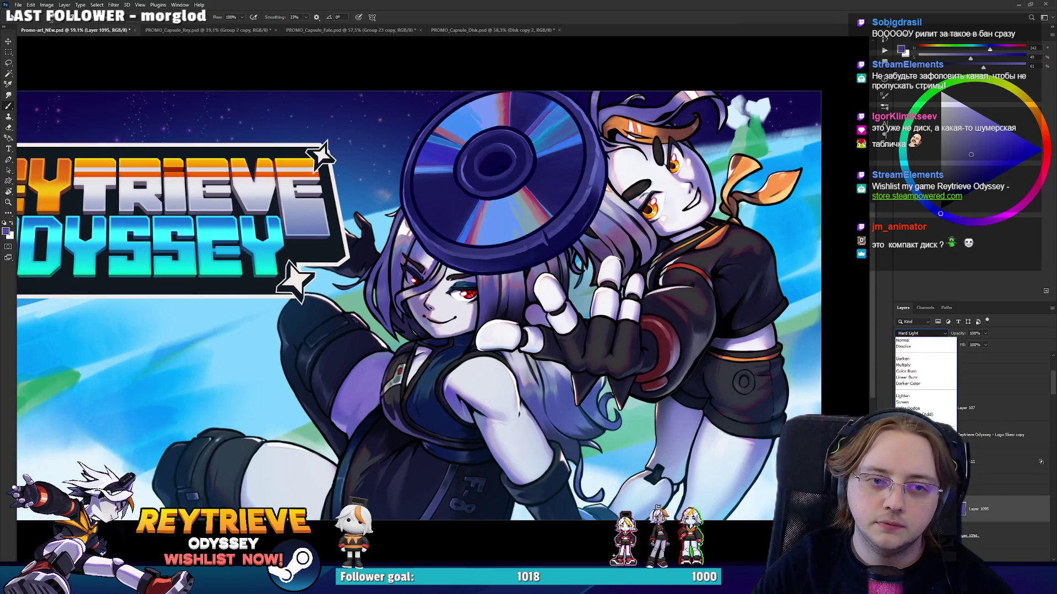
click(913, 439)
key(ctrl+u)
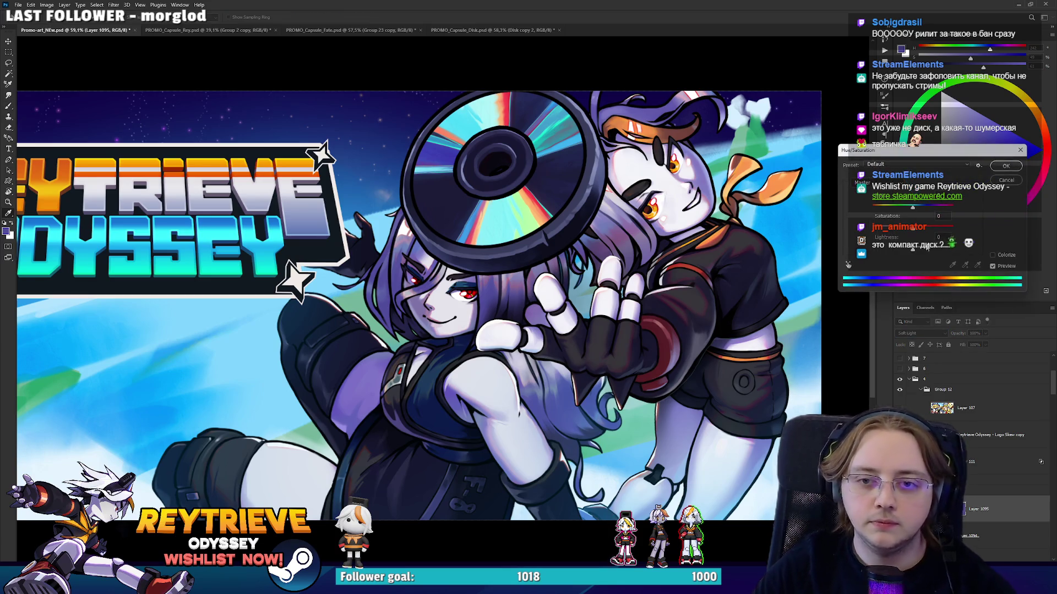
drag(914, 252, 932, 253)
click(932, 239)
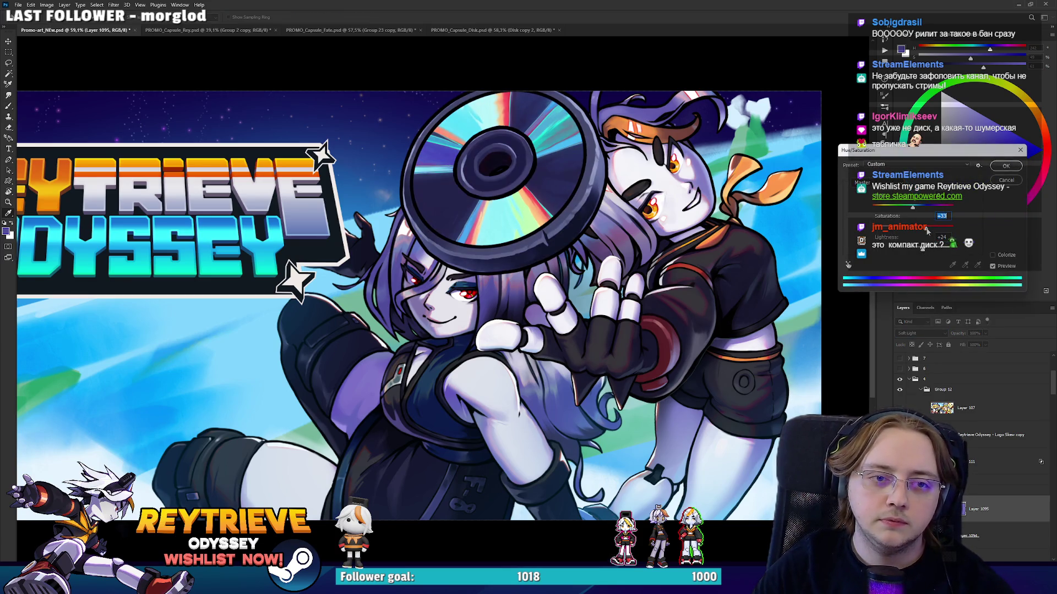
click(1011, 167)
key(ctrl+minus)
key(ctrl+minus)
key(ctrl+0)
key(b)
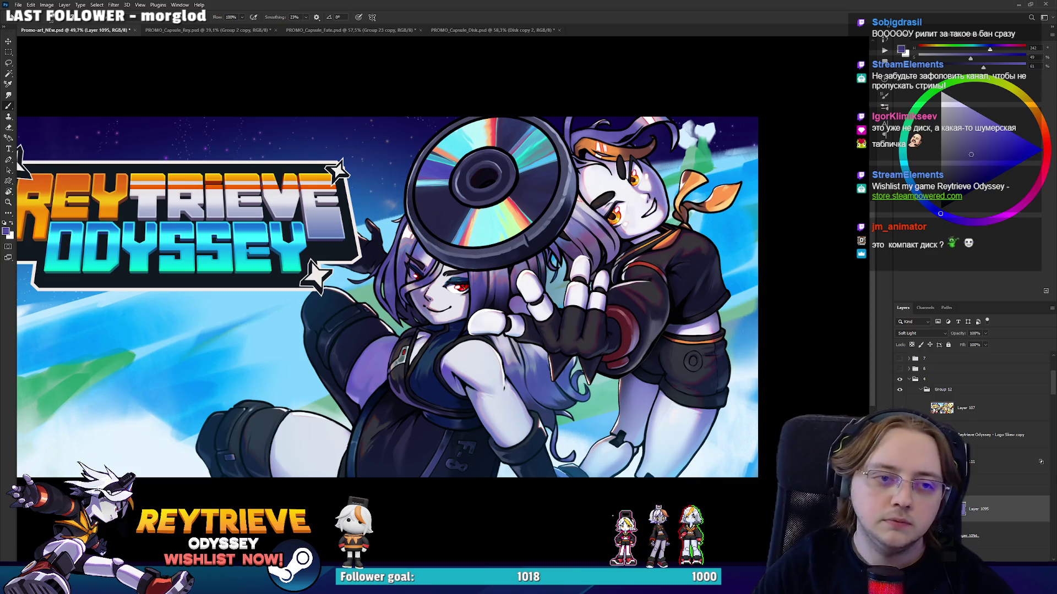
Compare the tint, then start transforming Layer 1094 and Layer 1095 and cancel, leaving the disc unchanged.
scroll(502, 270, up, 2)
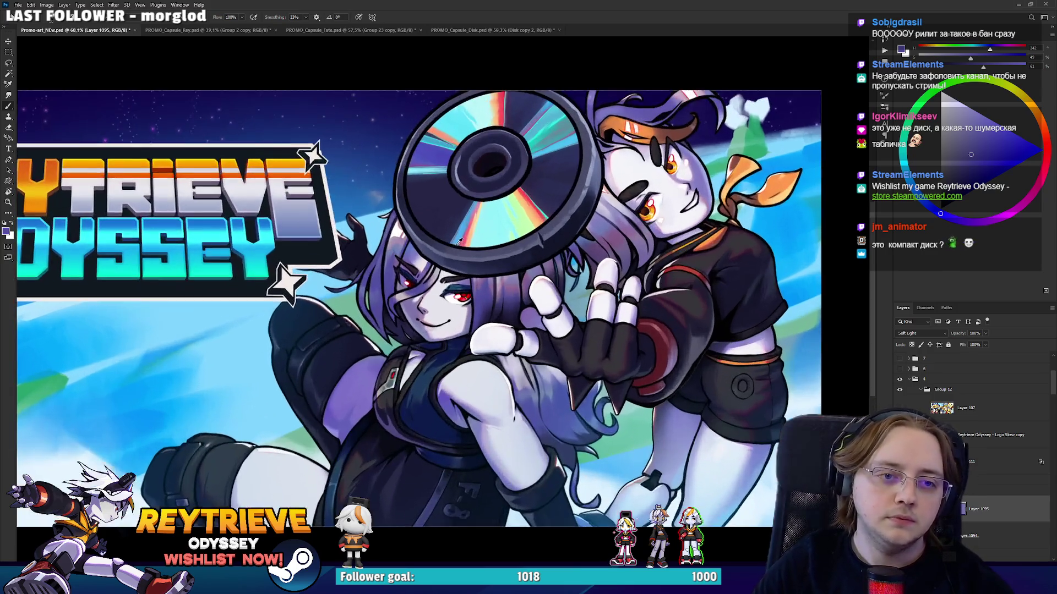
drag(567, 304, 579, 292)
key(ctrl+comma)
key(ctrl+comma)
key(ctrl+comma)
key(ctrl+comma)
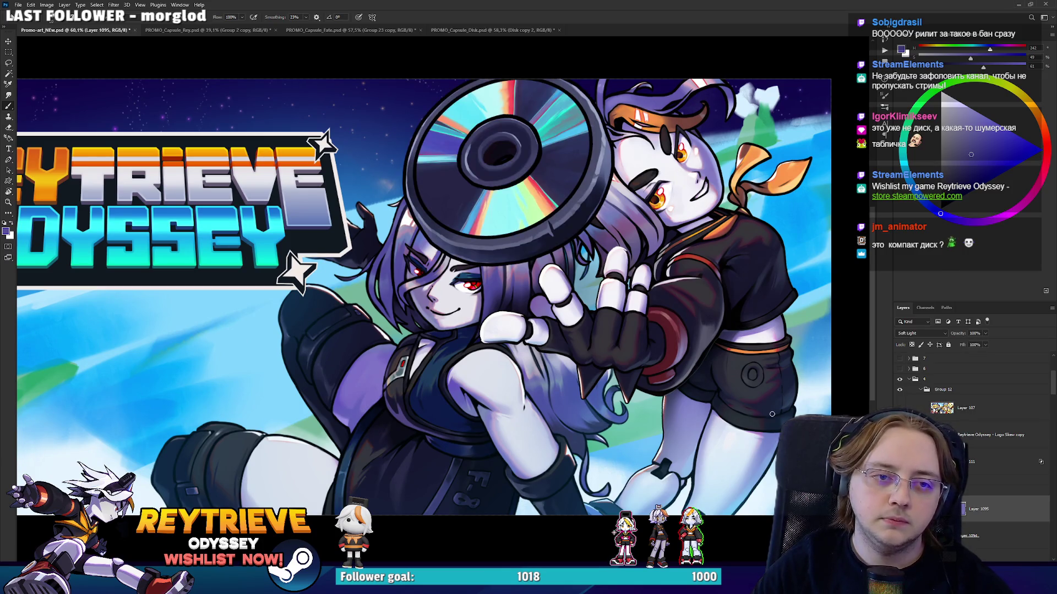
click(985, 537)
shift+click(991, 509)
key(ctrl+t)
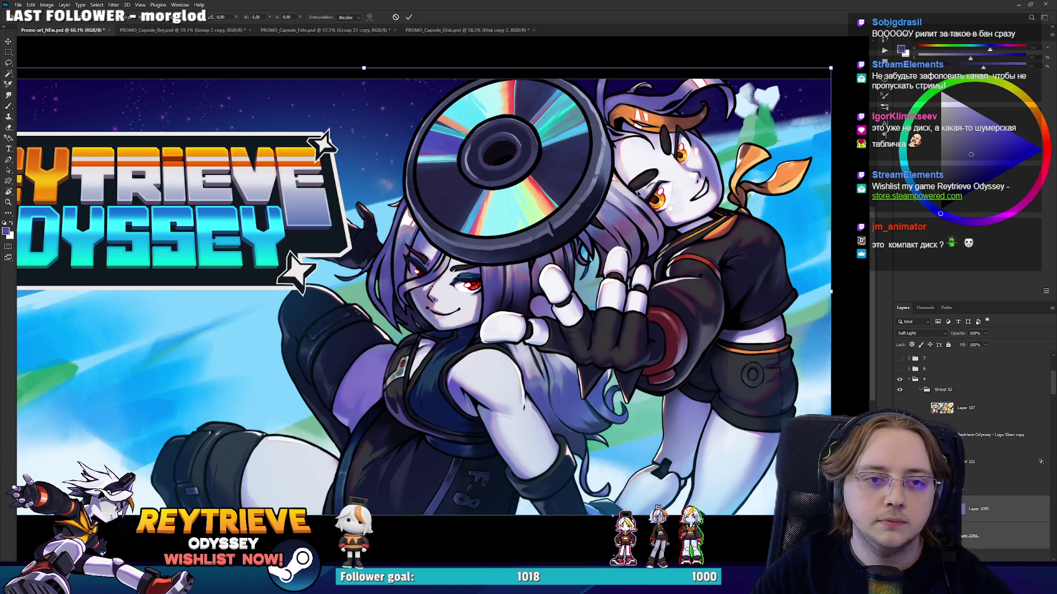
click(985, 536)
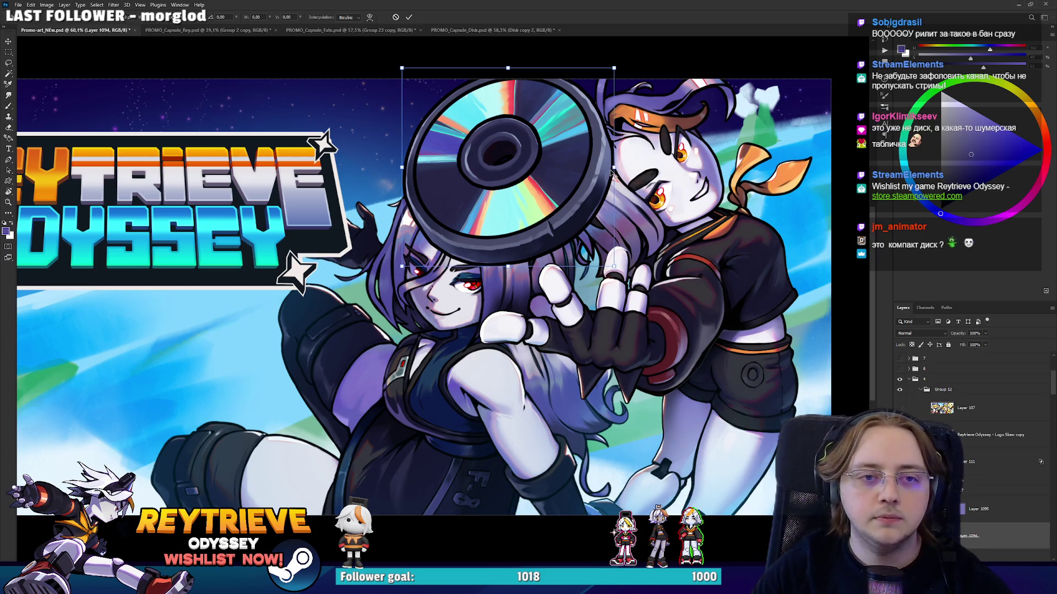
key(Escape)
key(ctrl+t)
key(Escape)
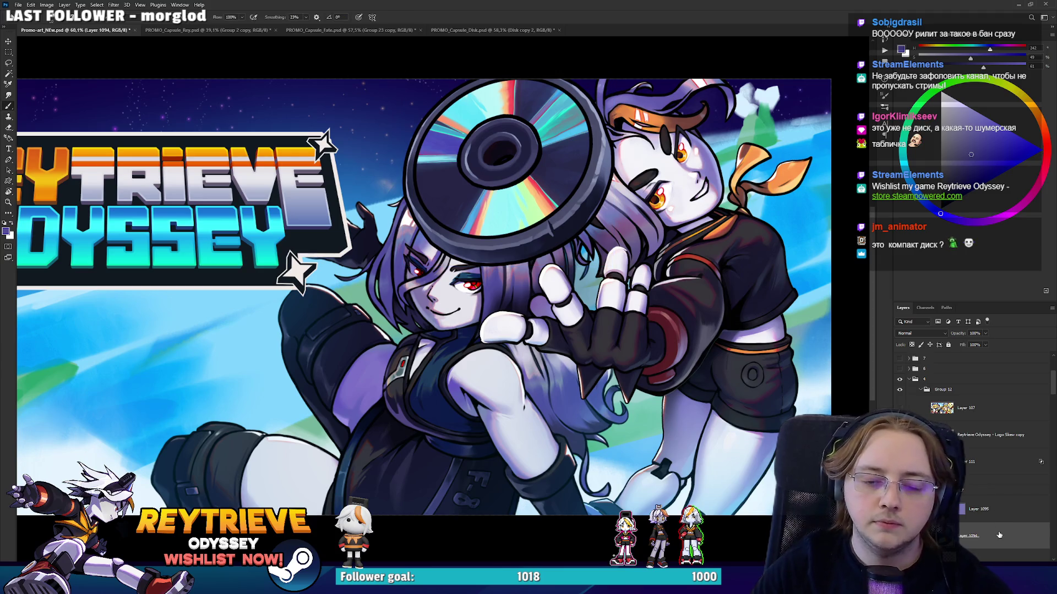
Switch to the separate PROMO_Capsule_Disk disc artwork document.
right_click(998, 535)
key(Escape)
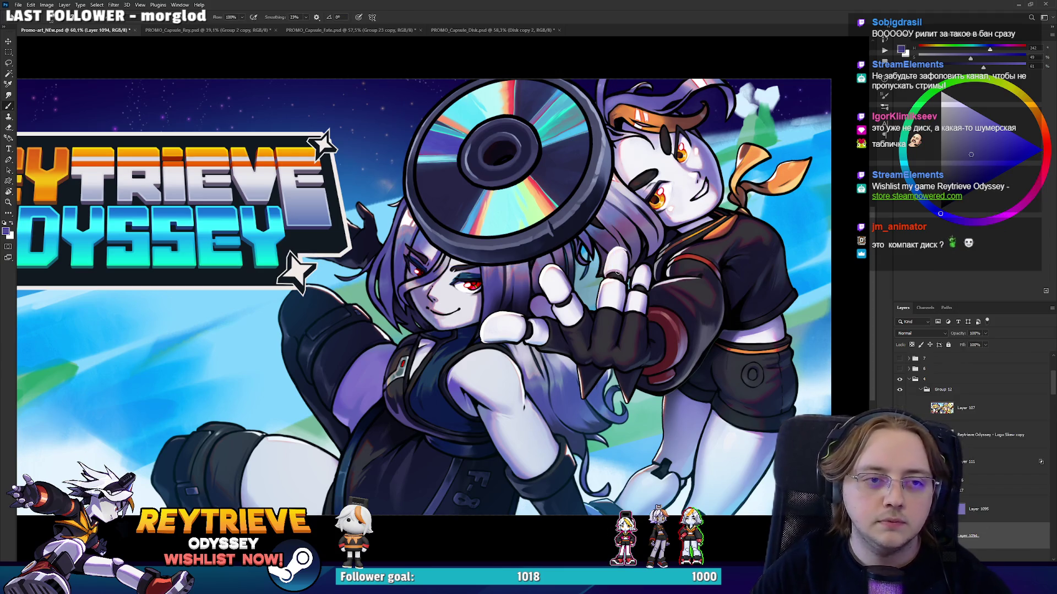
click(505, 28)
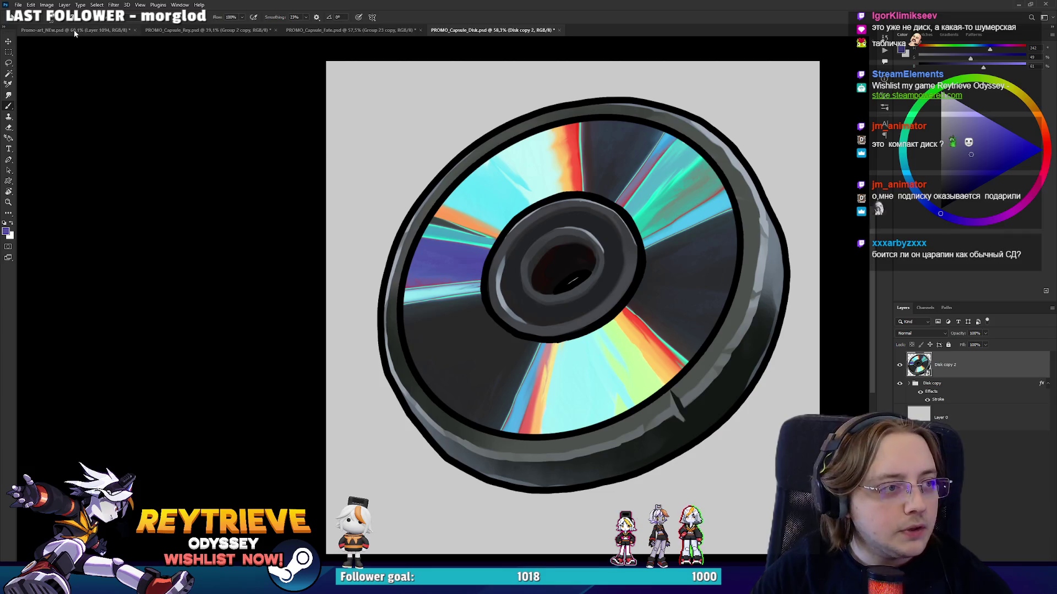
Paste the copied disc into the promo banner and shift it upward.
key(ctrl+Tab)
key(ctrl+v)
key(v)
drag(503, 238, 508, 211)
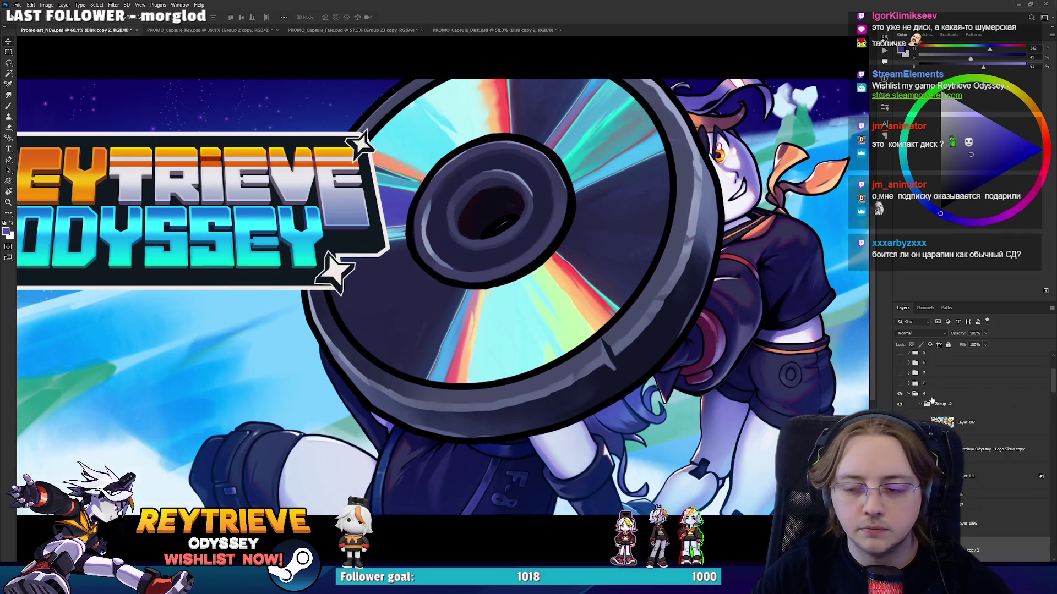
scroll(987, 451, down, 2)
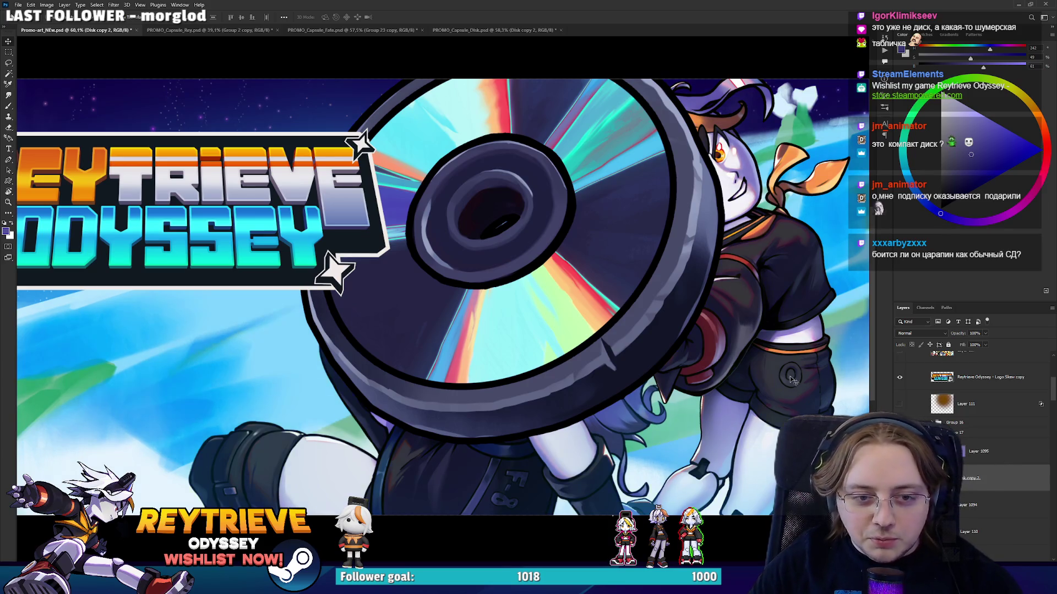
drag(818, 385, 630, 329)
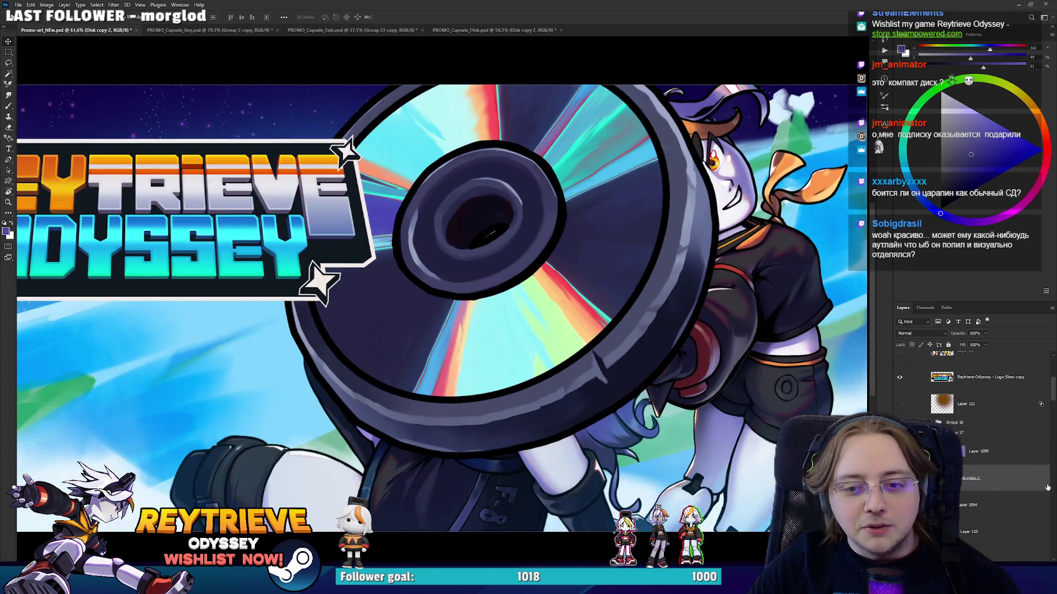
Scale the disc down to about 344 px wide and place it above the girl's head.
key(ctrl+t)
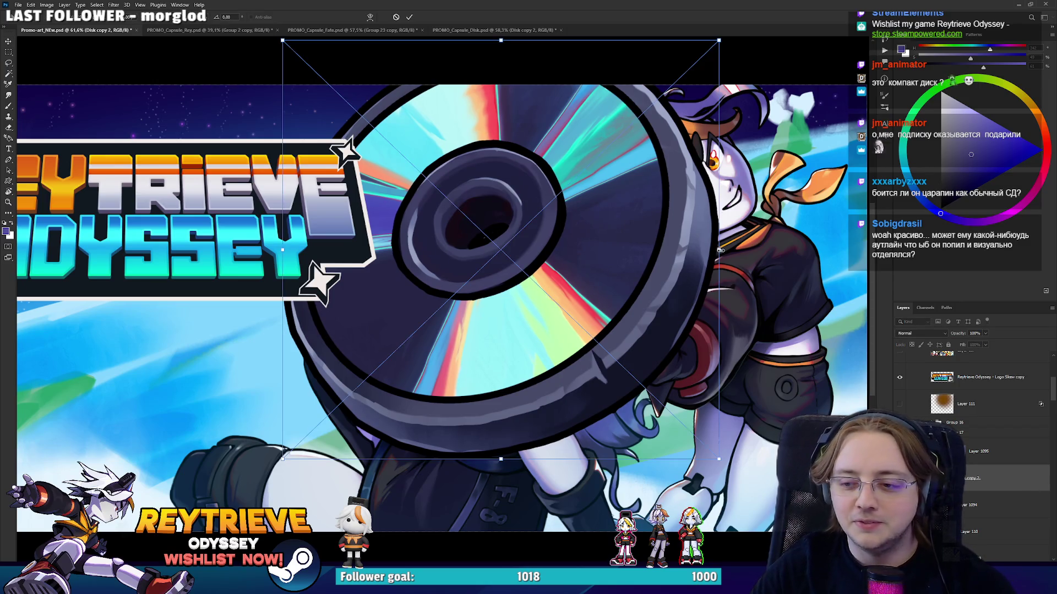
drag(719, 251, 629, 261)
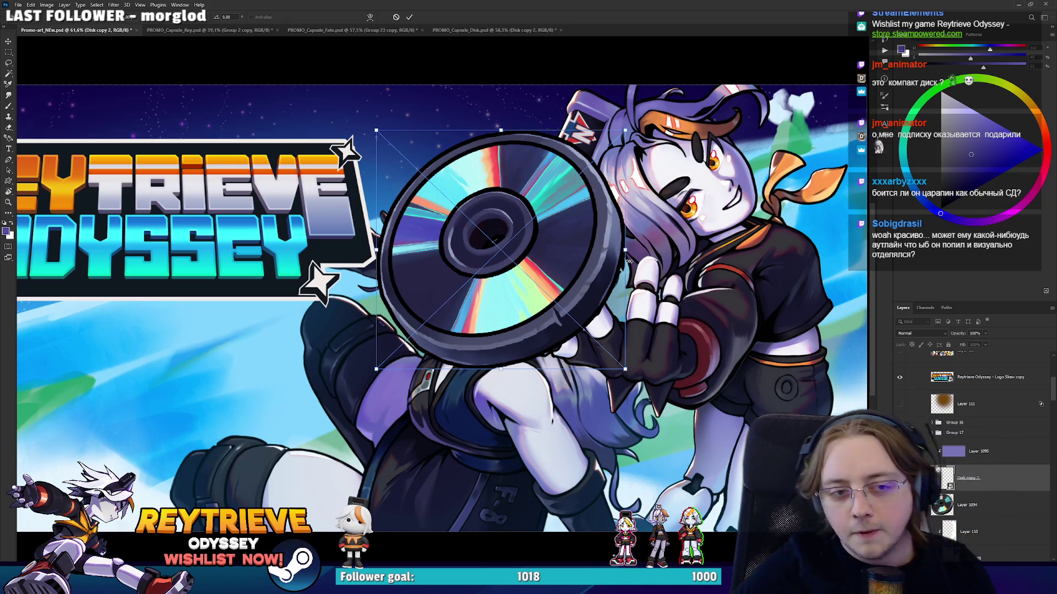
drag(556, 274, 599, 196)
drag(666, 171, 602, 175)
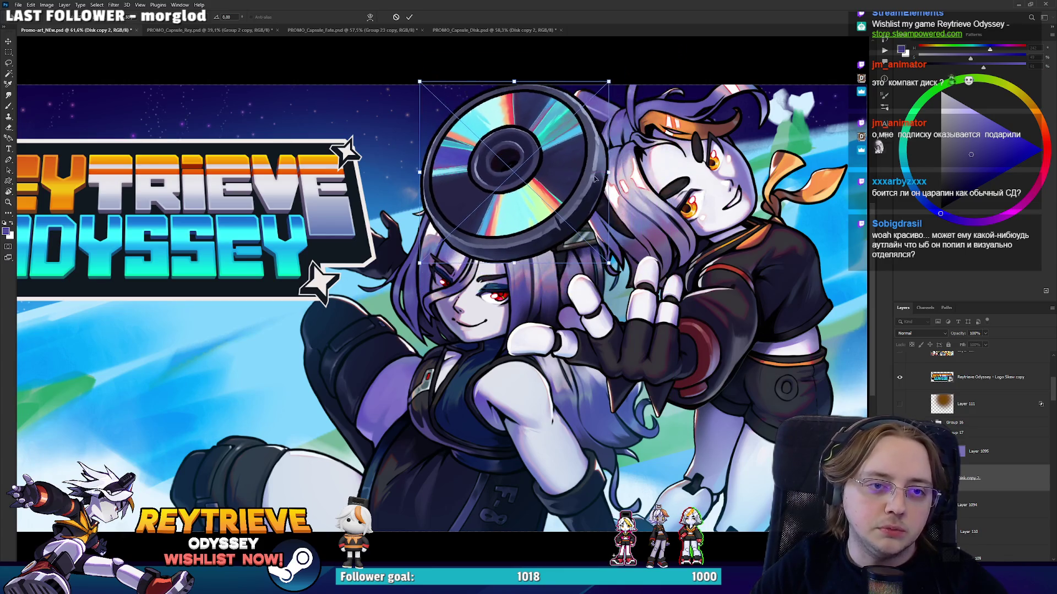
key(Return)
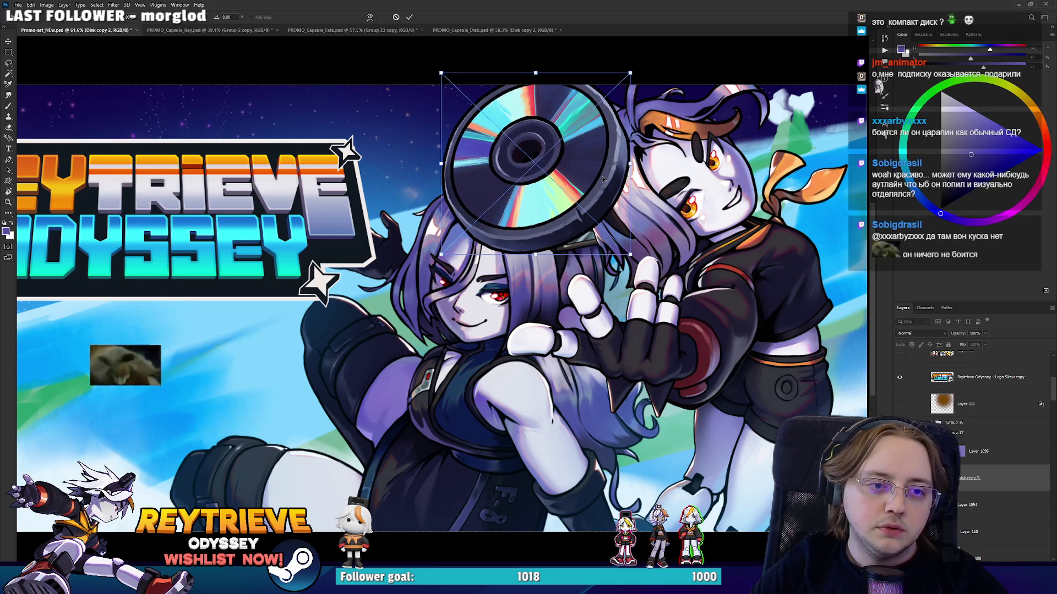
scroll(591, 206, down, 6)
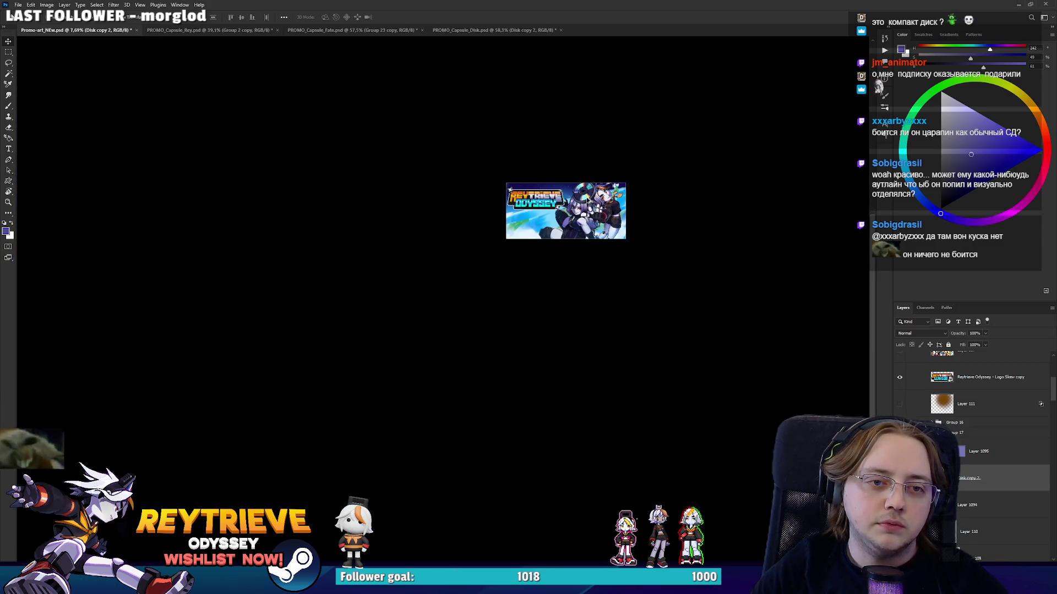
Move the CD about 25 px higher with the Move tool, keeping its size unchanged.
scroll(591, 206, up, 2)
scroll(598, 220, up, 2)
scroll(608, 246, up, 1)
scroll(610, 249, down, 1)
scroll(608, 247, up, 1)
scroll(604, 239, up, 1)
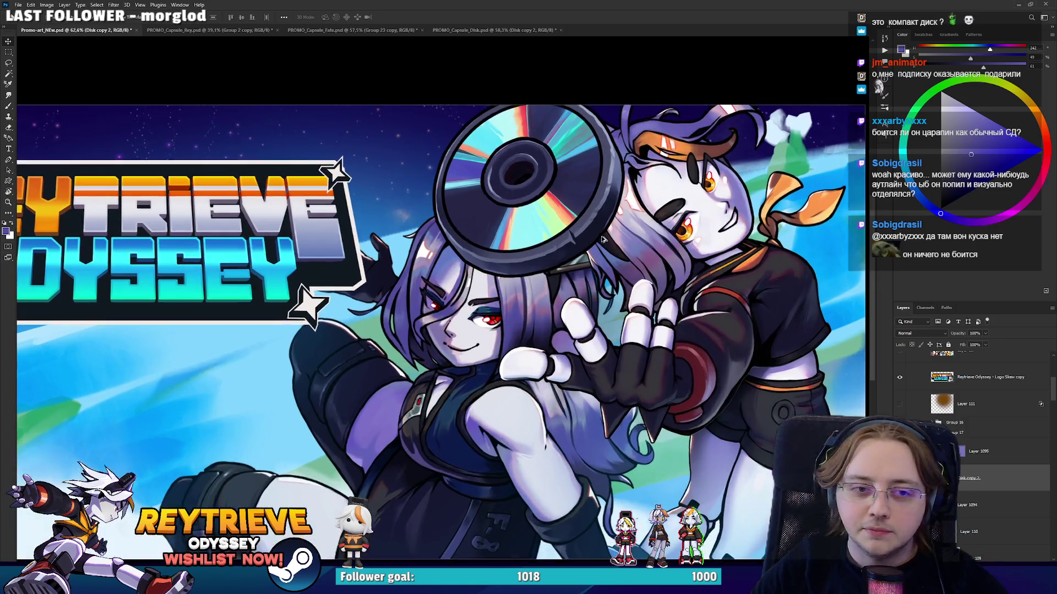
scroll(603, 240, up, 2)
scroll(572, 243, up, 1)
scroll(573, 293, up, 2)
scroll(573, 297, down, 1)
scroll(584, 303, down, 2)
scroll(605, 313, down, 1)
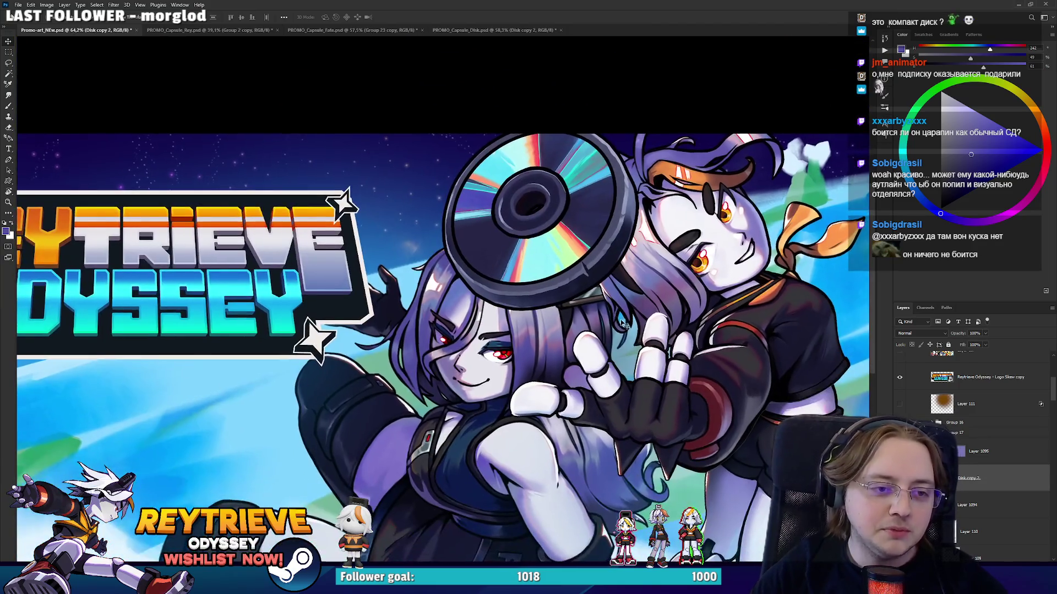
scroll(622, 324, down, 1)
drag(606, 298, 609, 317)
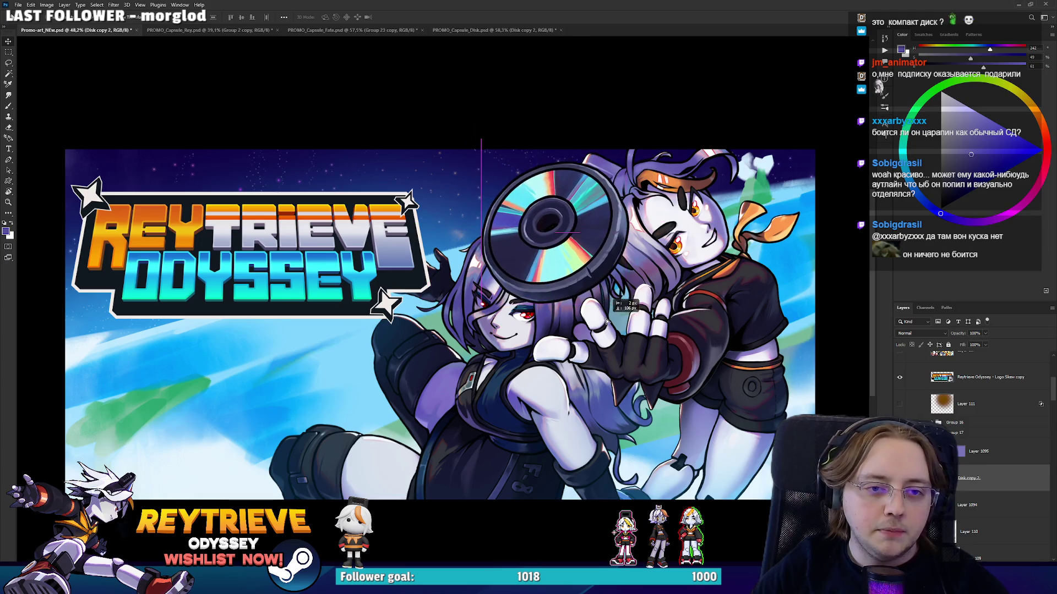
drag(610, 319, 607, 319)
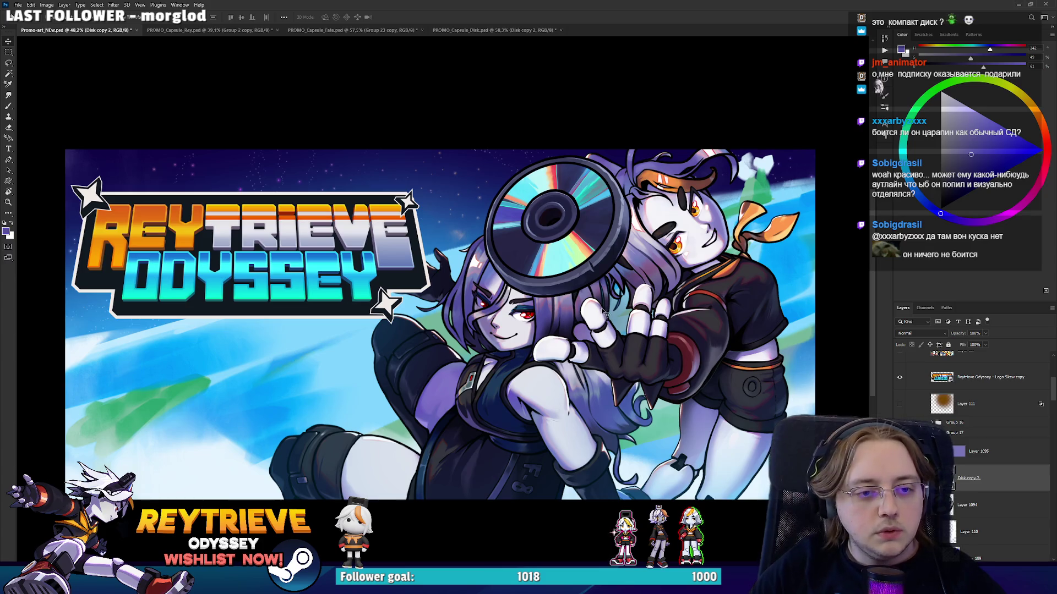
right_click(598, 304)
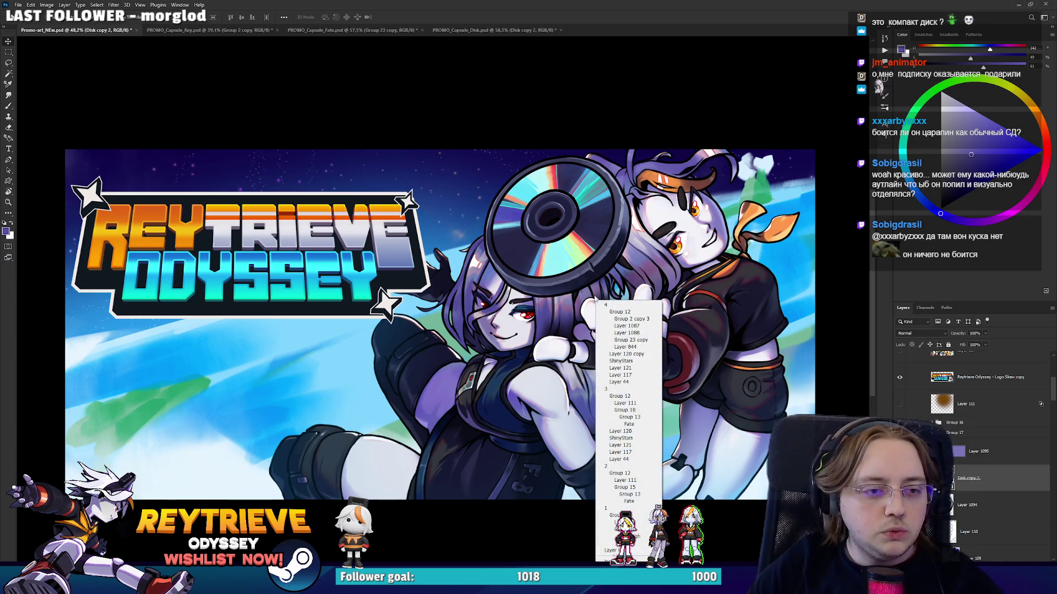
mouse_move(593, 278)
mouse_down()
mouse_move(594, 264)
mouse_move(594, 282)
mouse_up()
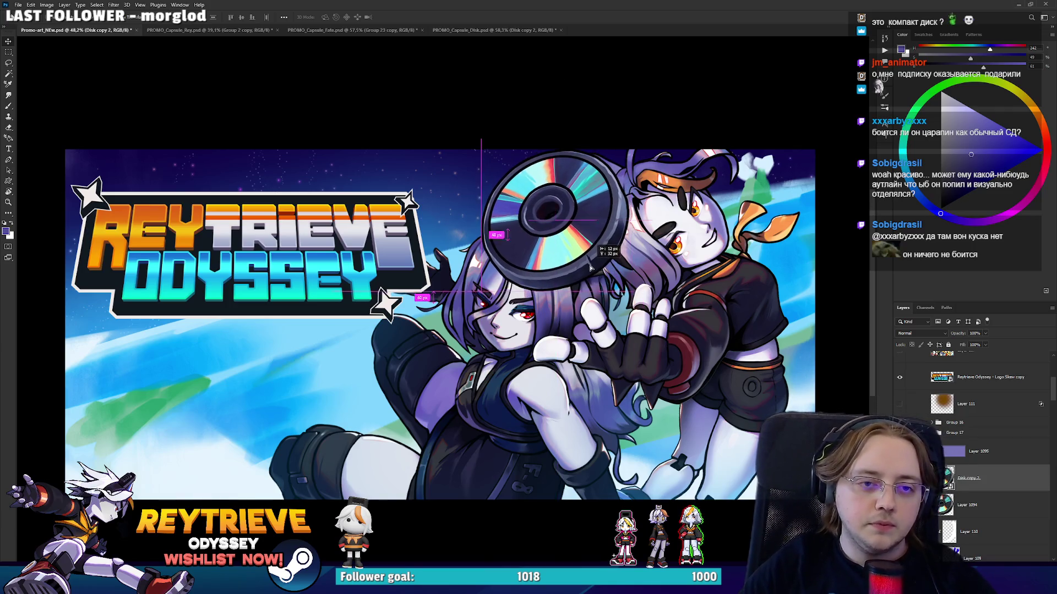
key(ctrl+t)
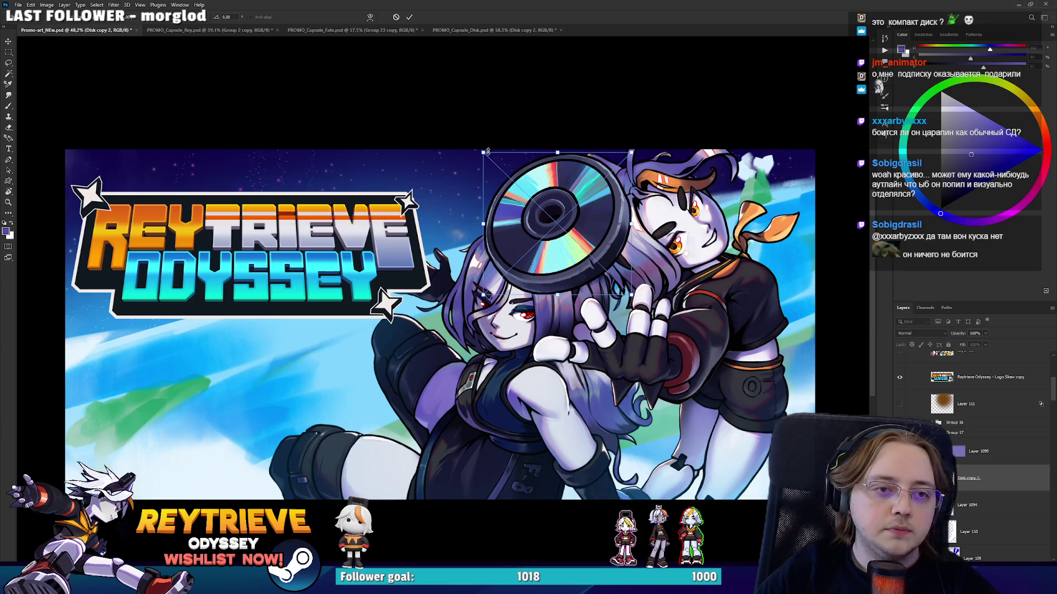
key(Return)
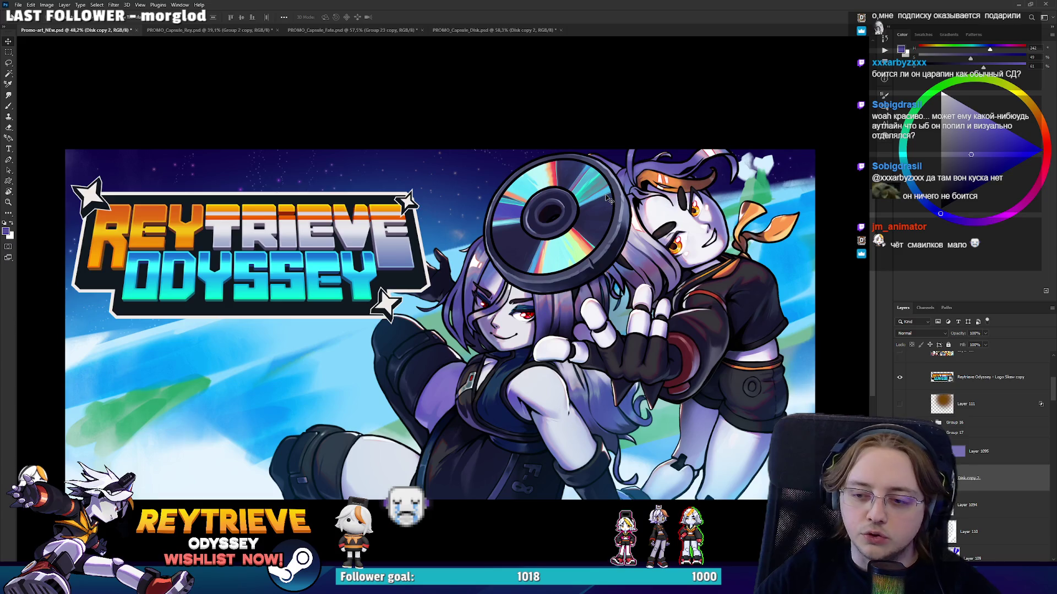
Select both character groups and nudge them slightly down and to the right.
click(986, 451)
scroll(996, 465, down, 5)
click(990, 438)
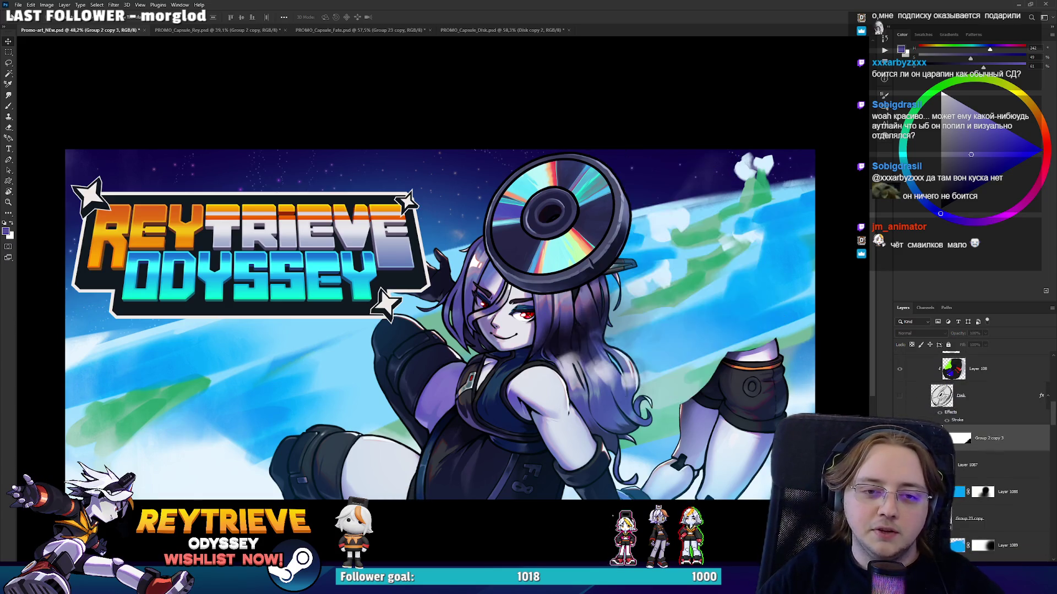
scroll(981, 462, down, 5)
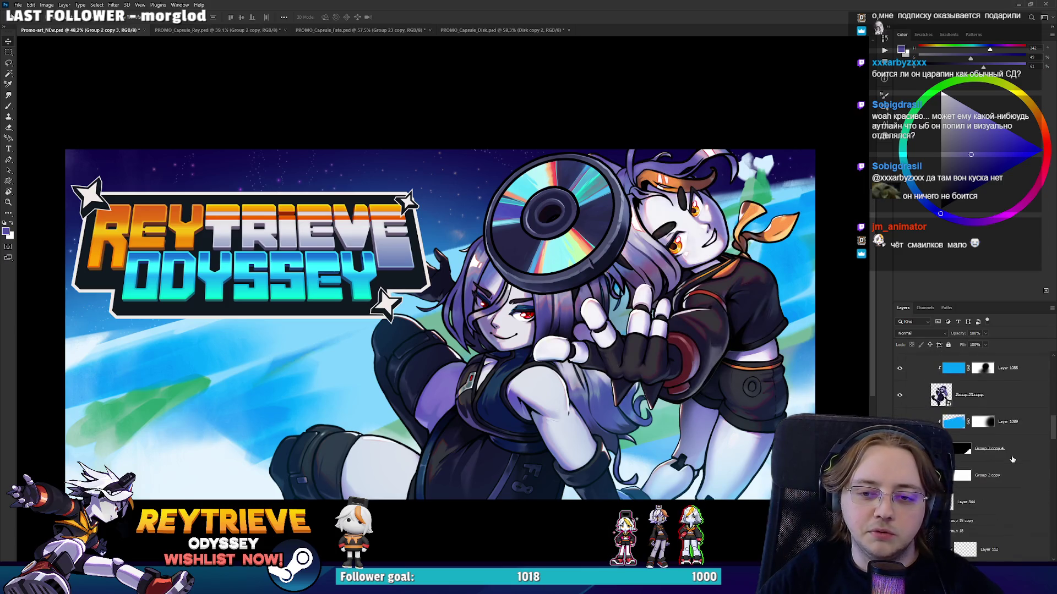
click(989, 449)
drag(735, 342, 739, 349)
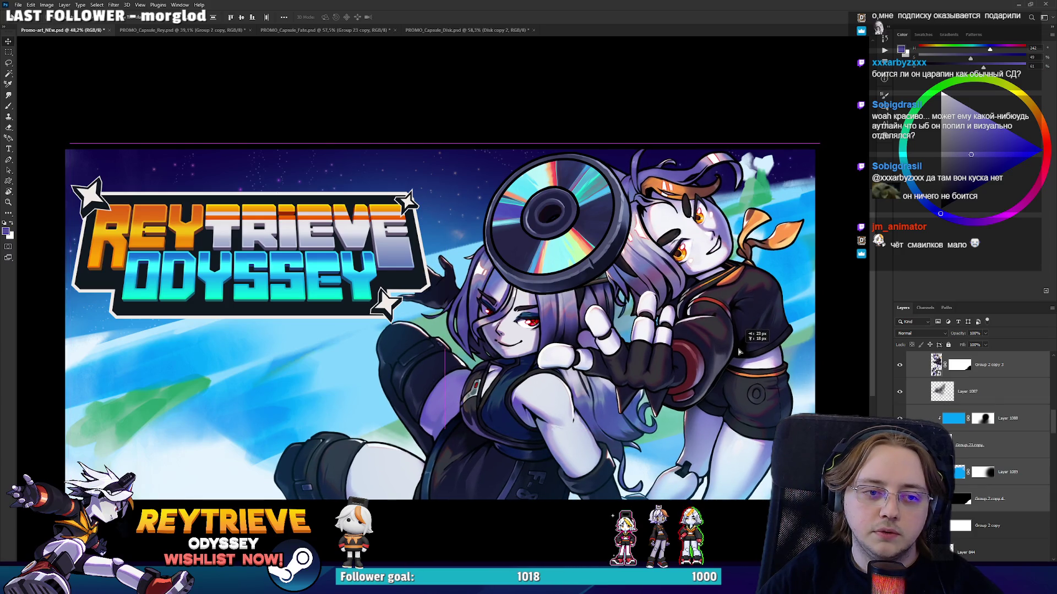
ctrl+click(739, 351)
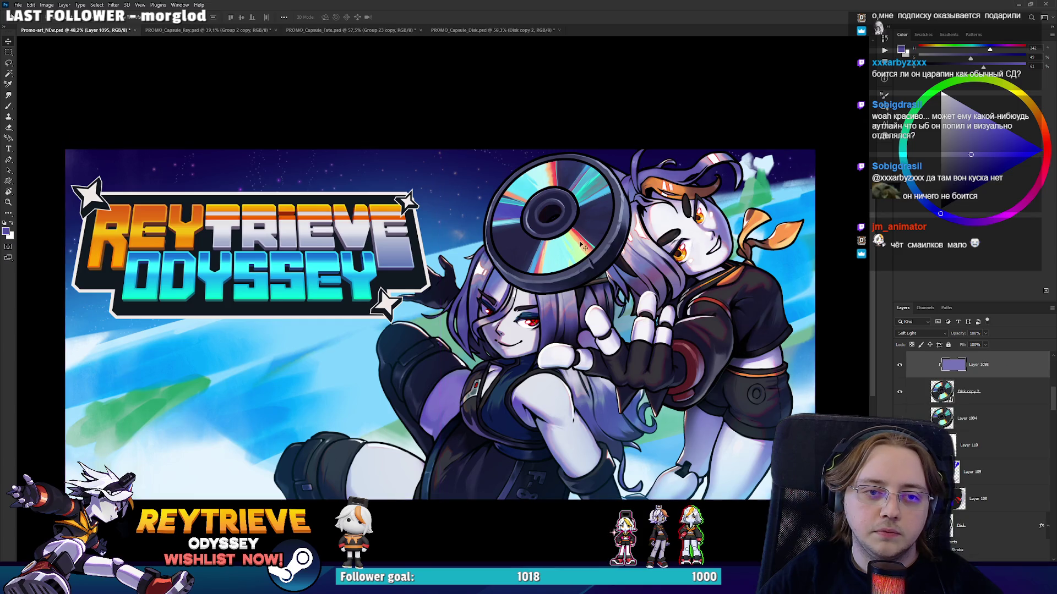
Shift the Disk copy 2 disc slightly to the right and recentre the banner.
click(979, 391)
drag(660, 317, 665, 319)
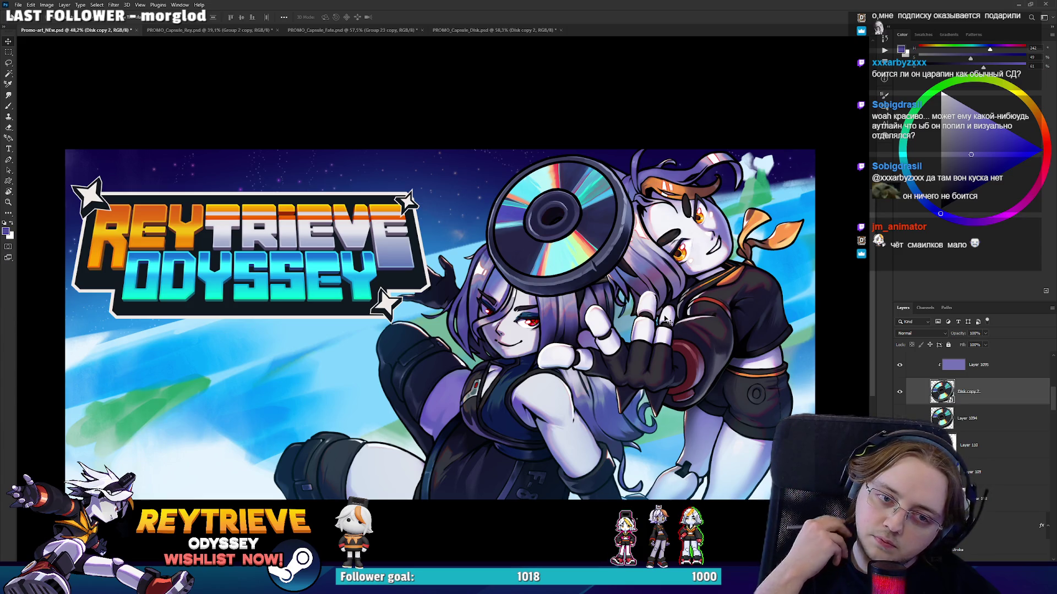
scroll(661, 320, down, 5)
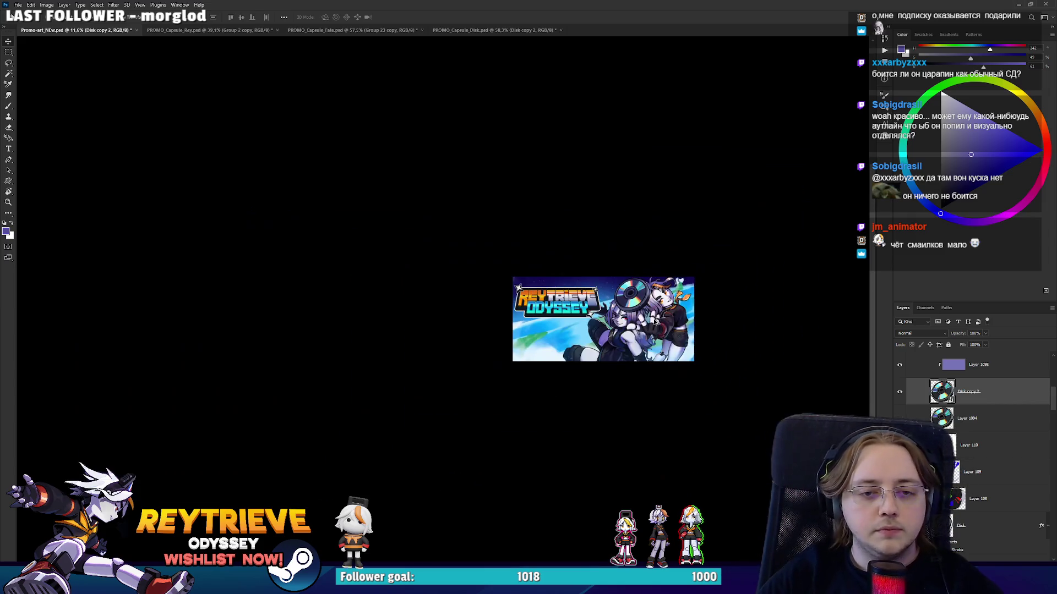
scroll(635, 324, up, 5)
drag(628, 336, 589, 381)
scroll(970, 415, up, 2)
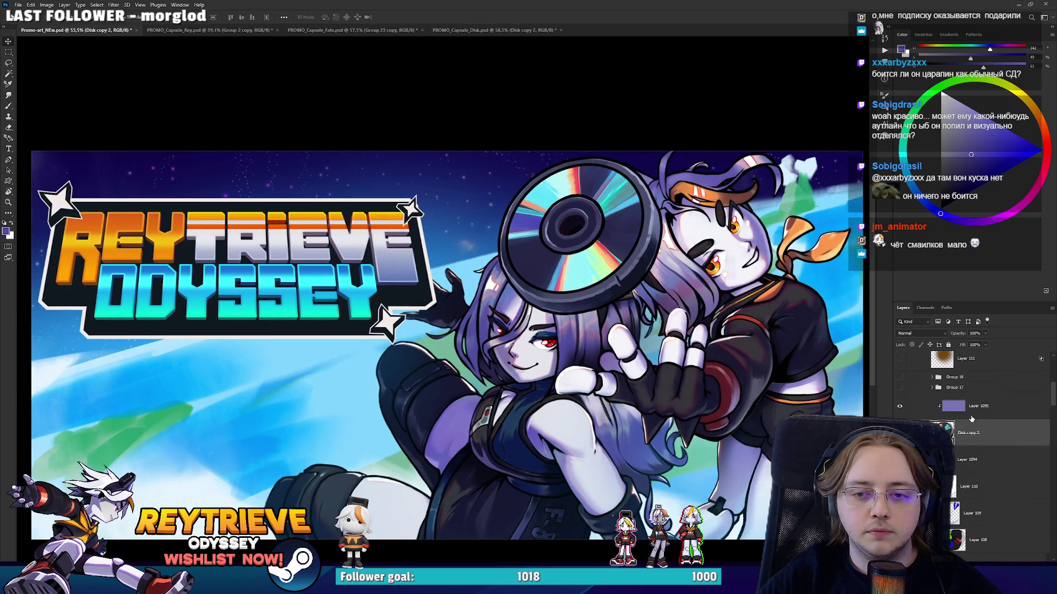
Add an empty layer beneath the disc, pick the Brush tool, and switch to Miro.
click(975, 458)
key(ctrl+shift+alt+n)
key(b)
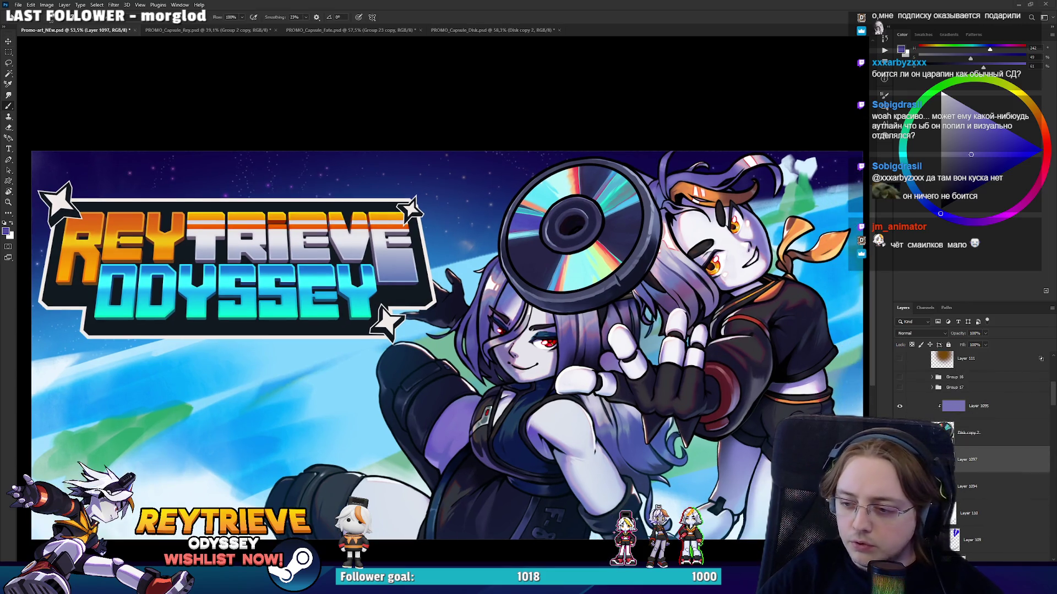
key(alt+Tab)
scroll(517, 267, down, 5)
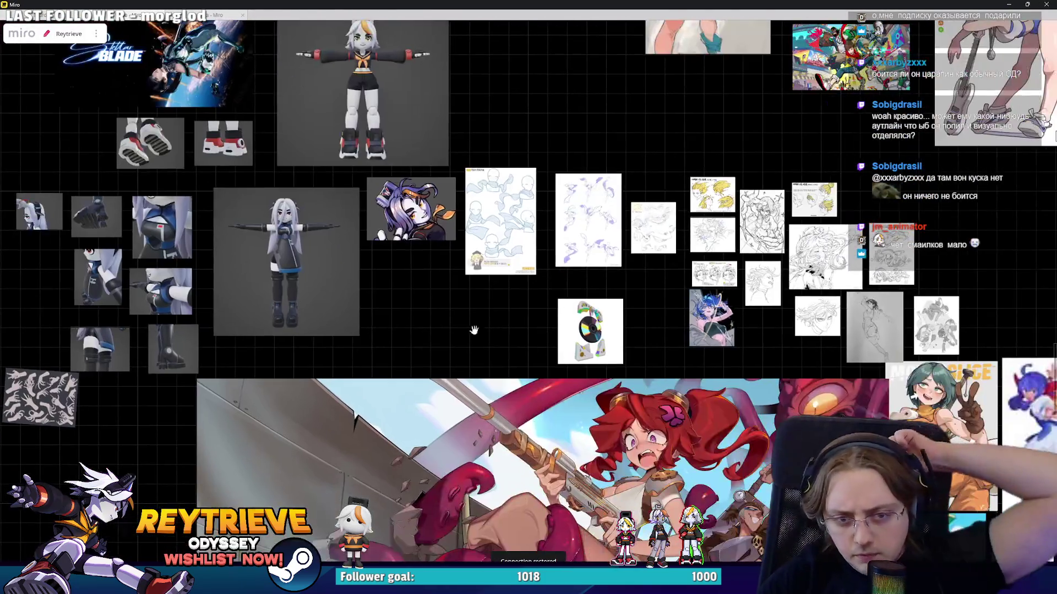
Scroll around the Miro board to review the reference illustrations.
scroll(517, 267, right, 5)
scroll(517, 266, down, 3)
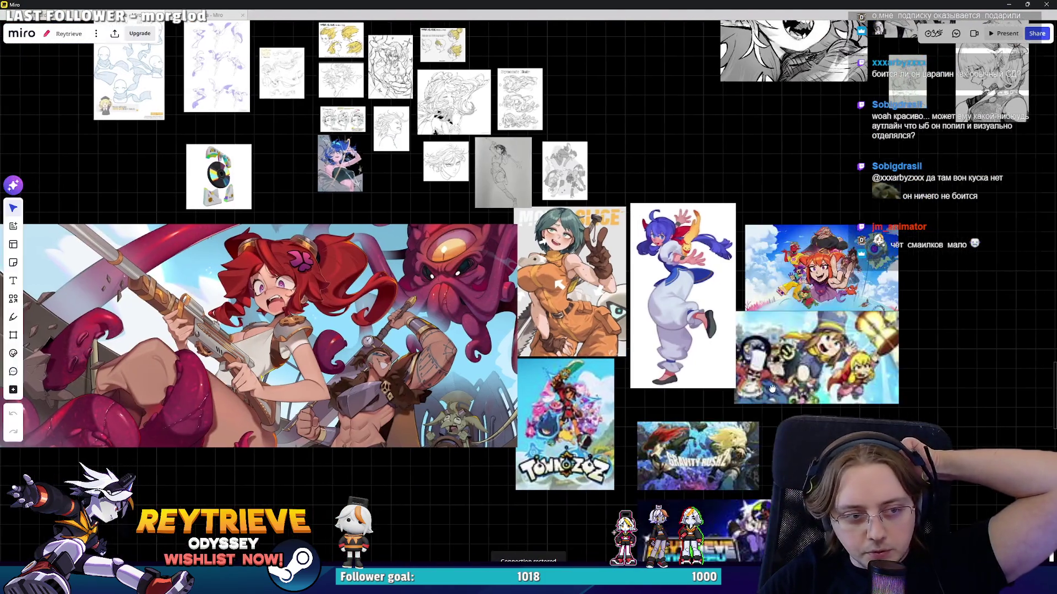
scroll(401, 244, up, 5)
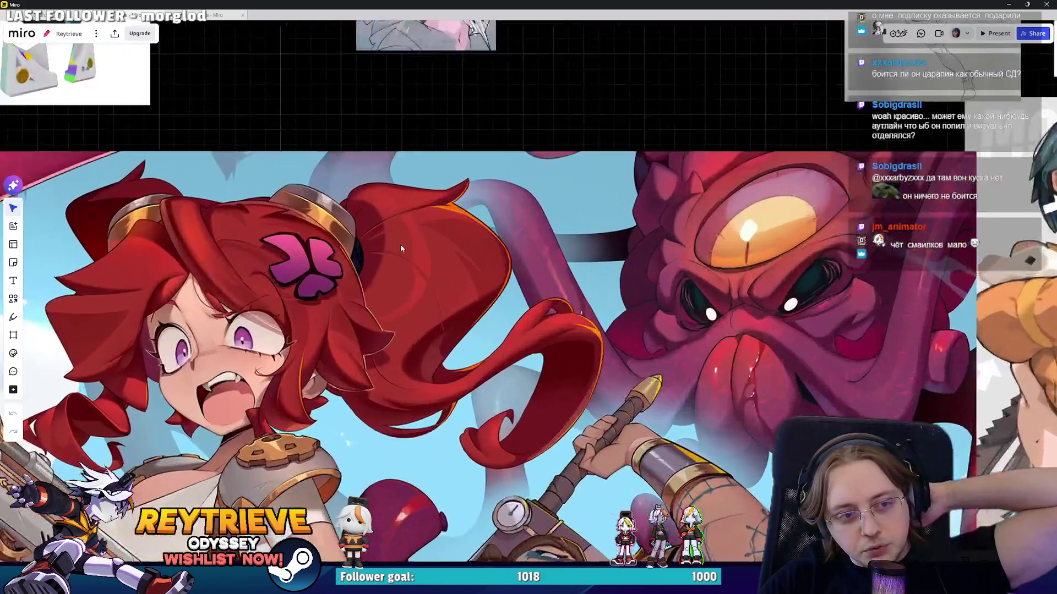
scroll(501, 296, left, 1)
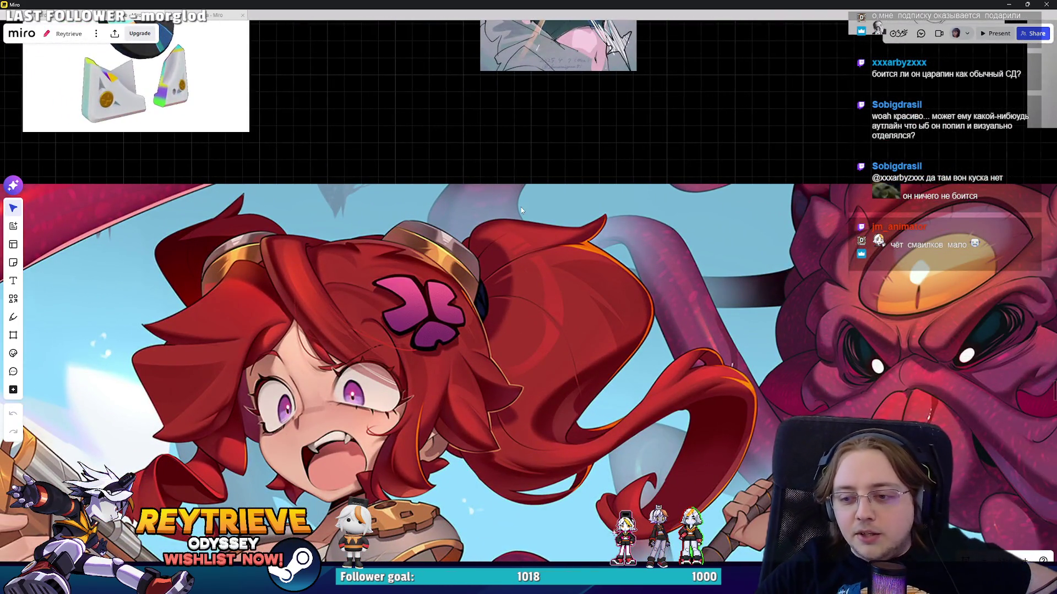
scroll(643, 197, down, 2)
scroll(642, 196, down, 2)
scroll(642, 201, down, 3)
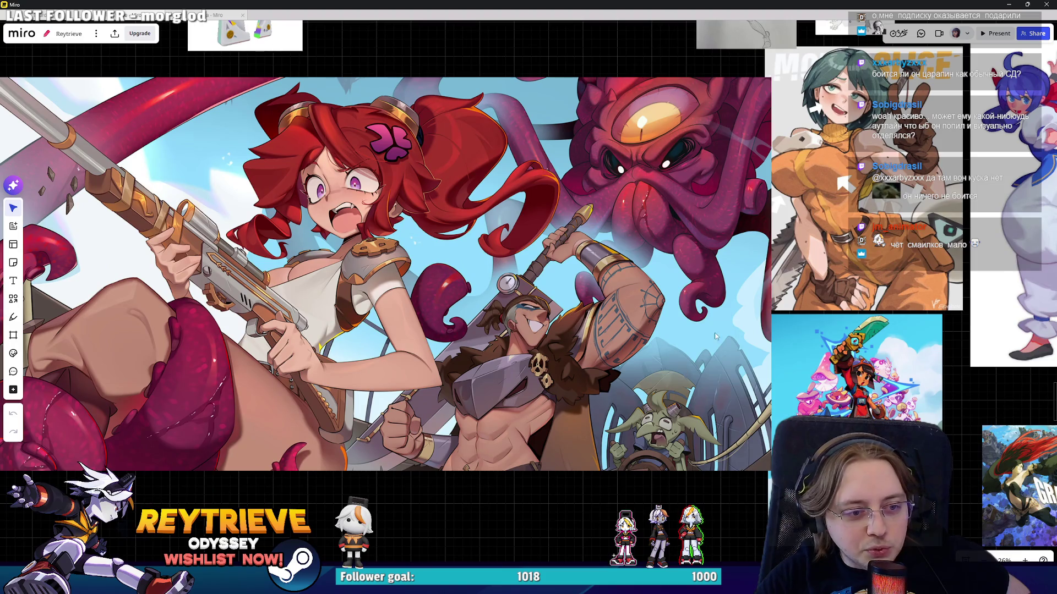
scroll(459, 225, right, 1)
scroll(557, 431, up, 1)
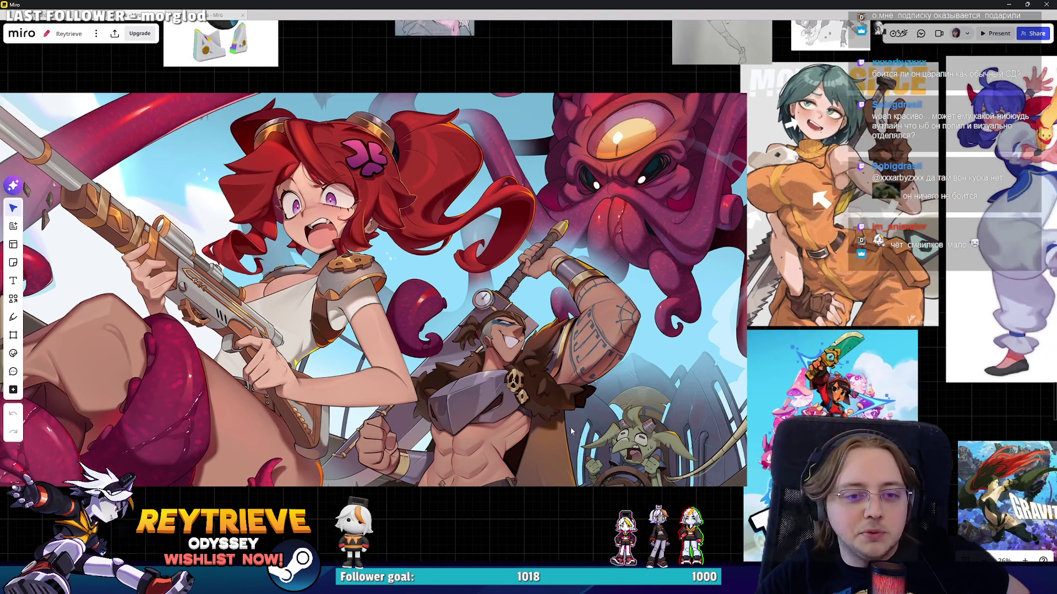
scroll(596, 444, down, 2)
scroll(596, 444, down, 4)
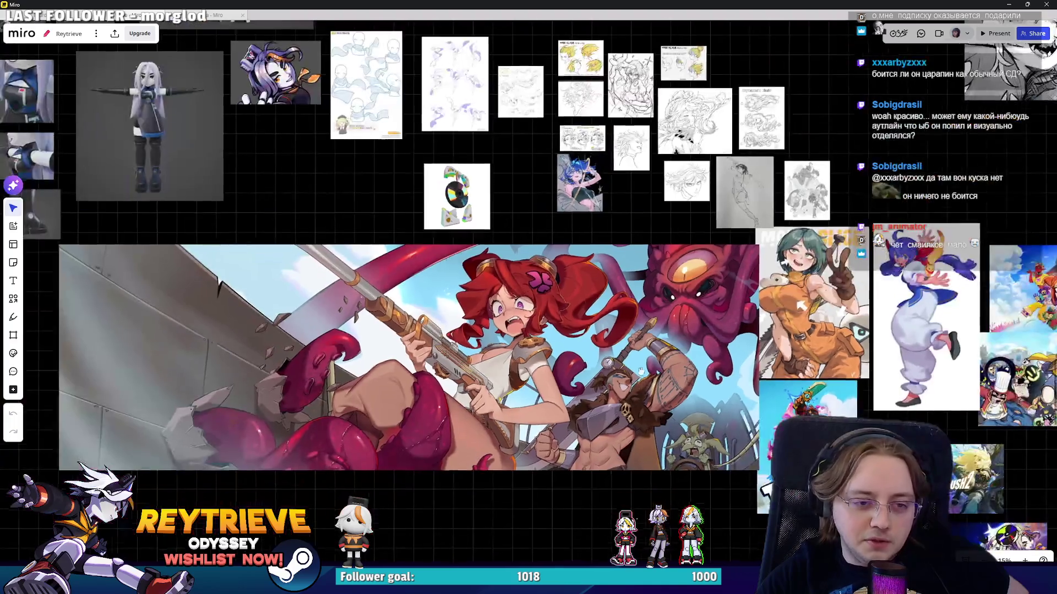
scroll(627, 332, down, 2)
scroll(626, 332, right, 2)
scroll(619, 352, up, 3)
scroll(611, 369, up, 1)
scroll(603, 387, up, 6)
scroll(602, 387, down, 3)
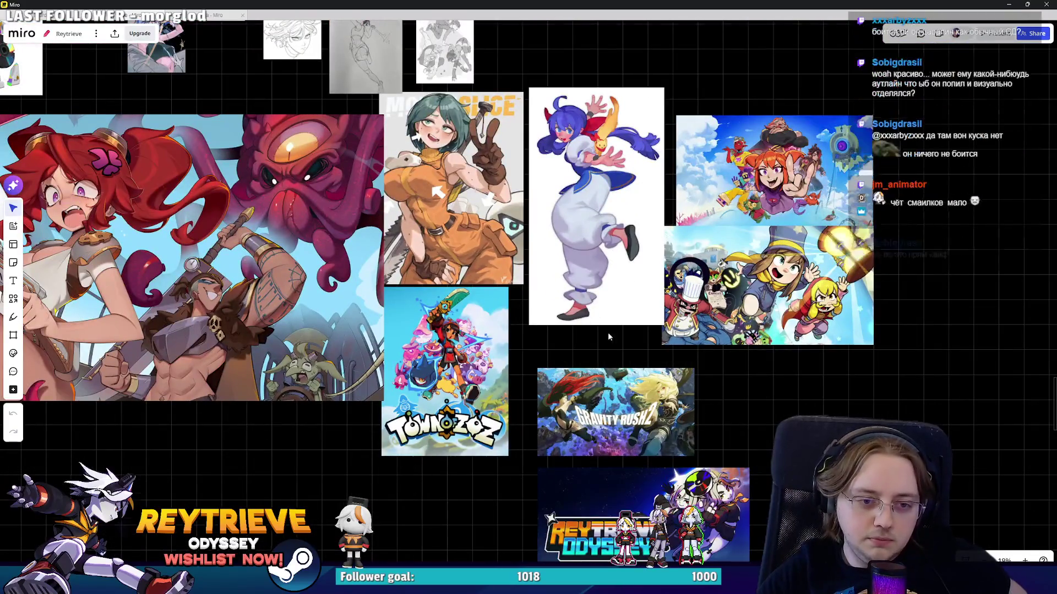
scroll(605, 363, up, 2)
scroll(603, 358, up, 1)
scroll(603, 358, down, 2)
scroll(633, 380, down, 2)
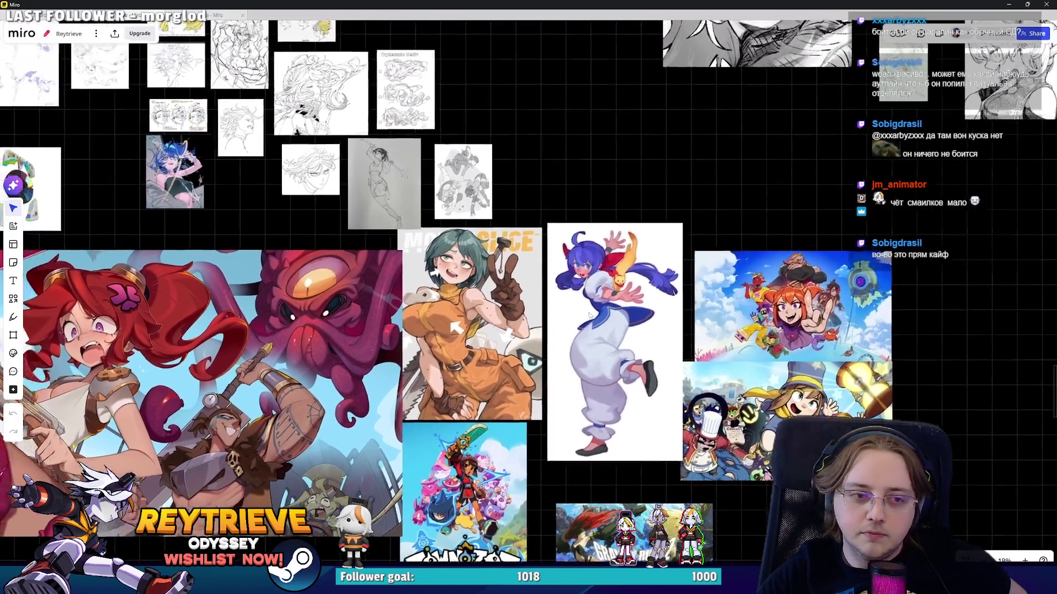
scroll(697, 417, up, 2)
scroll(688, 367, up, 5)
scroll(688, 367, up, 2)
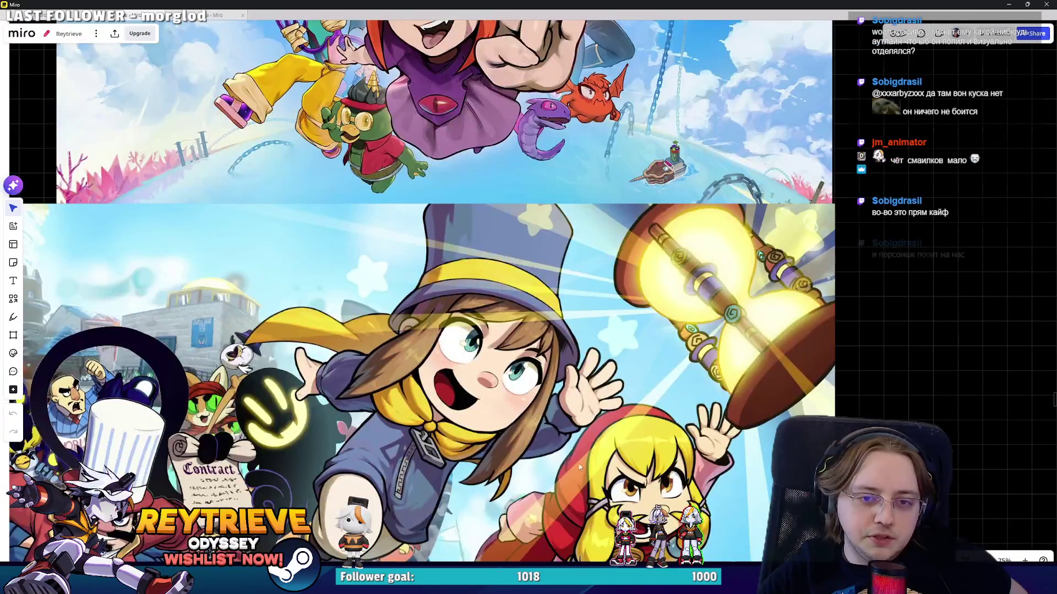
scroll(688, 367, down, 3)
scroll(576, 411, up, 2)
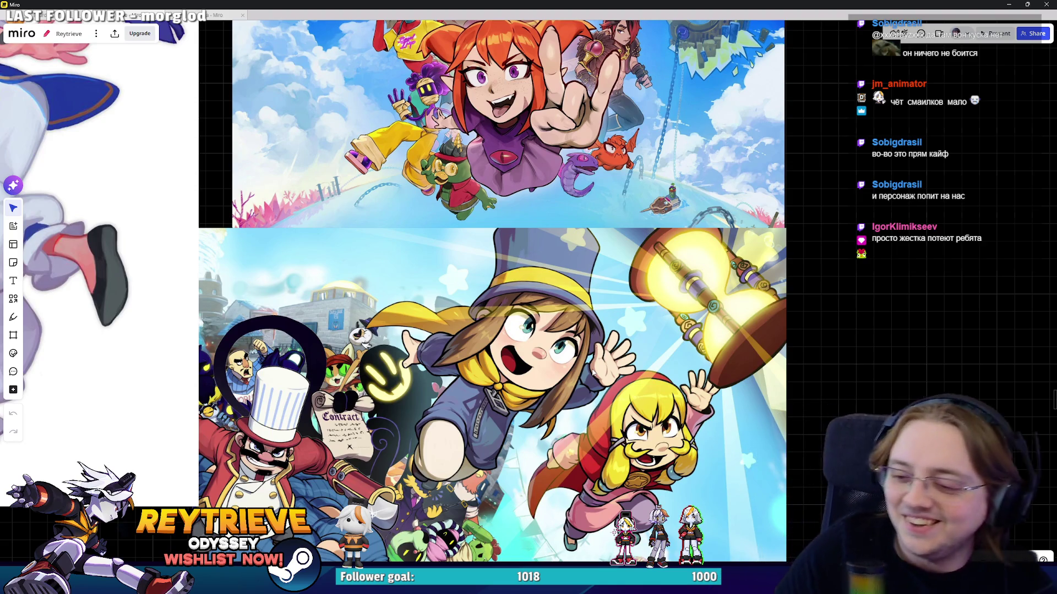
Pan across the board to more reference images, then return to Photoshop.
scroll(593, 373, down, 5)
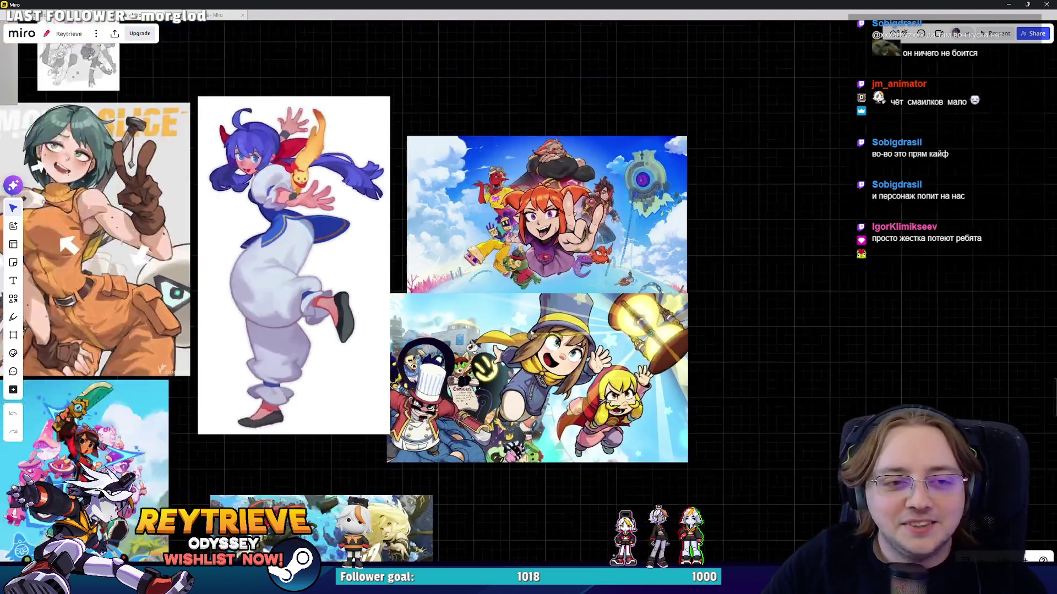
drag(513, 338, 816, 311)
scroll(816, 311, down, 3)
scroll(505, 256, up, 2)
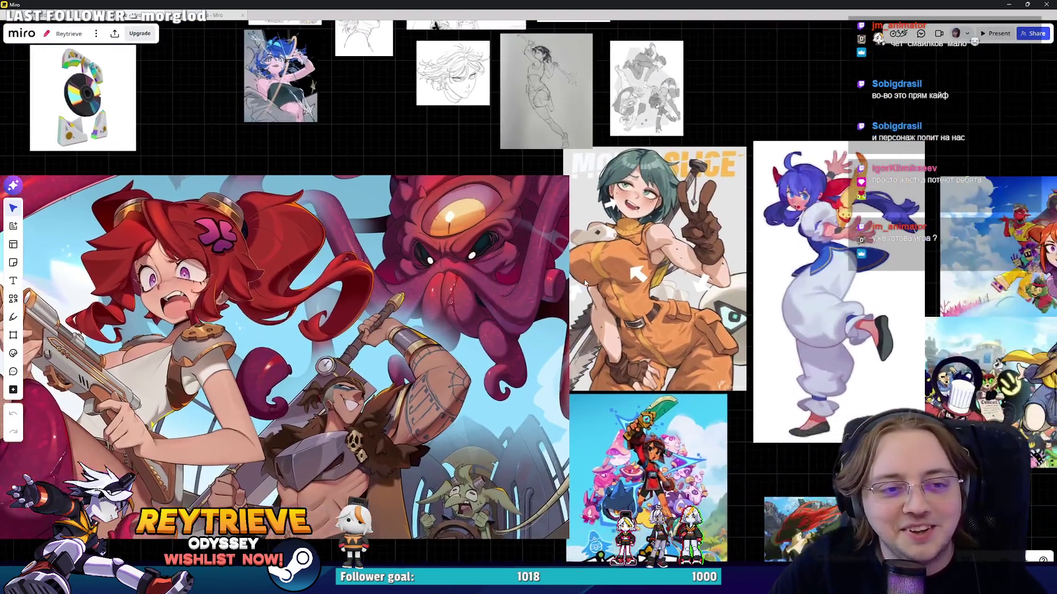
scroll(627, 302, right, 3)
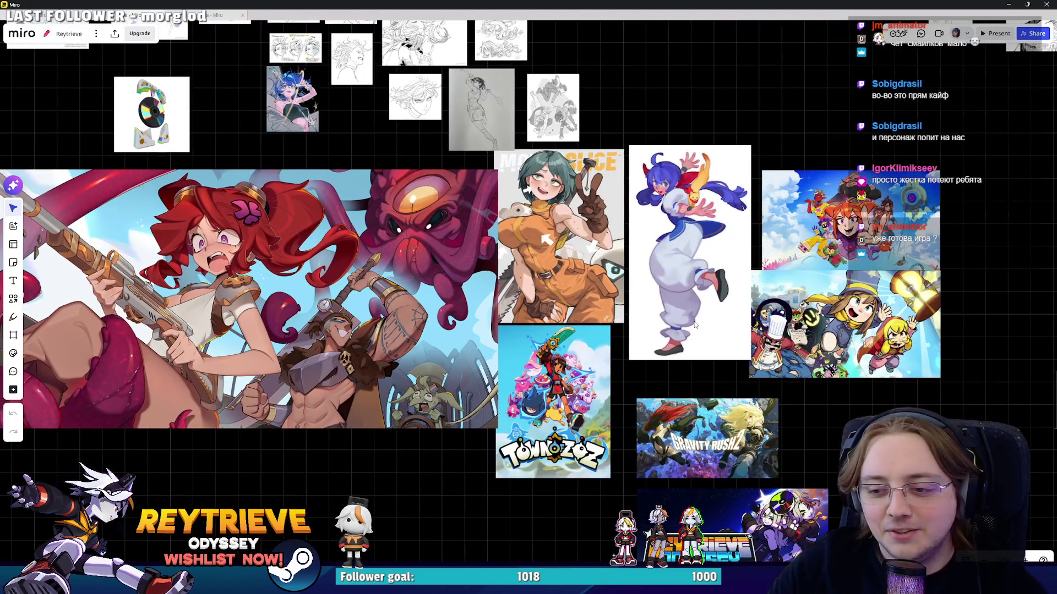
key(alt+Tab)
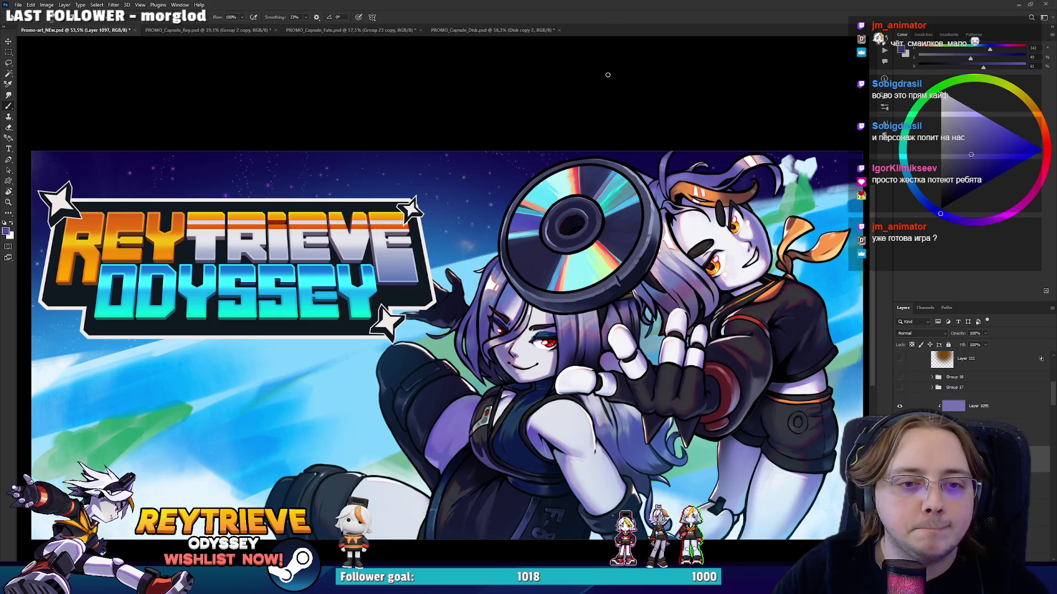
Drag the Disk copy 2 CD up and to the left above the characters.
scroll(563, 311, down, 2)
scroll(562, 312, up, 2)
scroll(563, 312, down, 1)
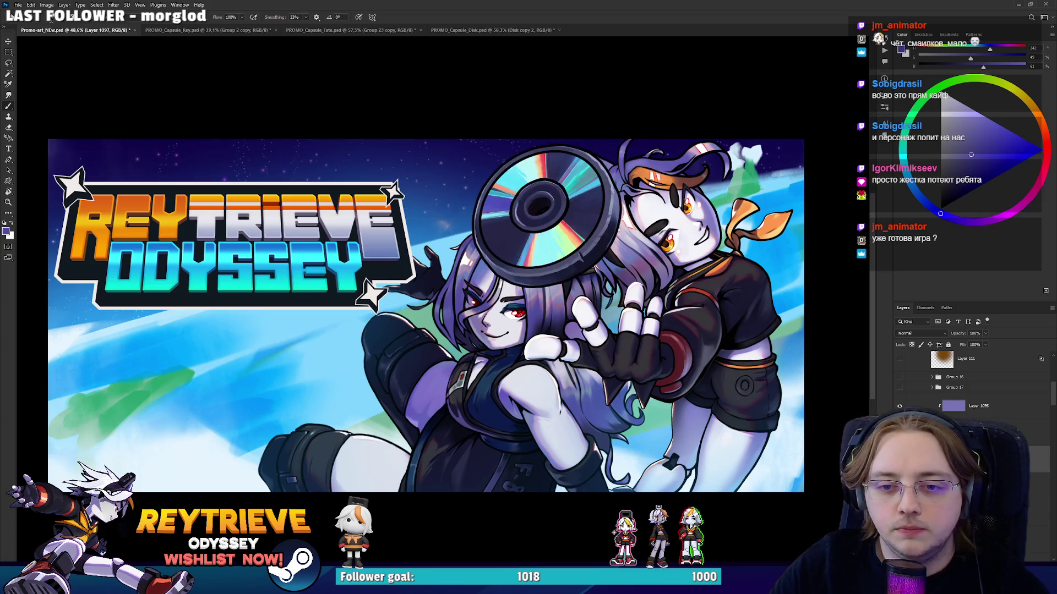
ctrl+click(765, 357)
drag(647, 332, 635, 318)
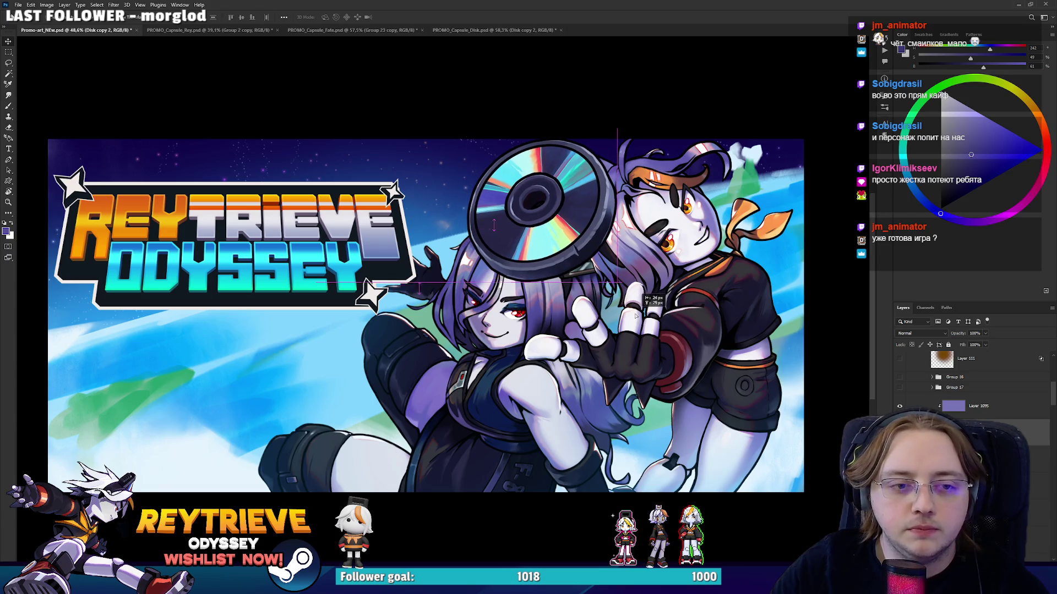
scroll(635, 318, down, 1)
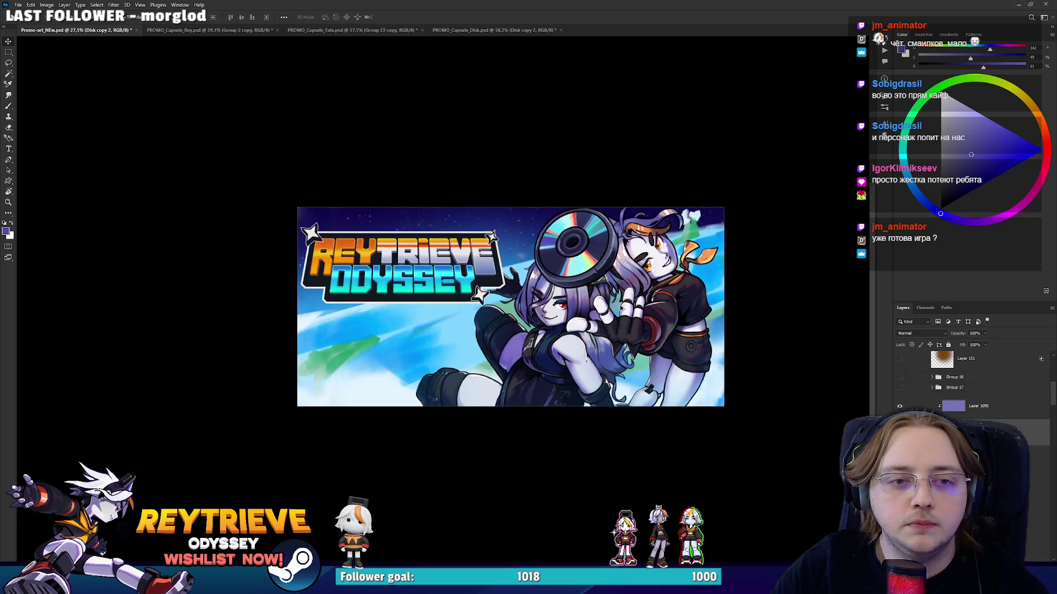
scroll(635, 317, up, 2)
mouse_move(635, 318)
mouse_down()
mouse_move(624, 305)
mouse_move(636, 309)
mouse_move(637, 337)
mouse_up()
scroll(638, 313, up, 2)
scroll(644, 318, down, 3)
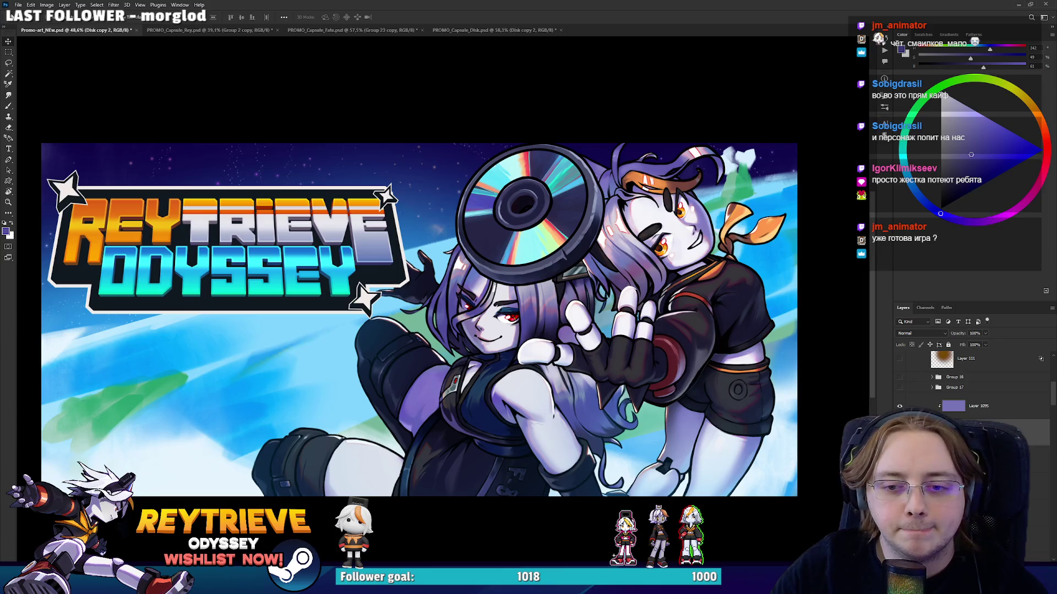
Reselect Layer 1097 and choose a brush preset for painting.
click(974, 459)
key(b)
key(Return)
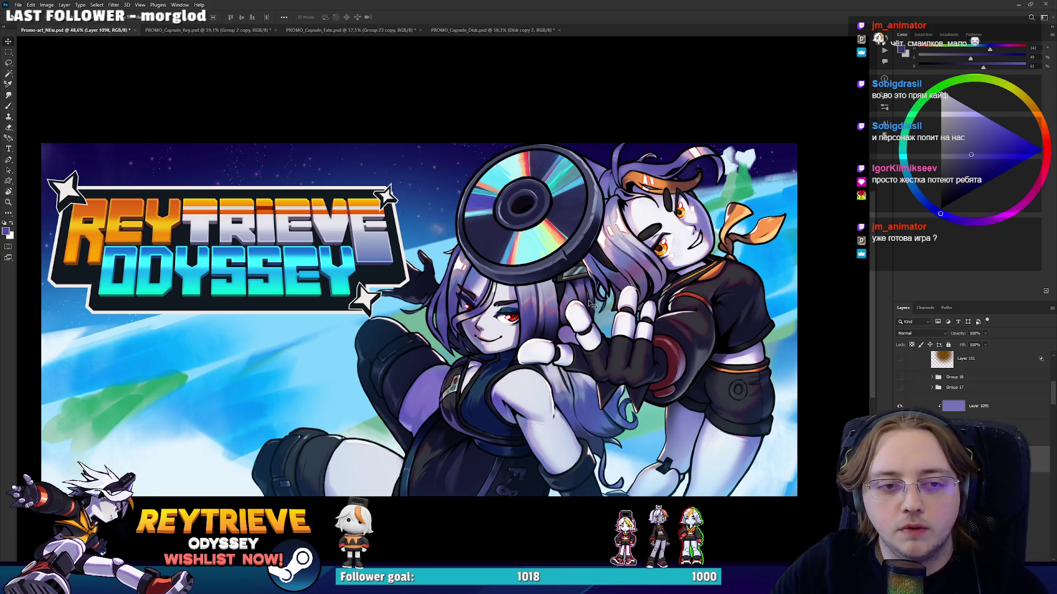
right_click(591, 301)
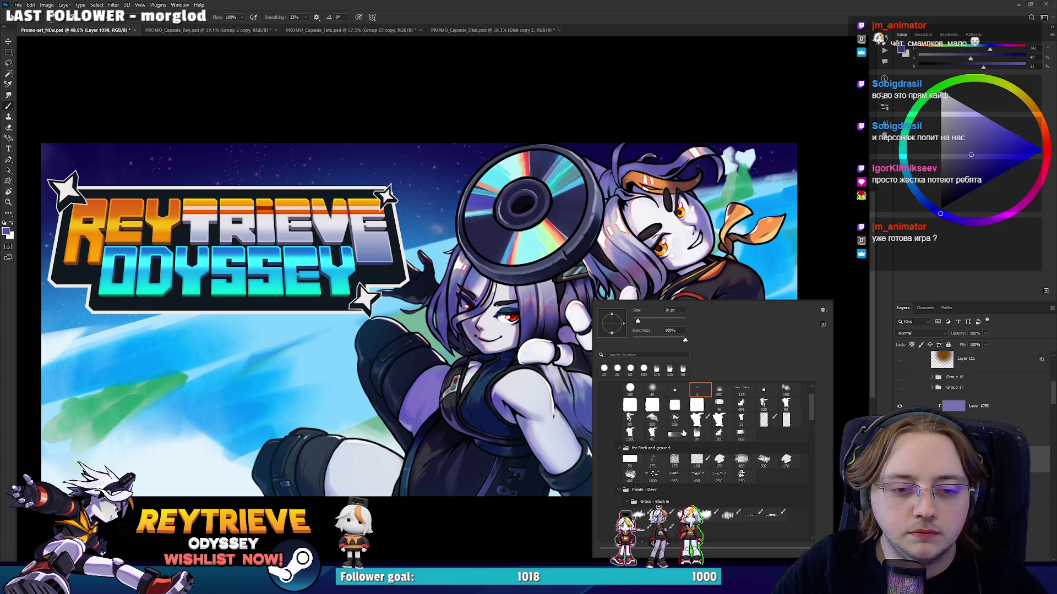
click(576, 332)
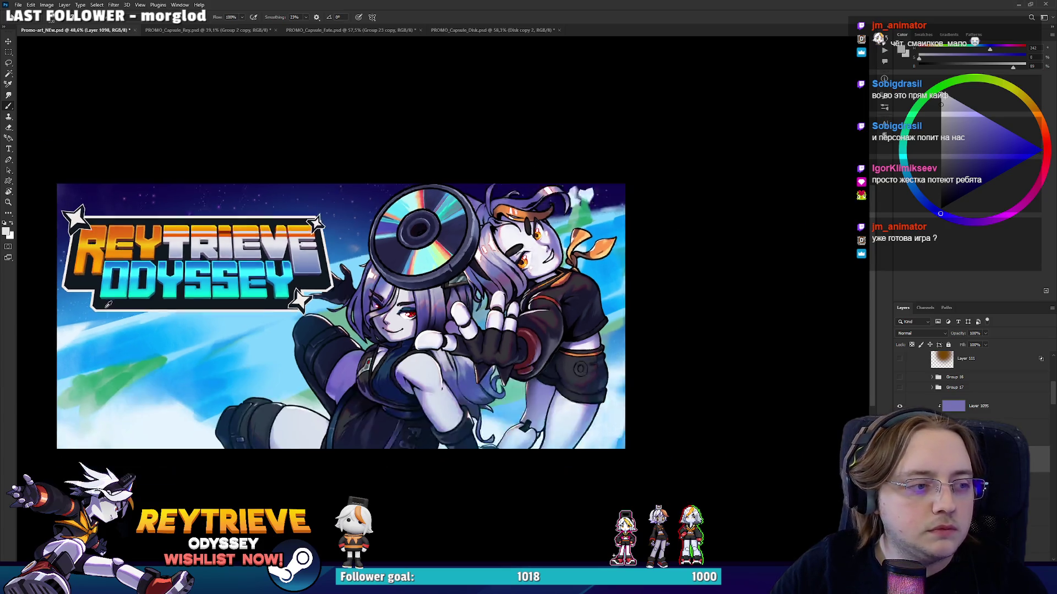
scroll(319, 321, down, 3)
Paint a light grey band across the image, position it, and set it to Color Dodge.
drag(208, 309, 809, 304)
key(v)
mouse_move(653, 310)
mouse_down()
mouse_move(655, 345)
mouse_move(645, 318)
mouse_up()
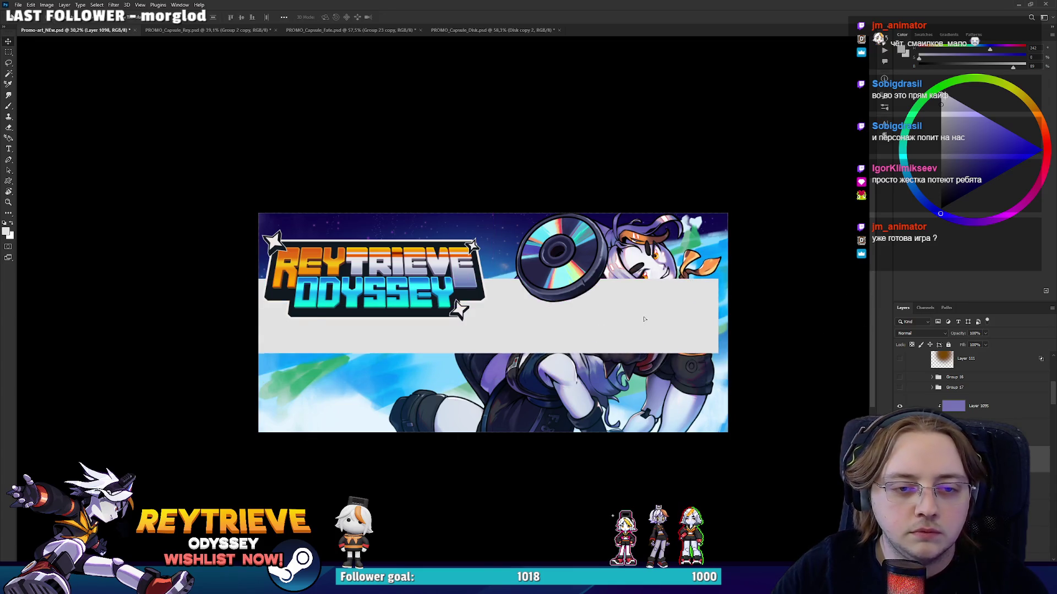
right_click(944, 410)
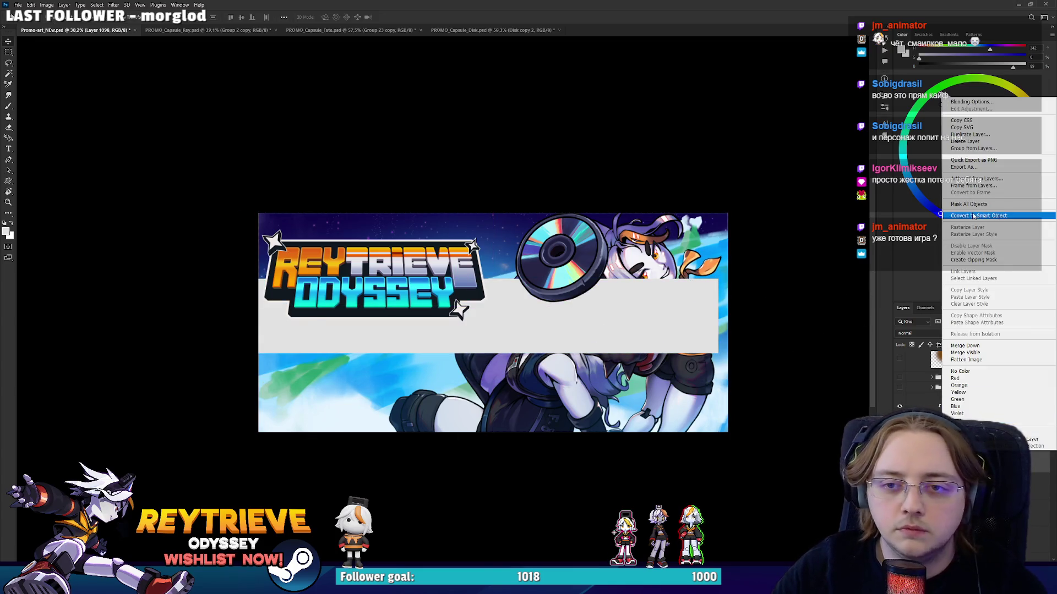
click(973, 215)
click(921, 334)
click(916, 352)
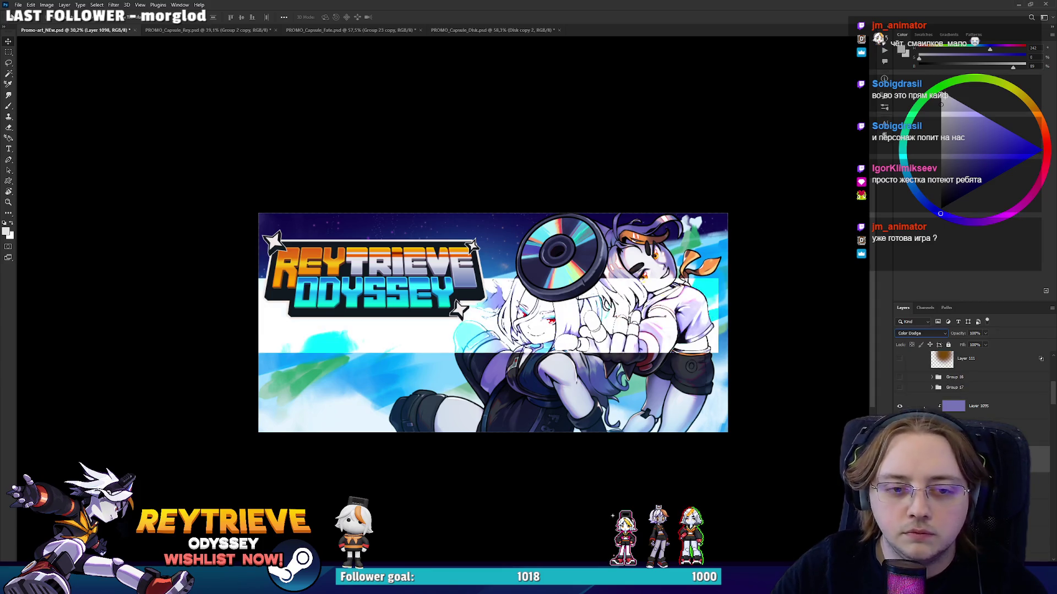
Free Transform the band into a long tapering beam converging at the CD centre.
key(ctrl+t)
mouse_move(392, 300)
mouse_down()
mouse_move(426, 327)
mouse_move(410, 278)
mouse_up()
drag(653, 293, 482, 298)
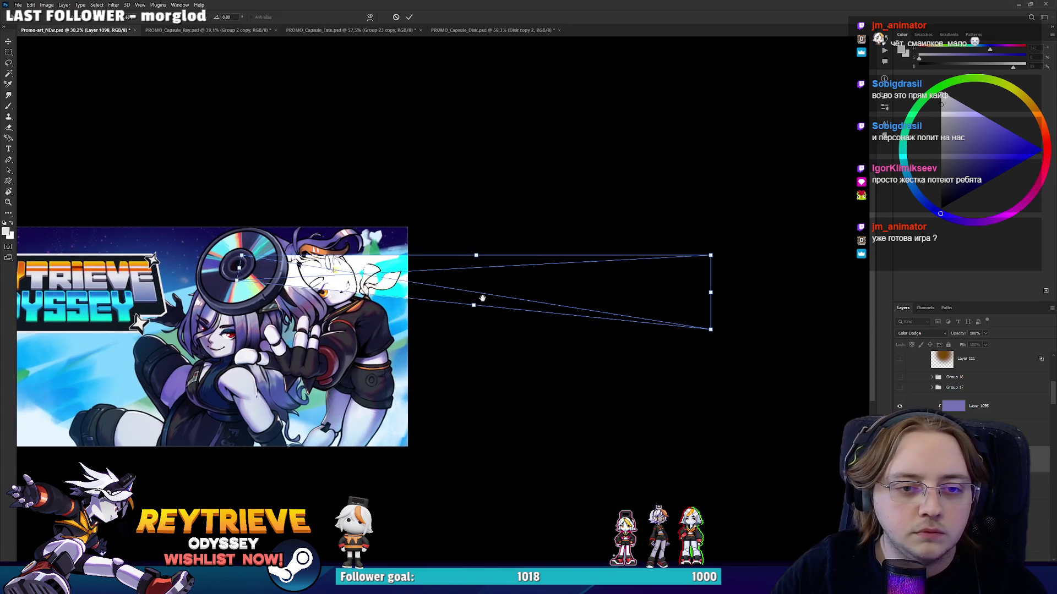
mouse_move(730, 291)
mouse_down()
mouse_move(710, 289)
mouse_move(433, 460)
mouse_up()
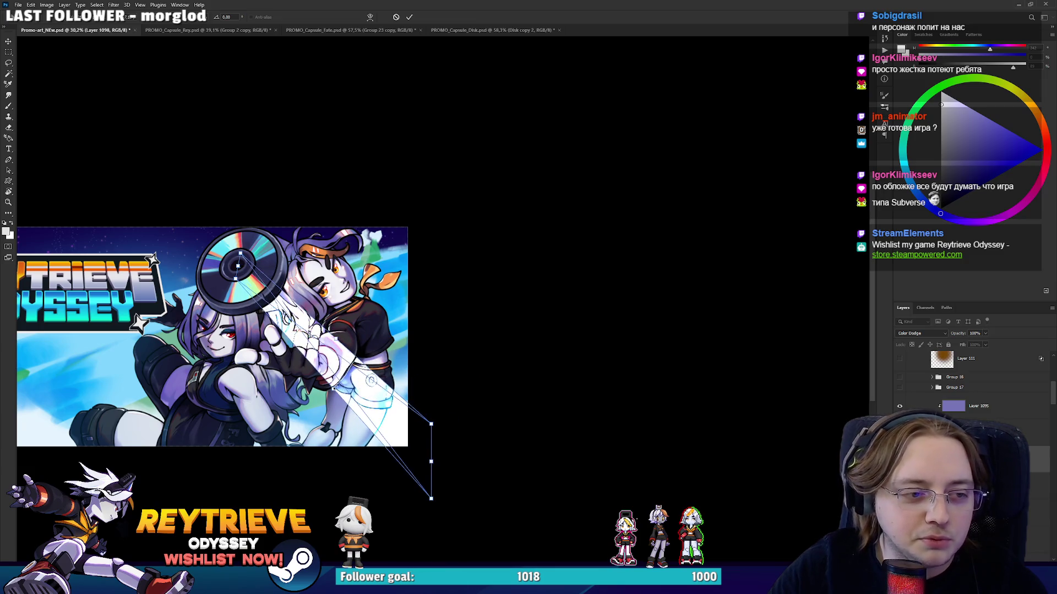
scroll(315, 368, up, 2)
drag(257, 338, 415, 337)
mouse_move(366, 188)
mouse_down()
mouse_move(344, 225)
mouse_move(355, 212)
mouse_move(424, 227)
mouse_up()
key(Return)
Duplicate the beam twice, rotating and moving each copy down-left.
mouse_move(589, 336)
mouse_down()
mouse_move(710, 311)
mouse_move(713, 204)
mouse_up()
key(ctrl+t)
key(Return)
key(ctrl+j)
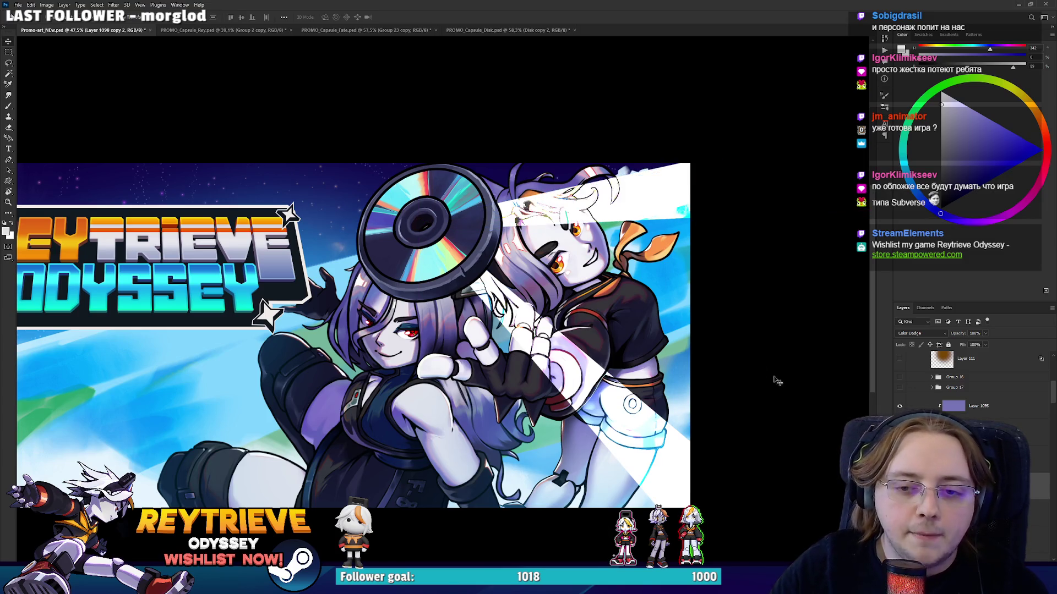
mouse_move(477, 186)
mouse_down()
mouse_move(483, 231)
mouse_move(455, 250)
mouse_move(344, 233)
mouse_move(345, 204)
mouse_up()
key(ctrl+t)
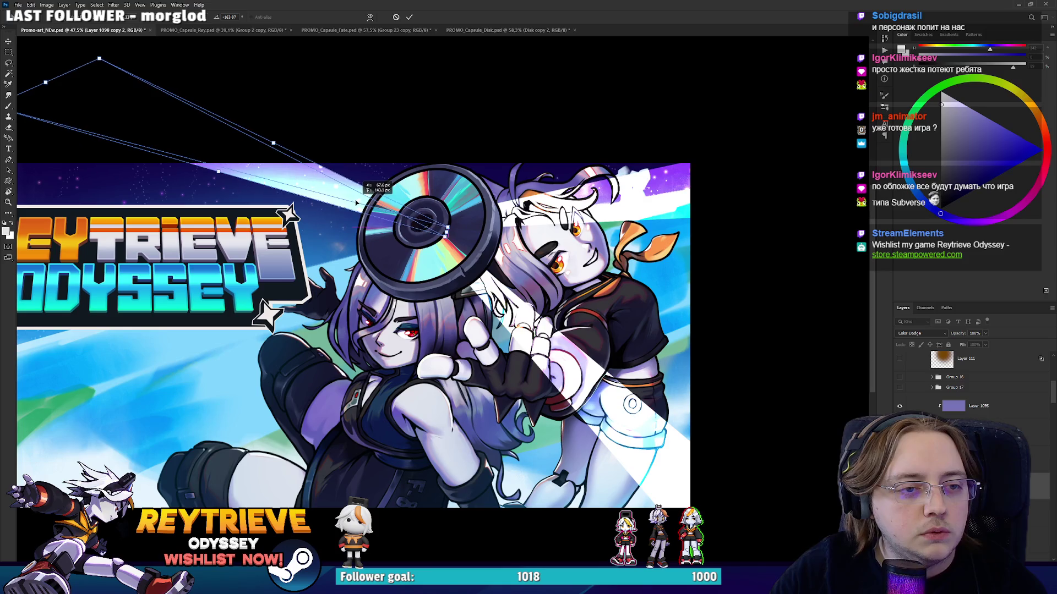
Duplicate another beam and angle it steeply down across the characters.
key(Return)
scroll(460, 250, up, 1)
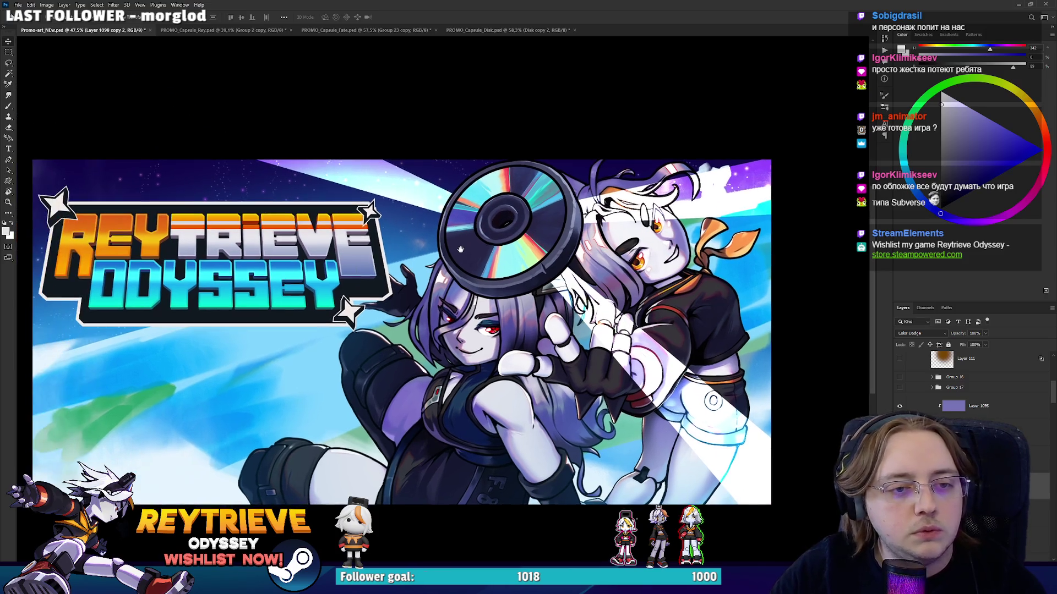
key(ctrl+j)
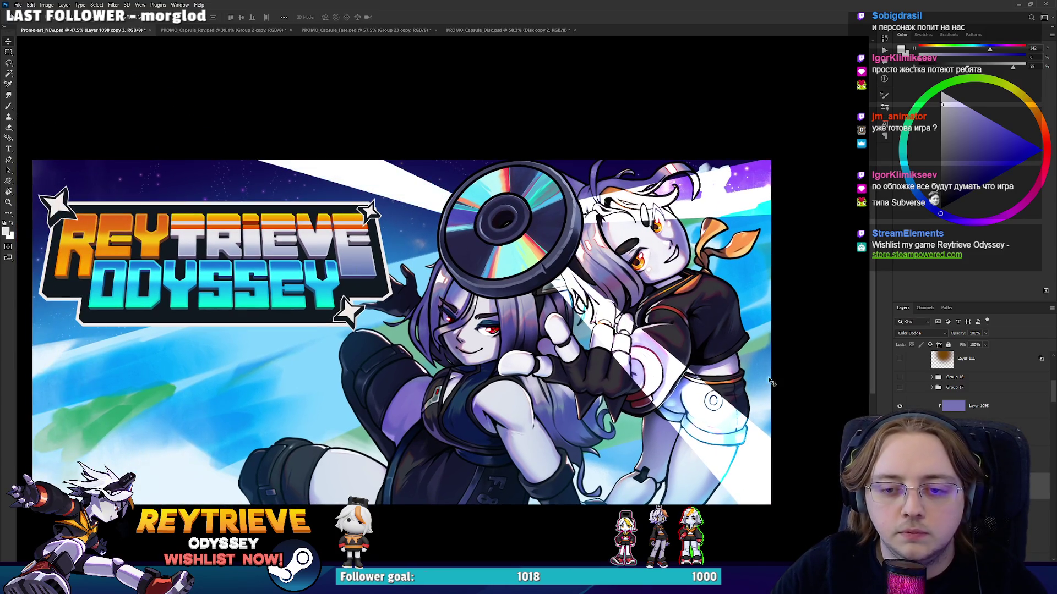
key(ctrl+t)
drag(348, 160, 402, 375)
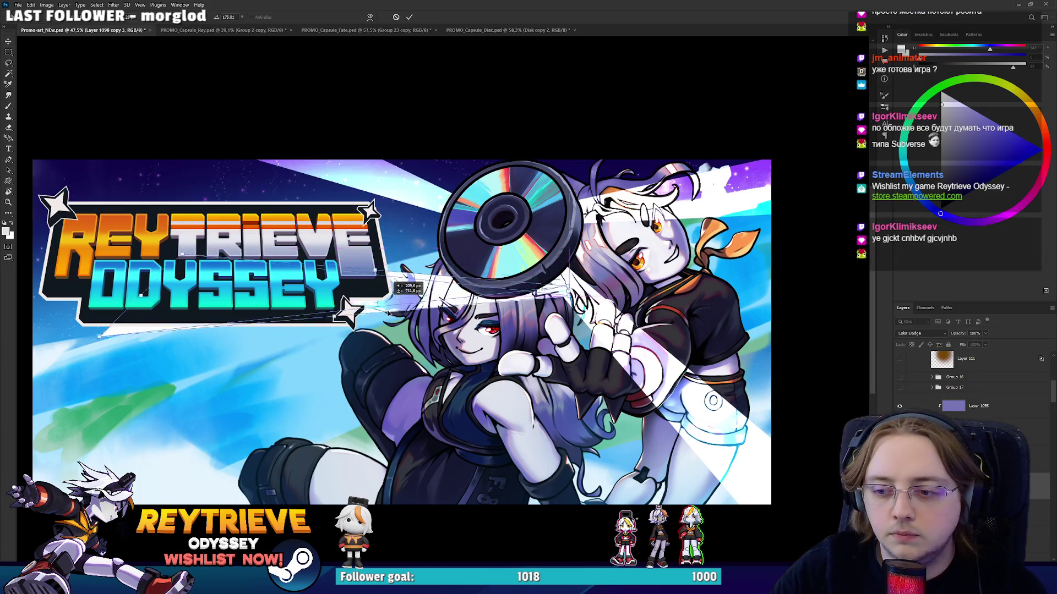
drag(581, 326, 507, 278)
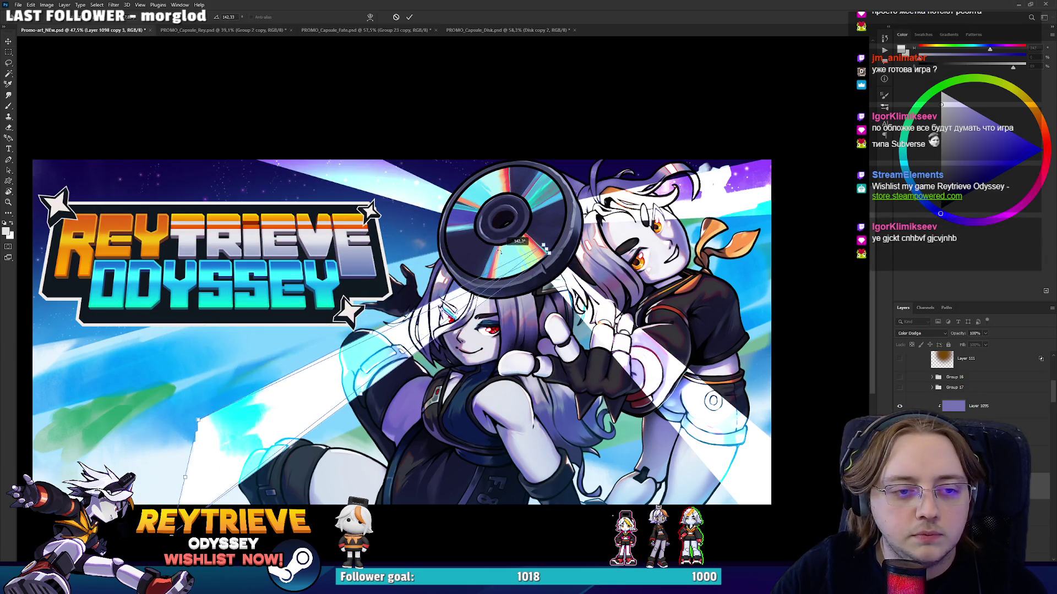
mouse_move(172, 454)
mouse_down()
mouse_move(126, 405)
mouse_move(355, 344)
mouse_move(329, 487)
mouse_move(512, 523)
mouse_up()
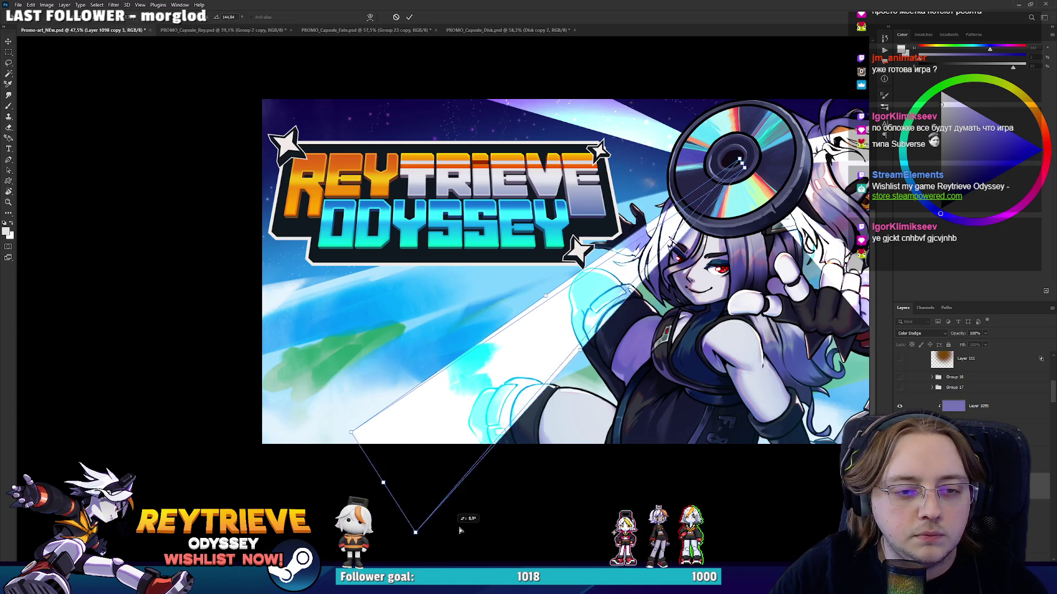
drag(578, 428, 484, 459)
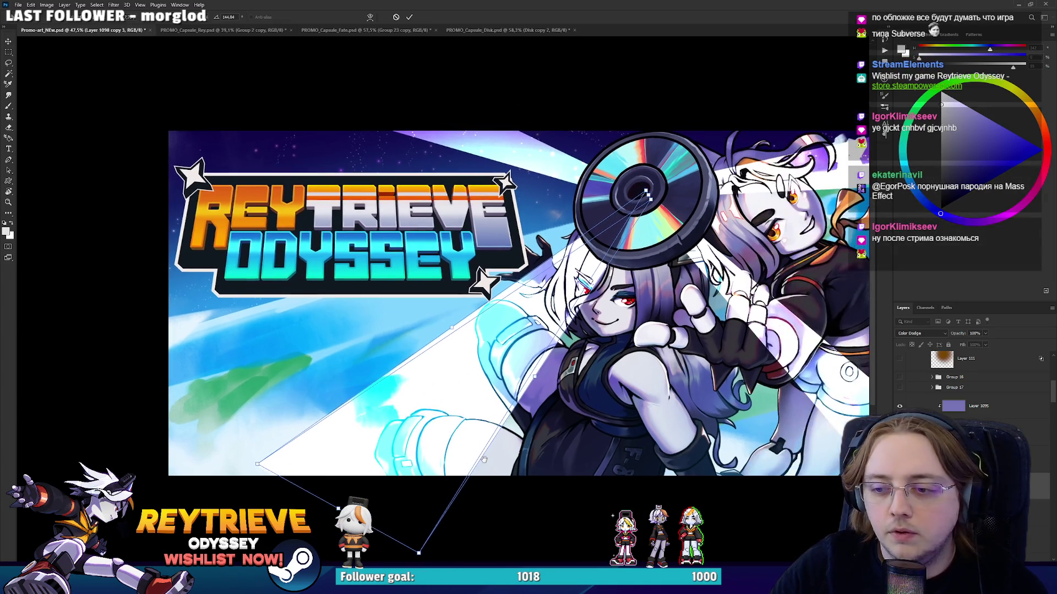
key(Return)
scroll(644, 374, up, 3)
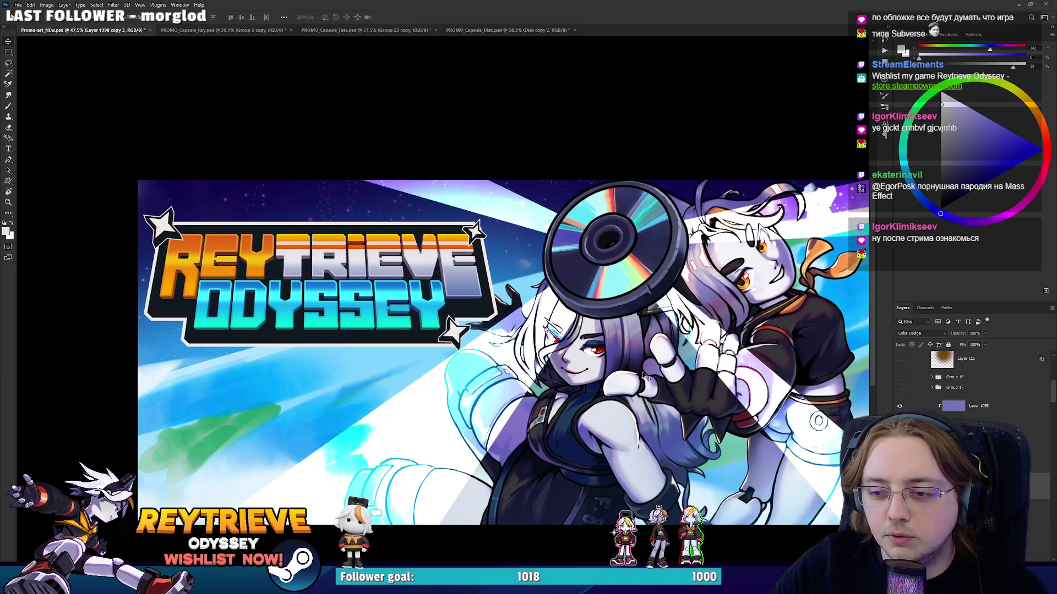
mouse_move(670, 366)
mouse_down()
mouse_move(644, 374)
mouse_move(604, 361)
mouse_up()
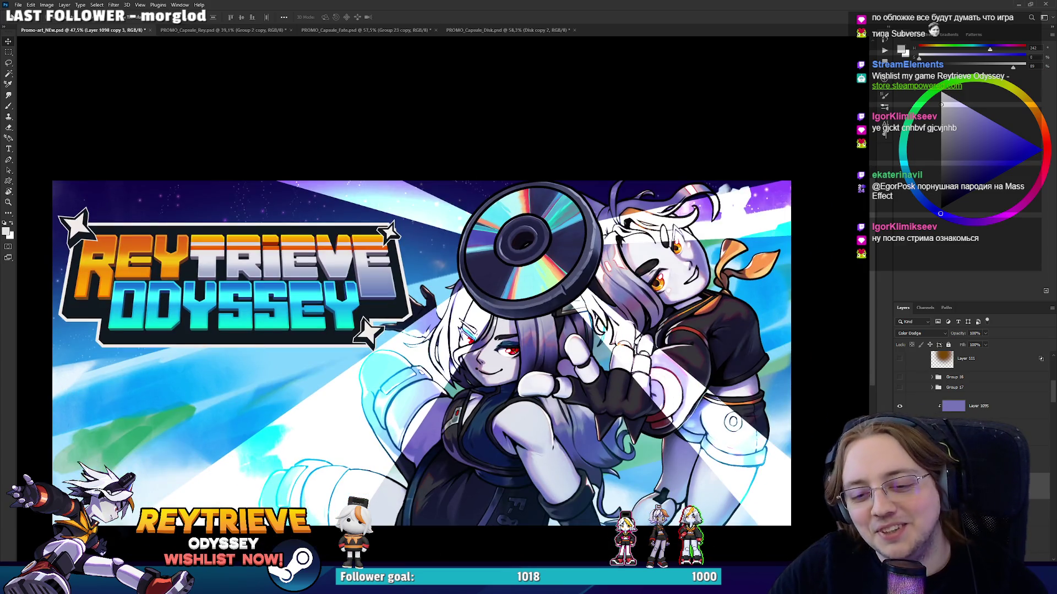
scroll(969, 385, down, 2)
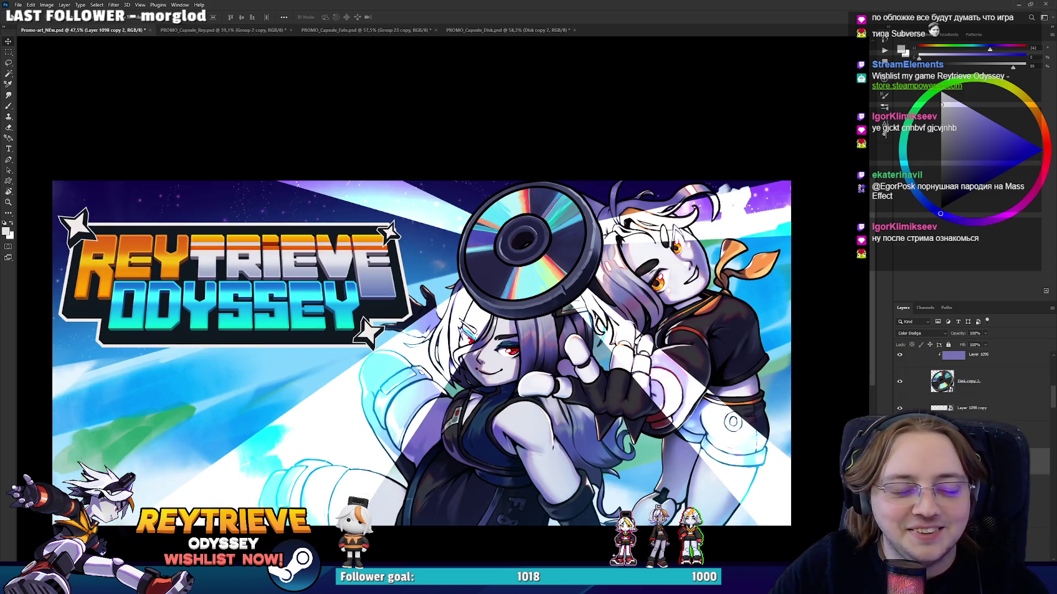
Rotate the Layer 1098 streak about 17° then 23° so it aims at the disc centre.
click(1035, 515)
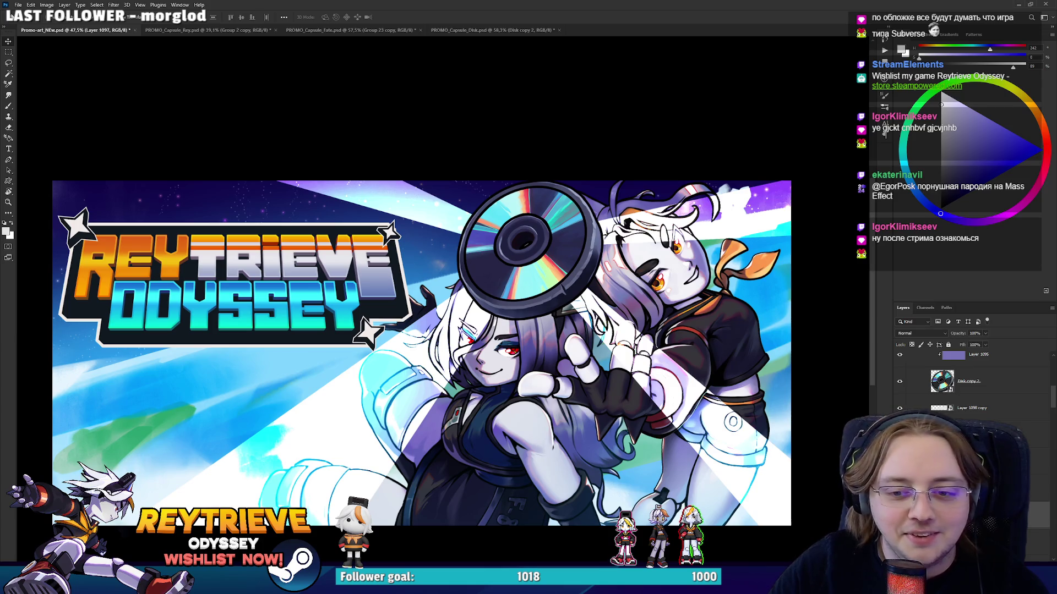
key(alt+bracketright)
key(ctrl+t)
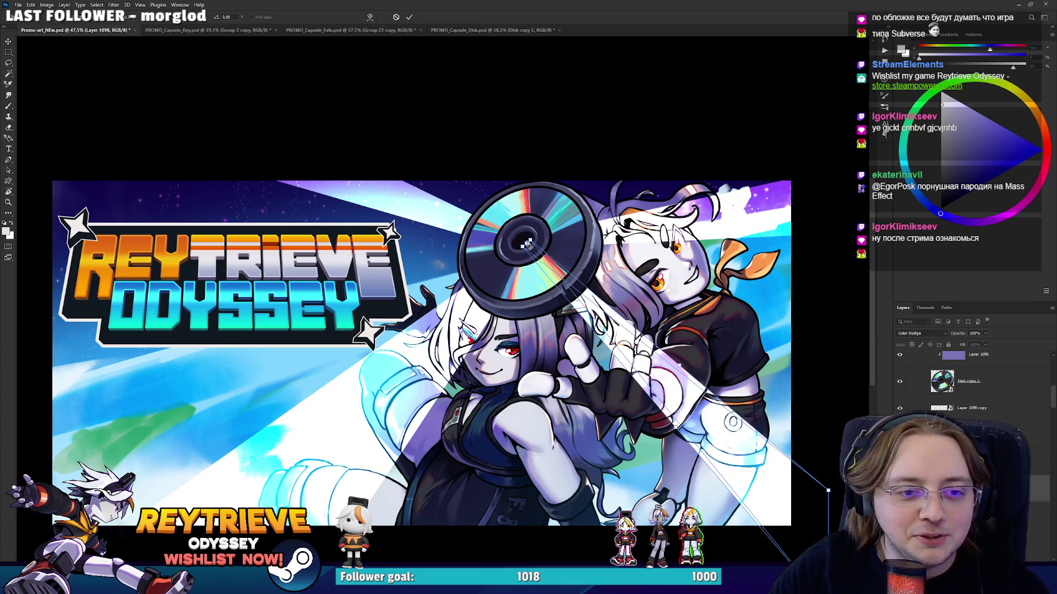
drag(526, 244, 438, 94)
drag(743, 468, 645, 450)
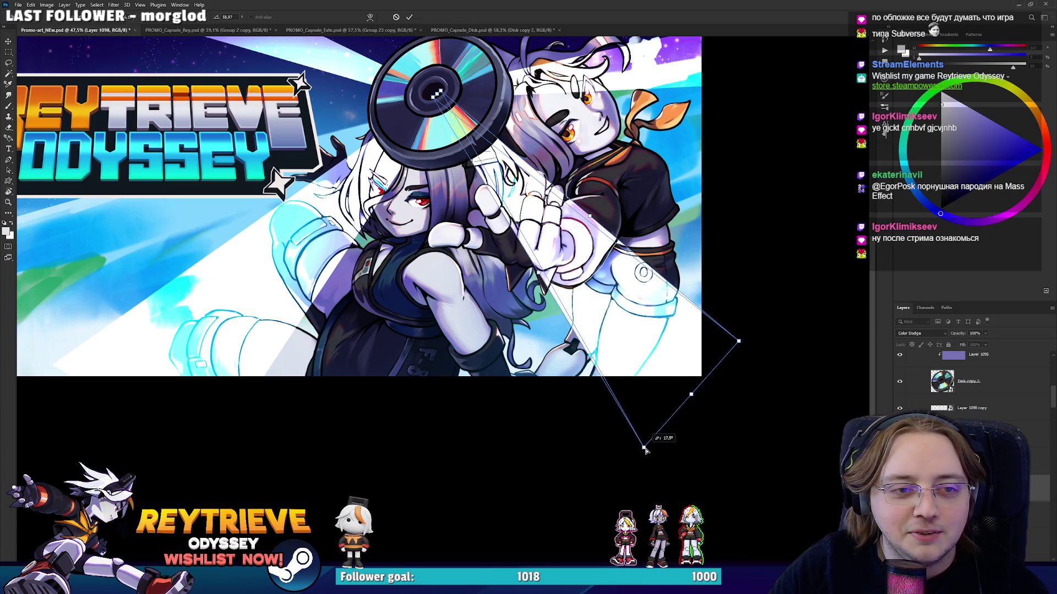
key(Return)
mouse_move(555, 251)
mouse_down()
mouse_move(615, 391)
mouse_move(635, 386)
mouse_up()
drag(735, 436, 692, 344)
key(ctrl+t)
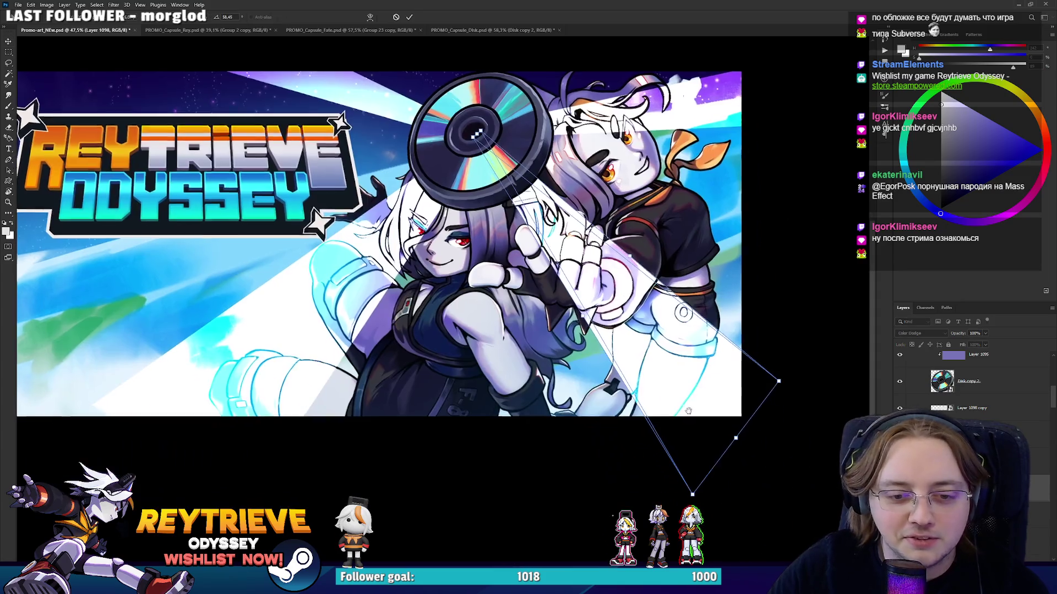
drag(757, 462, 730, 469)
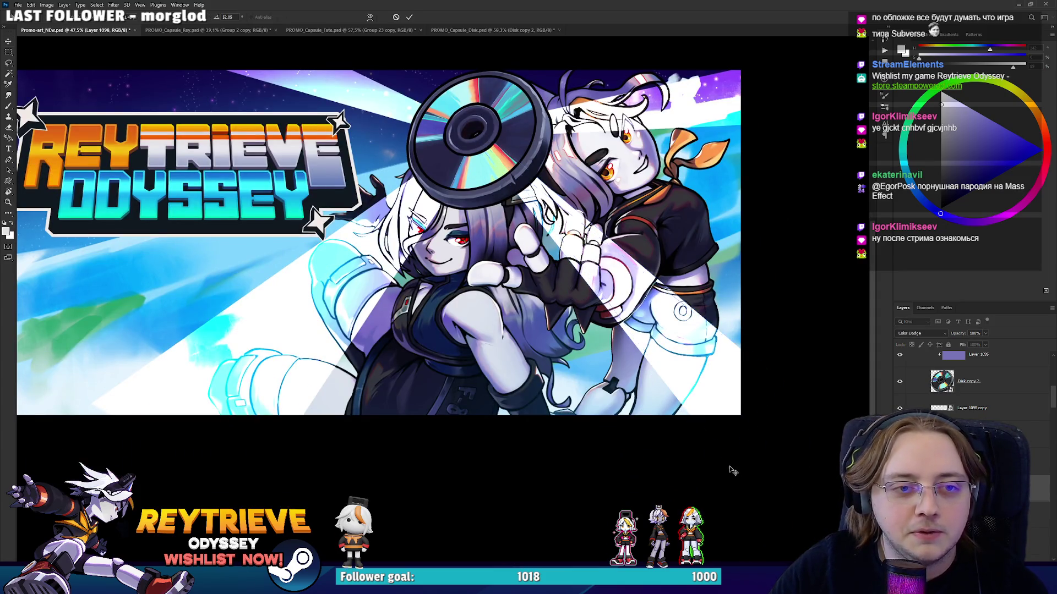
drag(475, 135, 467, 132)
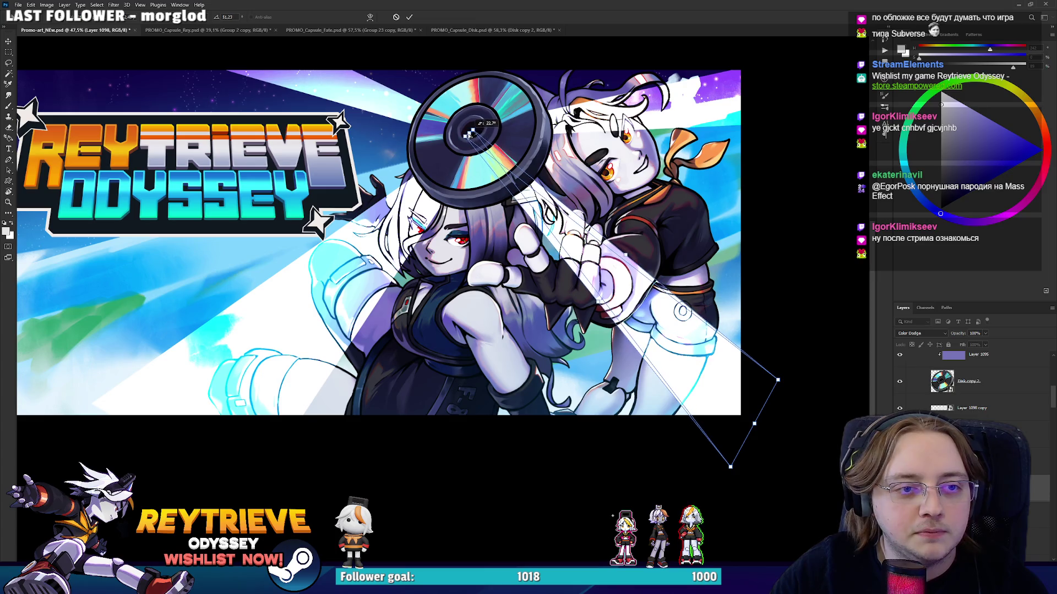
key(Return)
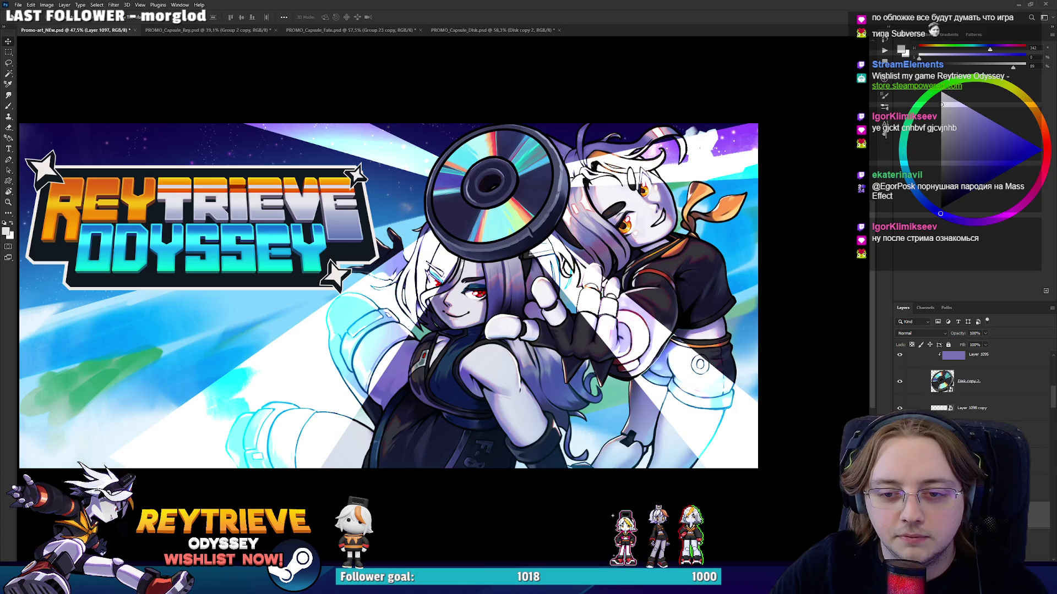
Shrink the Layer 1098 copy streak and fit the banner to the window.
click(971, 408)
key(ctrl+t)
drag(732, 209, 648, 331)
drag(788, 218, 677, 147)
key(Return)
key(ctrl+0)
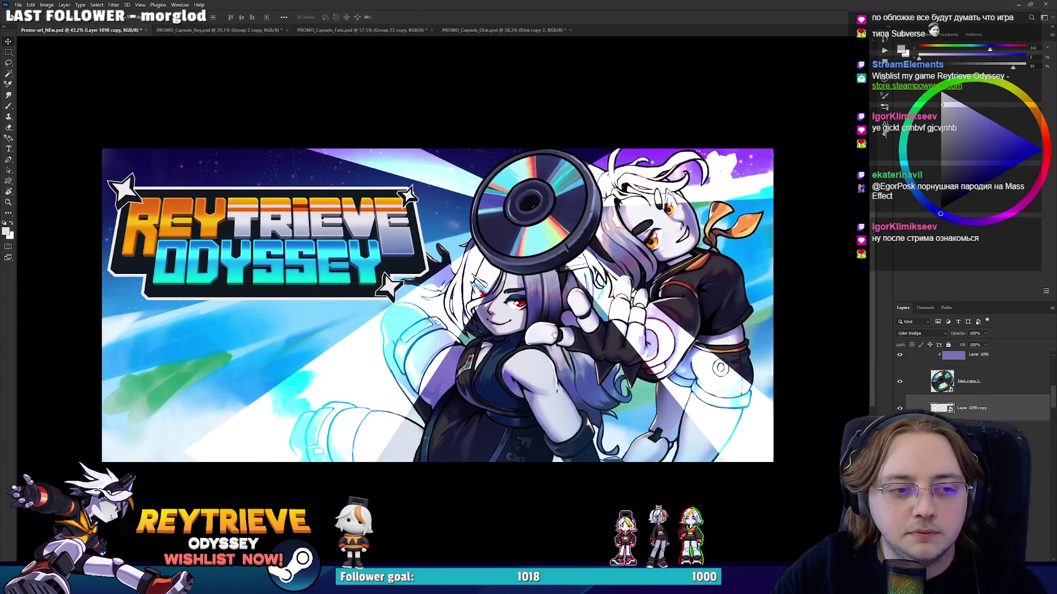
Duplicate the streak, move it over the title logo, and narrow and angle it upward.
key(ctrl+j)
drag(556, 275, 475, 218)
key(ctrl+t)
drag(271, 493, 168, 427)
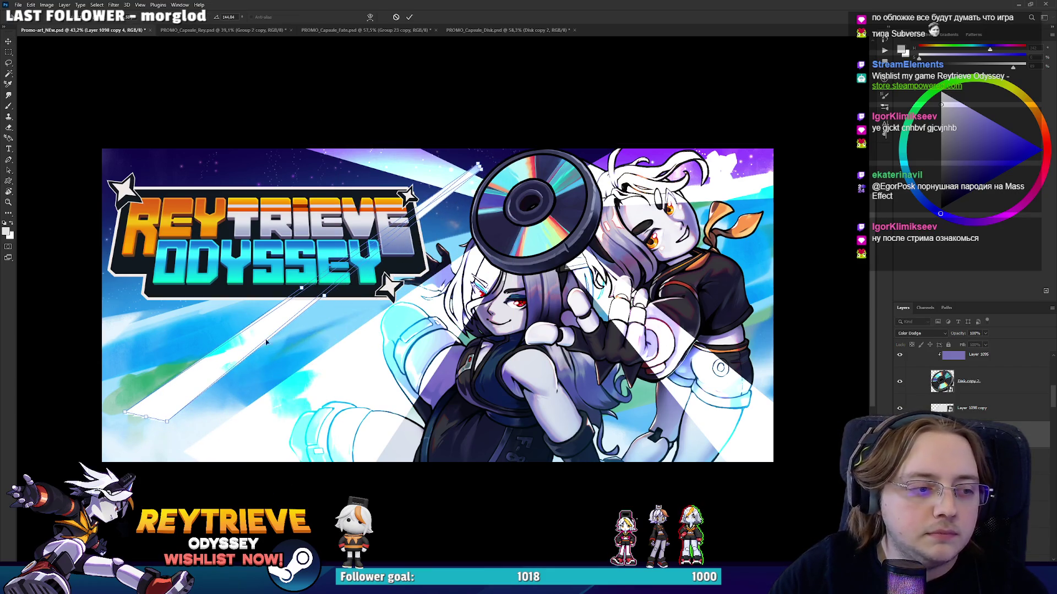
drag(131, 400, 69, 270)
drag(483, 170, 509, 211)
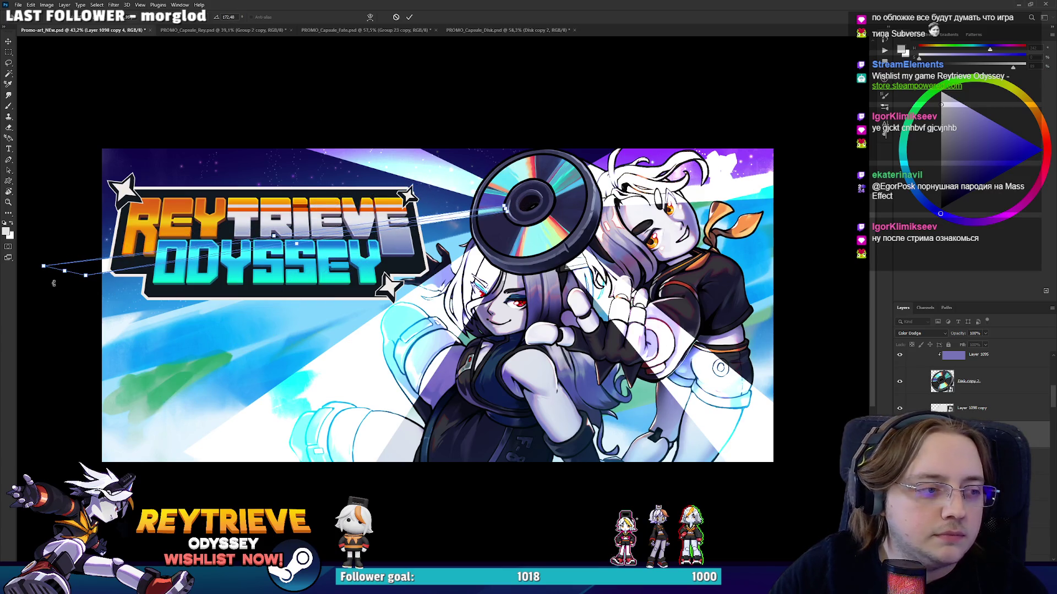
drag(65, 274, 60, 144)
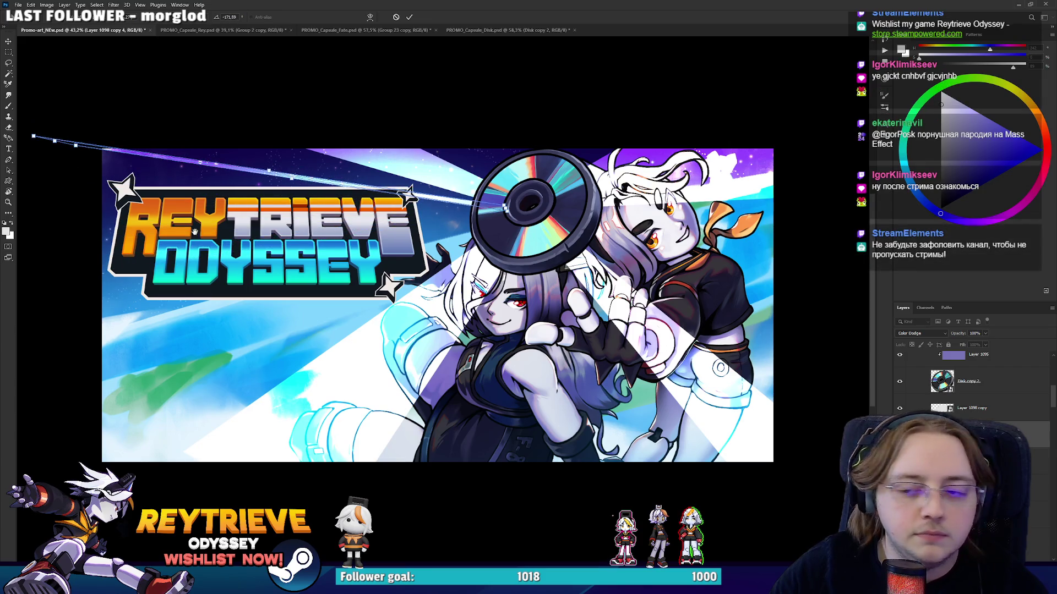
drag(268, 268, 448, 335)
drag(239, 221, 220, 228)
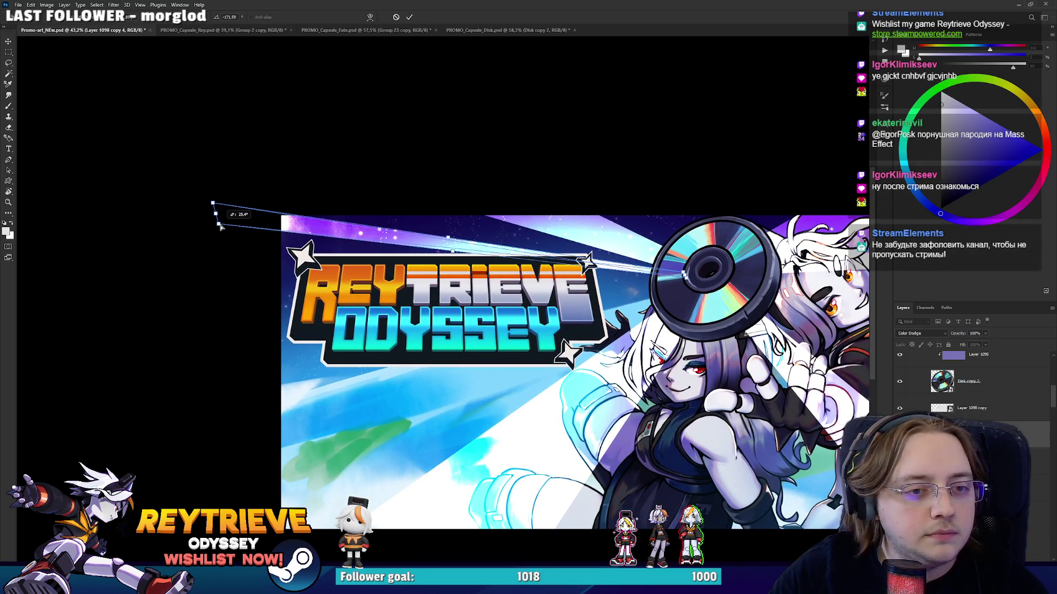
drag(688, 278, 698, 278)
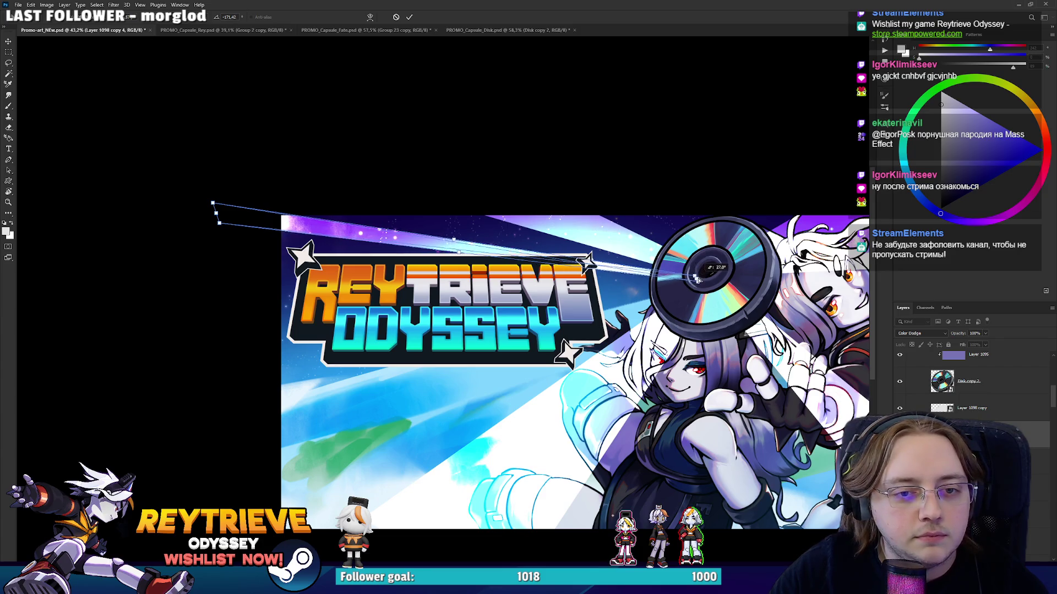
drag(214, 202, 223, 219)
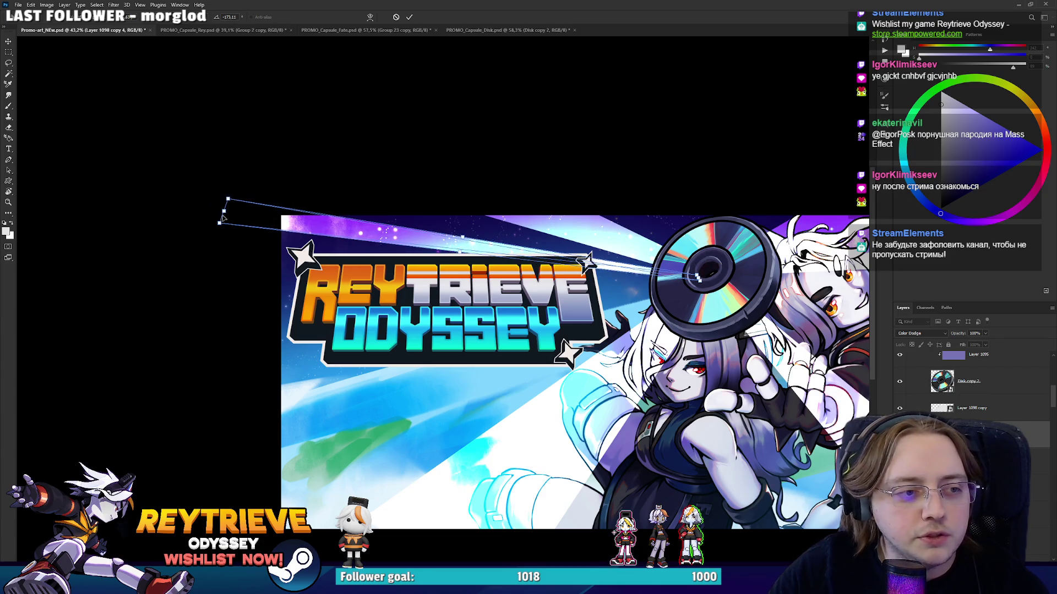
key(Return)
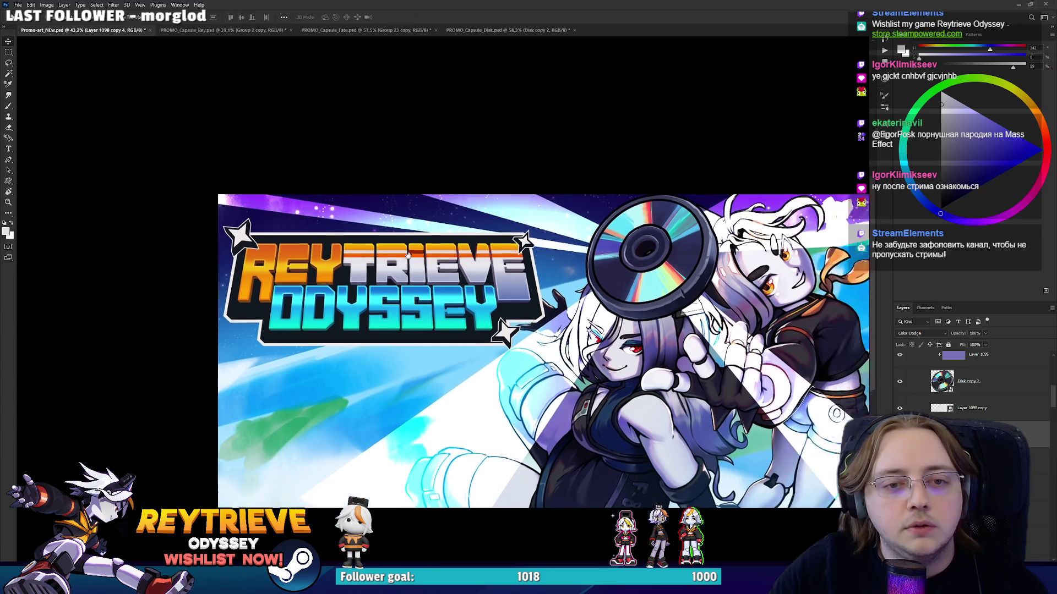
Rotate the duplicate streak about 12.6 degrees and move it to the right.
key(ctrl+t)
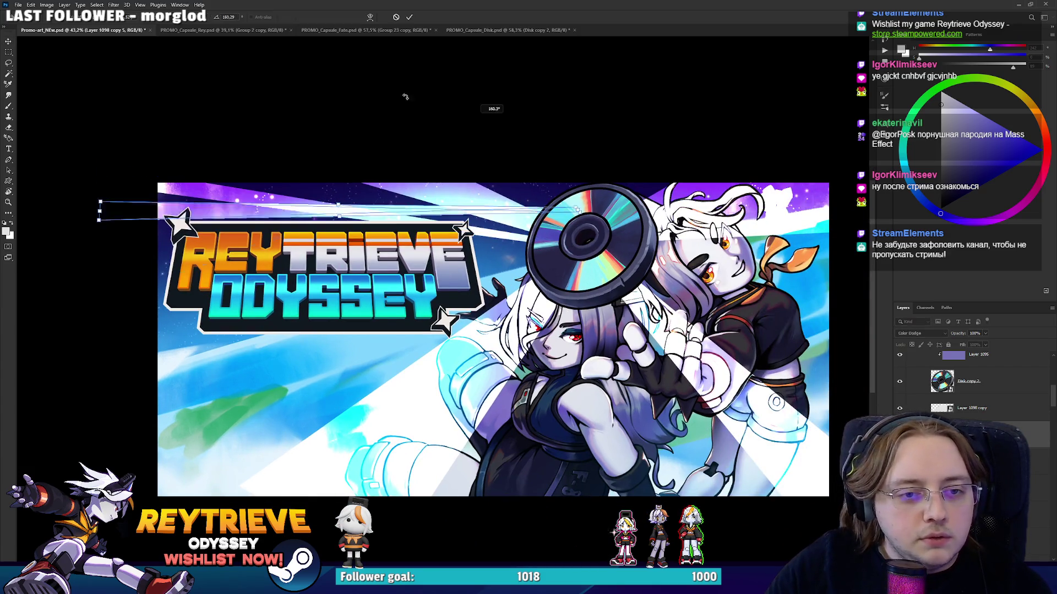
drag(194, 220, 195, 187)
mouse_move(313, 208)
mouse_down()
mouse_move(833, 331)
mouse_move(584, 352)
mouse_move(629, 321)
mouse_move(616, 355)
mouse_move(626, 326)
mouse_up()
Commit the duplicated beam's final position and recentre the banner to review the composition.
key(Return)
scroll(572, 347, down, 5)
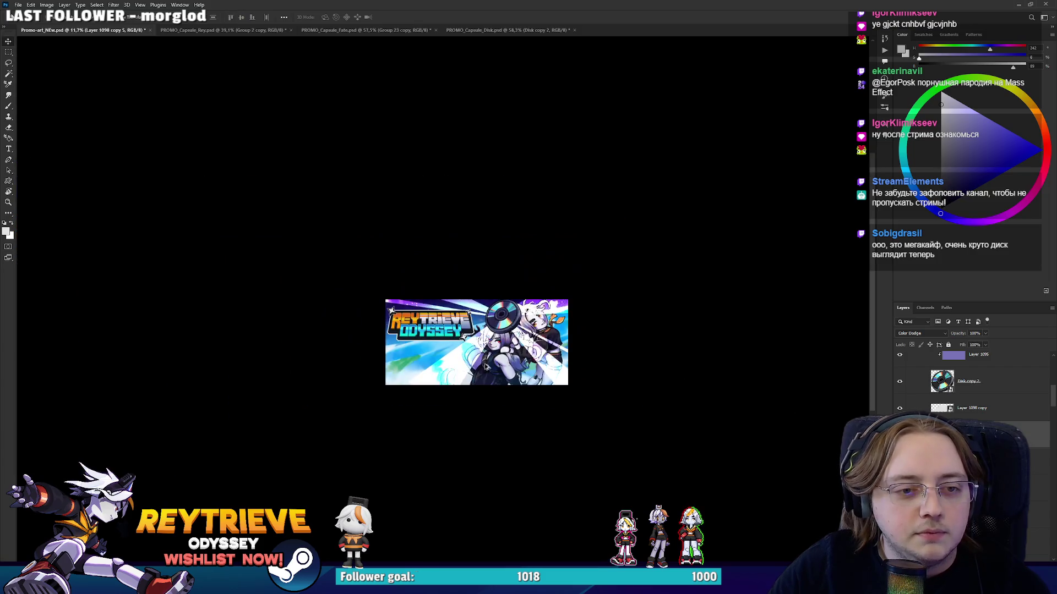
scroll(595, 360, up, 3)
scroll(615, 376, up, 2)
scroll(713, 379, up, 2)
scroll(712, 363, down, 3)
scroll(713, 341, up, 1)
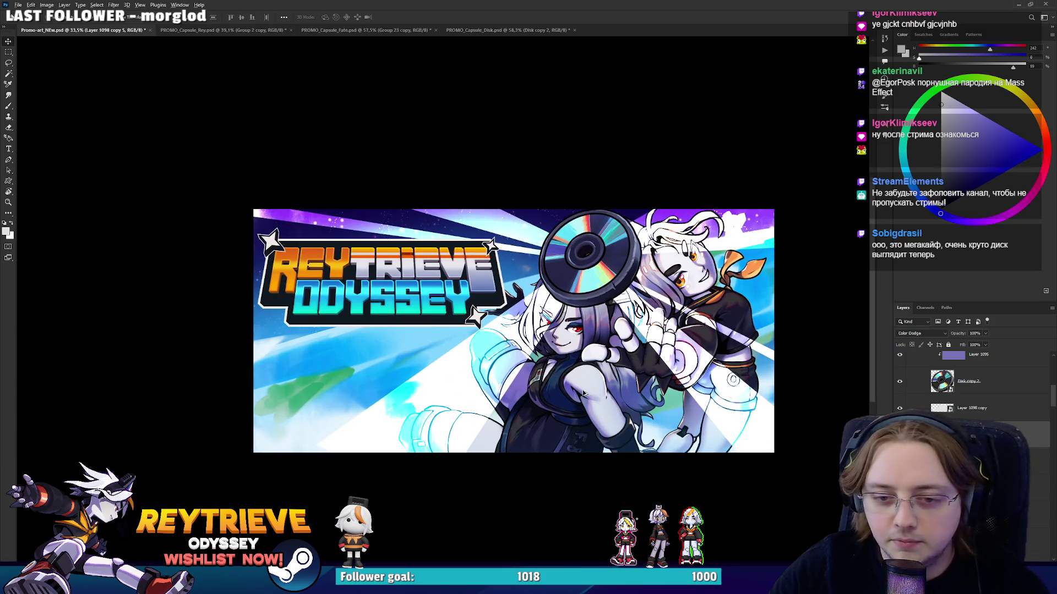
scroll(599, 403, up, 2)
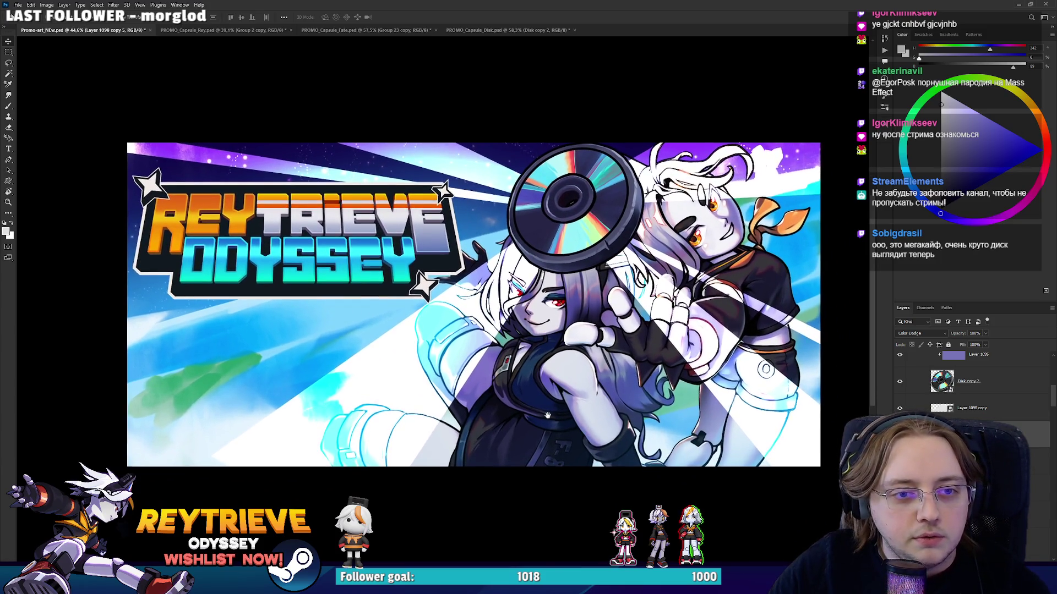
drag(541, 448, 492, 429)
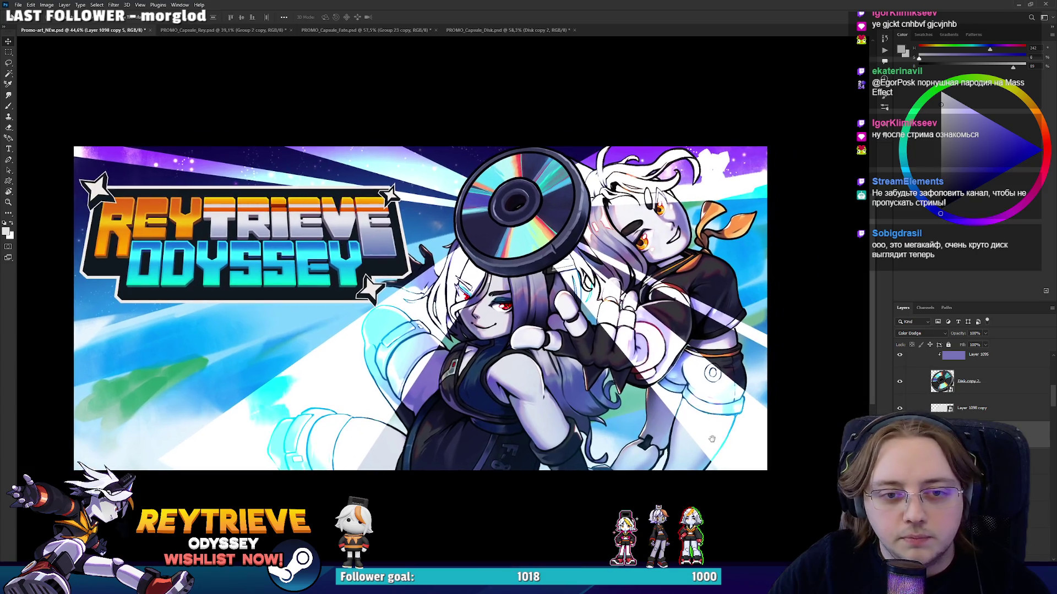
Group the light-beam layers, starting from Layer 1098, into Group 24.
scroll(989, 415, down, 3)
click(985, 423)
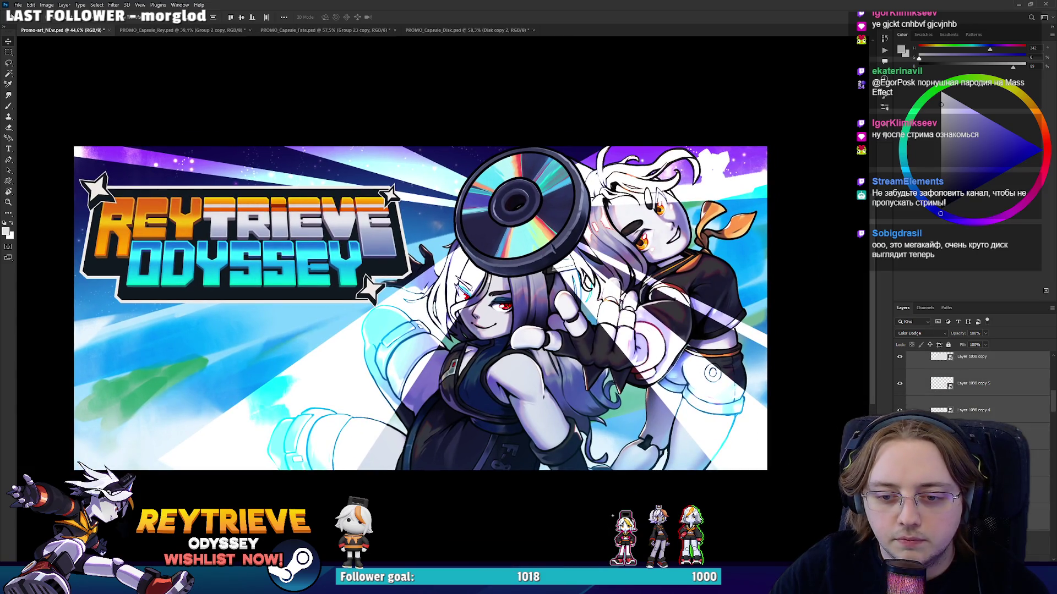
scroll(986, 424, down, 5)
scroll(985, 423, down, 3)
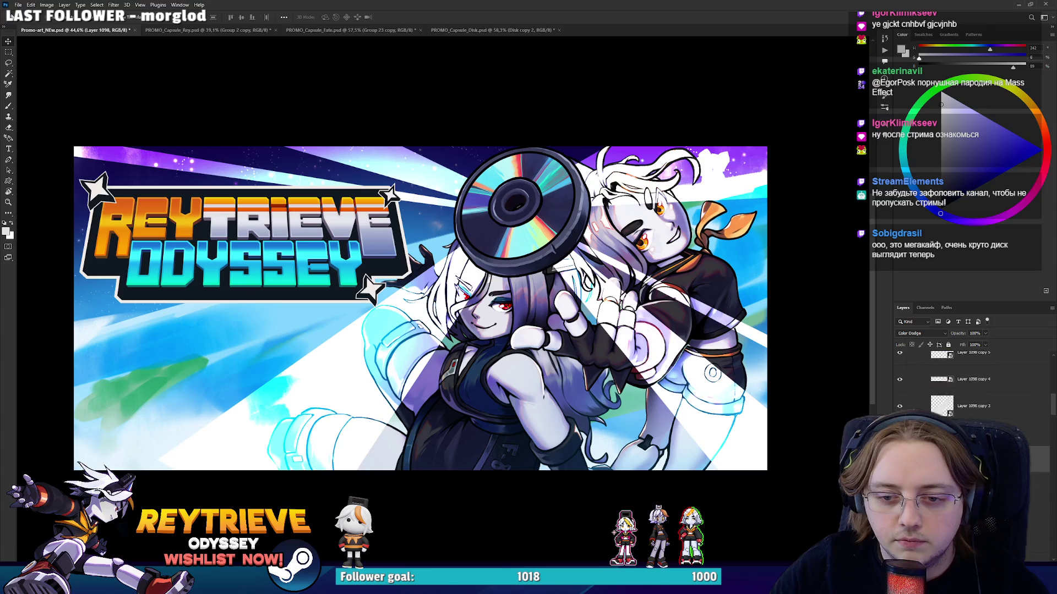
shift+click(972, 397)
key(ctrl+g)
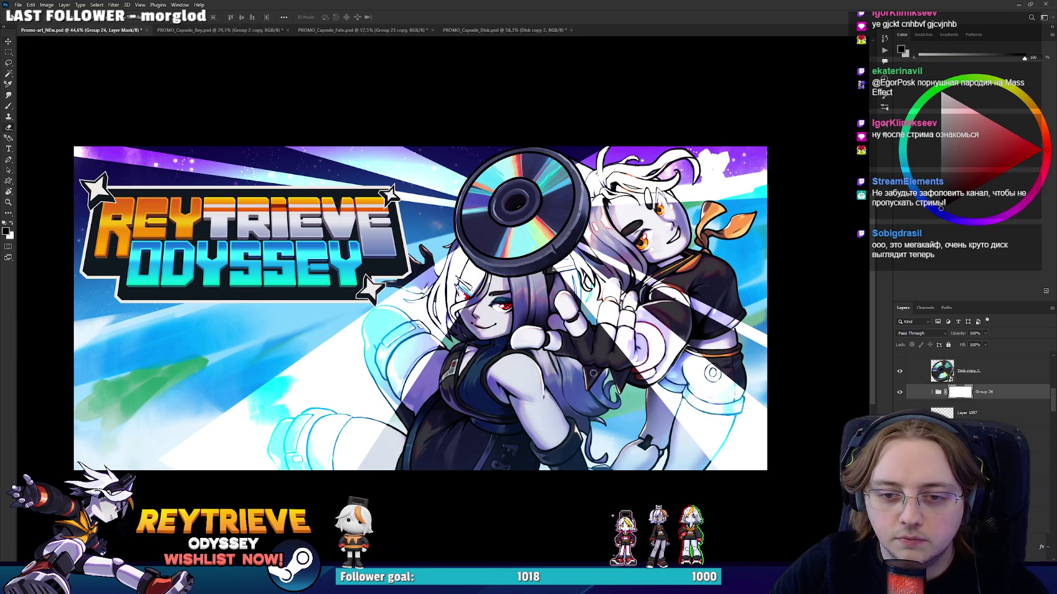
Mask the white beams off the lower character's legs using a large brush on Group 24's mask.
key(e)
right_click(565, 354)
key(Escape)
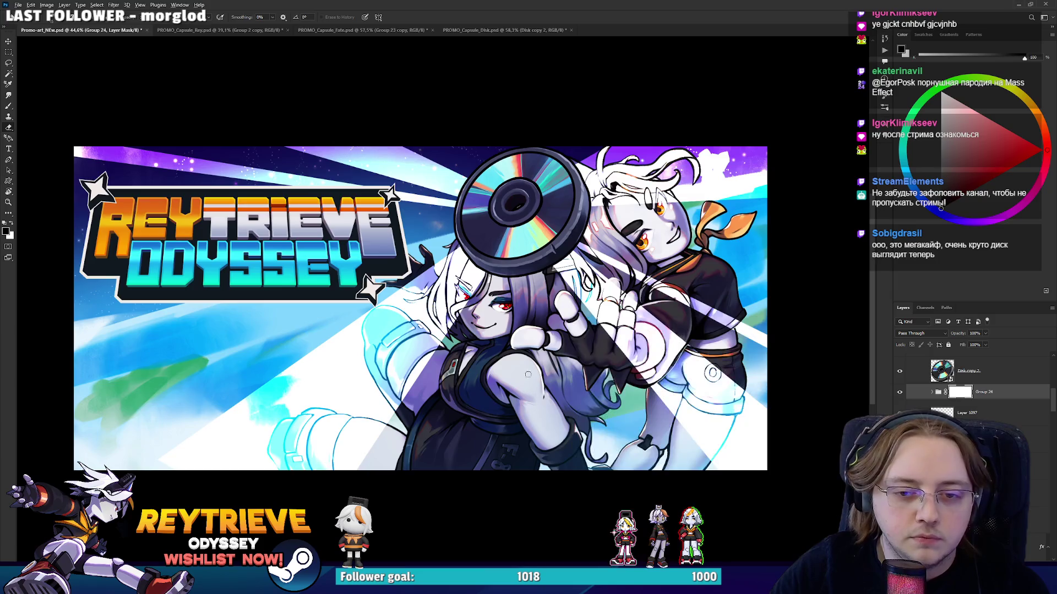
scroll(527, 378, down, 3)
key(bracketright)
key(bracketright)
key(x)
mouse_move(378, 448)
mouse_down()
mouse_move(619, 379)
mouse_move(679, 193)
mouse_up()
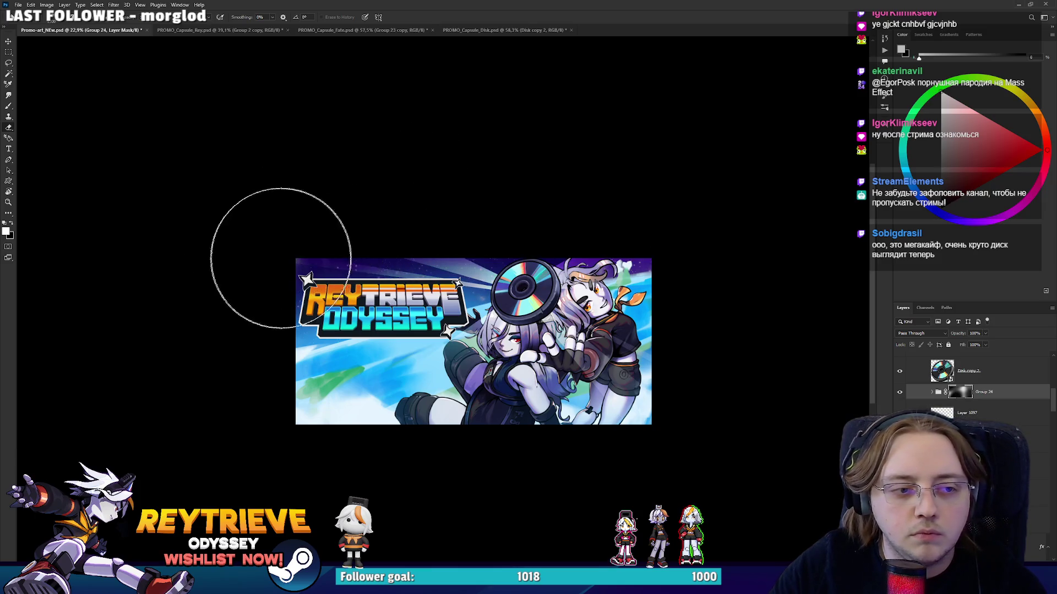
Make Layer 1098 copy visible and add a new empty layer above Group 24.
scroll(426, 236, up, 4)
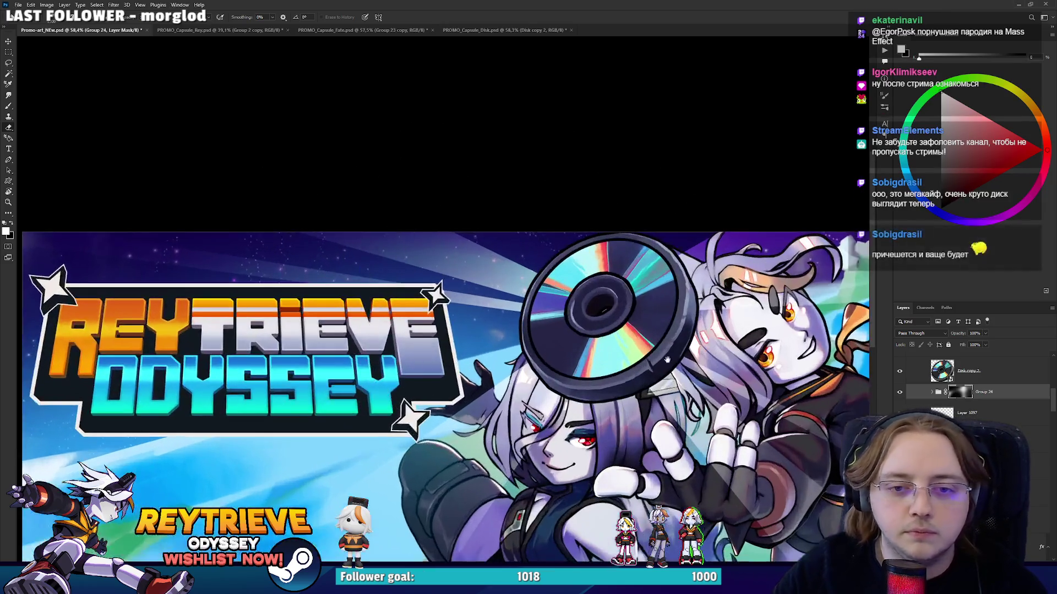
scroll(652, 351, right, 3)
scroll(620, 357, right, 1)
scroll(620, 358, down, 2)
scroll(617, 318, up, 2)
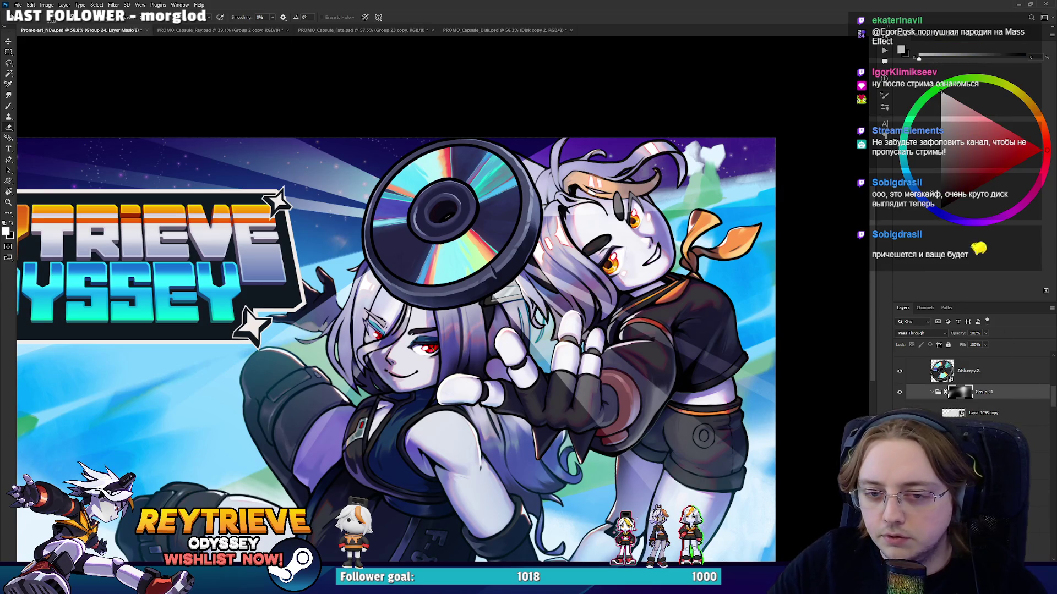
click(899, 413)
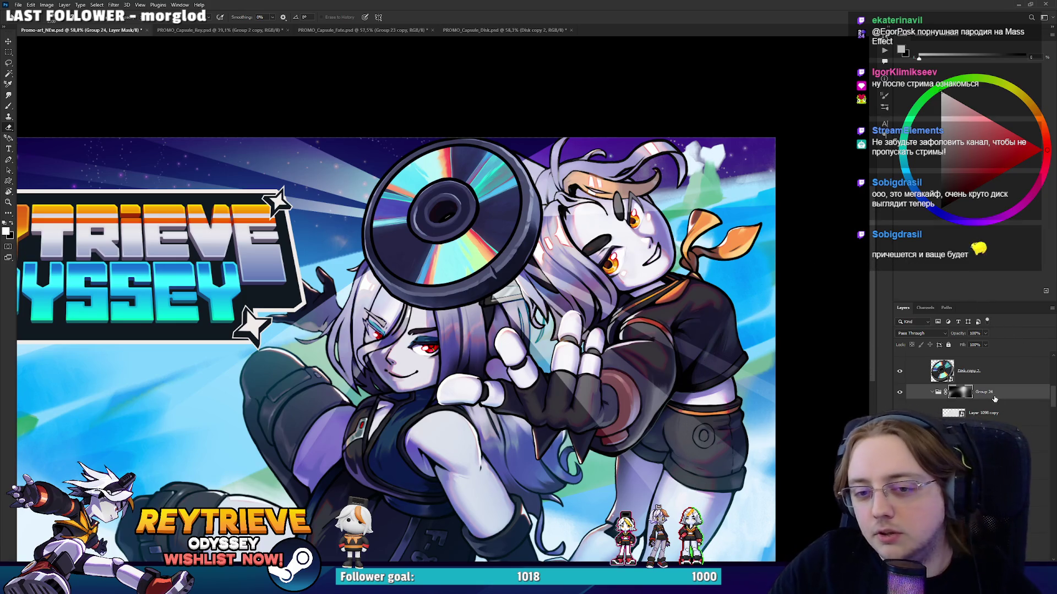
key(ctrl+shift+alt+n)
Paint blue over the upper-right character's hair and red over the lower character's hair and arm.
key(b)
click(1042, 150)
drag(942, 194, 928, 207)
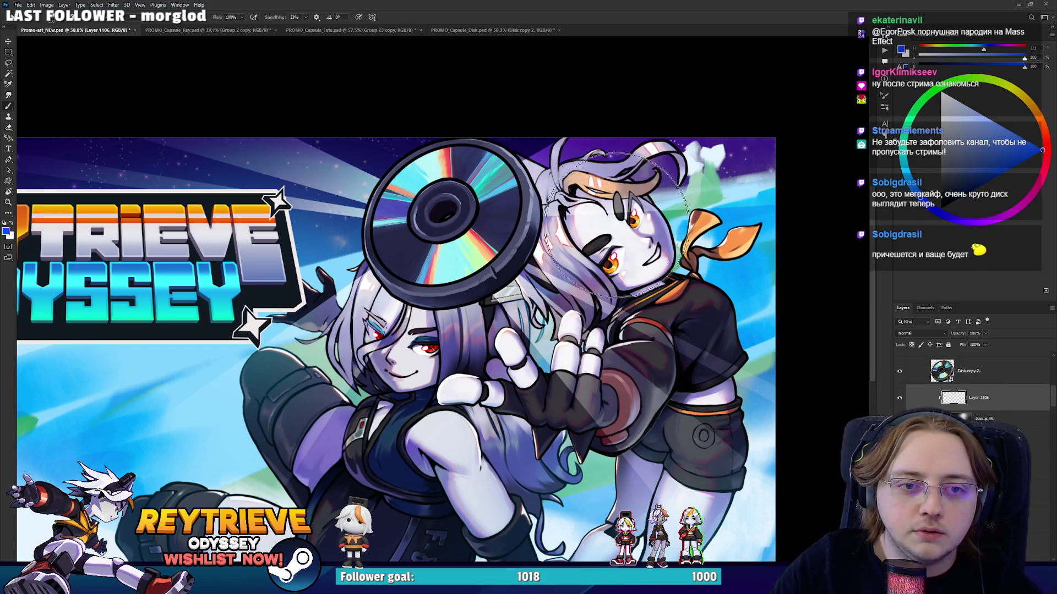
drag(617, 226, 938, 140)
scroll(666, 181, down, 3)
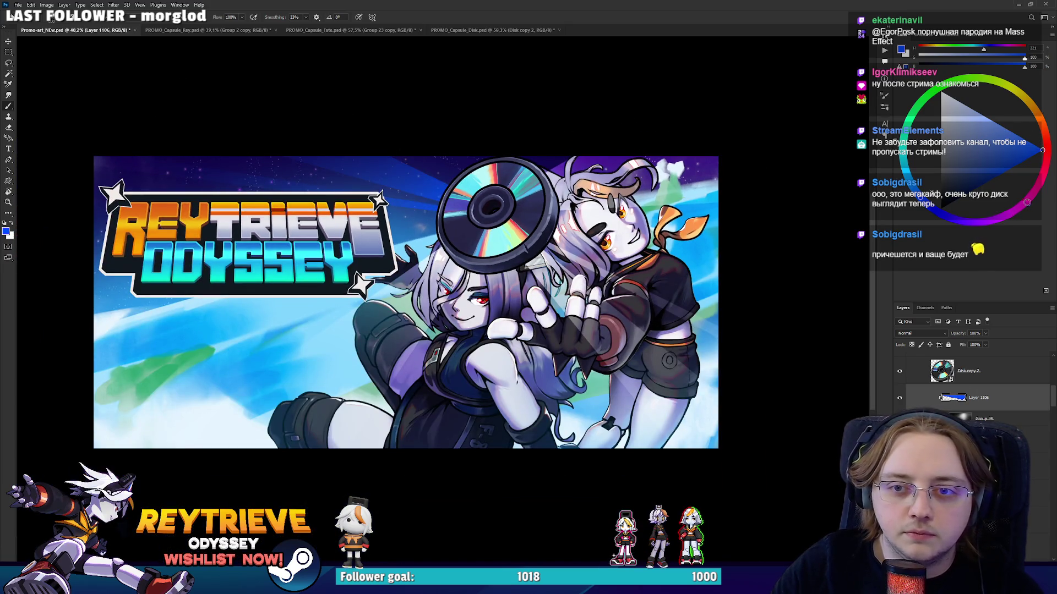
drag(472, 252, 401, 329)
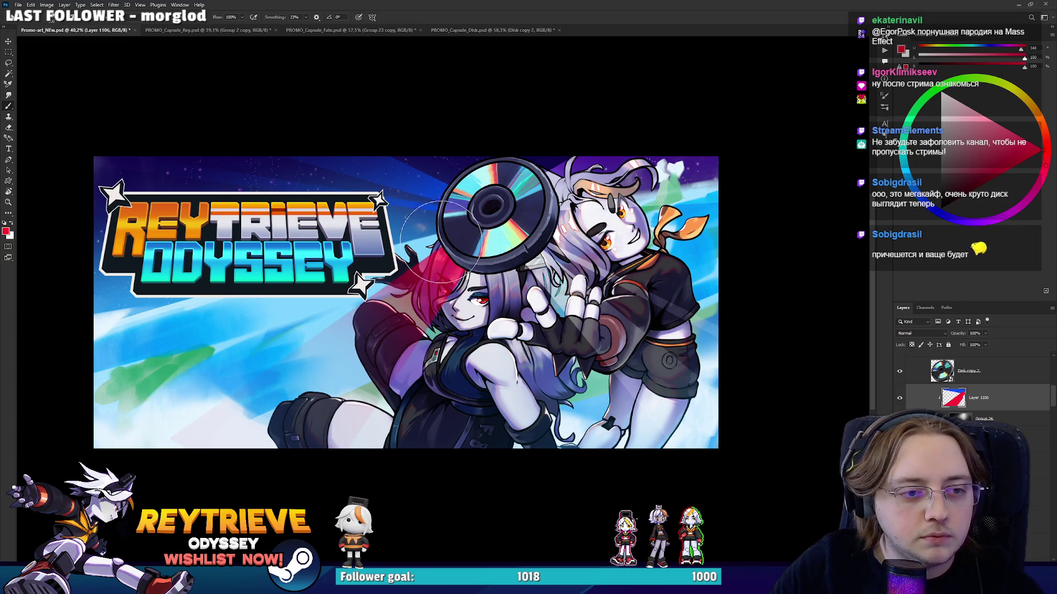
Add a green tint across the hand and shorts and teal over the upper-right character's hair.
click(913, 110)
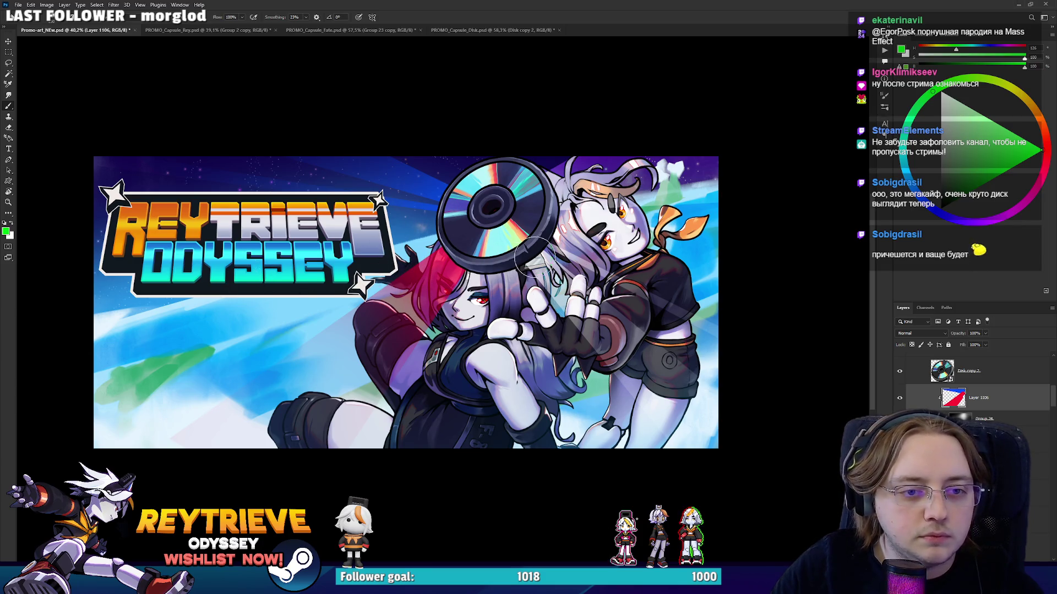
drag(533, 256, 680, 386)
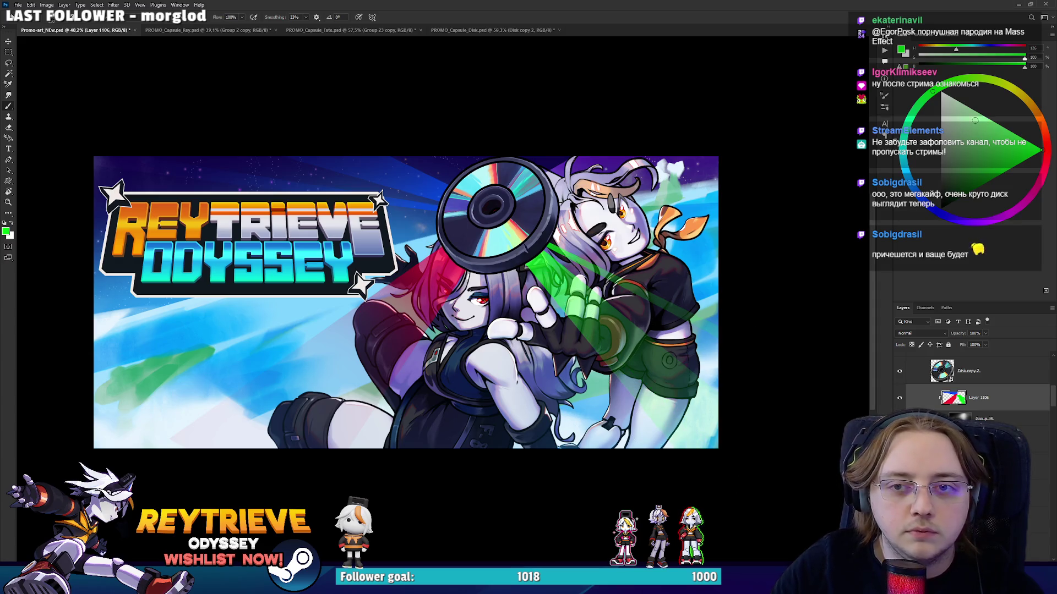
drag(933, 91, 903, 137)
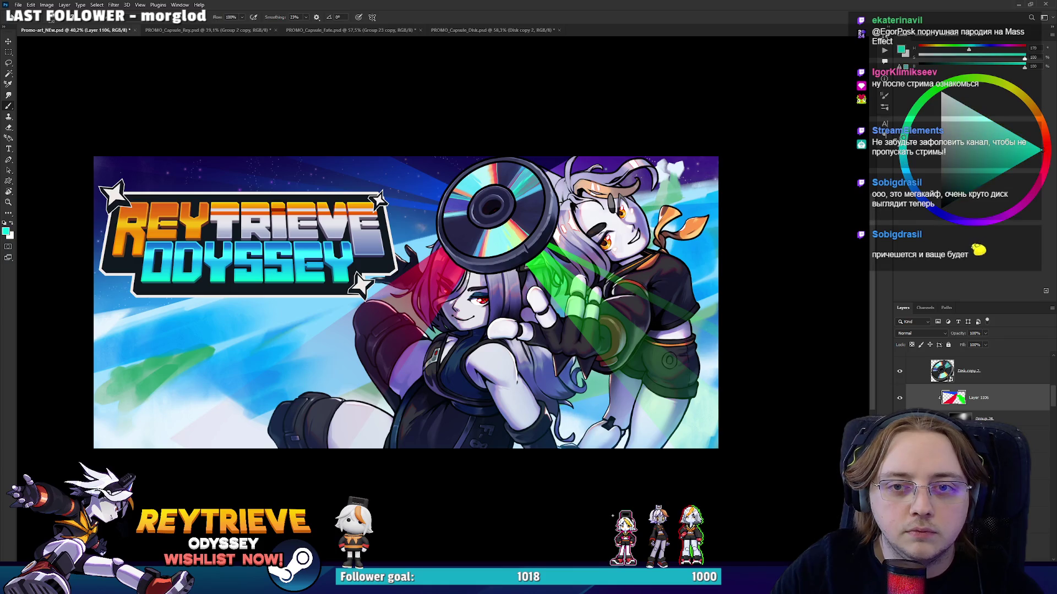
drag(600, 166, 694, 181)
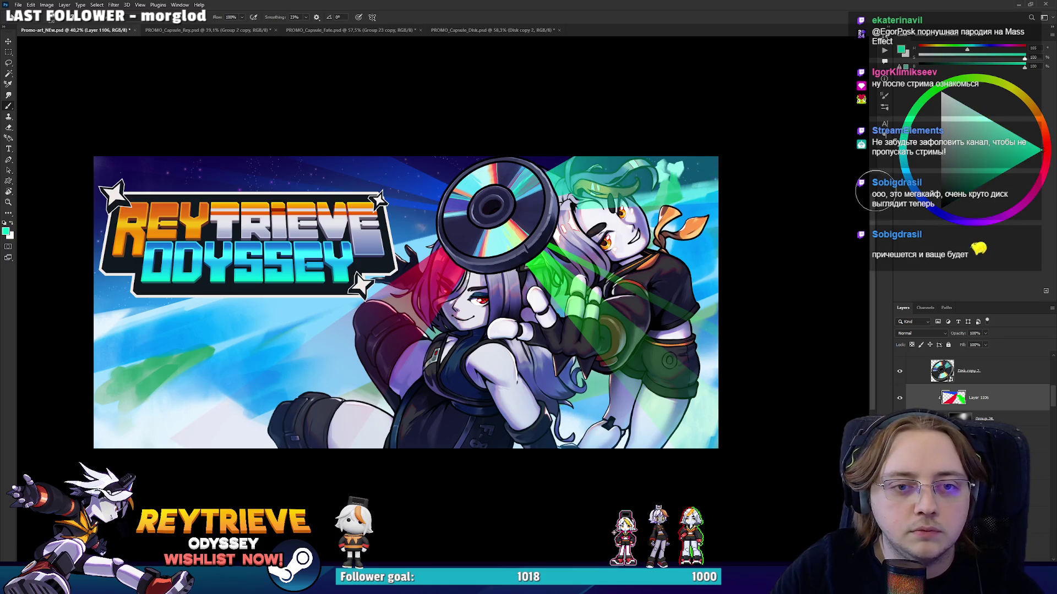
Try purple, orange-gold, red and cyan tint colours, then fade the tint layer to about 25% opacity.
scroll(609, 217, up, 1)
click(990, 221)
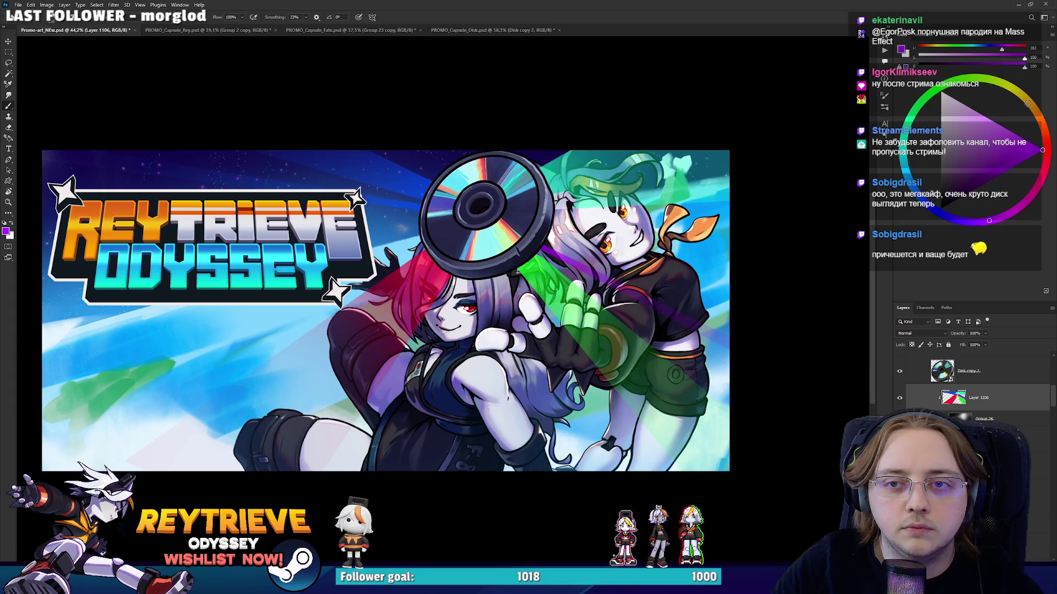
click(1027, 97)
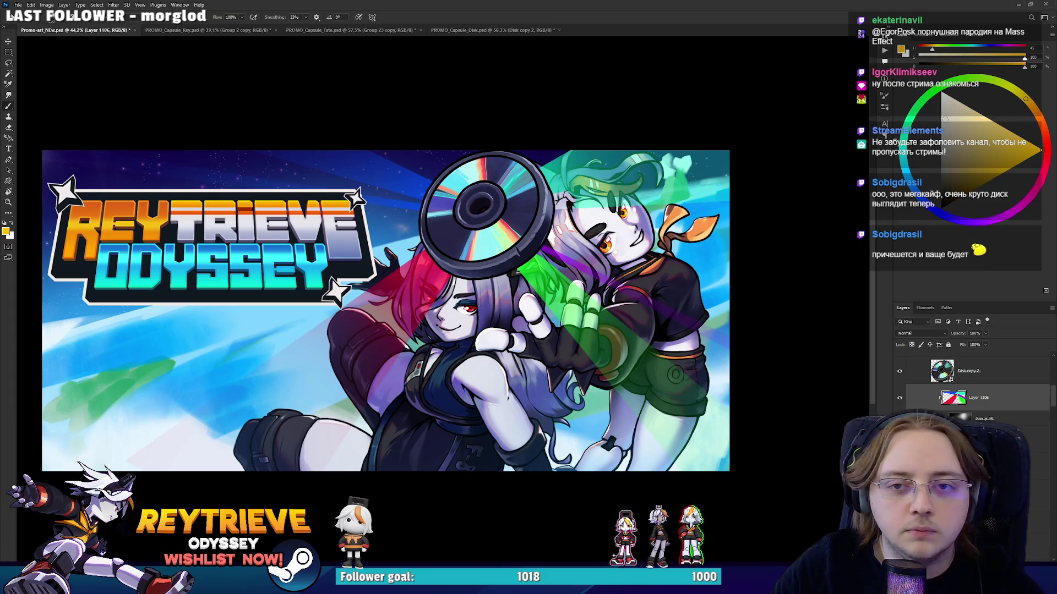
click(1048, 155)
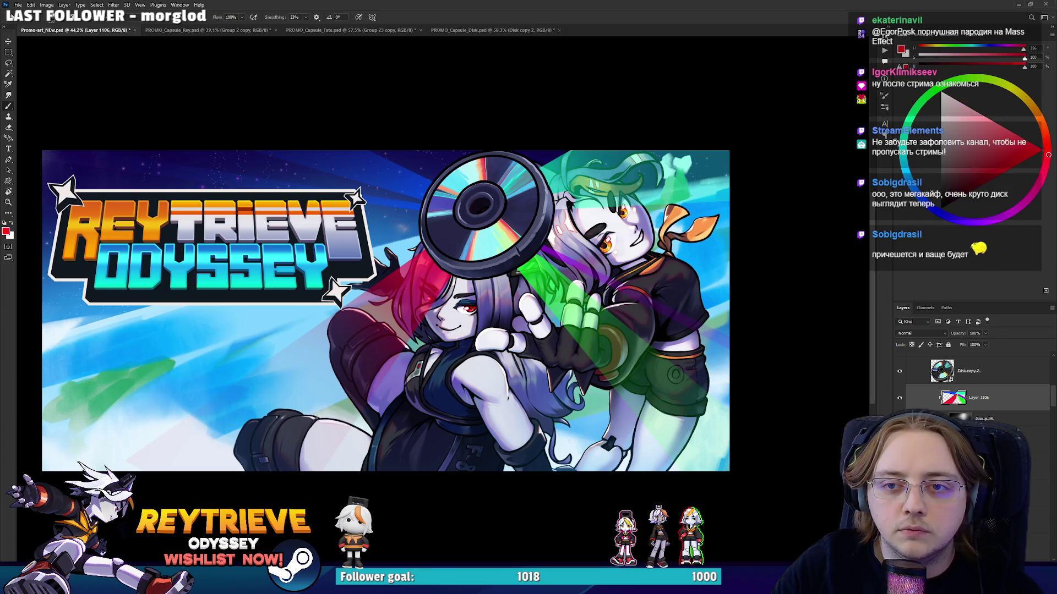
click(1043, 181)
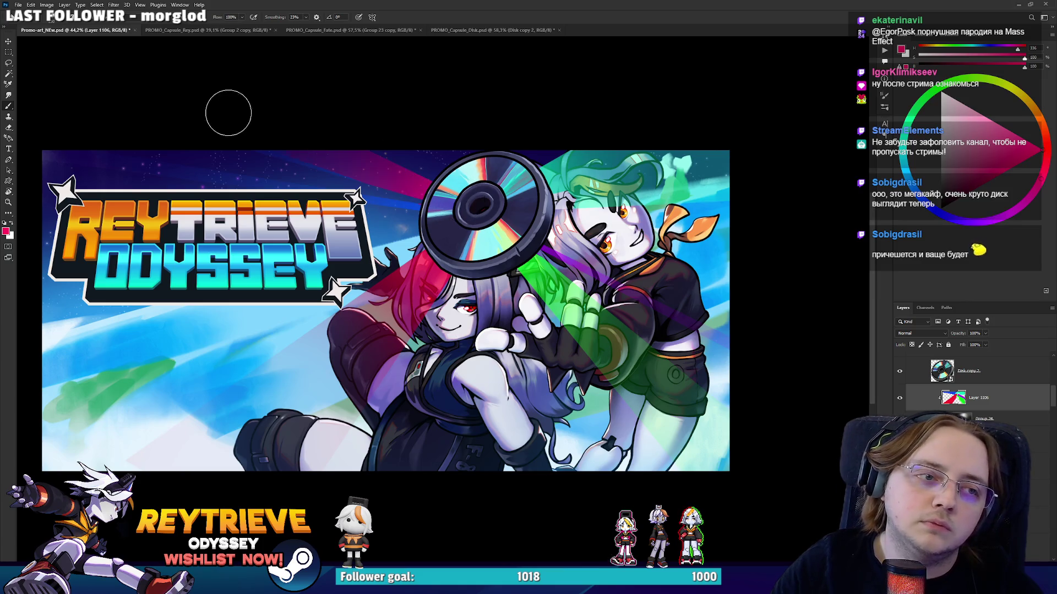
click(974, 49)
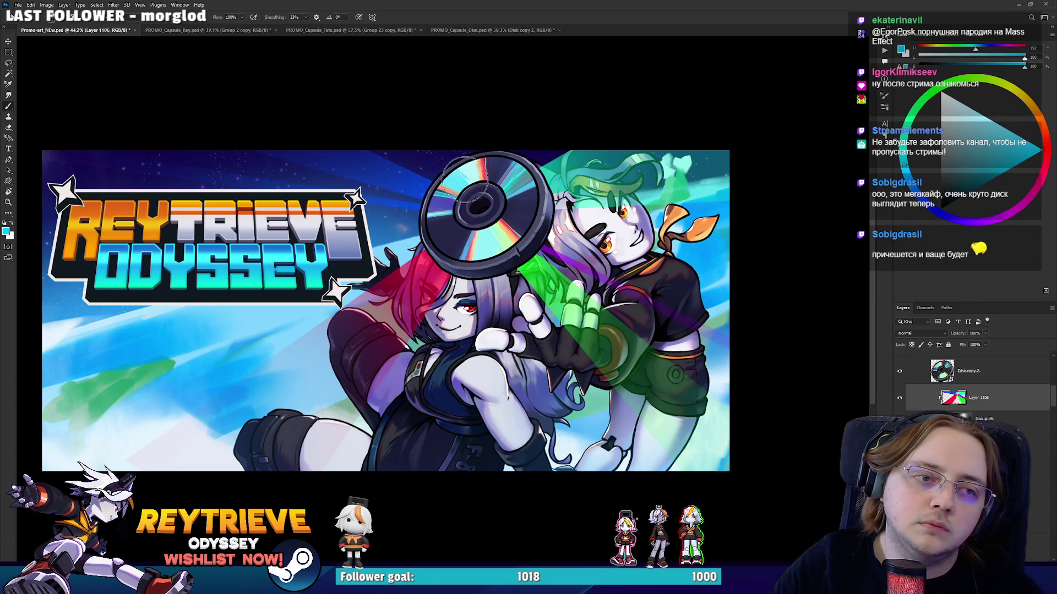
scroll(295, 266, up, 1)
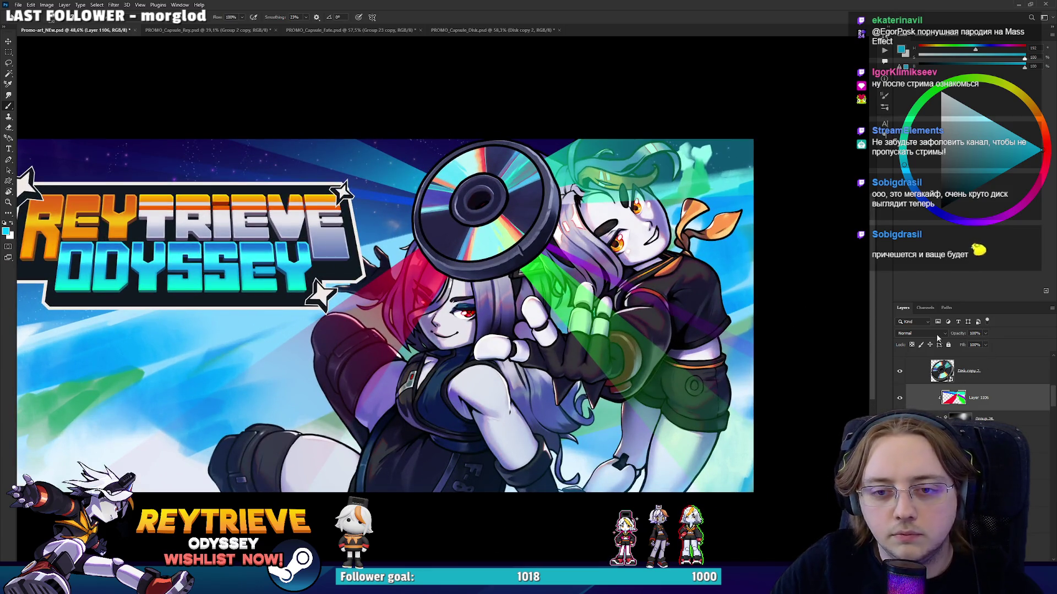
drag(961, 344, 957, 344)
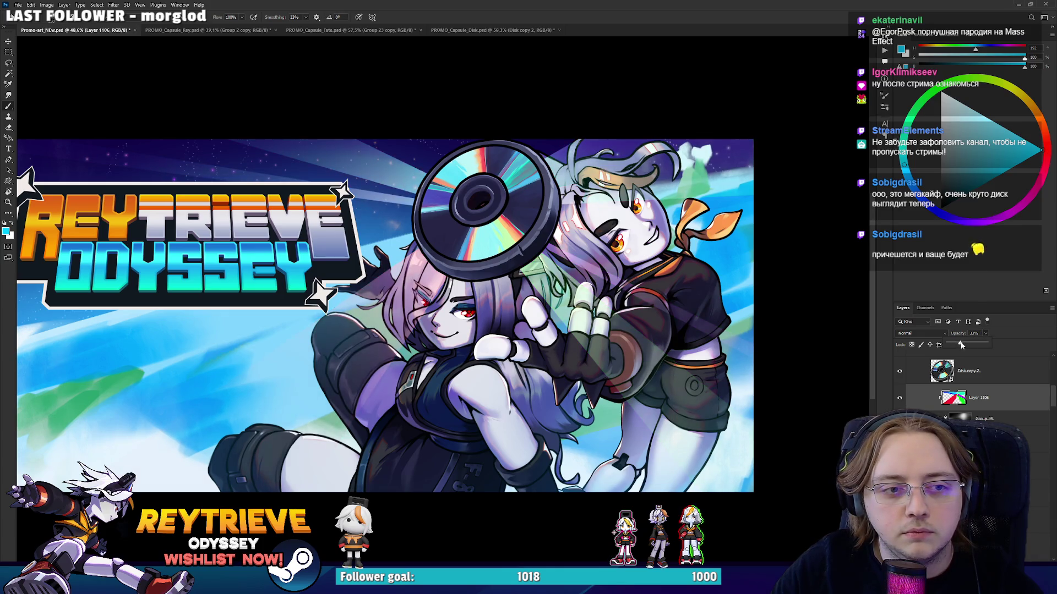
Toggle the colour tint layer off and on to compare the banner with and without tints.
scroll(546, 296, down, 4)
scroll(546, 296, up, 3)
scroll(606, 289, up, 1)
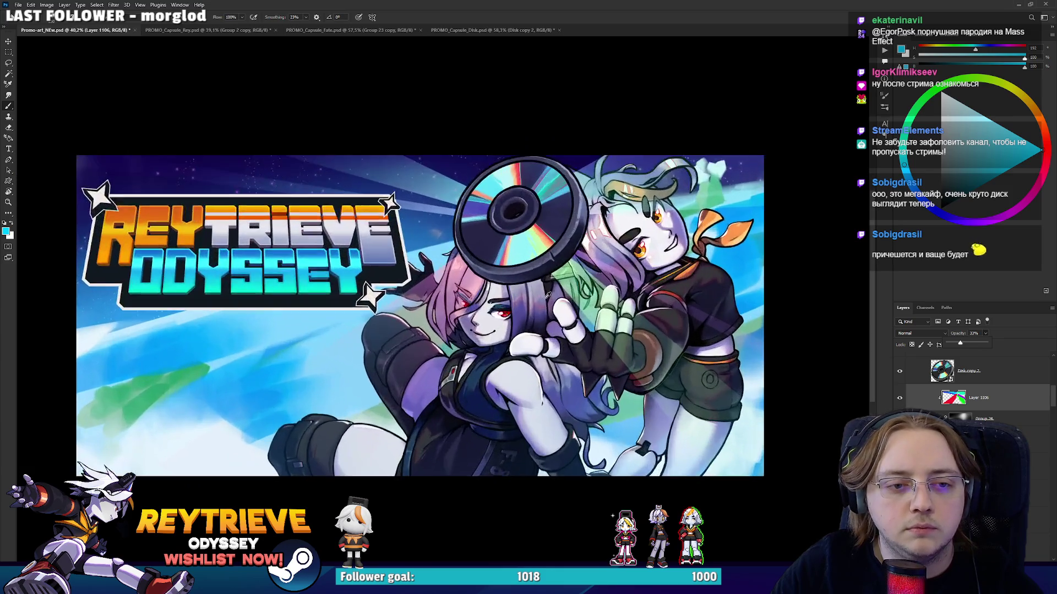
scroll(633, 288, up, 1)
scroll(655, 286, up, 1)
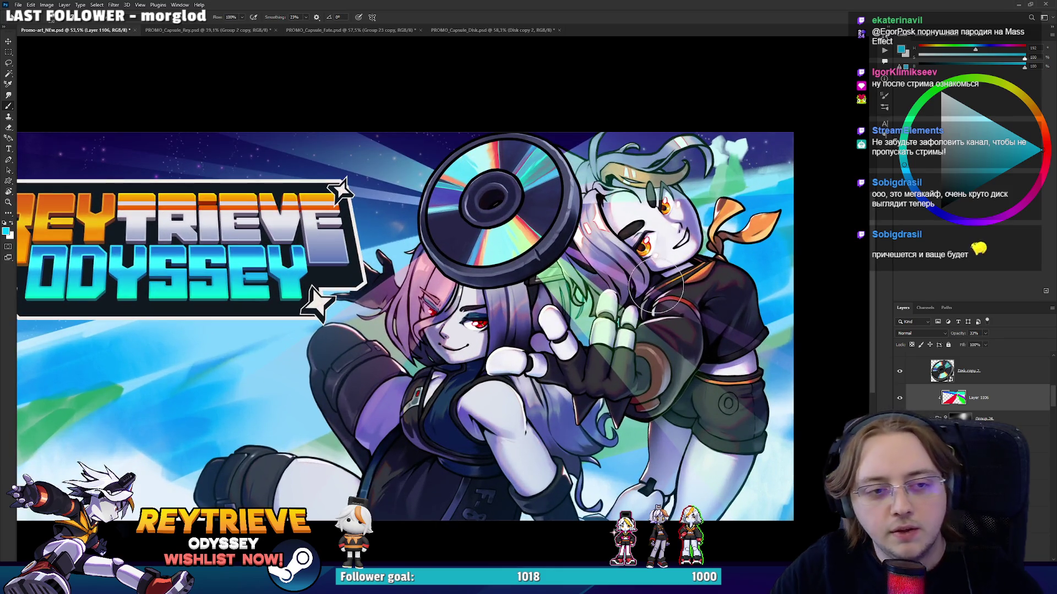
click(900, 397)
click(900, 398)
click(900, 398)
click(899, 397)
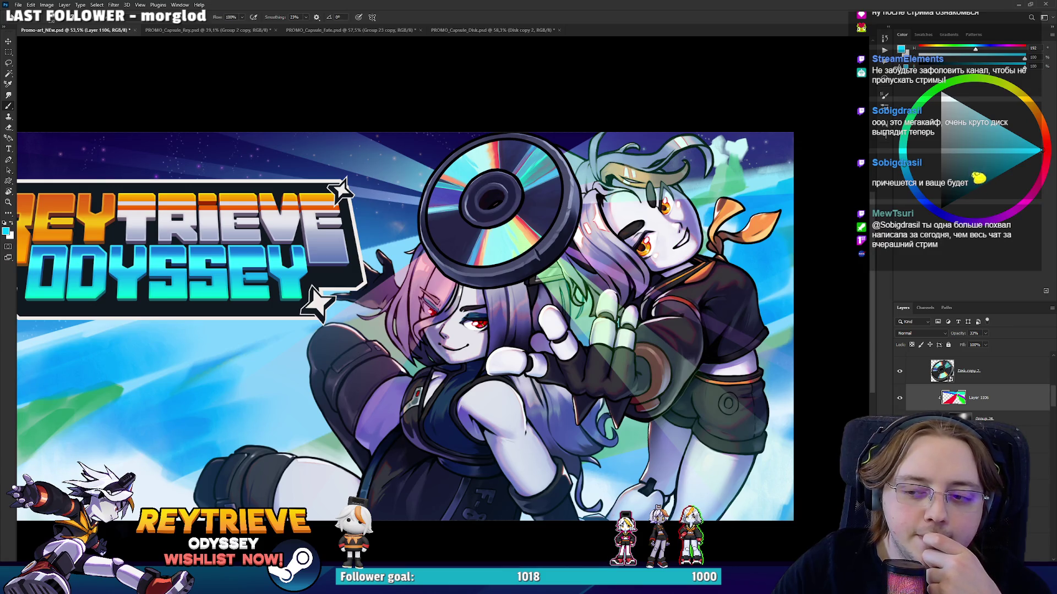
Select Group 24, leave the tint layer hidden, and zoom out to see the whole banner.
key(alt+bracketleft)
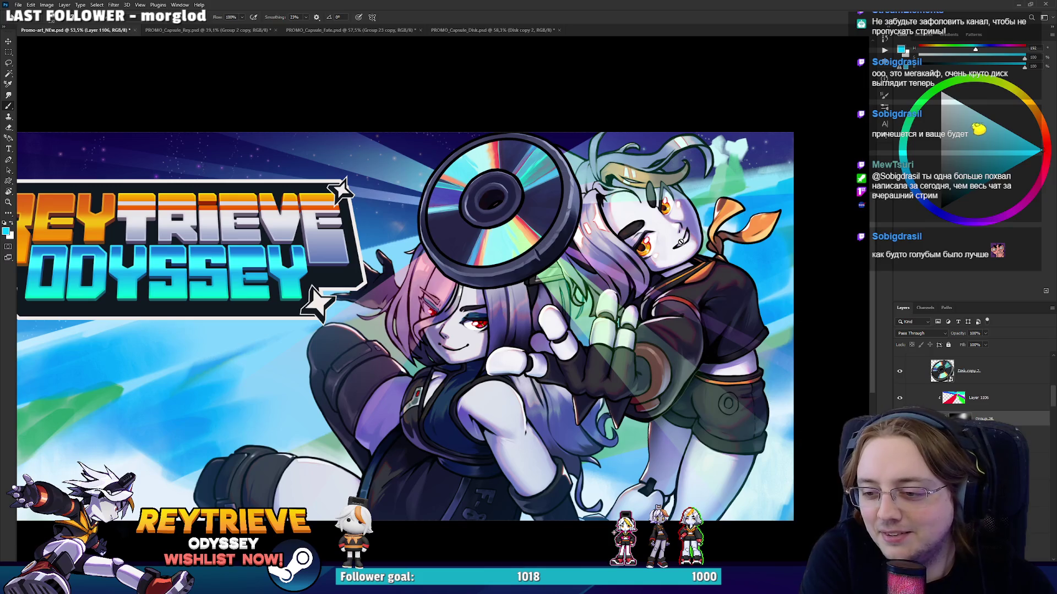
click(899, 397)
click(899, 398)
click(900, 397)
key(ctrl+minus)
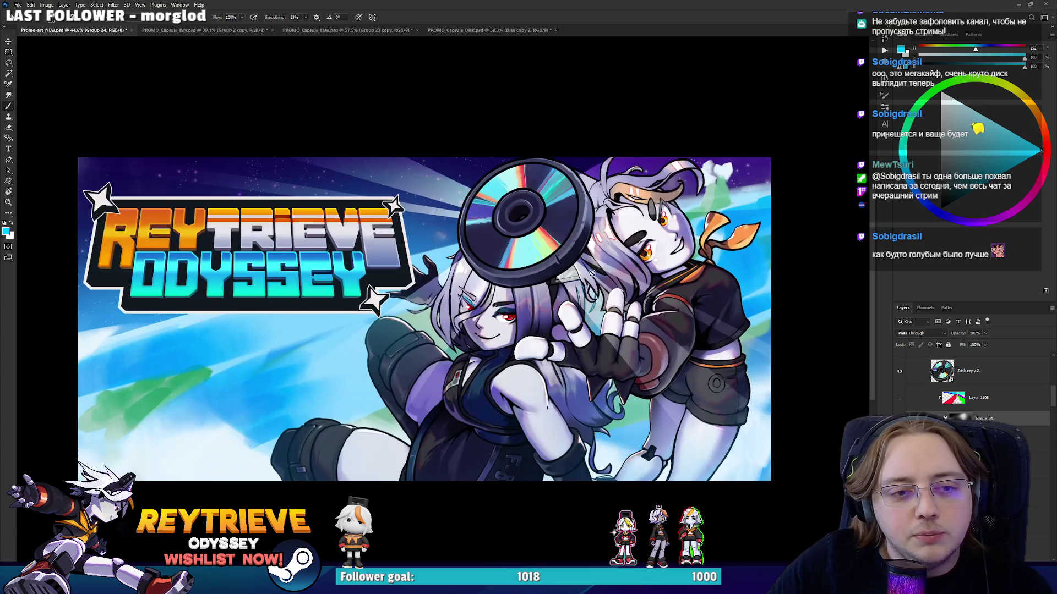
Check Layer 1095's effect by hiding and reshowing it, then select Disk copy 2 for an adjustment layer.
scroll(936, 386, up, 2)
click(914, 386)
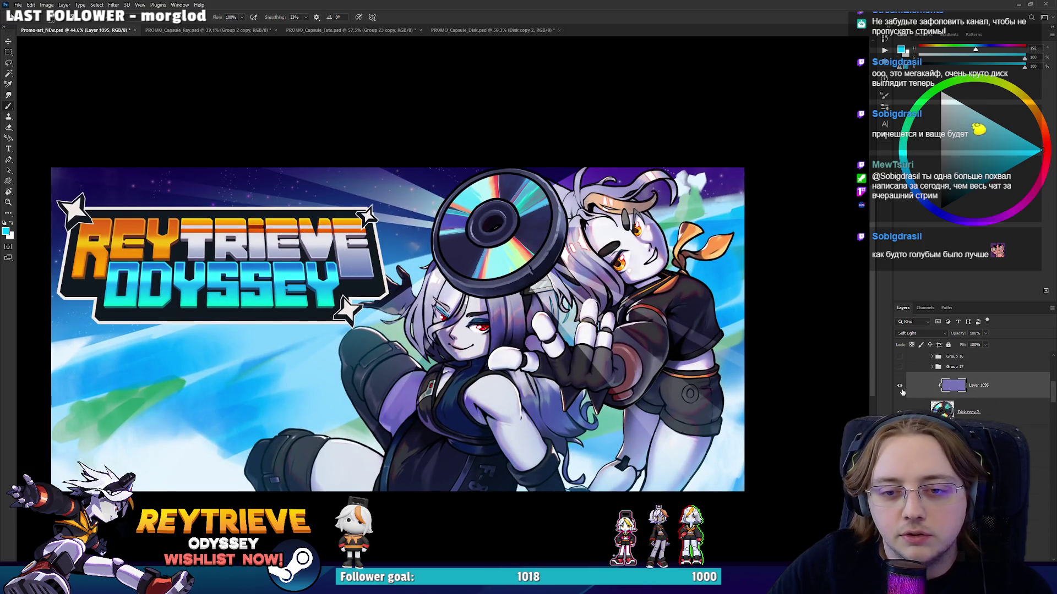
click(899, 385)
click(900, 385)
click(947, 412)
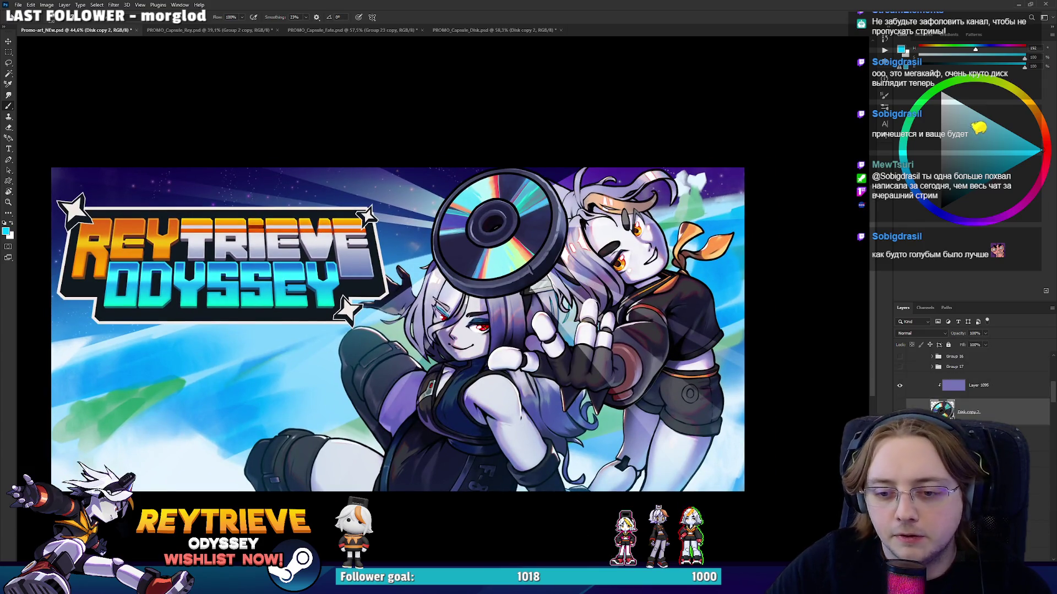
click(999, 557)
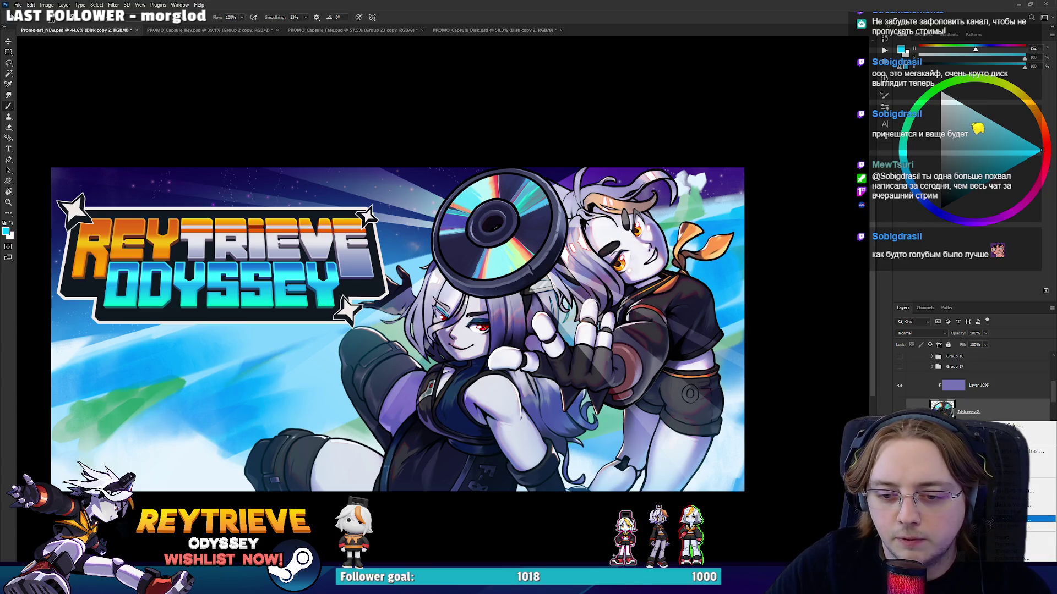
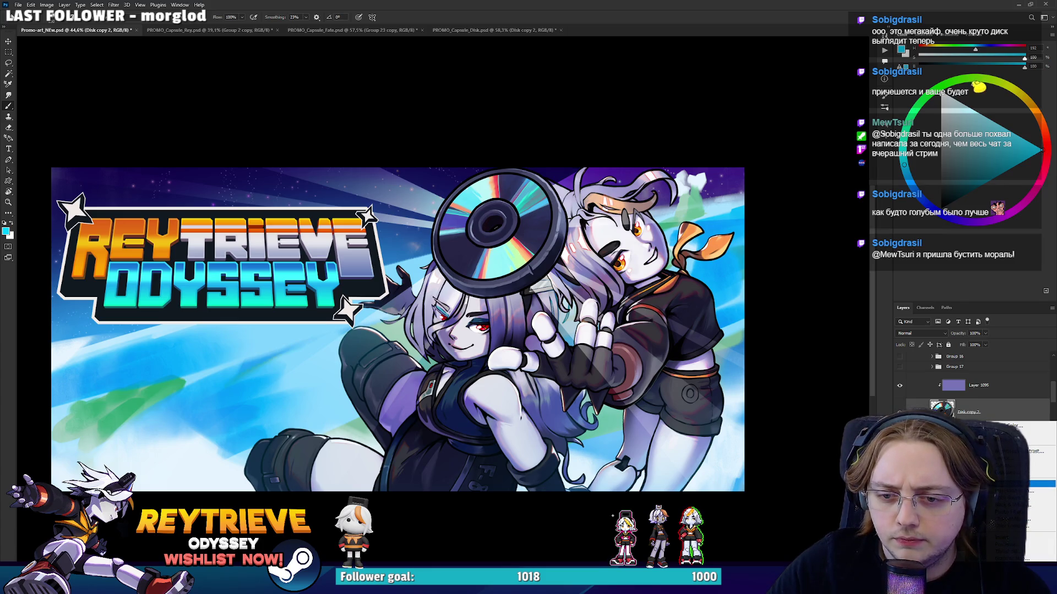
Add a Vibrance adjustment clipped to Layer 1095 with Vibrance +32 and Saturation -2.
click(1040, 484)
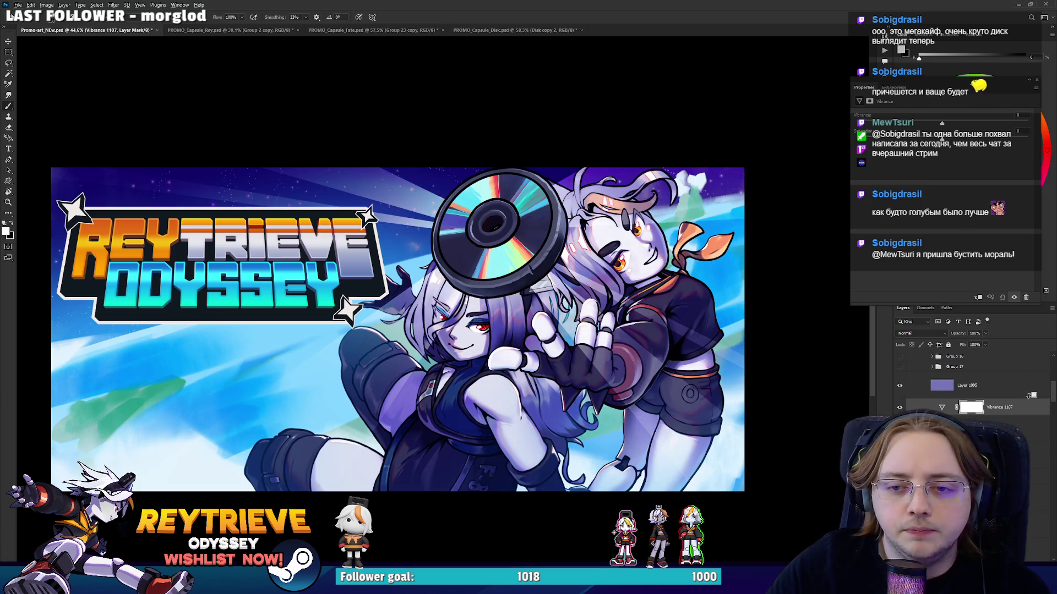
alt+click(1028, 396)
drag(956, 124, 989, 124)
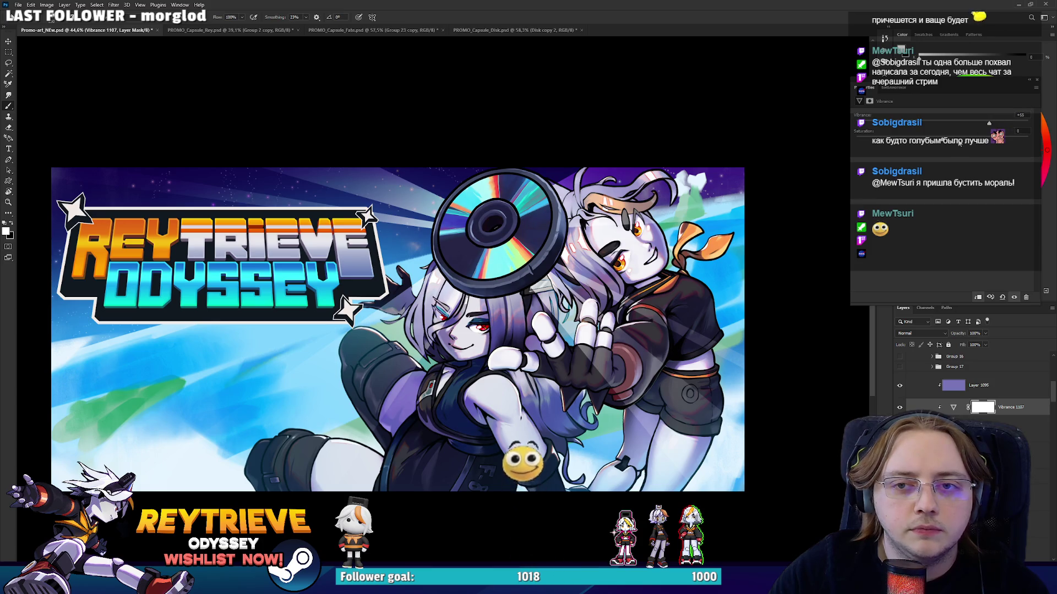
drag(951, 144, 943, 145)
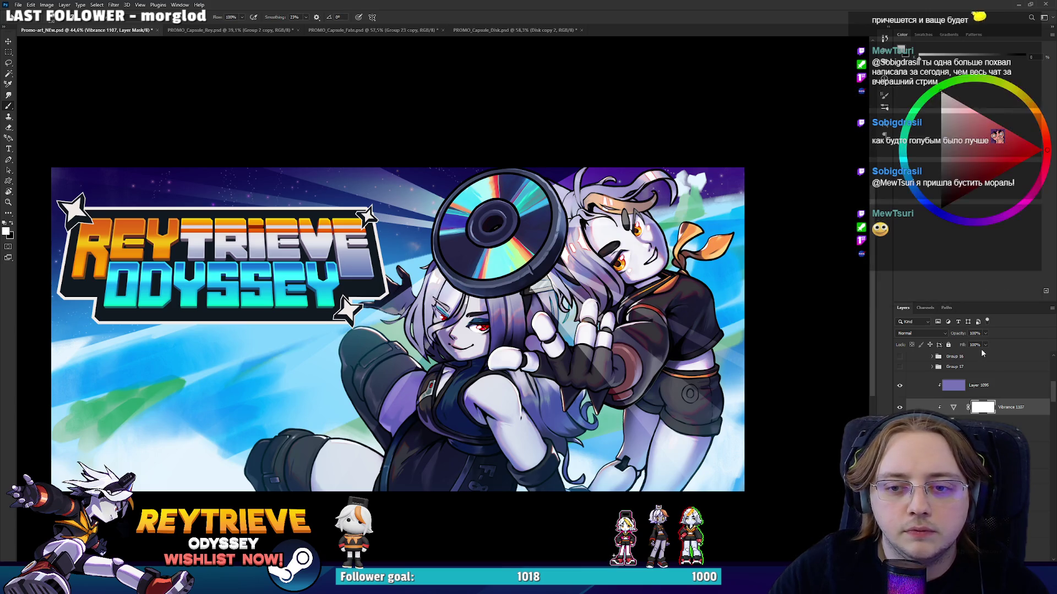
Drag Layer 1095's Blend If Underlying Layer white handle left so the tint fades over bright areas.
click(954, 385)
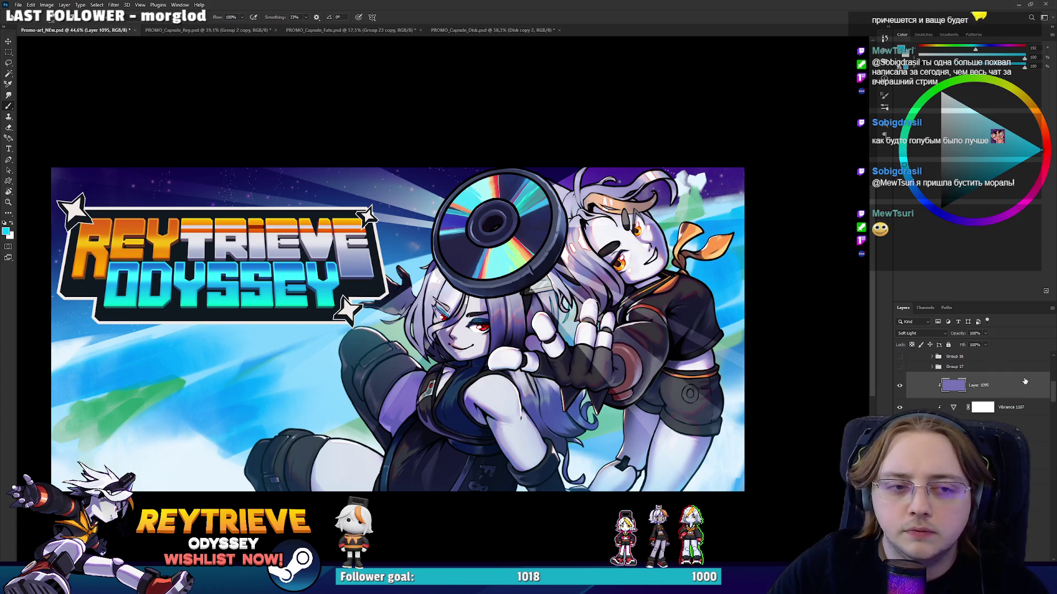
double_click(1025, 381)
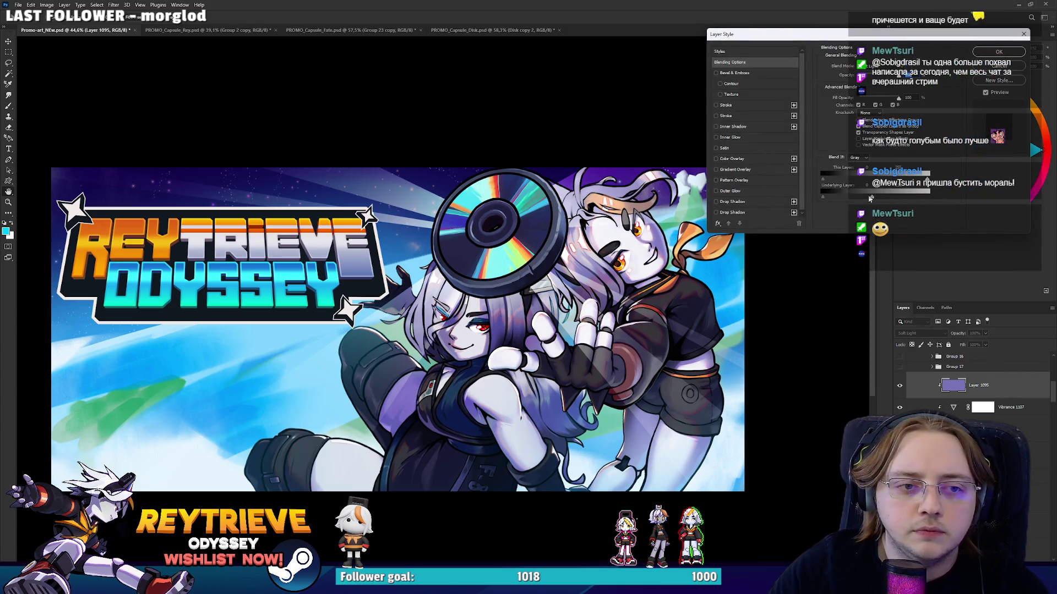
mouse_move(863, 196)
mouse_down()
mouse_move(835, 193)
mouse_move(857, 193)
mouse_up()
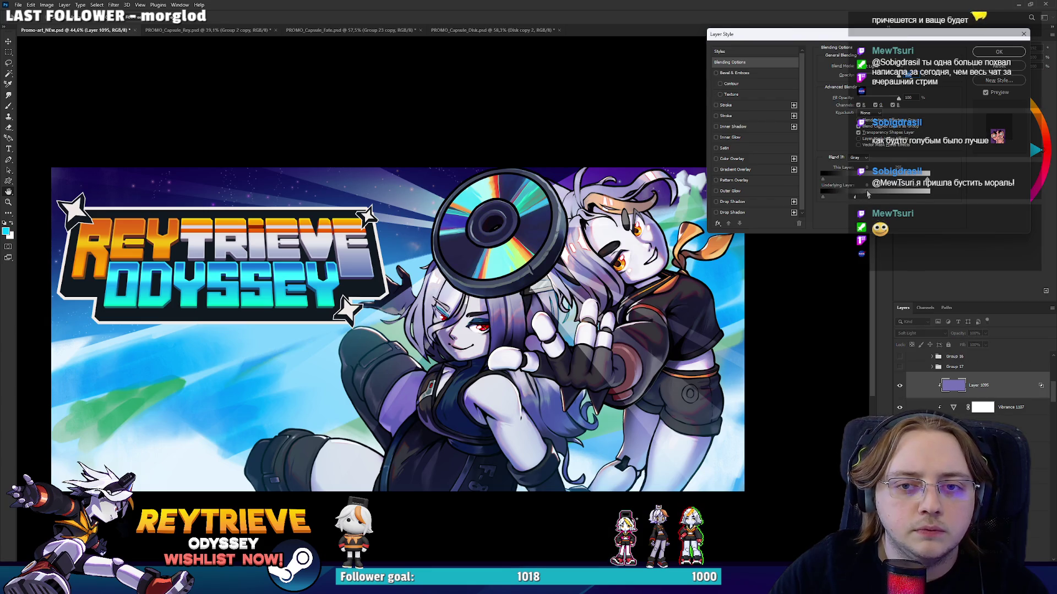
click(996, 53)
key(b)
scroll(549, 269, down, 5)
scroll(549, 270, up, 4)
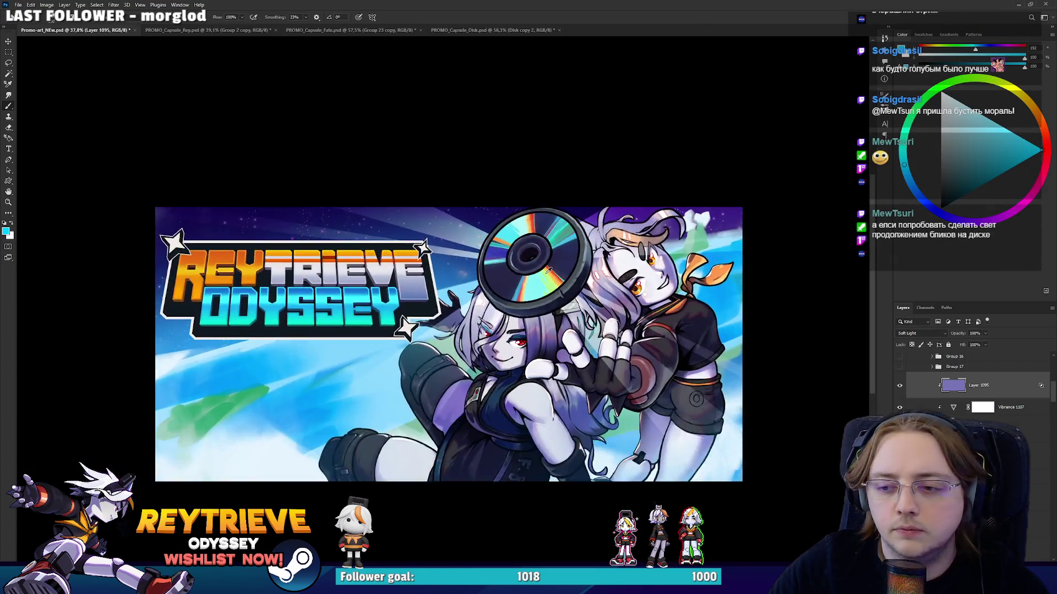
scroll(549, 270, up, 2)
scroll(561, 286, up, 2)
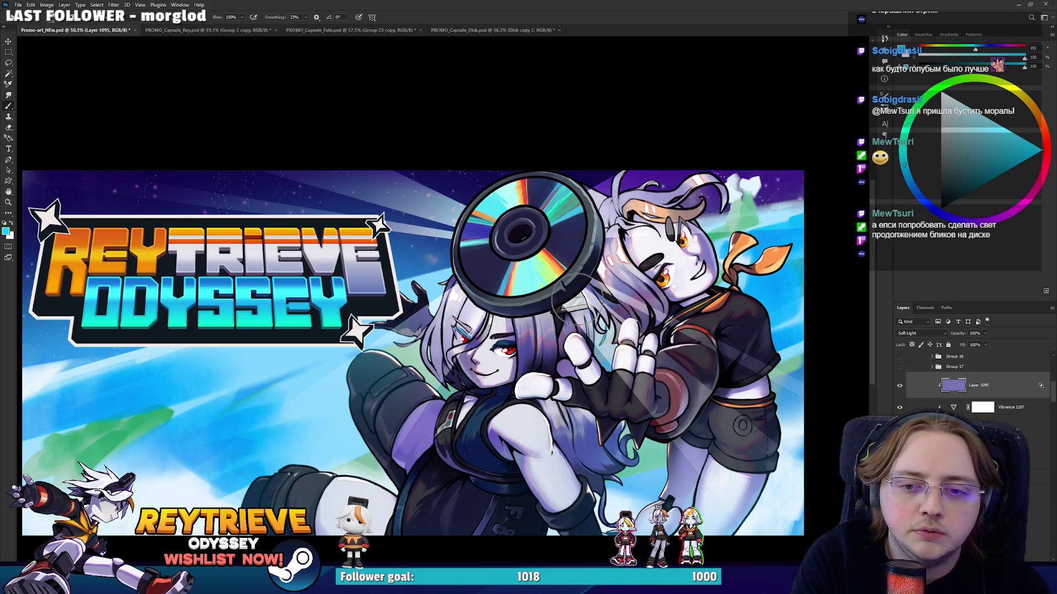
On Layer 1108, fill the light-ray selection with yellow, then refill it with orange.
click(991, 456)
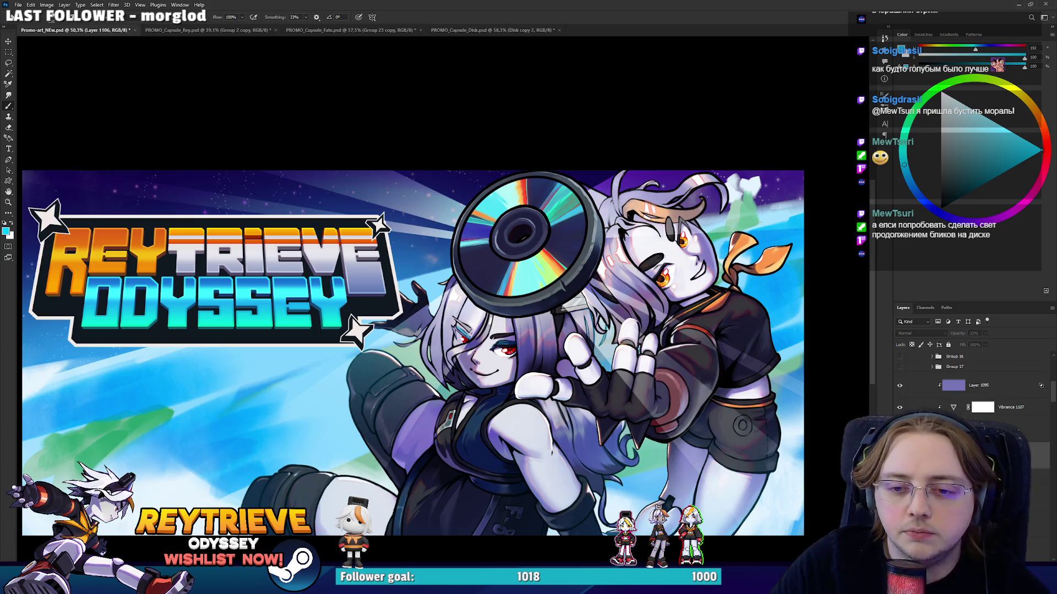
click(991, 497)
click(990, 478)
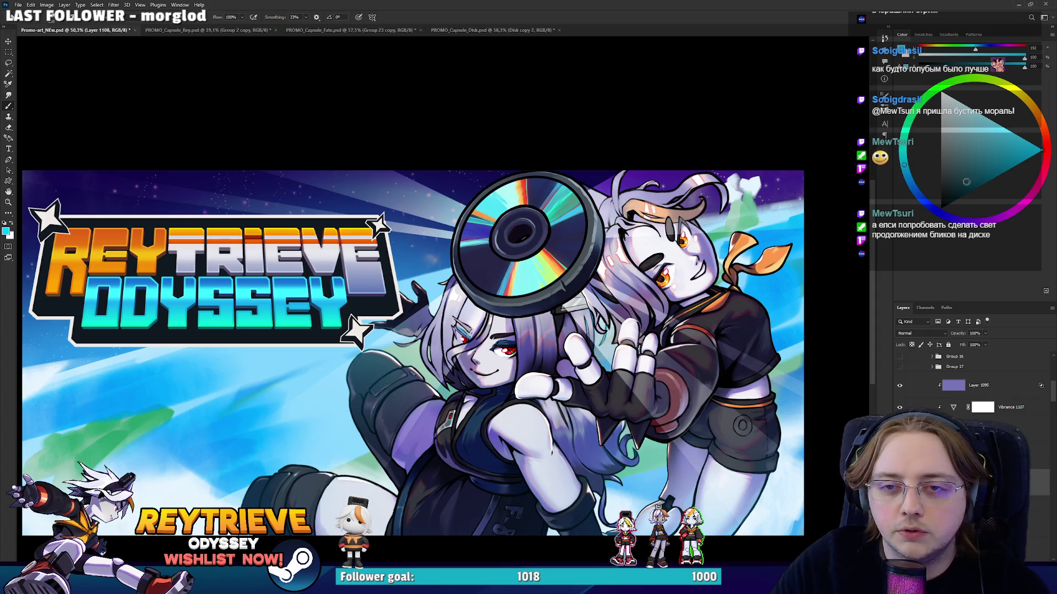
click(1023, 96)
key(alt+BackSpace)
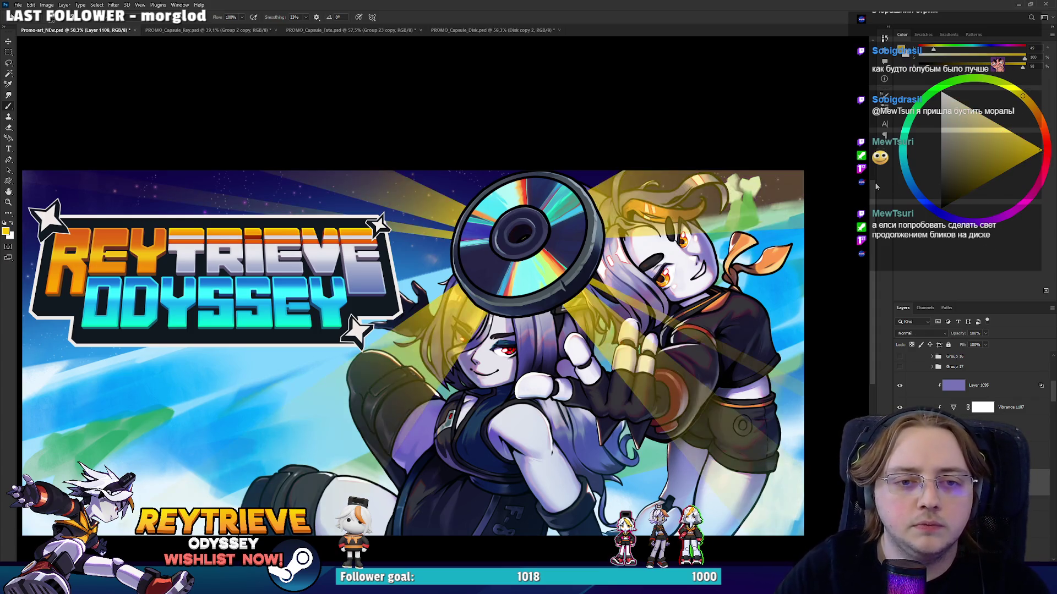
click(1030, 104)
key(alt+BackSpace)
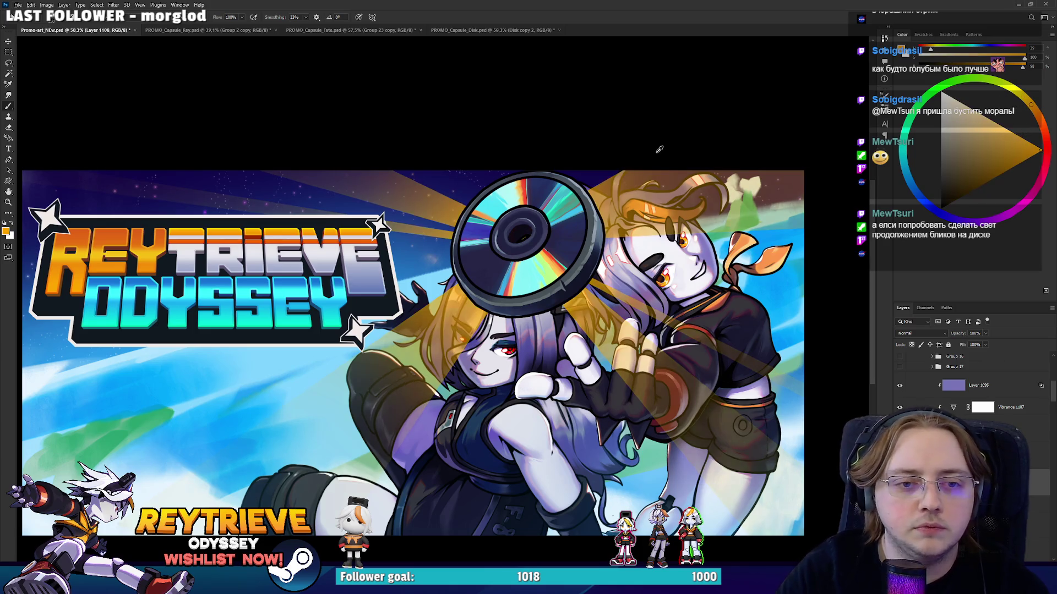
Try Overlay blending on the light-ray layer, then return it to Normal.
scroll(409, 306, up, 1)
drag(676, 287, 645, 266)
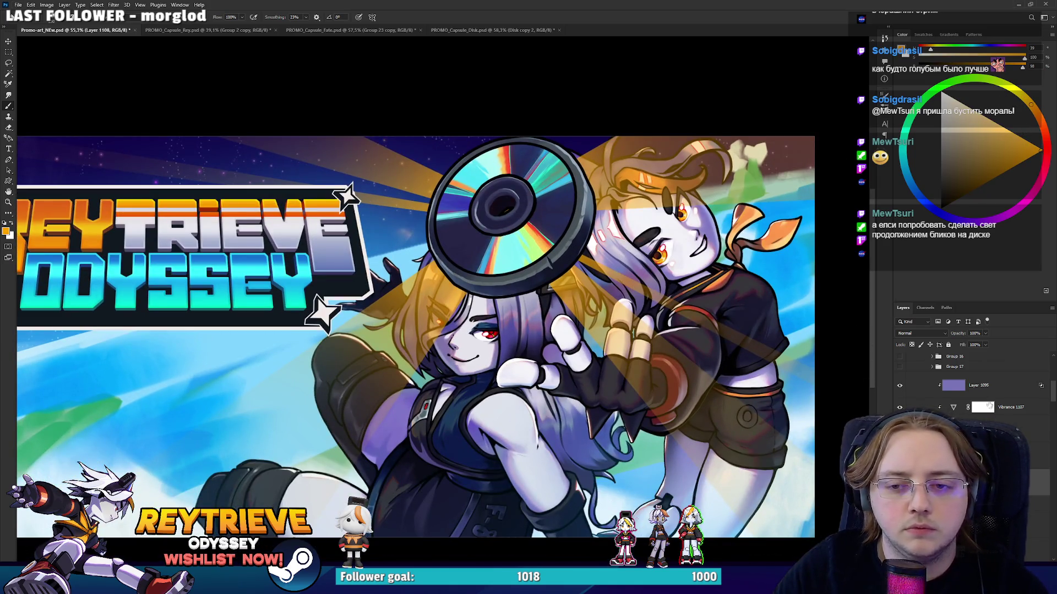
click(923, 334)
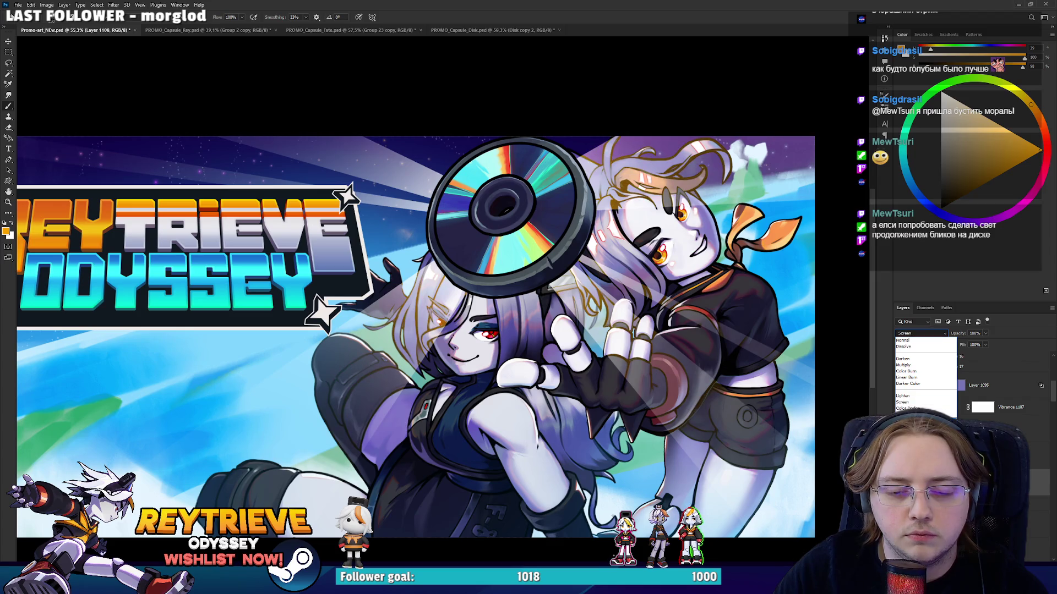
click(914, 433)
scroll(641, 330, down, 5)
scroll(633, 316, up, 5)
click(912, 333)
click(908, 337)
Use Hue/Saturation to raise the rays' Lightness and set Hue to -17.
key(ctrl+u)
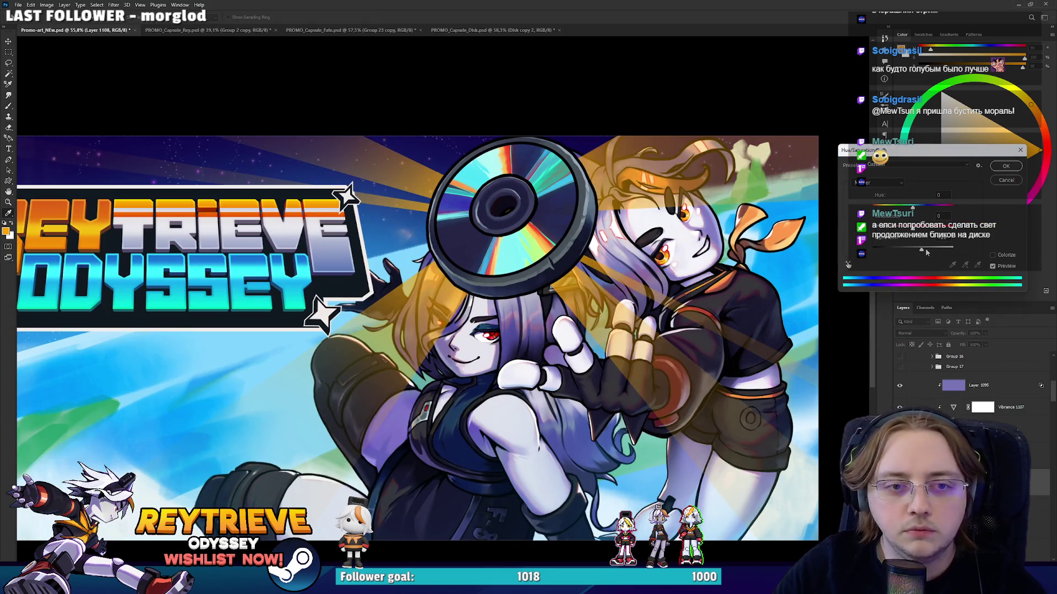
drag(912, 250, 937, 251)
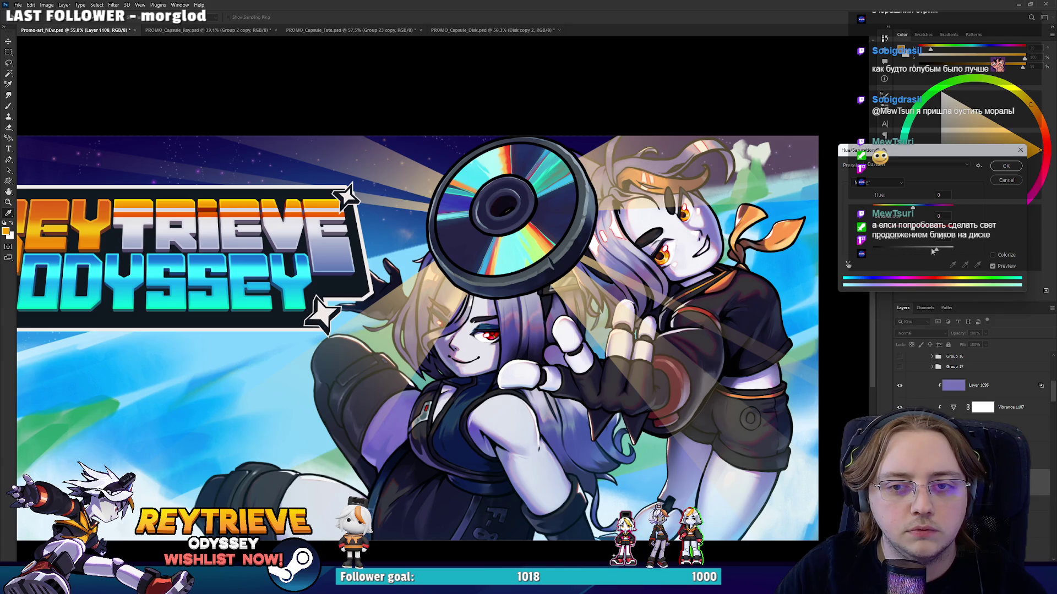
drag(908, 209, 905, 209)
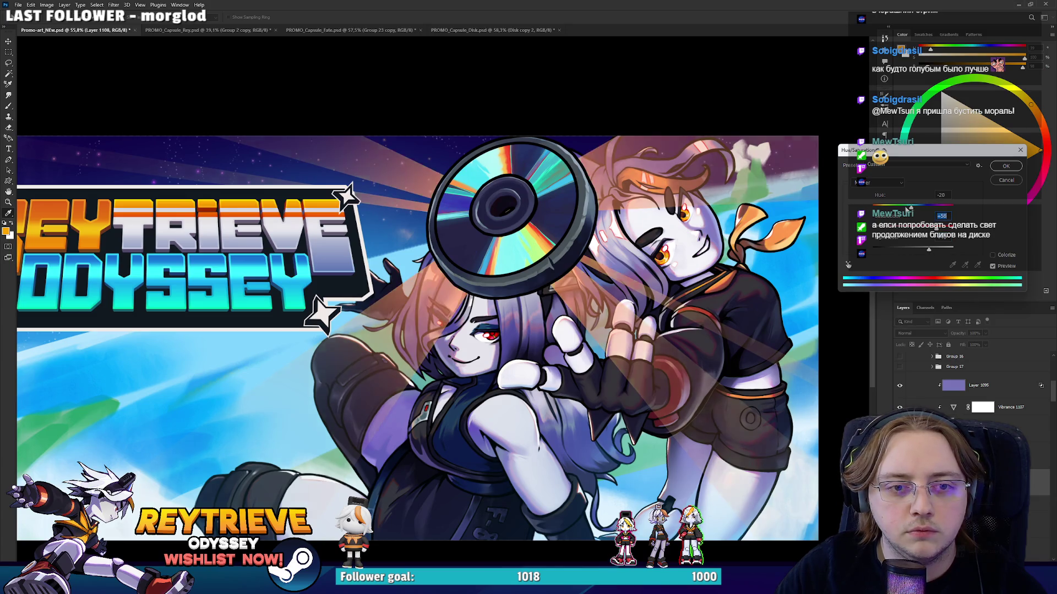
click(1005, 166)
scroll(445, 317, down, 3)
scroll(445, 316, up, 2)
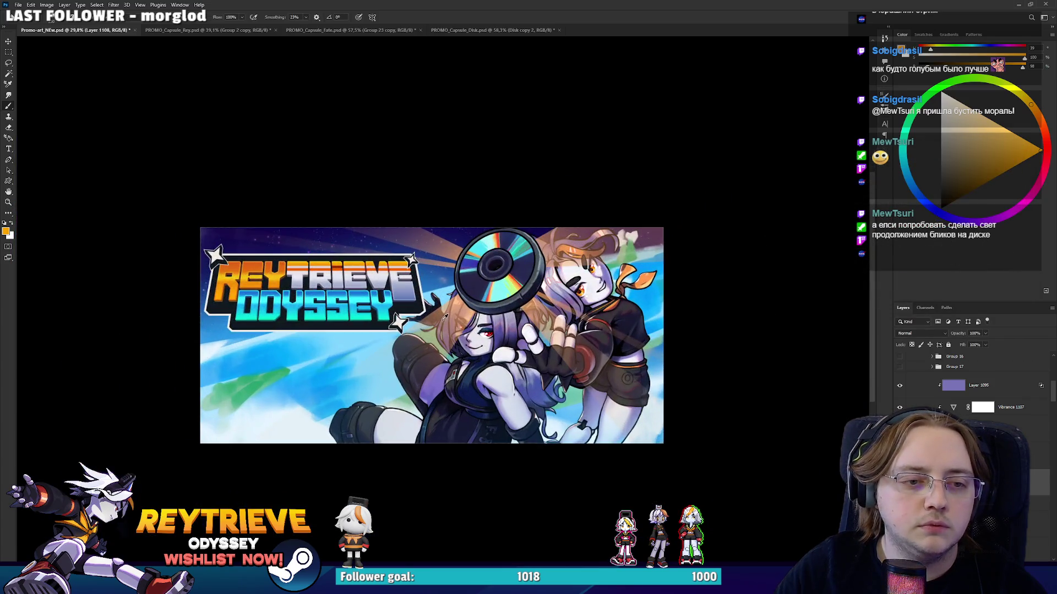
scroll(641, 350, up, 3)
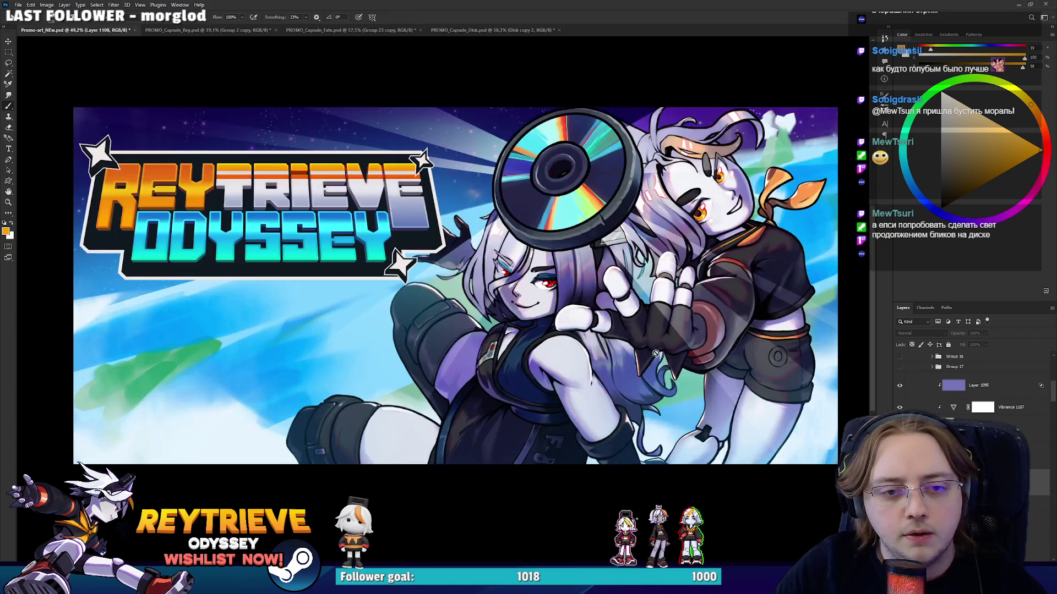
scroll(642, 350, down, 1)
scroll(699, 382, up, 1)
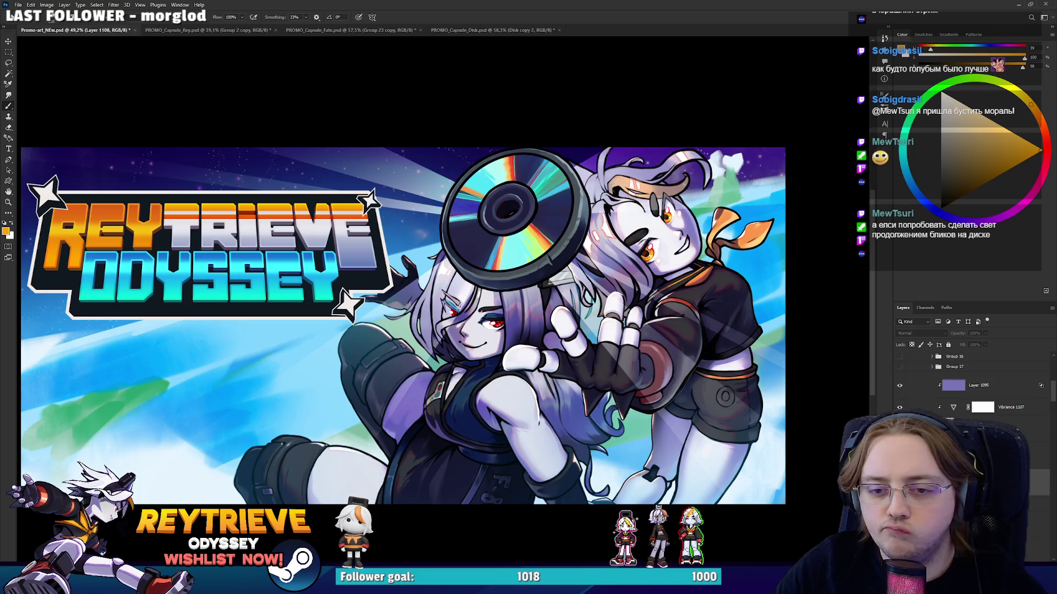
Set Group 24 and Layer 1098 copy to Normal blending.
ctrl+click(706, 382)
ctrl+click(938, 406)
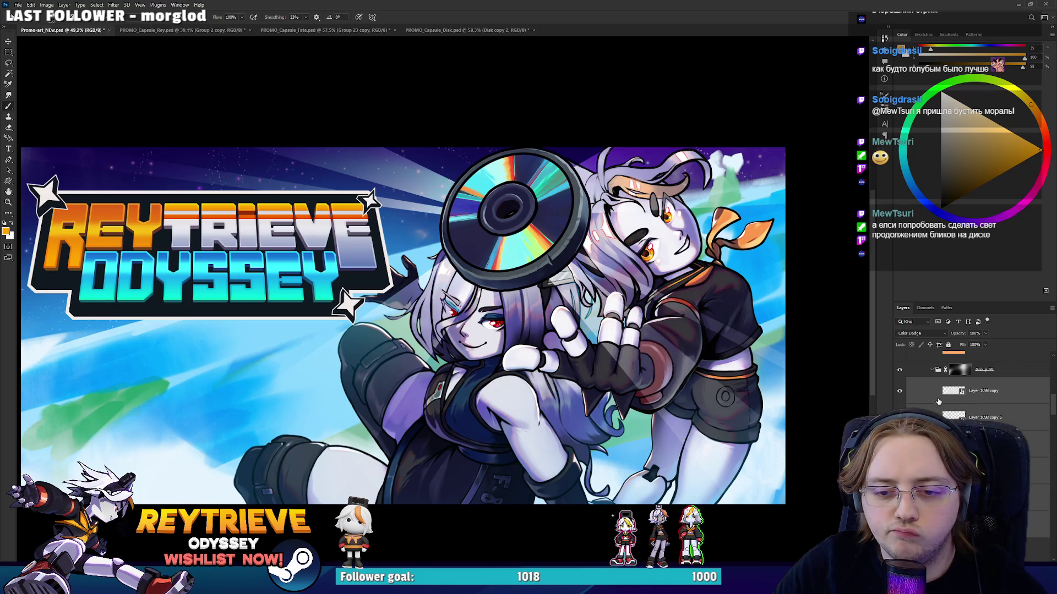
click(989, 372)
click(918, 334)
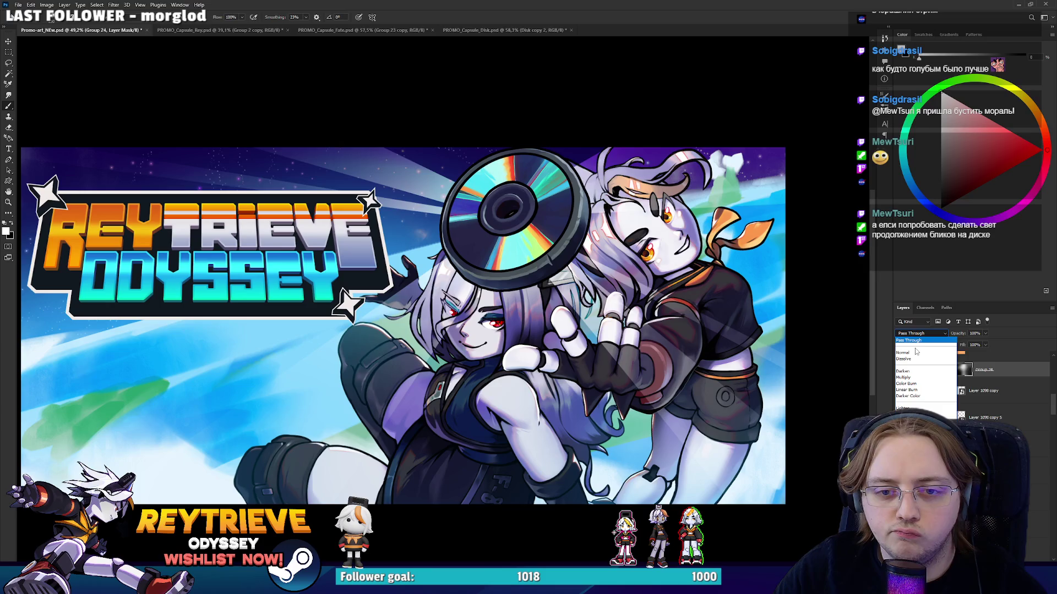
click(916, 352)
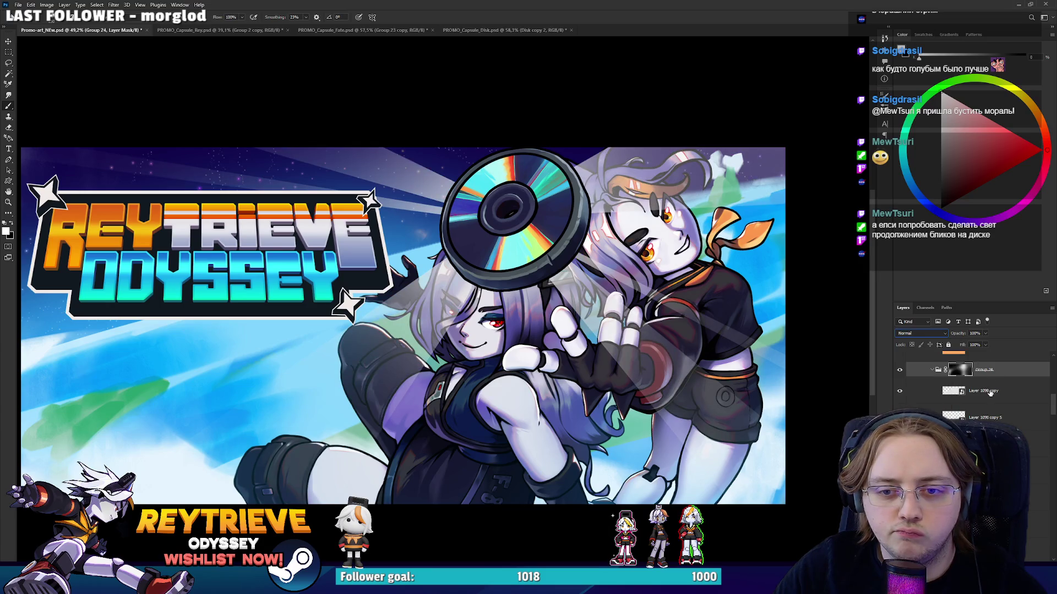
click(990, 392)
click(918, 334)
click(918, 343)
Show Layer 1108 and shift its hue to -122, turning the light rays purple.
scroll(940, 365, up, 1)
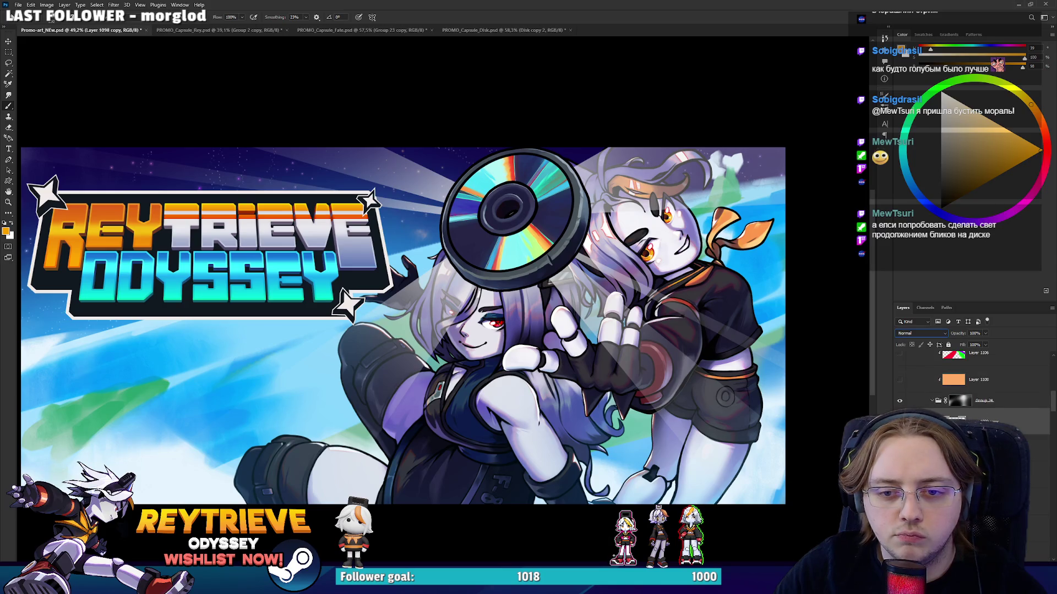
click(898, 380)
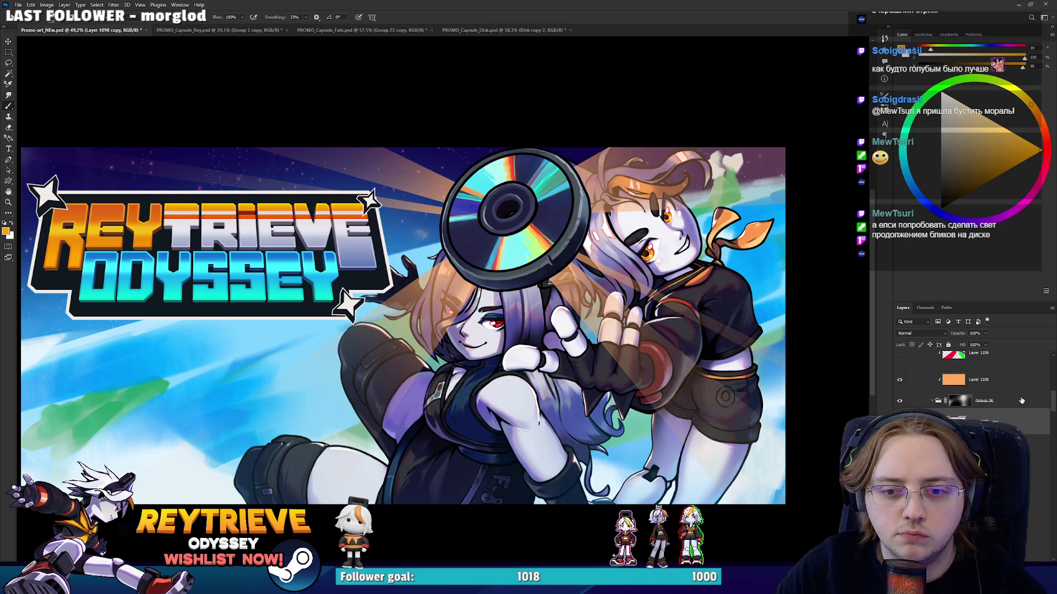
click(1013, 380)
key(ctrl+u)
drag(898, 206, 879, 207)
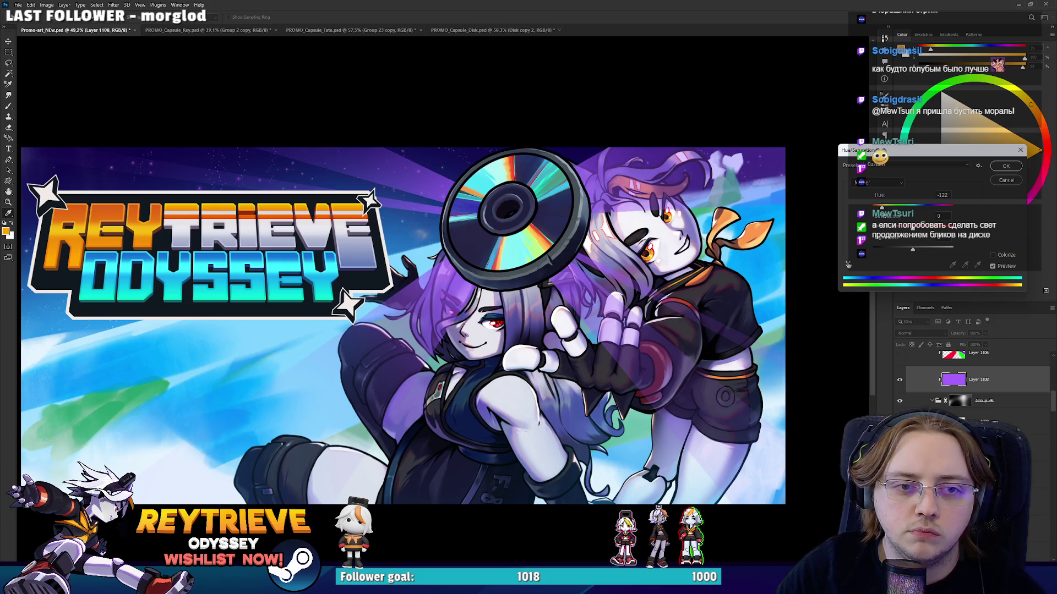
click(1007, 167)
click(929, 403)
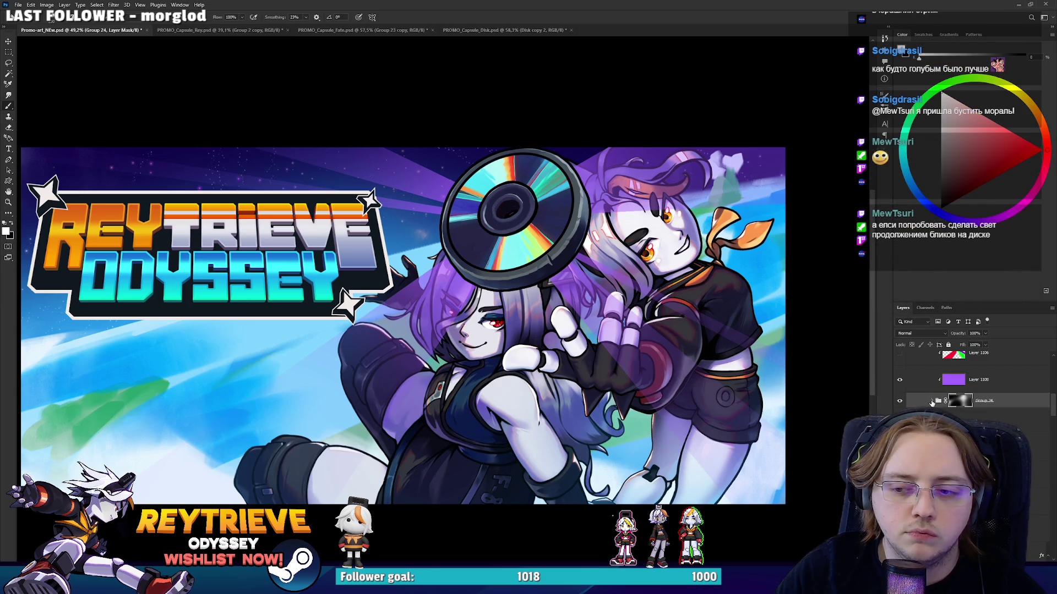
scroll(991, 406, up, 2)
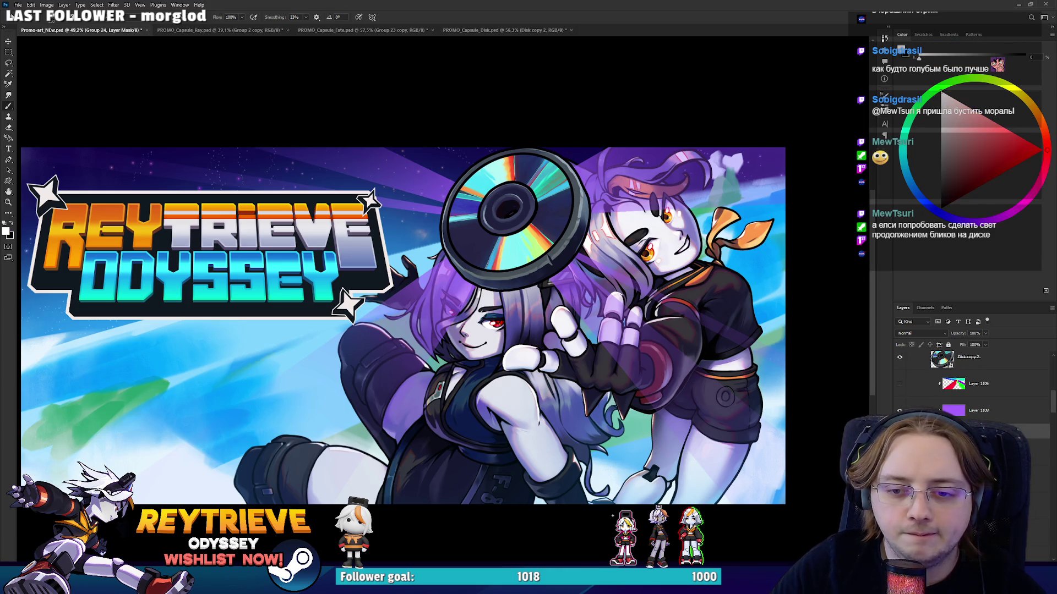
Resize the brush and toggle Layer 1108's visibility to prepare for masking.
key(e)
right_click(732, 330)
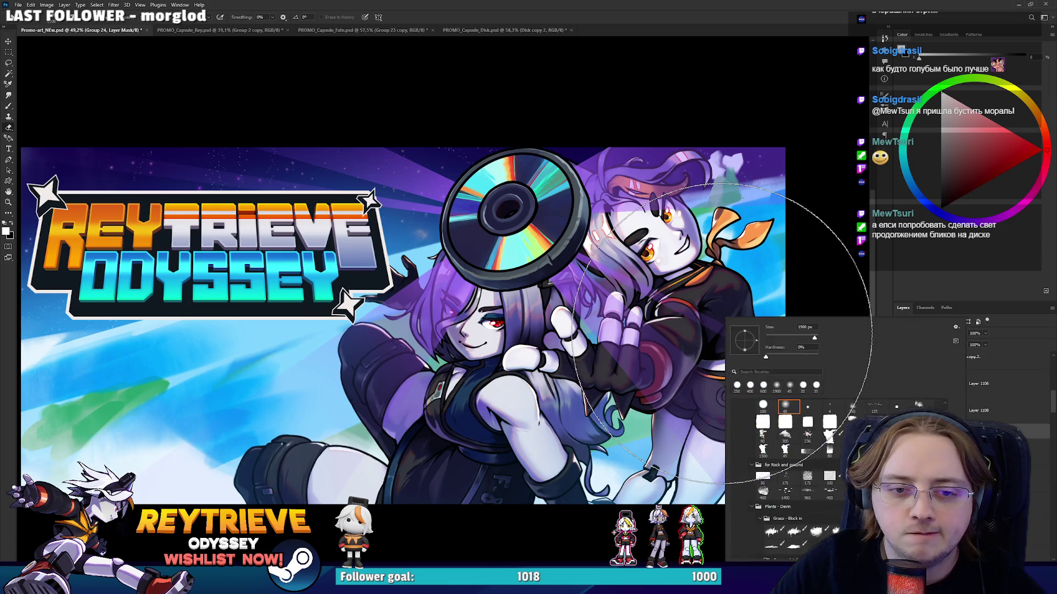
click(980, 411)
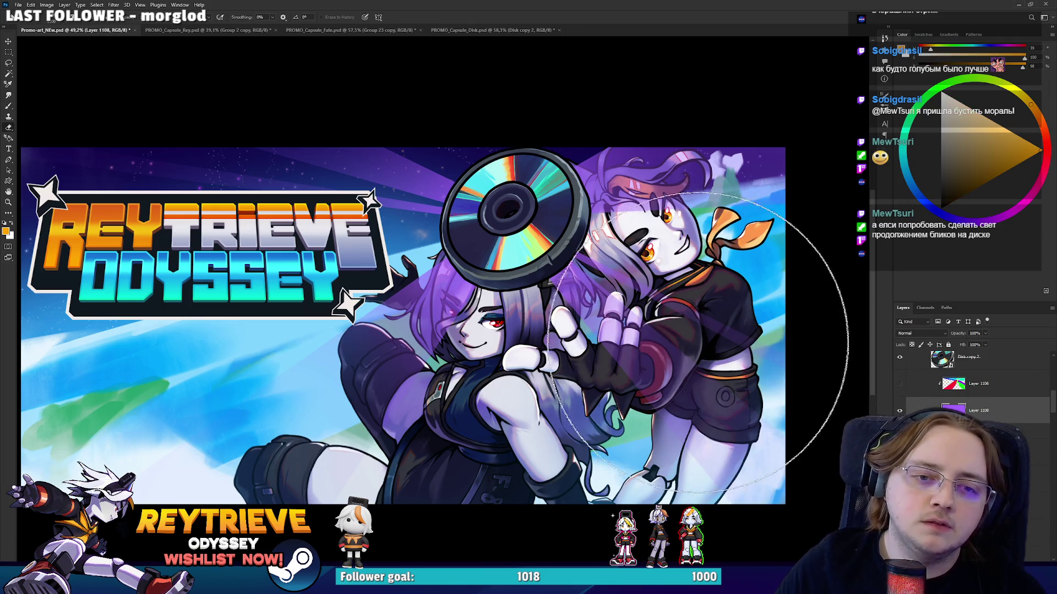
key(bracketleft)
key(bracketleft)
key(bracketleft)
key(bracketright)
key(bracketright)
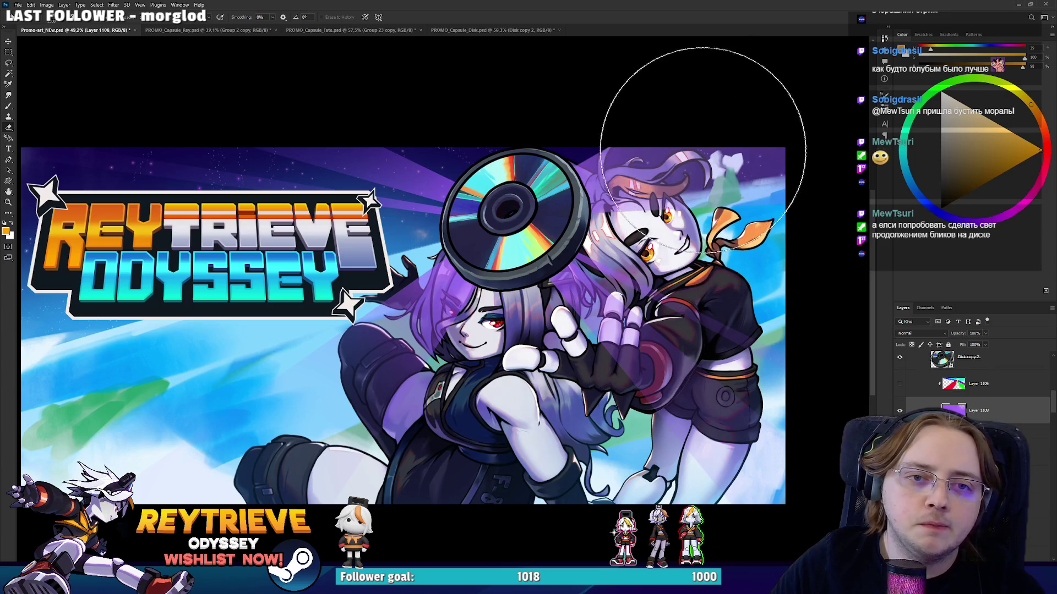
key(alt+bracketleft)
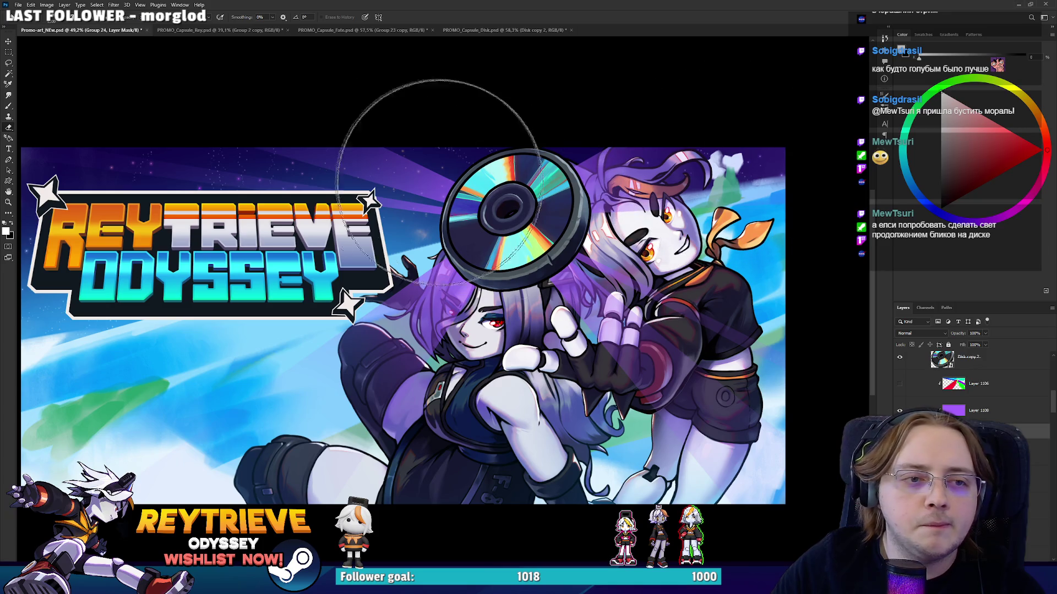
key(bracketleft)
key(bracketleft)
key(bracketleft)
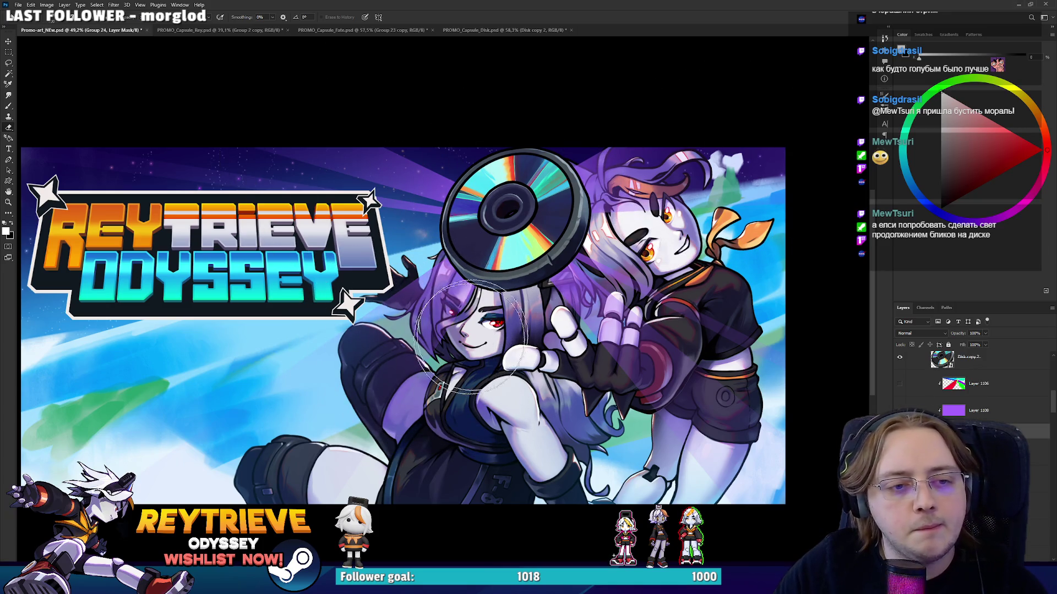
click(899, 410)
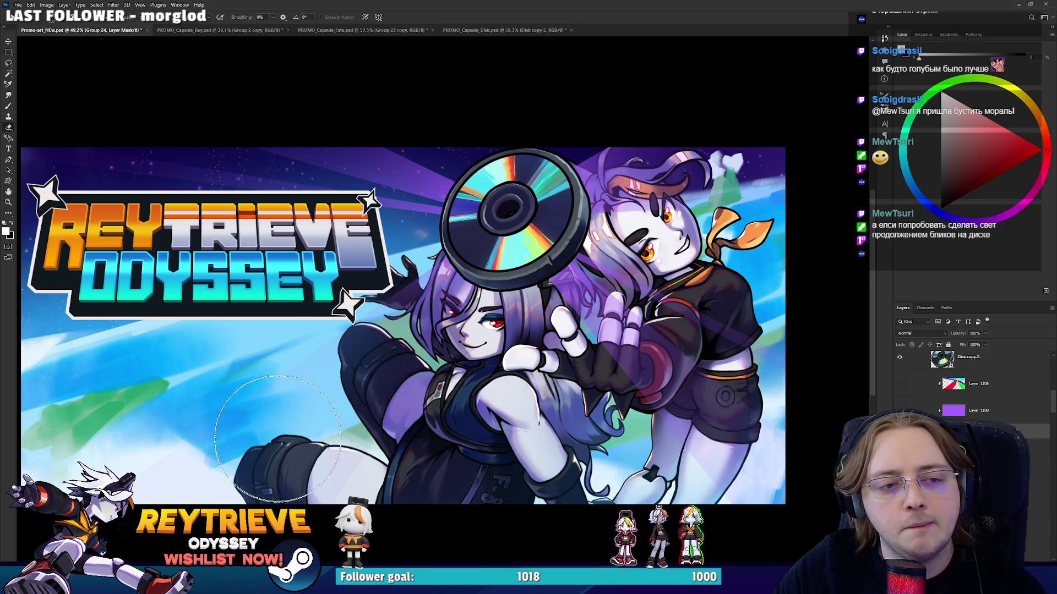
scroll(517, 84, down, 5)
scroll(685, 390, up, 6)
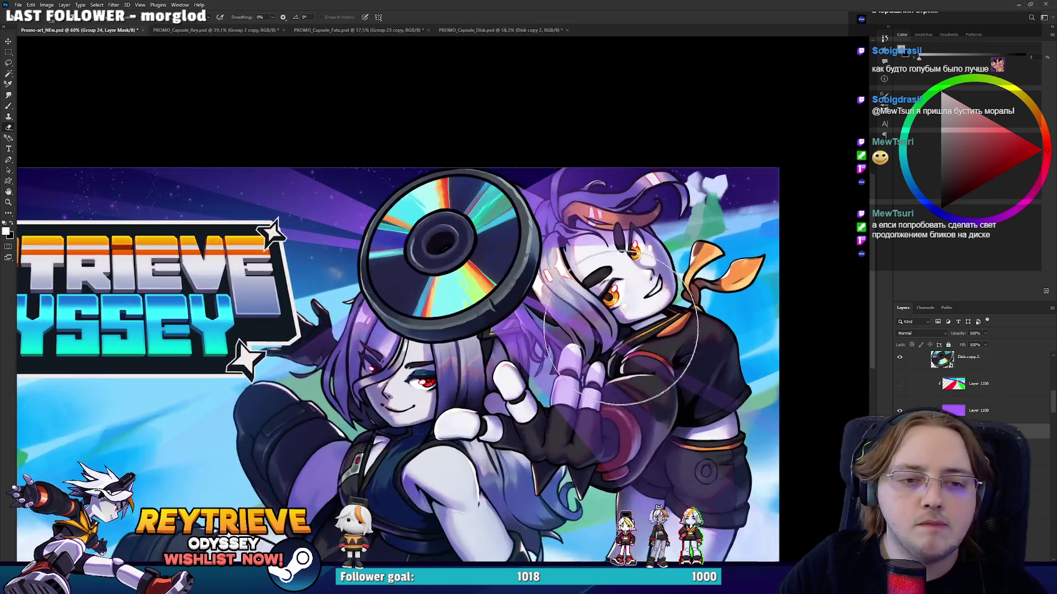
scroll(661, 358, up, 1)
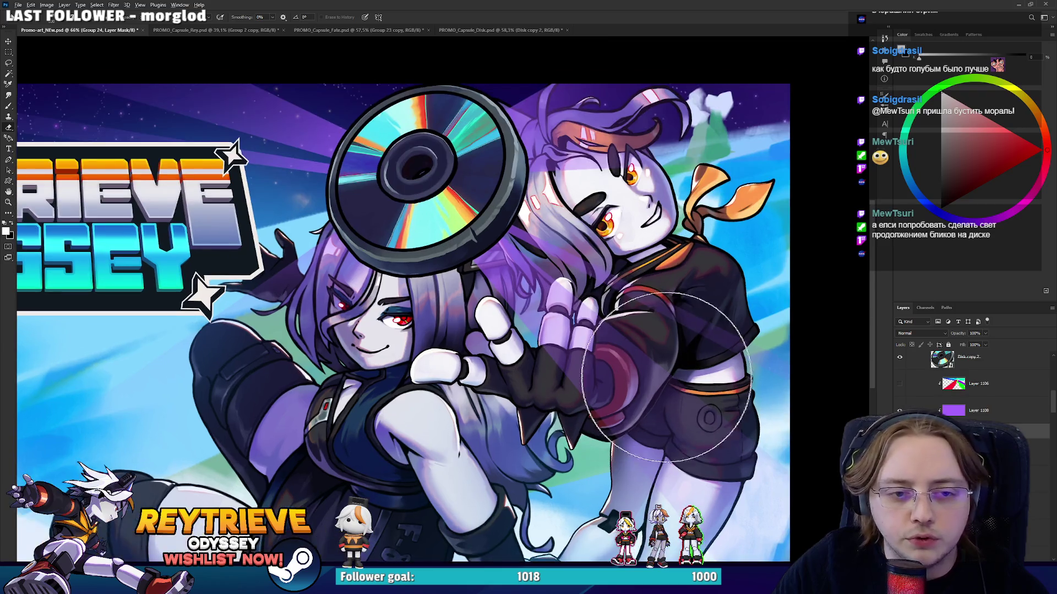
click(985, 411)
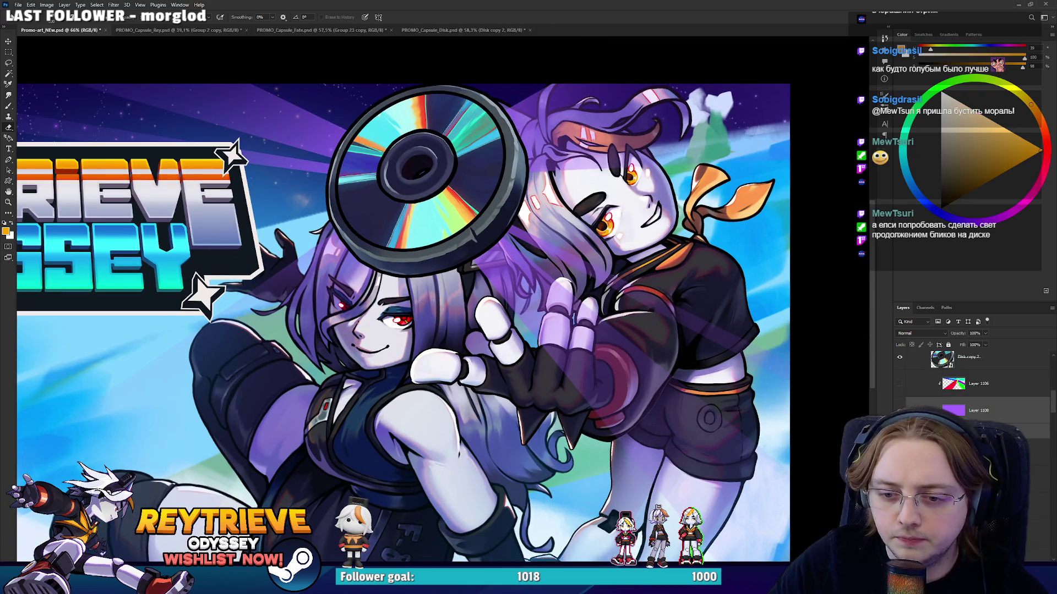
scroll(993, 398, up, 1)
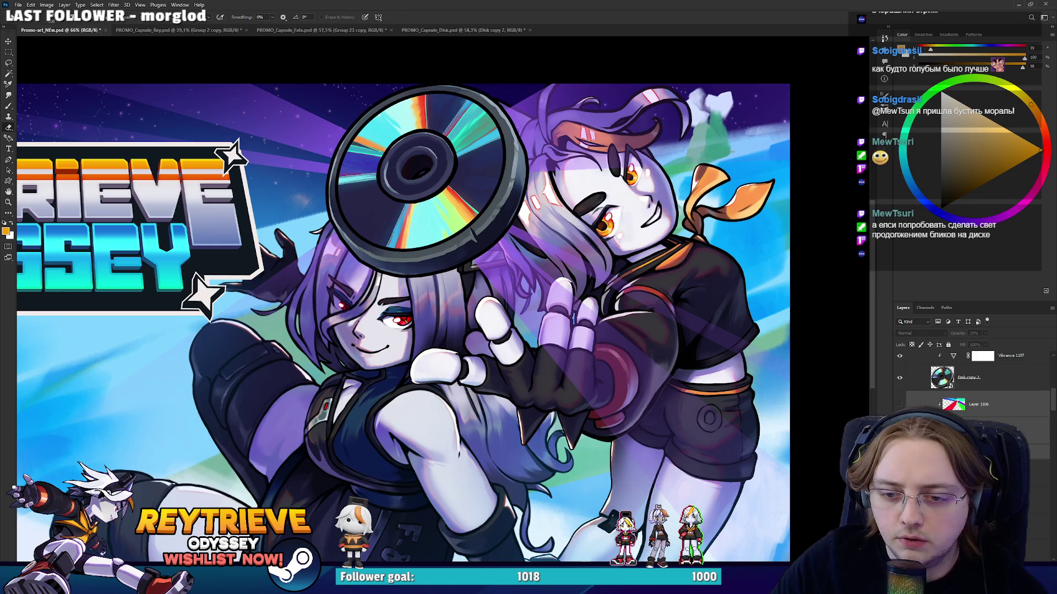
Target Group 25's layer mask and pick a soft brush preset.
click(960, 399)
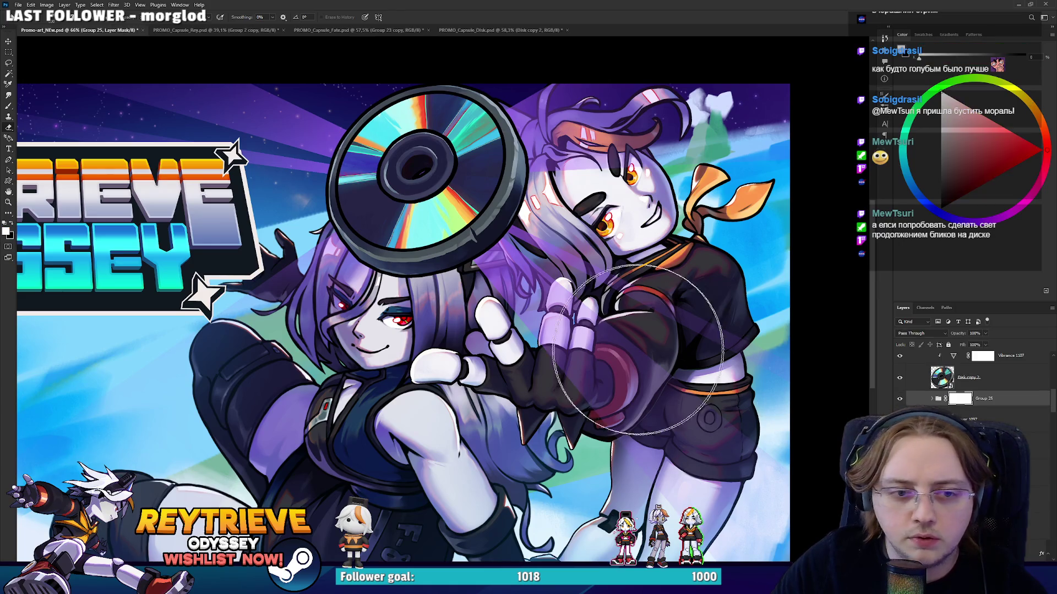
scroll(551, 337, up, 4)
right_click(552, 337)
click(586, 3)
scroll(544, 295, up, 3)
Mask the light-ray tint off the middle finger and rework the ray shading over the glove.
drag(512, 329, 524, 268)
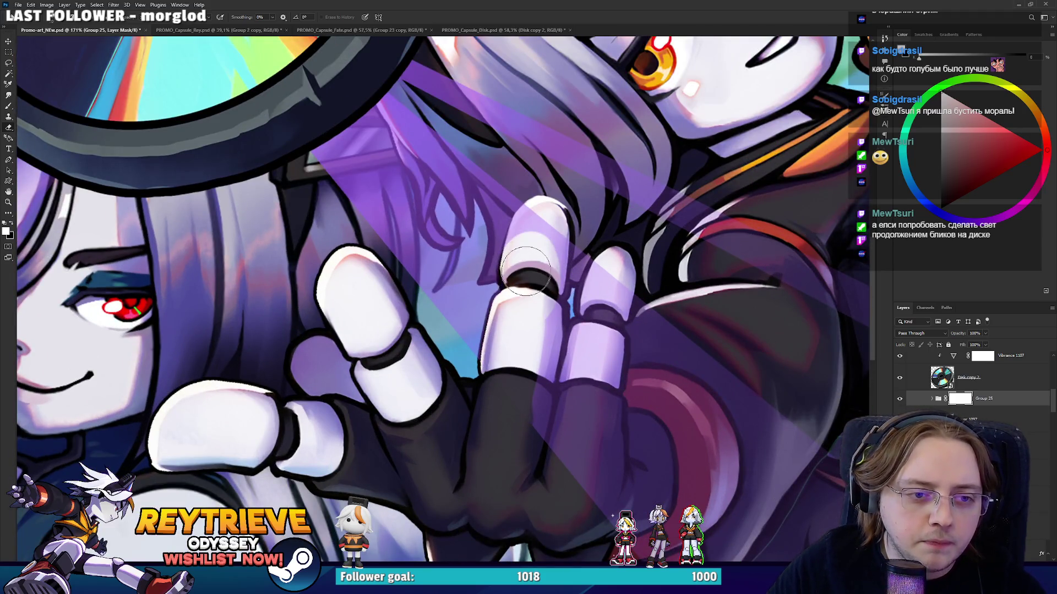
drag(524, 268, 530, 253)
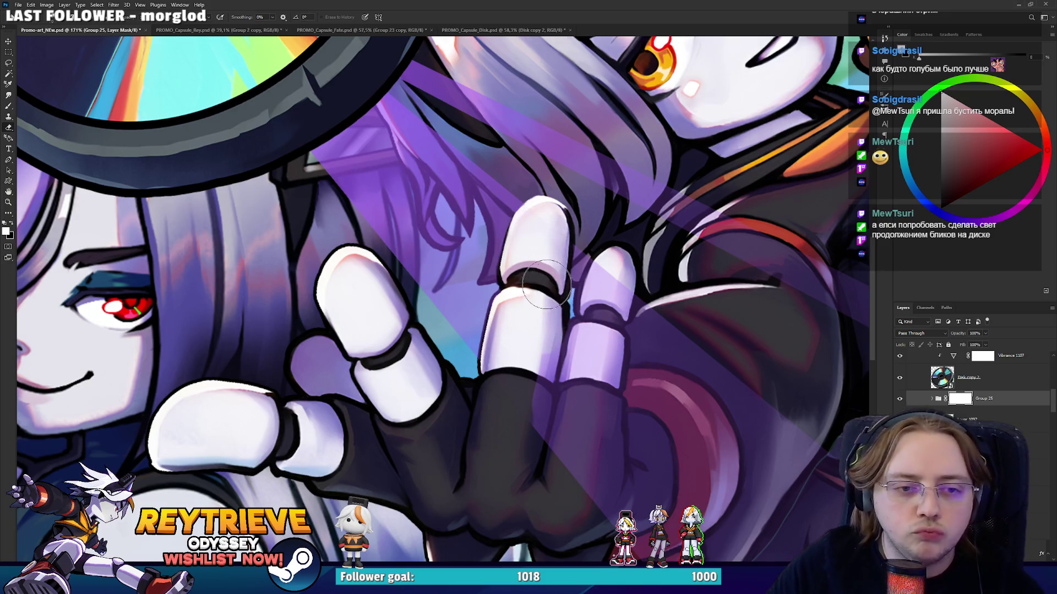
drag(519, 330, 529, 431)
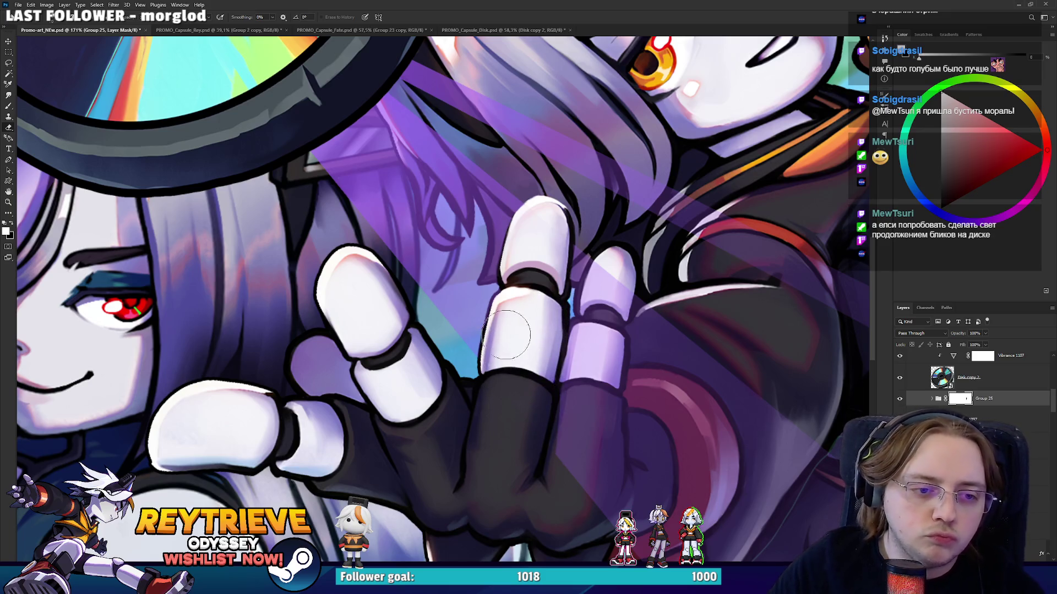
drag(537, 328, 618, 497)
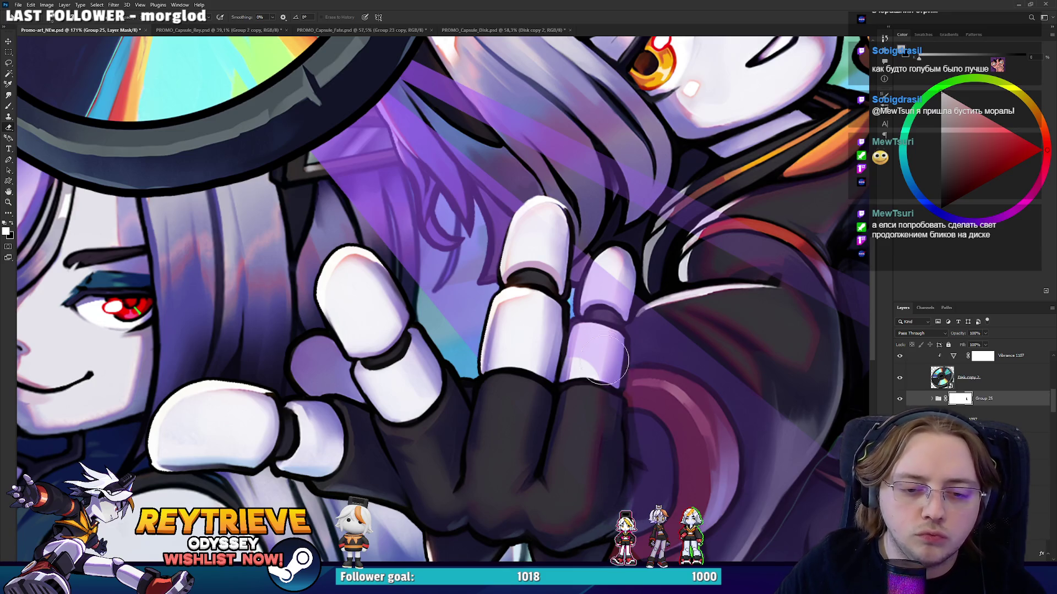
scroll(594, 441, down, 3)
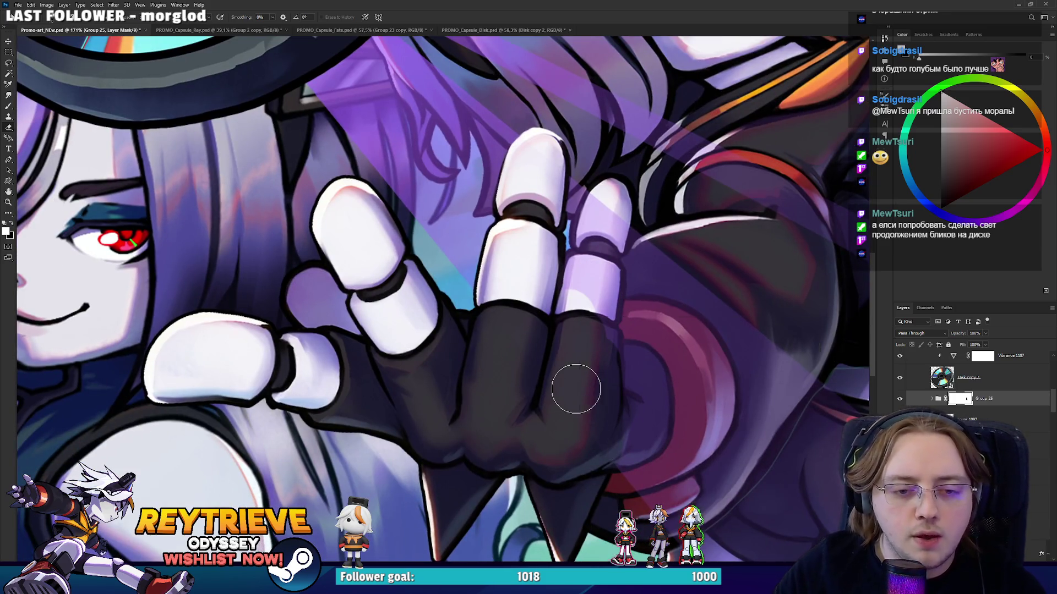
right_click(575, 389)
scroll(508, 291, down, 5)
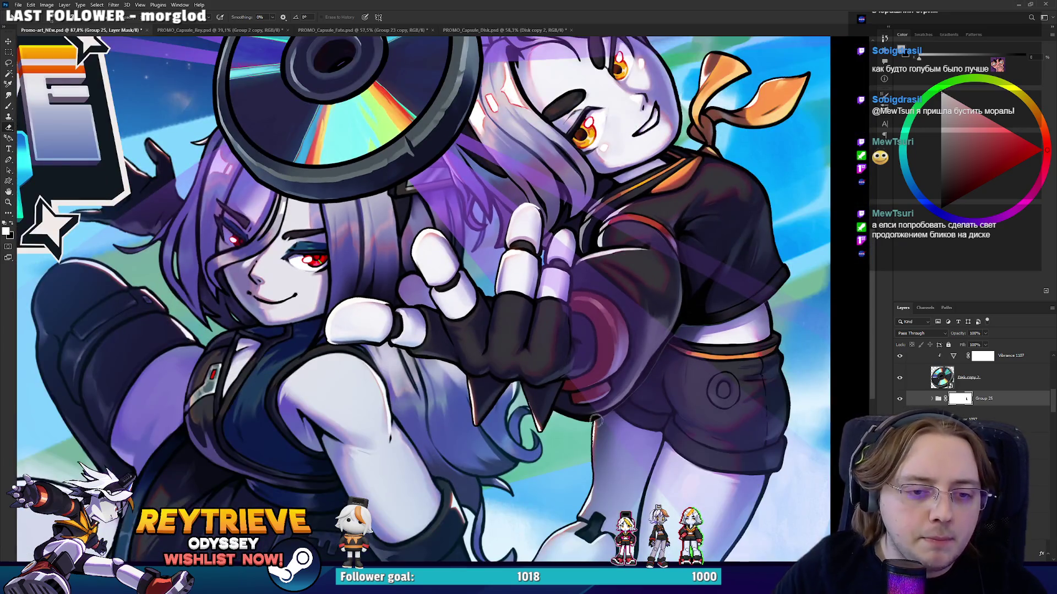
drag(545, 346, 550, 373)
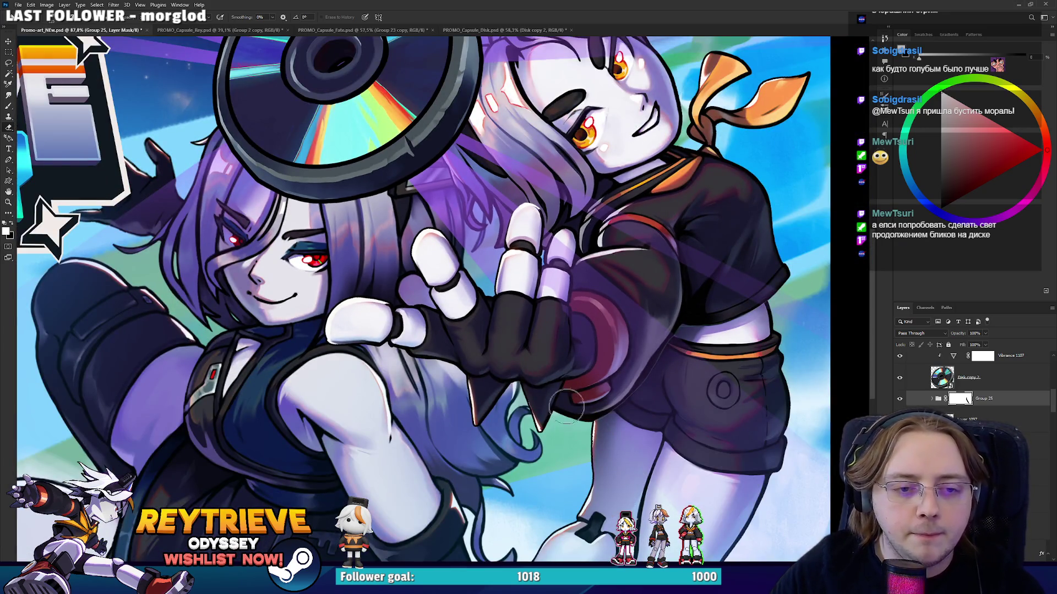
scroll(520, 222, up, 3)
scroll(520, 223, up, 2)
Clear the tint from the fourth finger's lower and upper segments, then enlarge the brush.
right_click(613, 398)
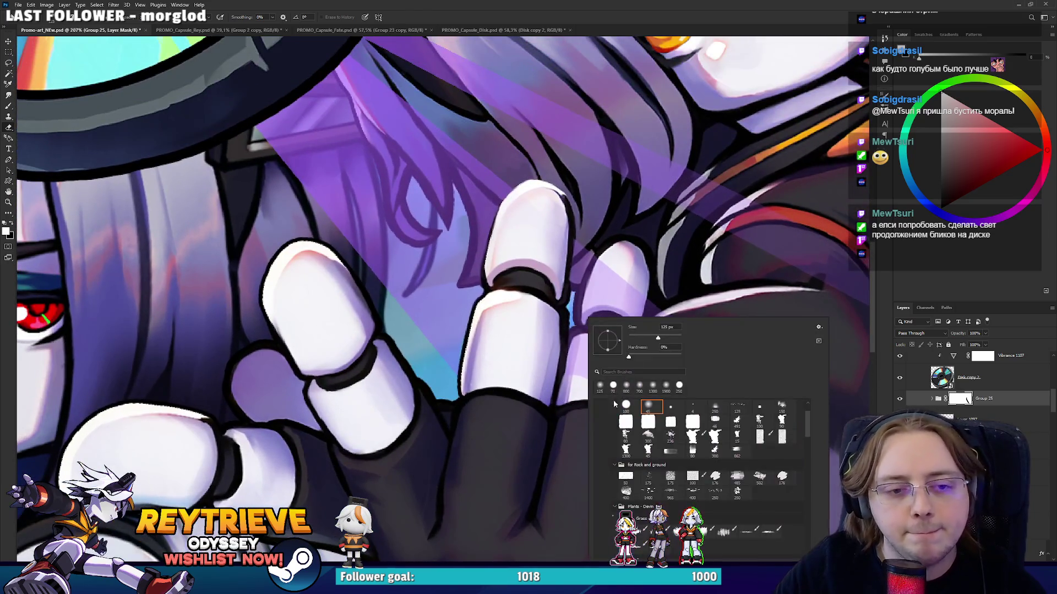
key(Escape)
drag(594, 419, 588, 351)
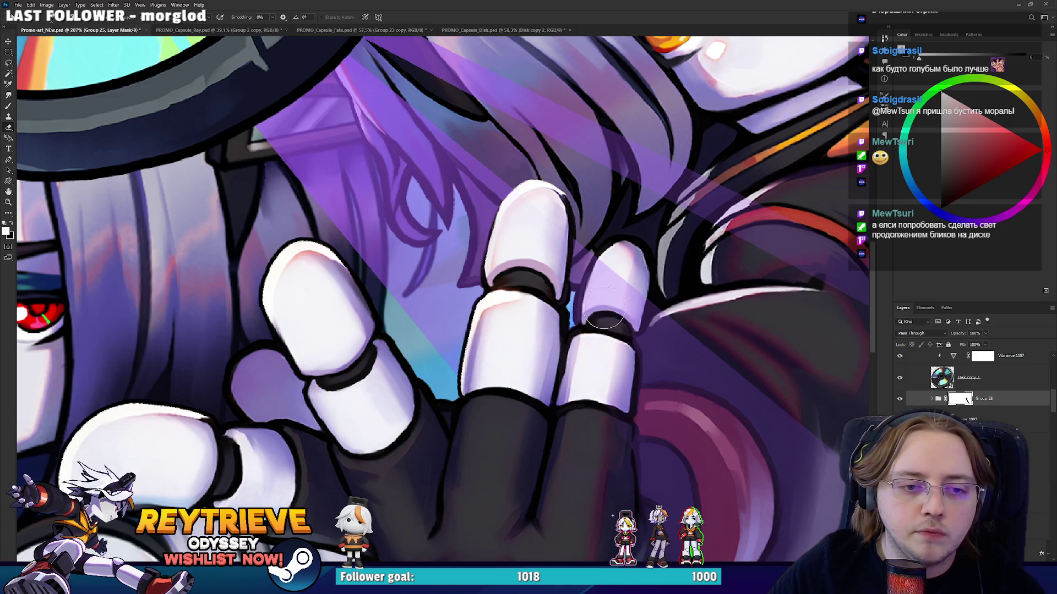
drag(605, 308, 605, 291)
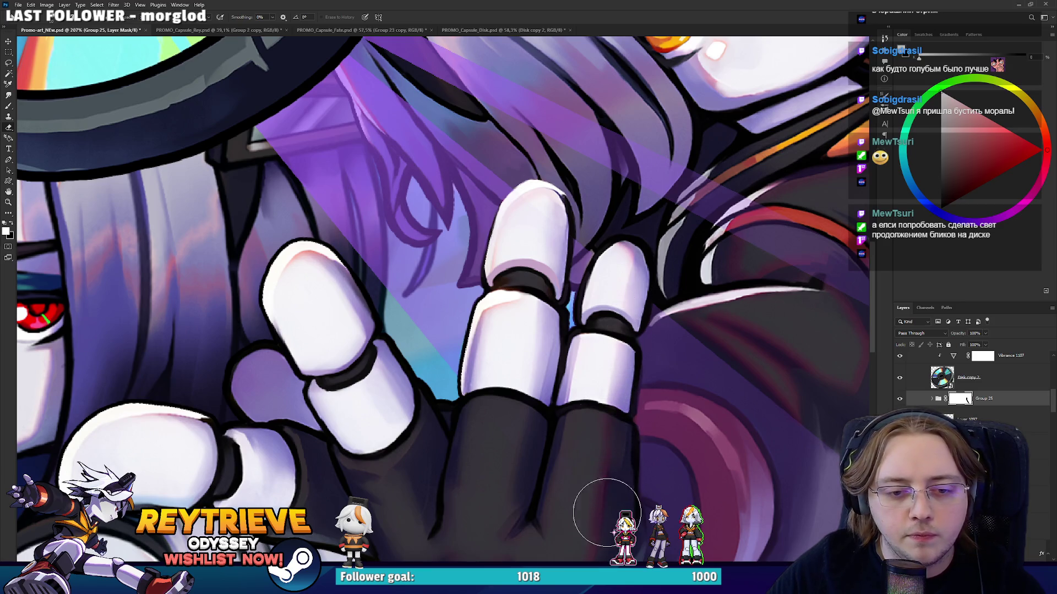
scroll(561, 514, down, 2)
scroll(558, 519, down, 1)
right_click(685, 424)
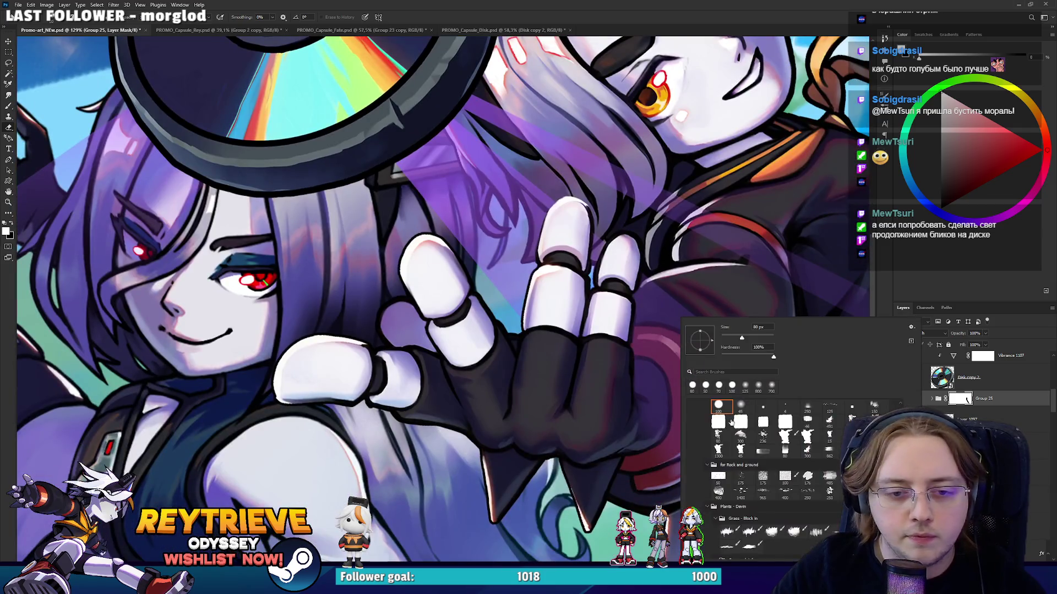
key(Escape)
key(bracketright)
key(bracketright)
key(bracketright)
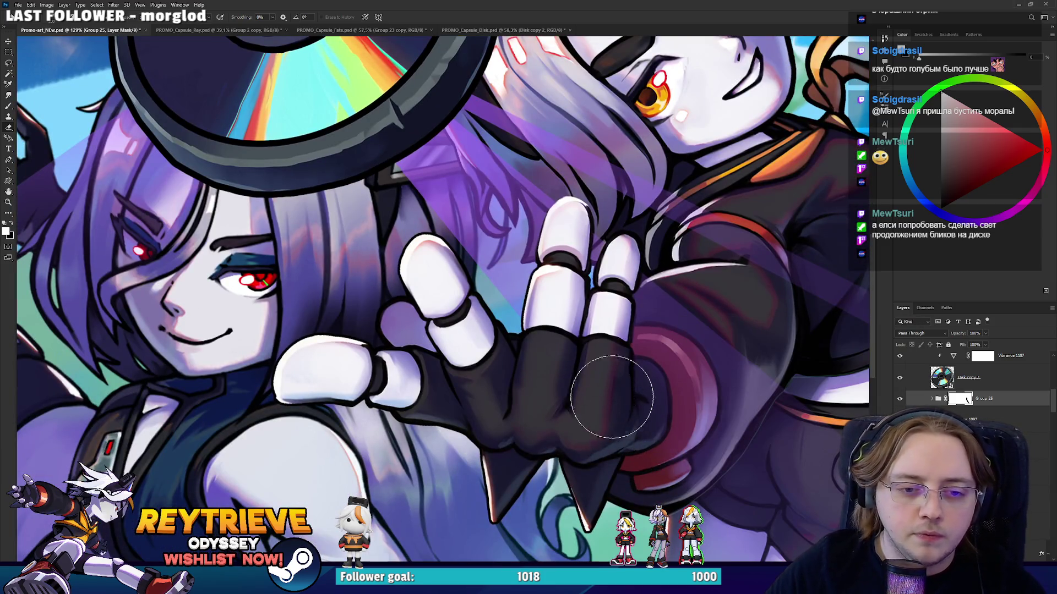
scroll(572, 380, down, 5)
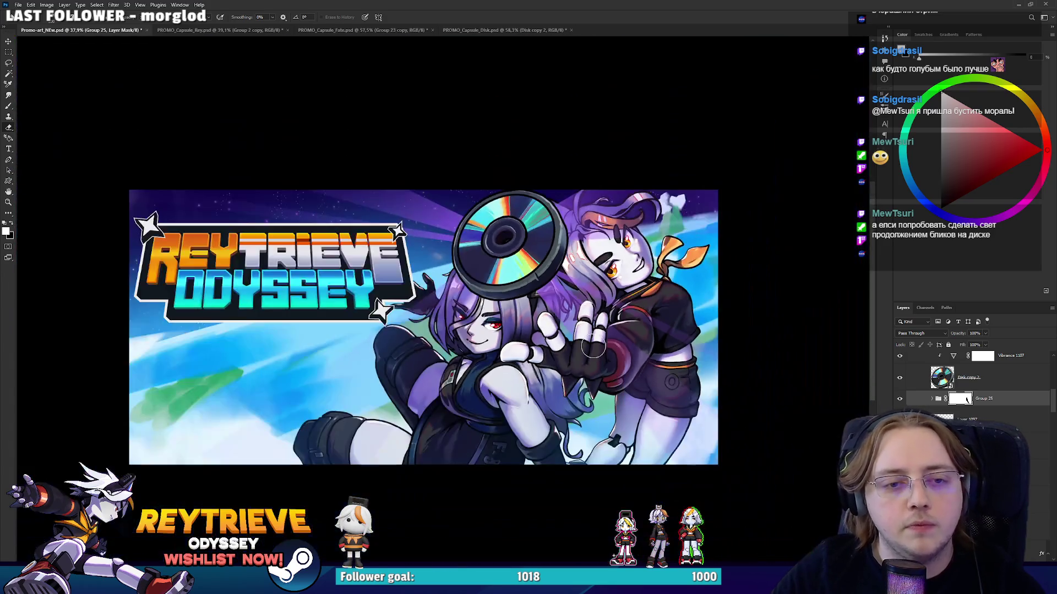
scroll(593, 346, up, 2)
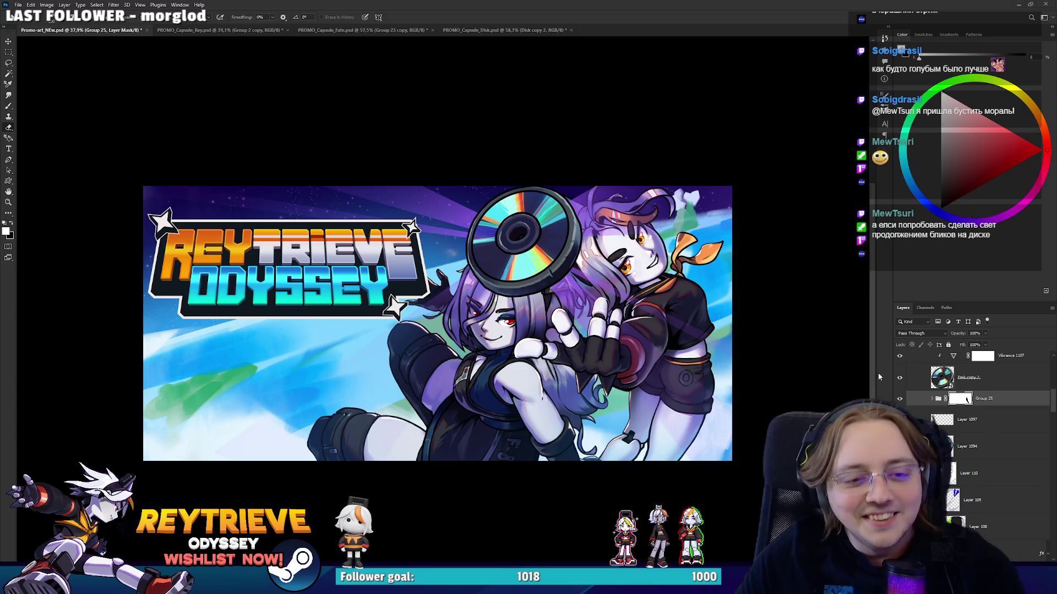
scroll(661, 345, up, 3)
scroll(662, 345, down, 2)
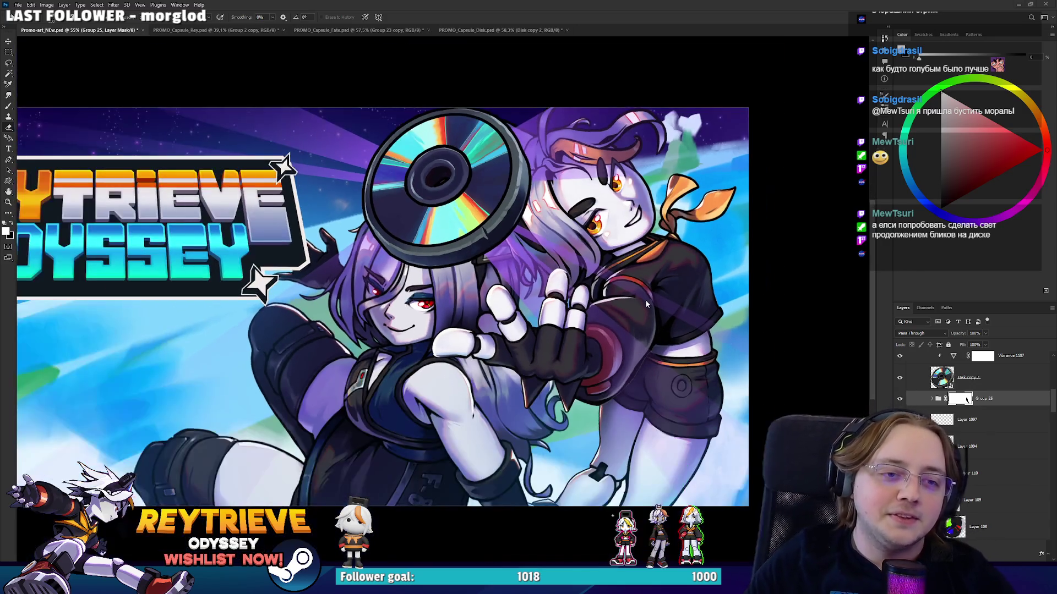
scroll(658, 316, up, 1)
scroll(658, 317, down, 1)
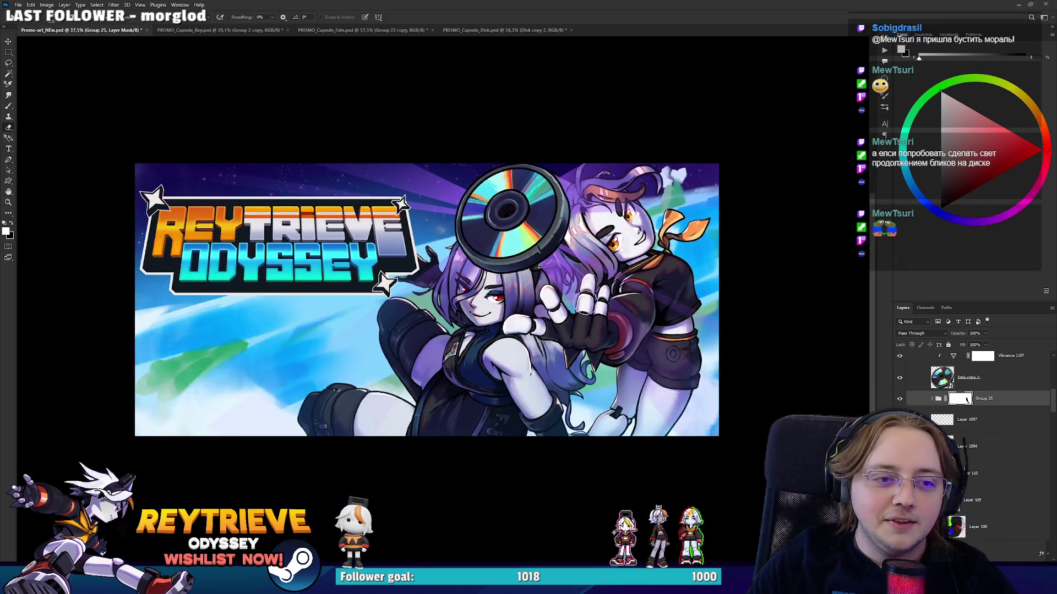
scroll(589, 303, up, 2)
scroll(587, 318, down, 3)
scroll(586, 317, up, 3)
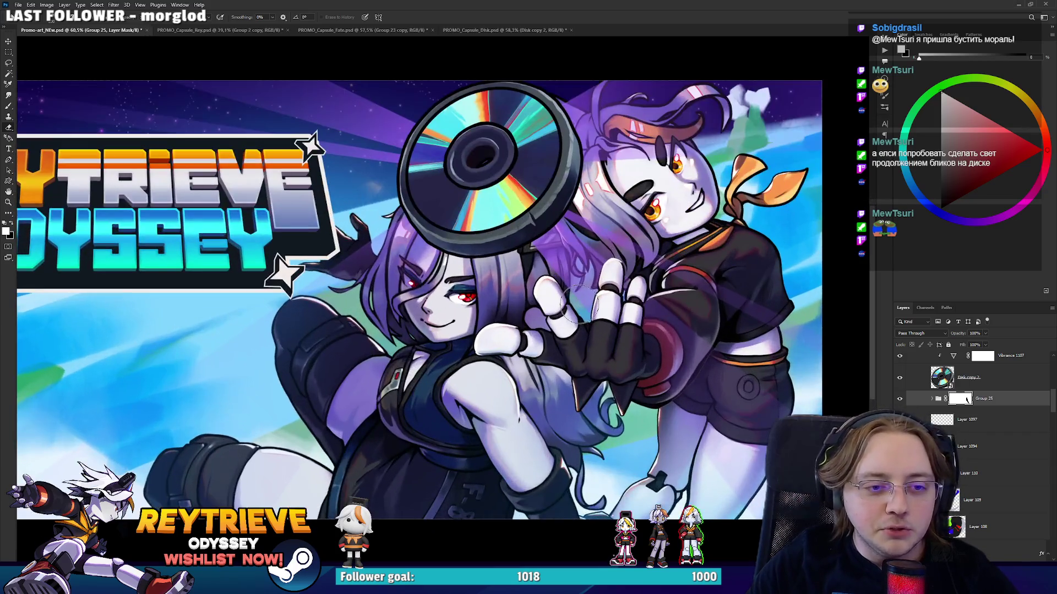
scroll(547, 344, up, 1)
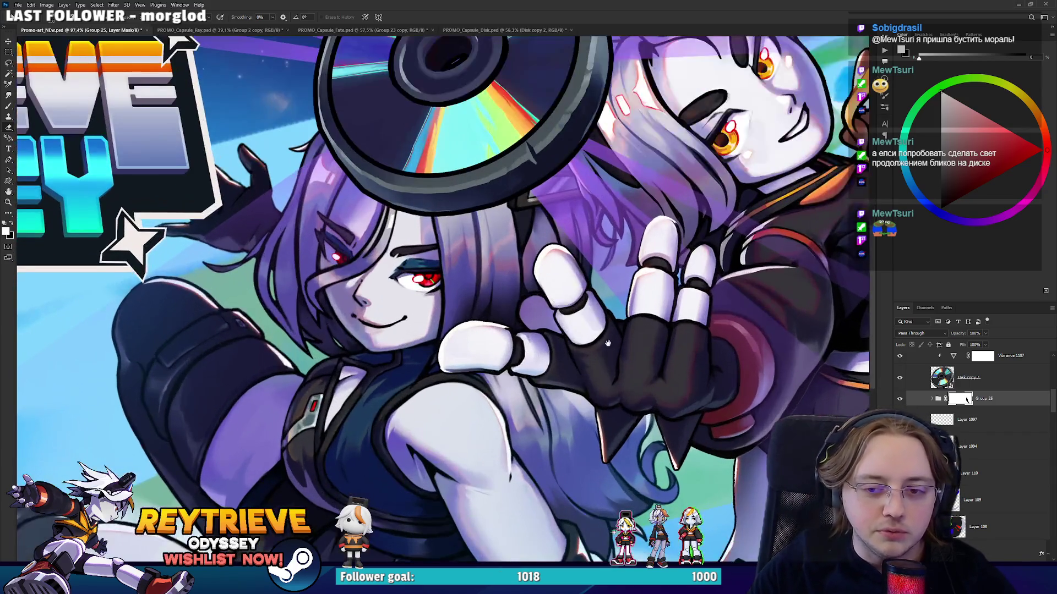
scroll(547, 344, up, 1)
scroll(547, 344, up, 1)
click(958, 406)
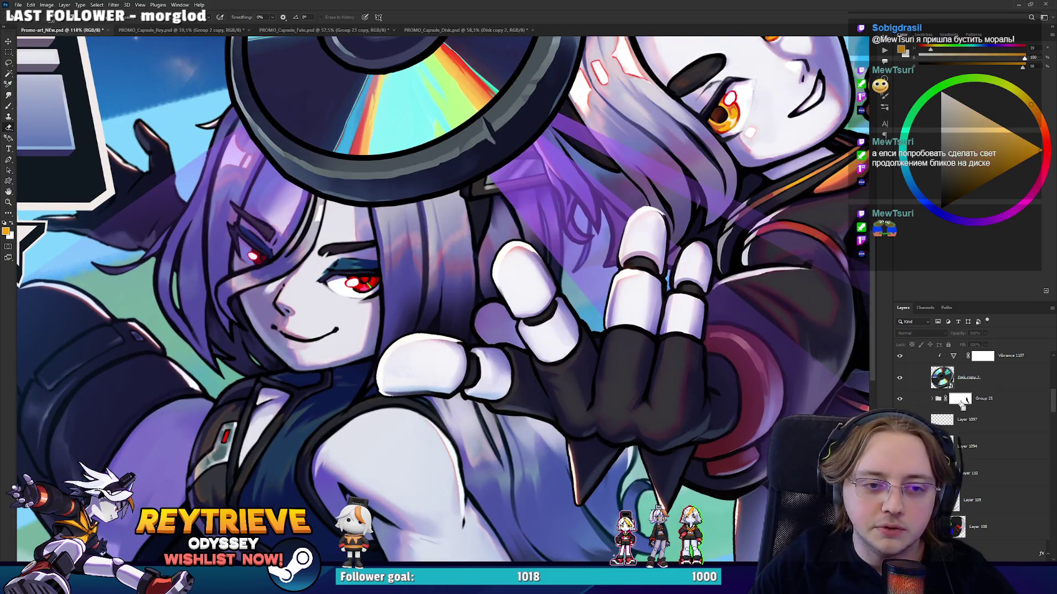
Select Group 25's layer mask, deselect the hand with Ctrl+D, and pick Layer 1106.
scroll(957, 406, down, 3)
scroll(942, 394, down, 2)
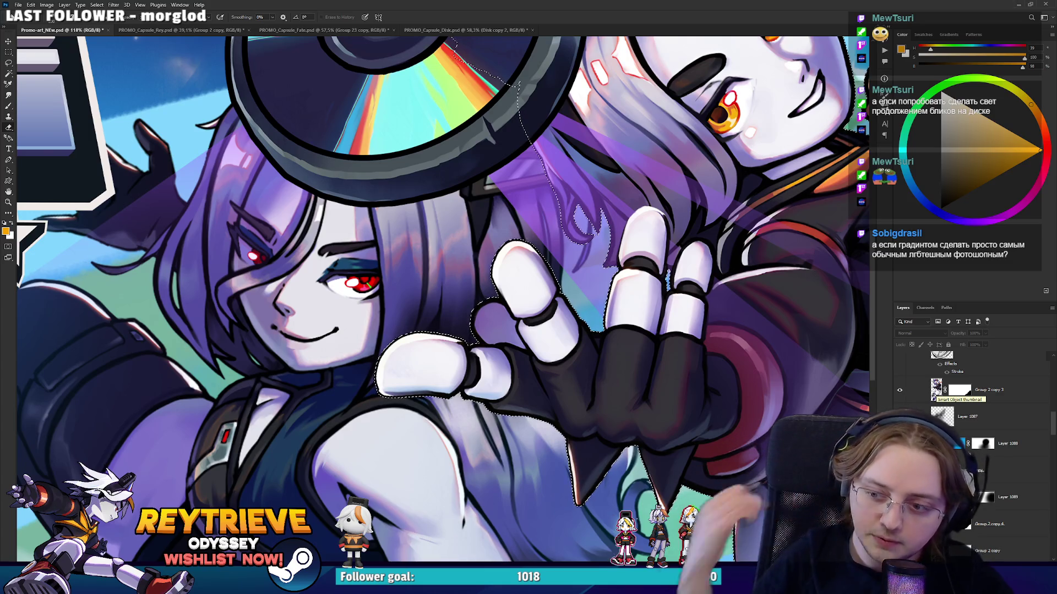
scroll(982, 462, up, 4)
scroll(982, 462, down, 10)
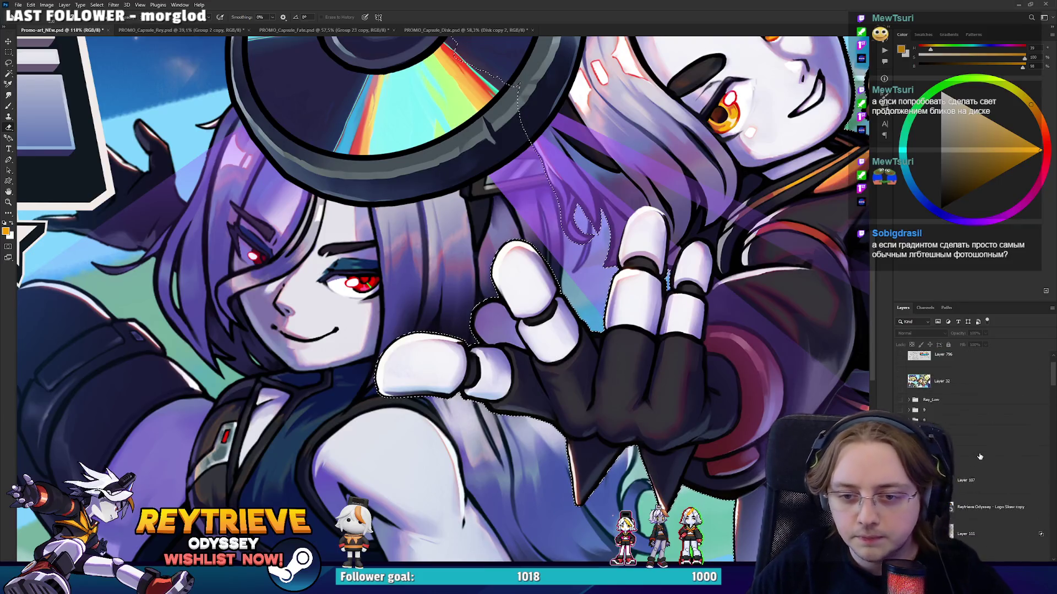
scroll(986, 458, up, 10)
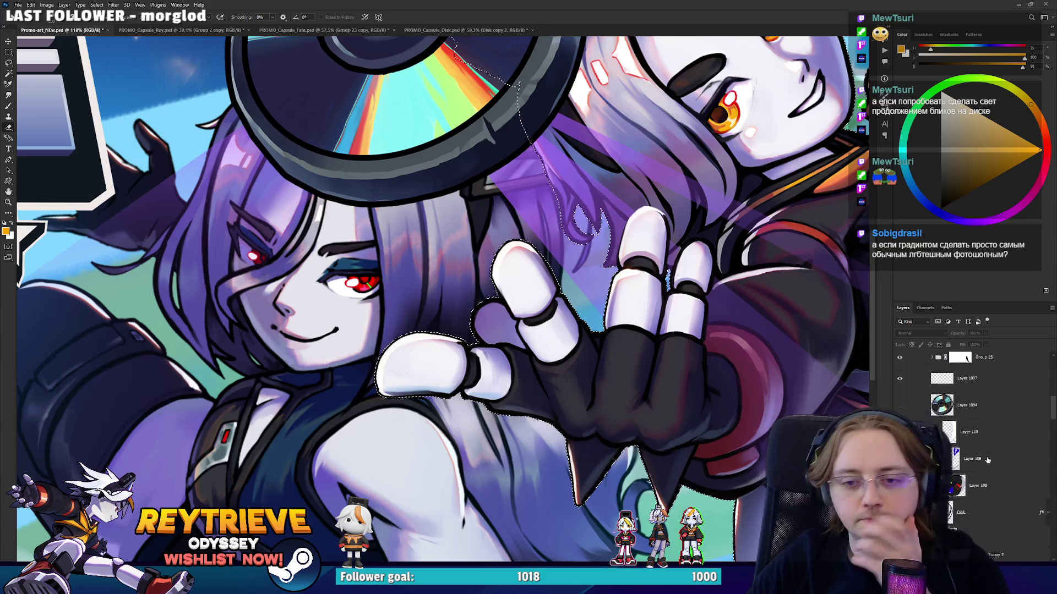
scroll(988, 458, up, 3)
click(961, 429)
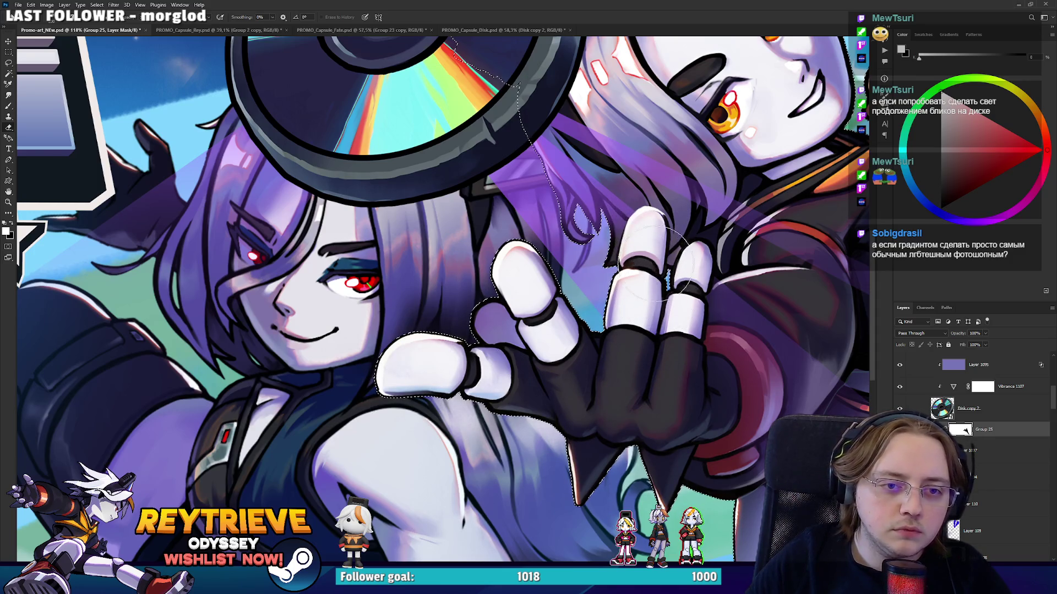
key(ctrl+d)
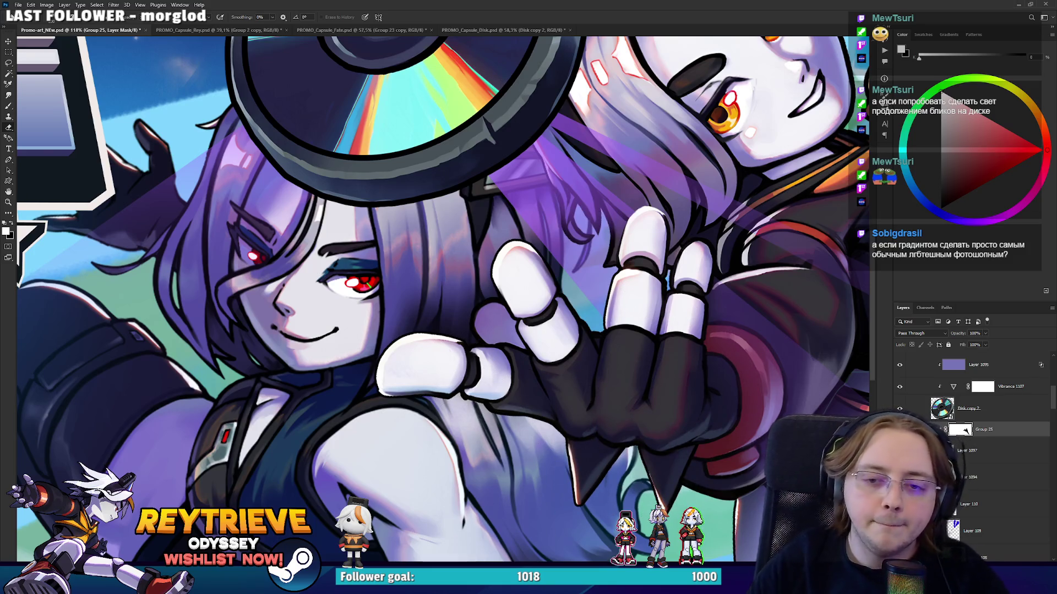
scroll(966, 431, down, 1)
click(965, 430)
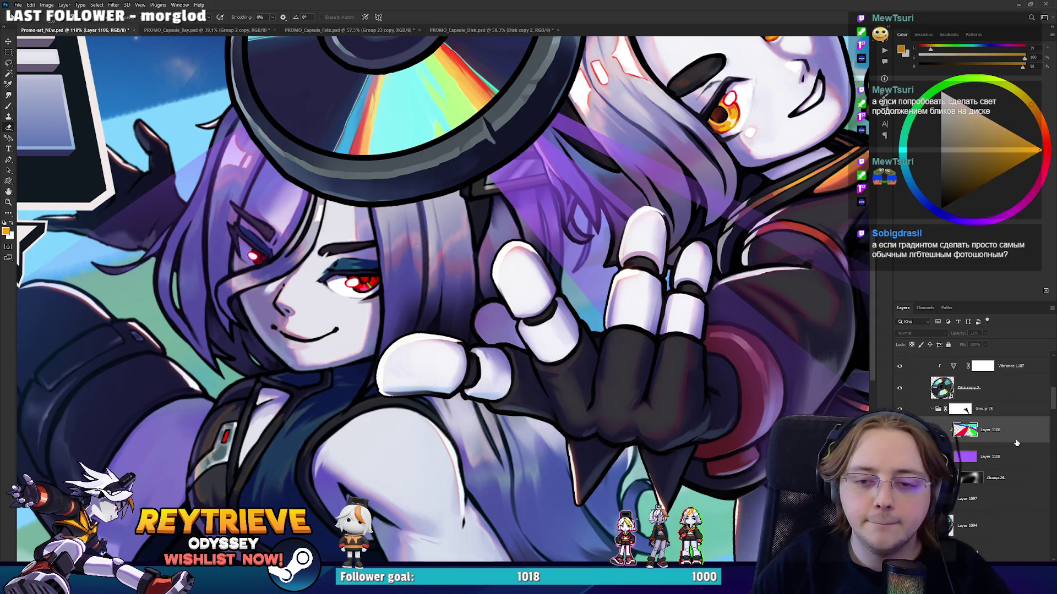
Choose the Gradient Tool and make the rainbow spectrum preset the current gradient.
scroll(486, 286, down, 3)
scroll(486, 287, down, 2)
scroll(546, 294, up, 3)
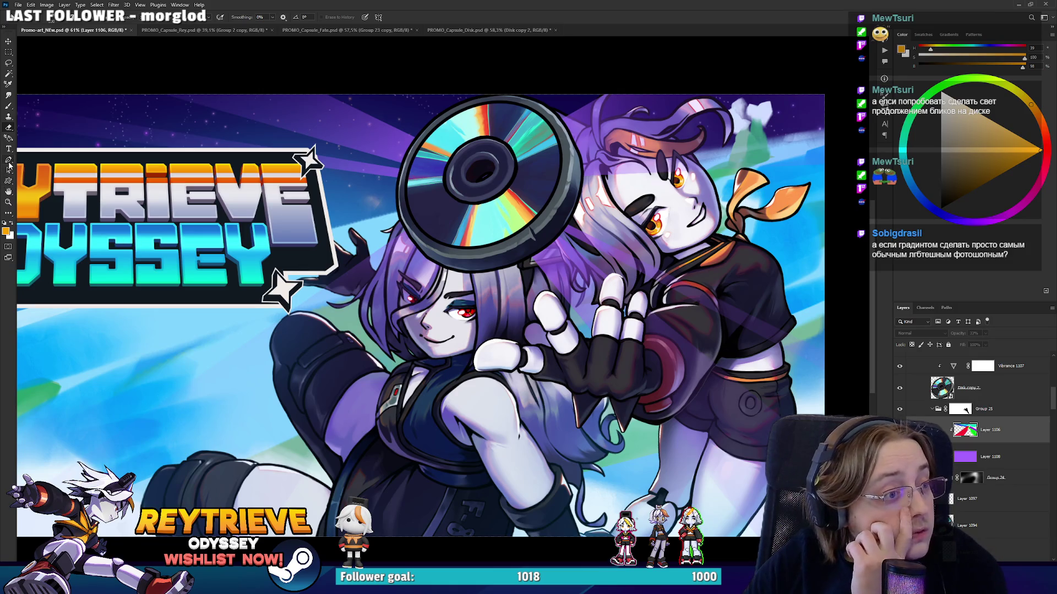
click(10, 139)
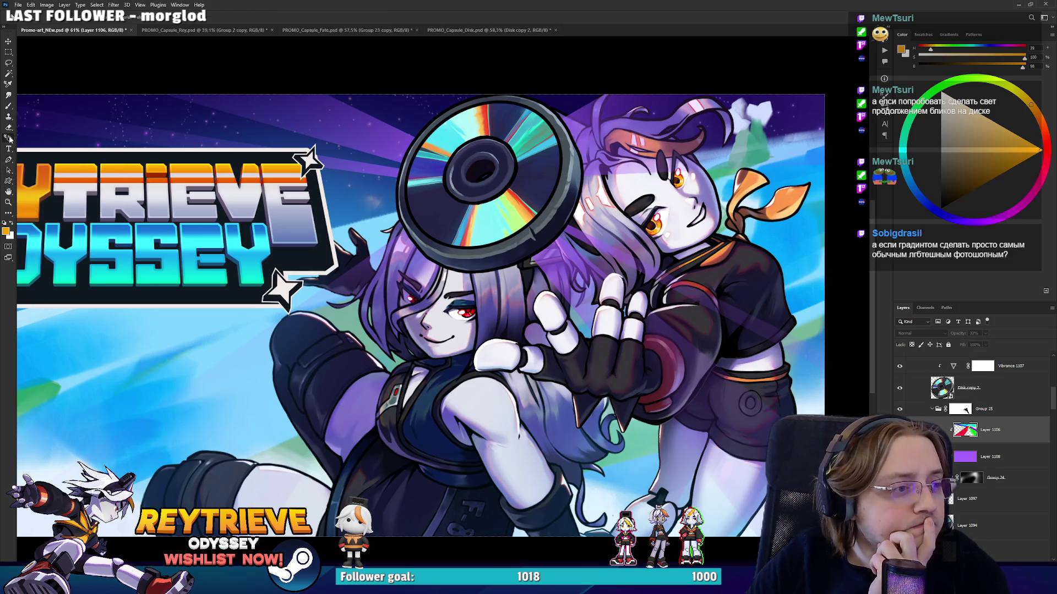
click(8, 213)
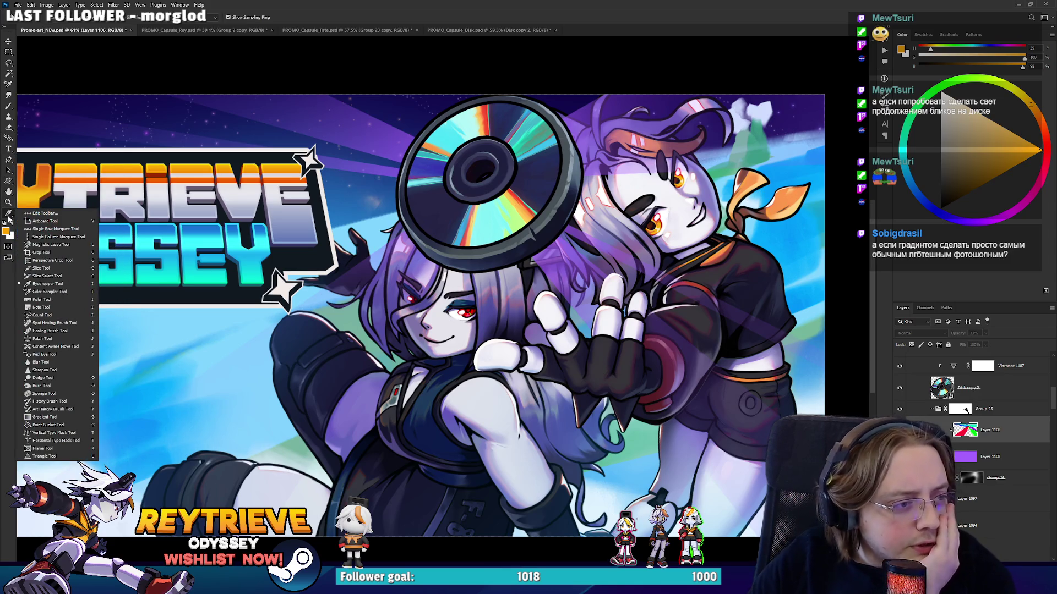
click(44, 417)
click(63, 22)
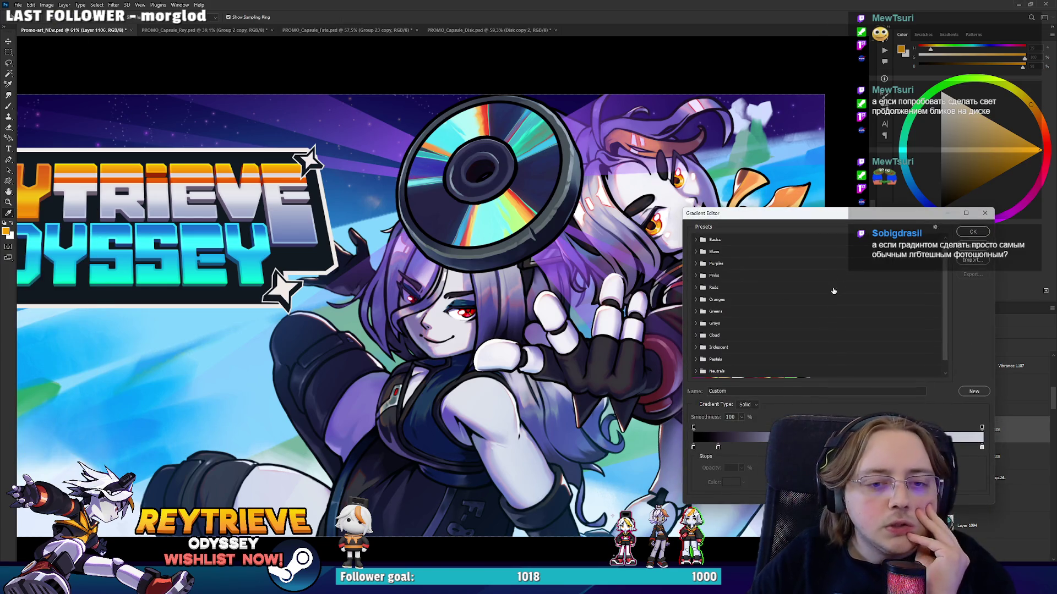
click(711, 372)
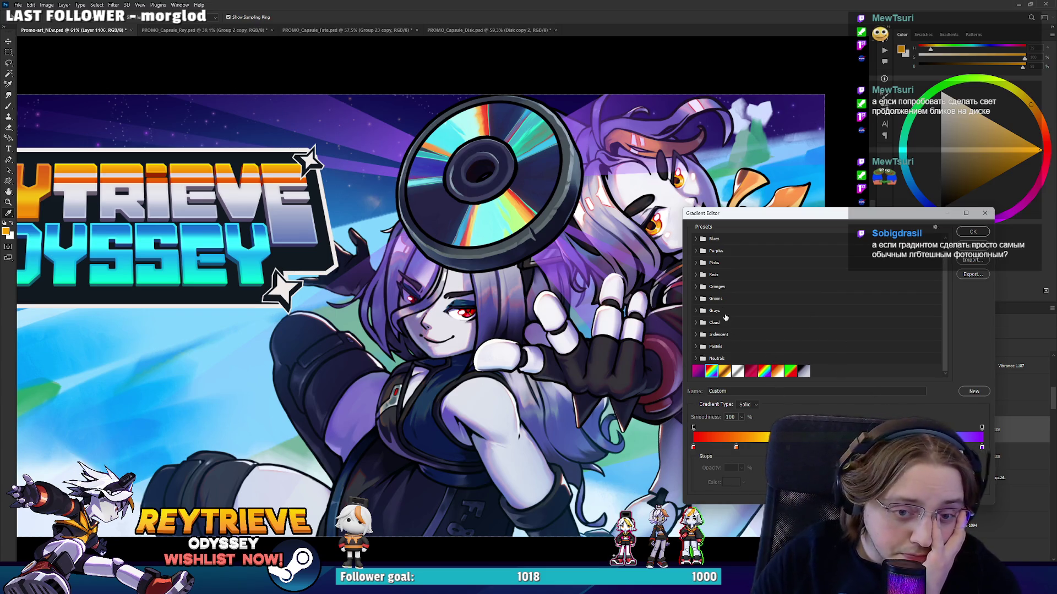
click(696, 238)
click(695, 239)
click(695, 251)
click(695, 250)
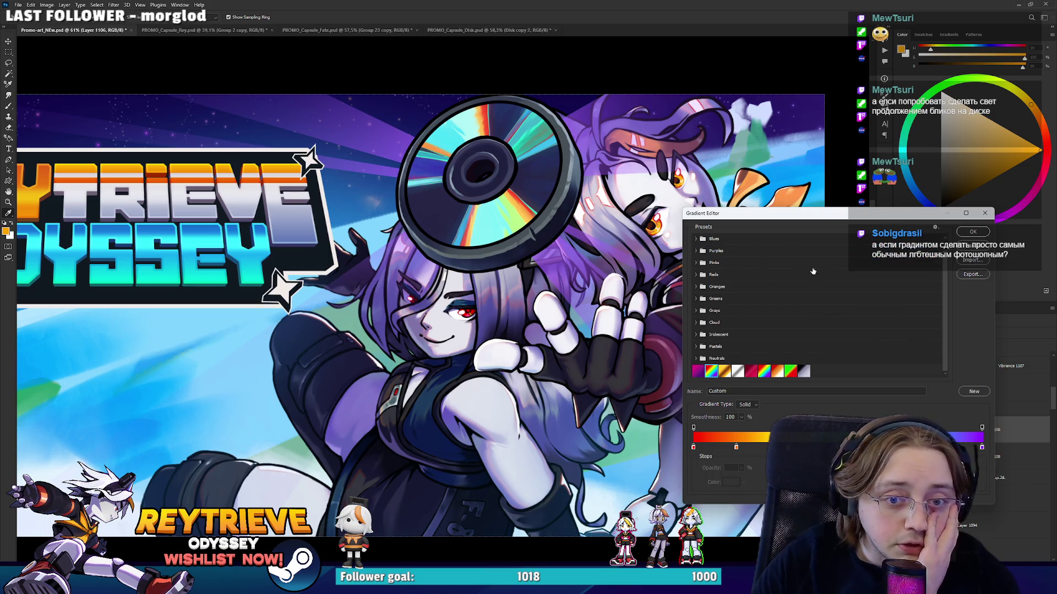
click(967, 232)
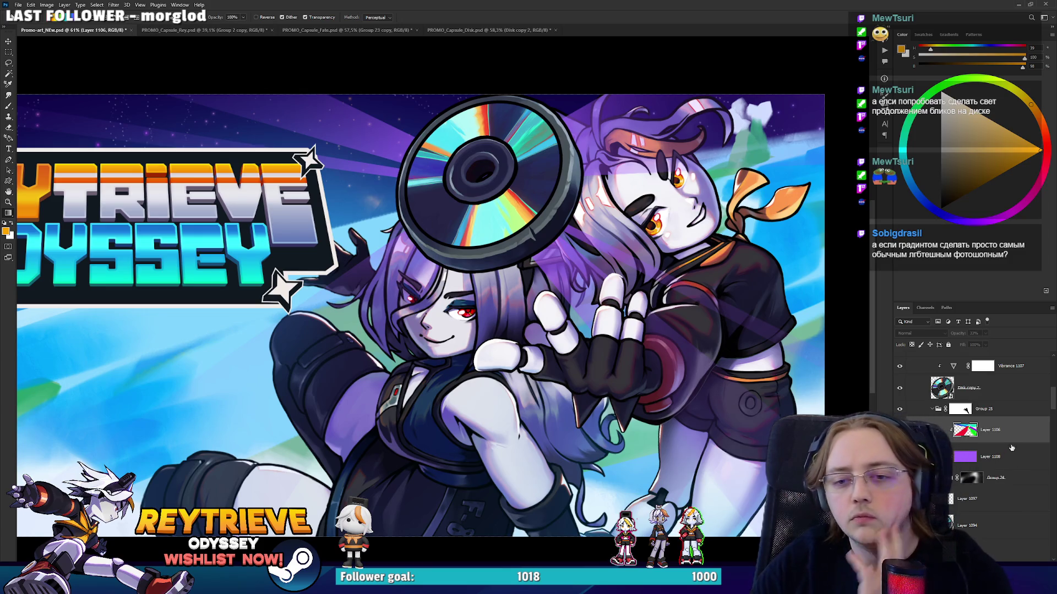
Create Layer 1111 below Layer 1106 and test rainbow gradients from the disc, undoing each.
key(ctrl+shift+alt+n)
drag(544, 247, 546, 249)
scroll(602, 341, down, 3)
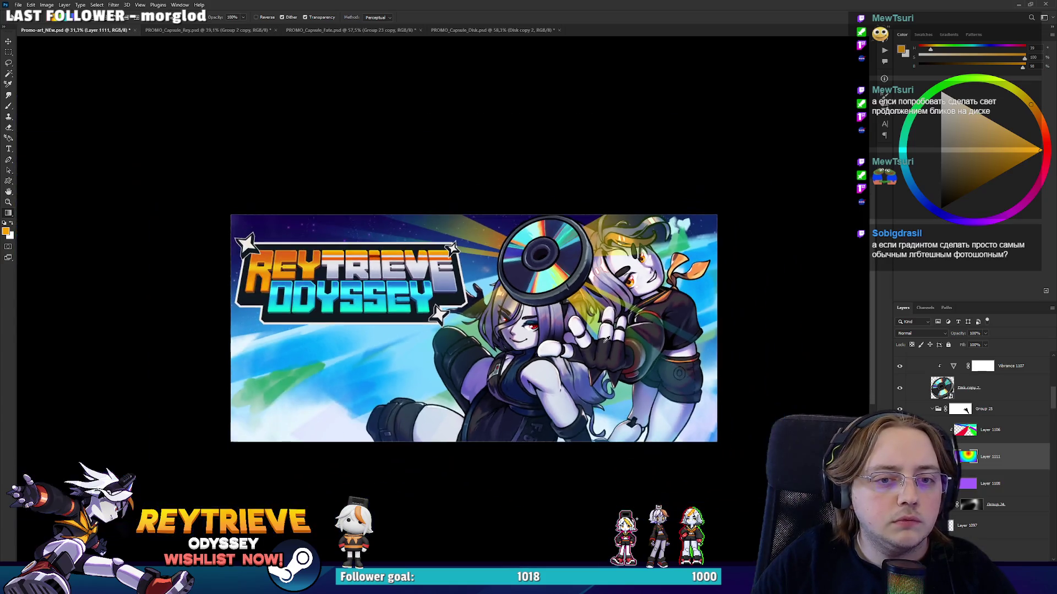
key(ctrl+z)
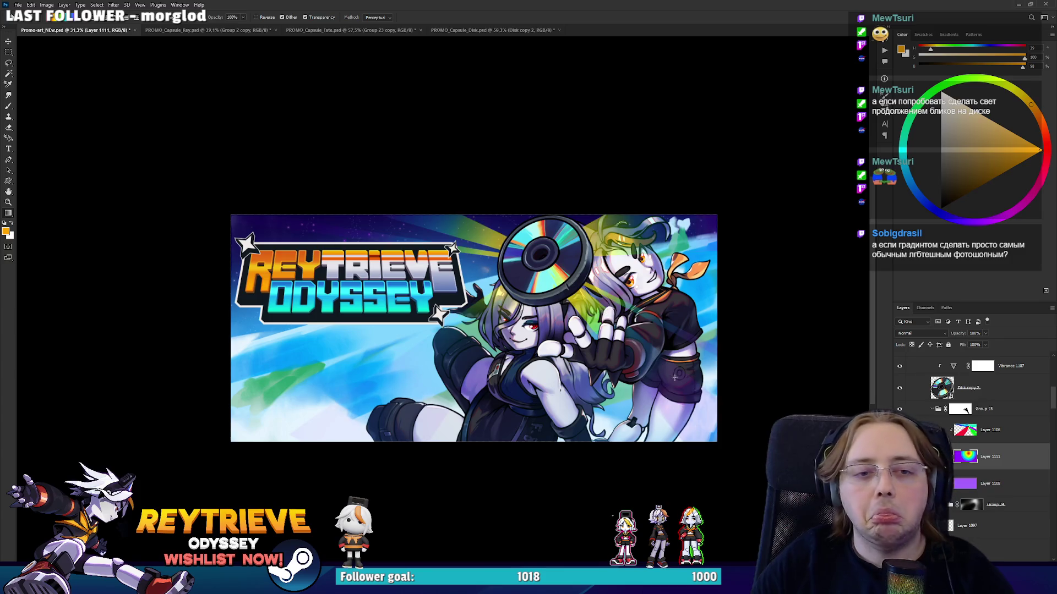
mouse_move(579, 294)
mouse_down()
mouse_move(539, 255)
mouse_move(547, 266)
mouse_up()
key(ctrl+z)
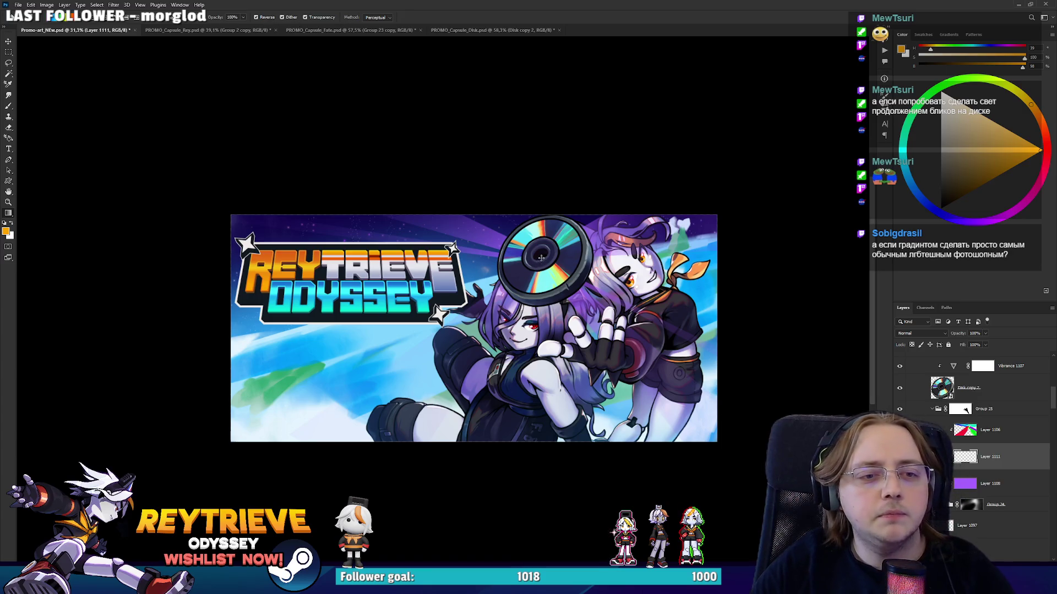
drag(571, 289, 571, 290)
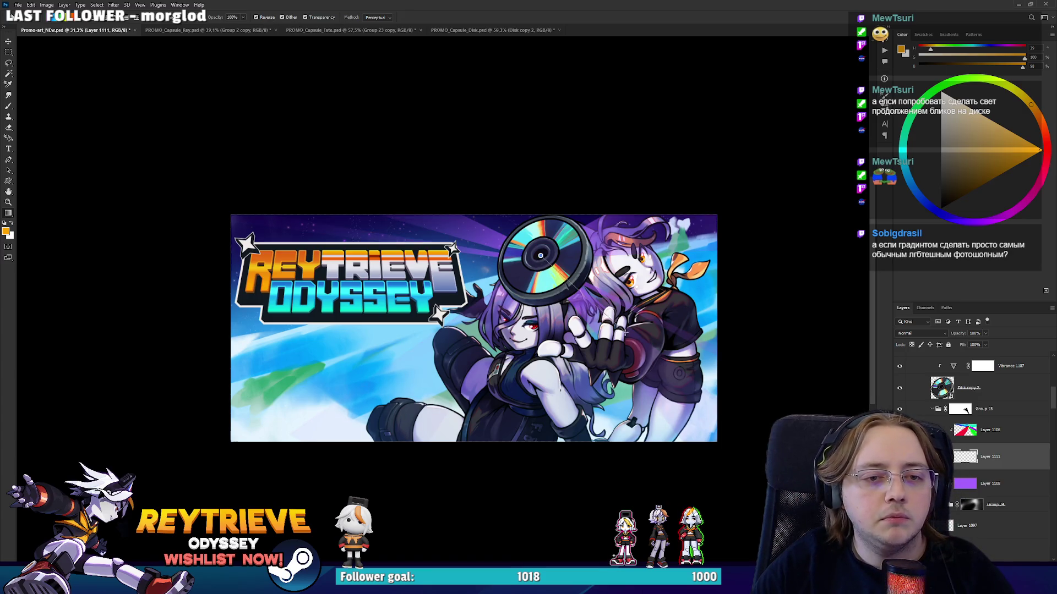
drag(625, 333, 624, 333)
drag(541, 256, 671, 385)
key(ctrl+z)
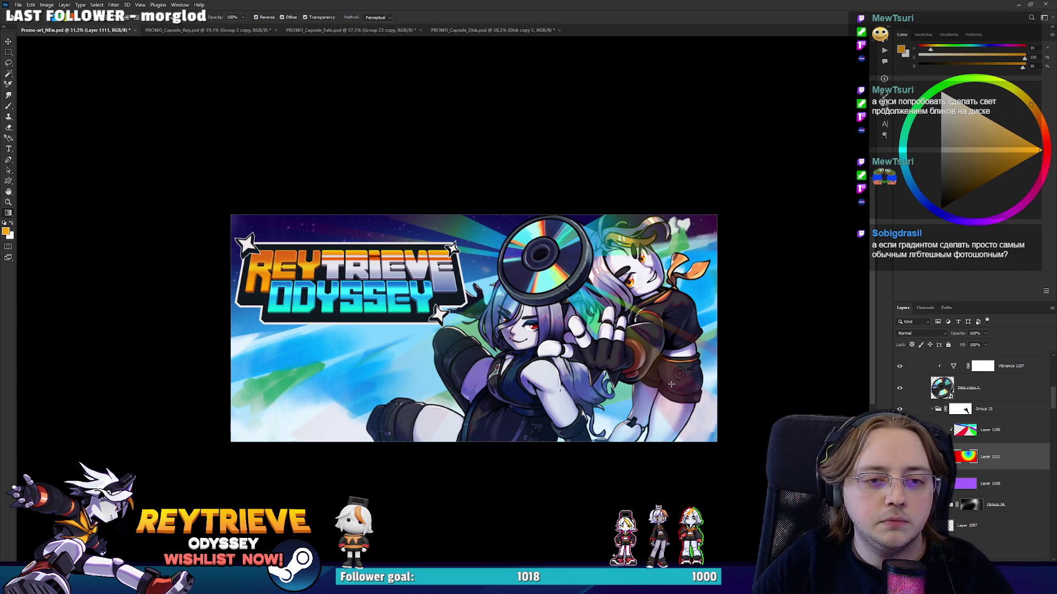
key(ctrl+z)
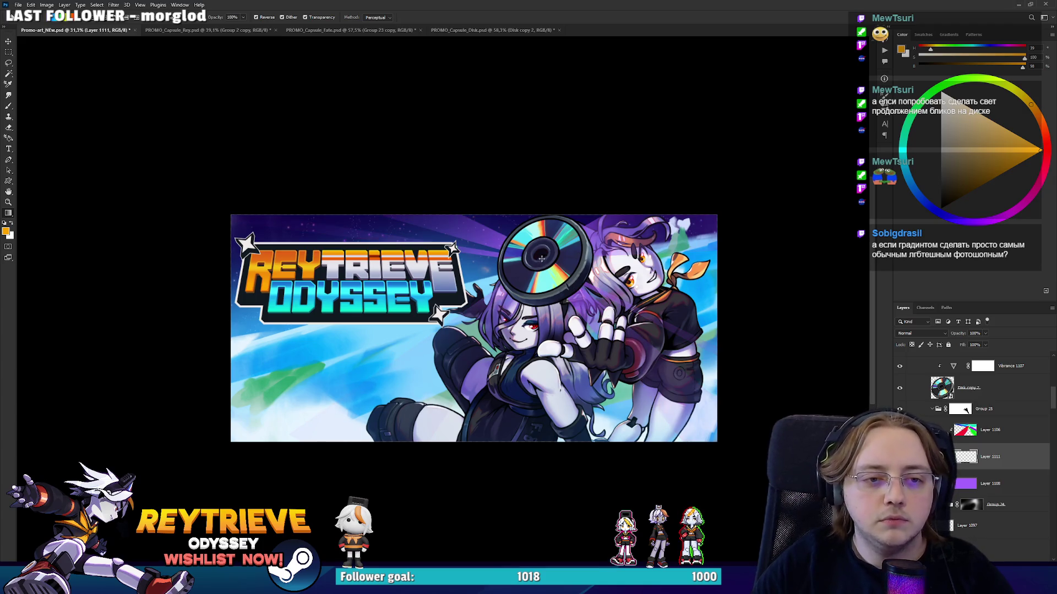
Radiate another rainbow gradient from the disc centre, then undo it.
drag(700, 403, 700, 404)
scroll(592, 348, up, 2)
scroll(592, 349, down, 4)
scroll(585, 342, up, 4)
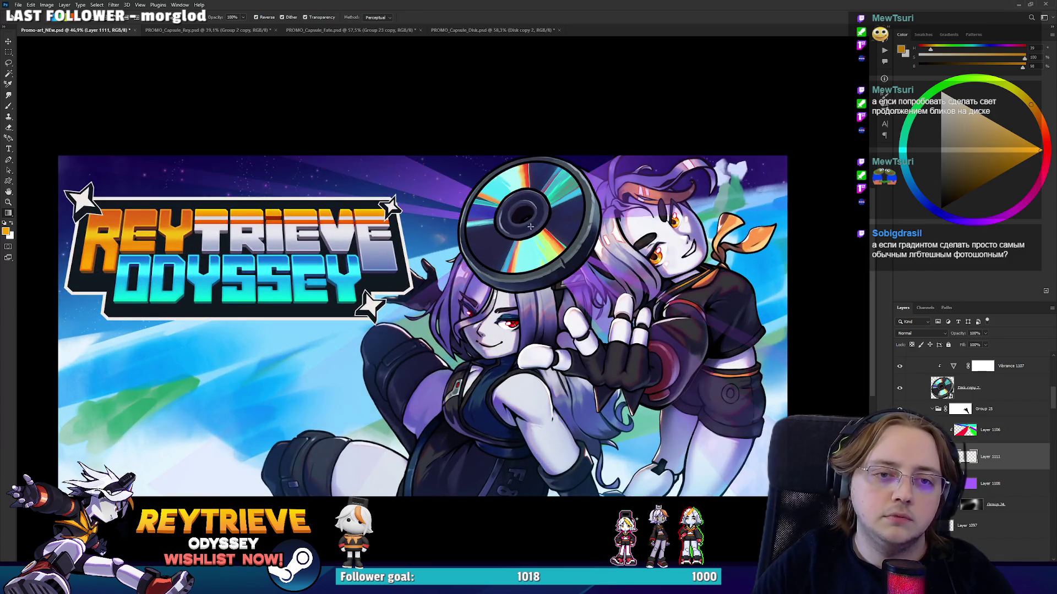
drag(523, 218, 605, 302)
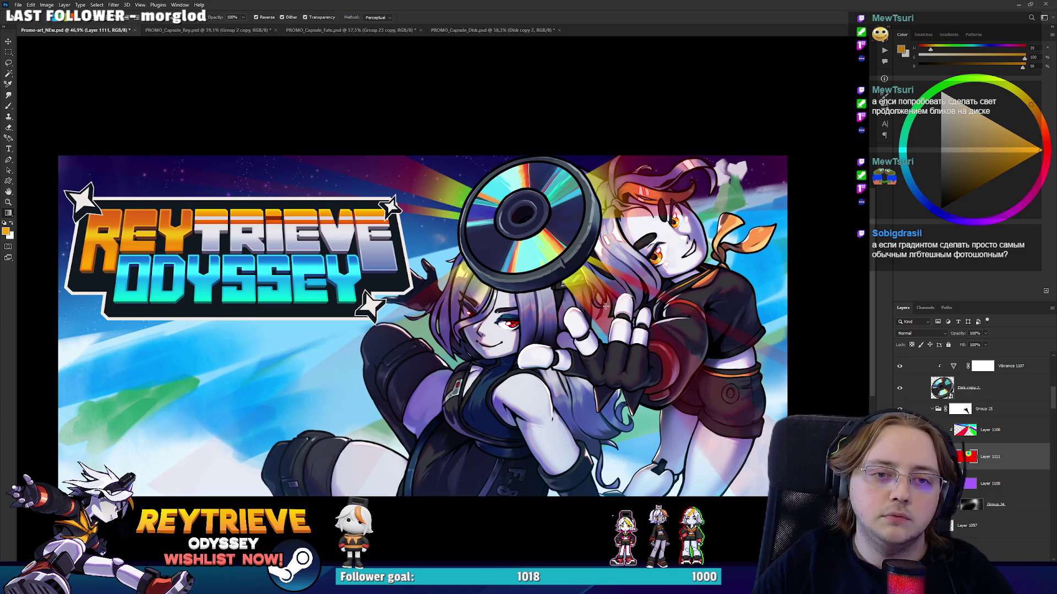
key(ctrl+z)
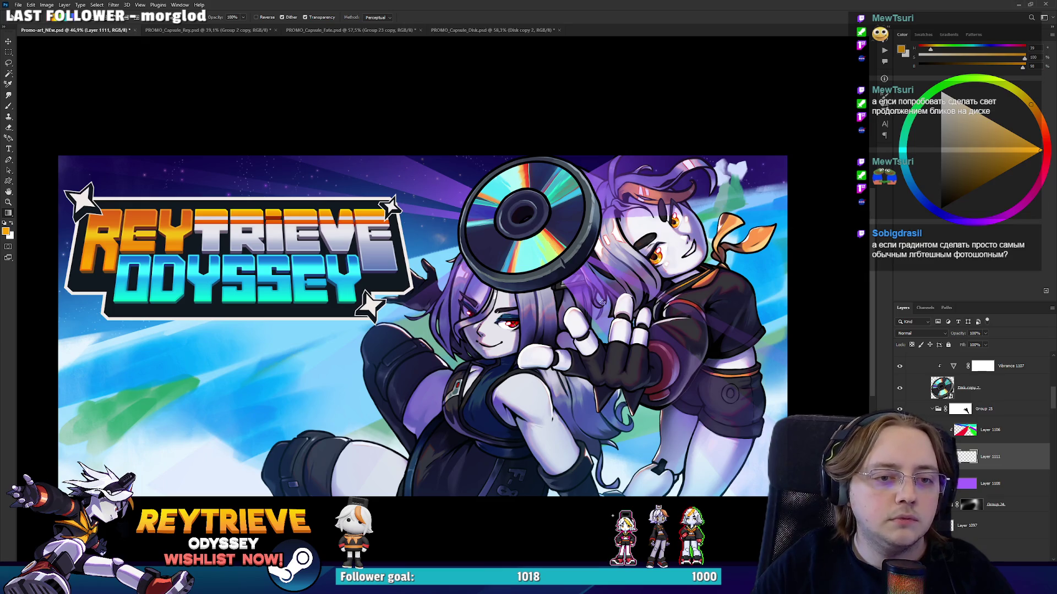
scroll(585, 289, down, 5)
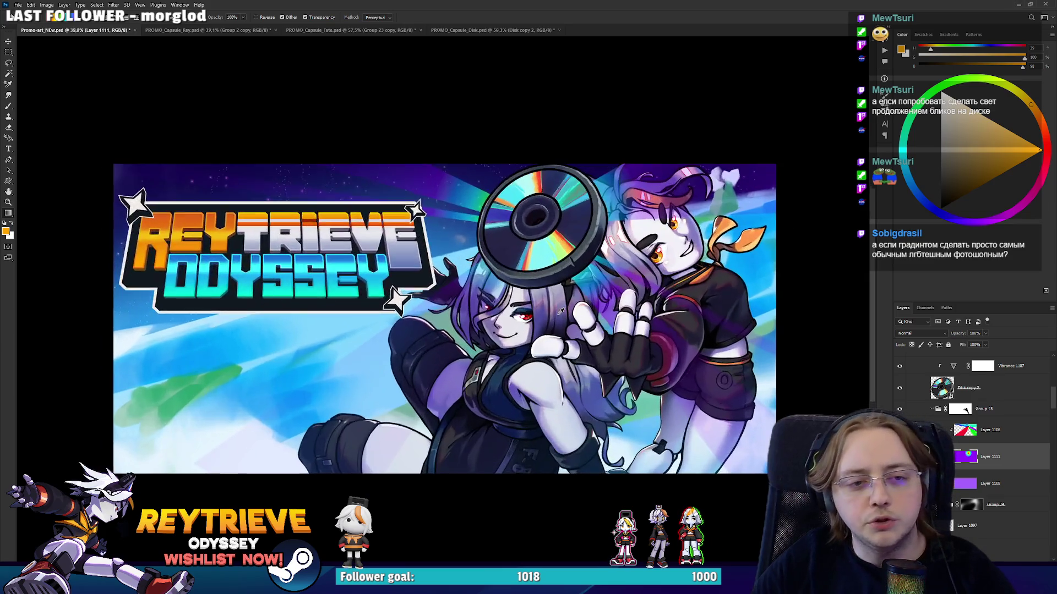
scroll(562, 310, up, 2)
scroll(563, 310, up, 5)
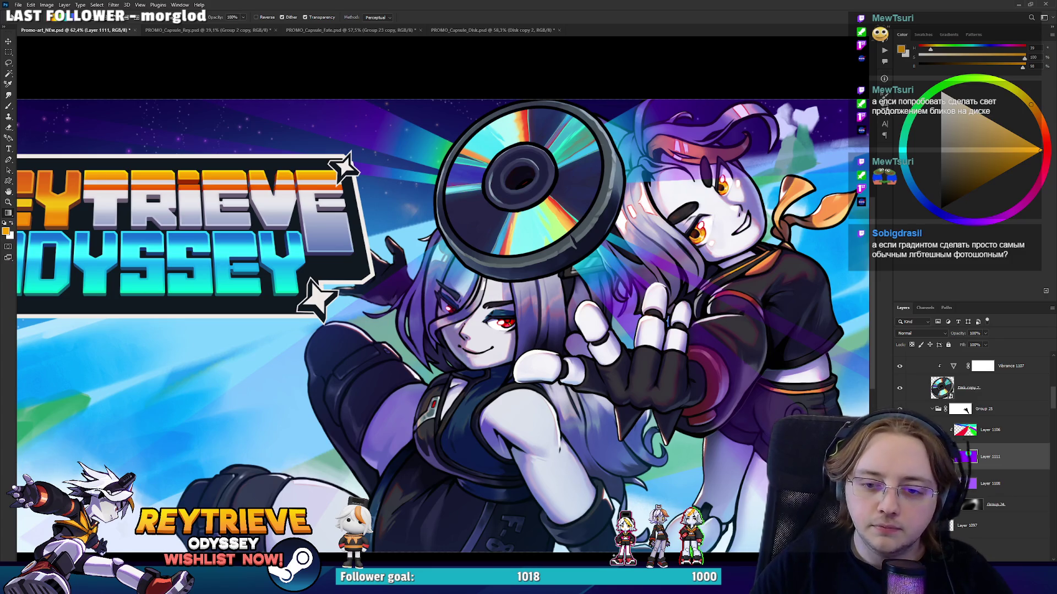
scroll(991, 457, down, 1)
scroll(990, 457, down, 1)
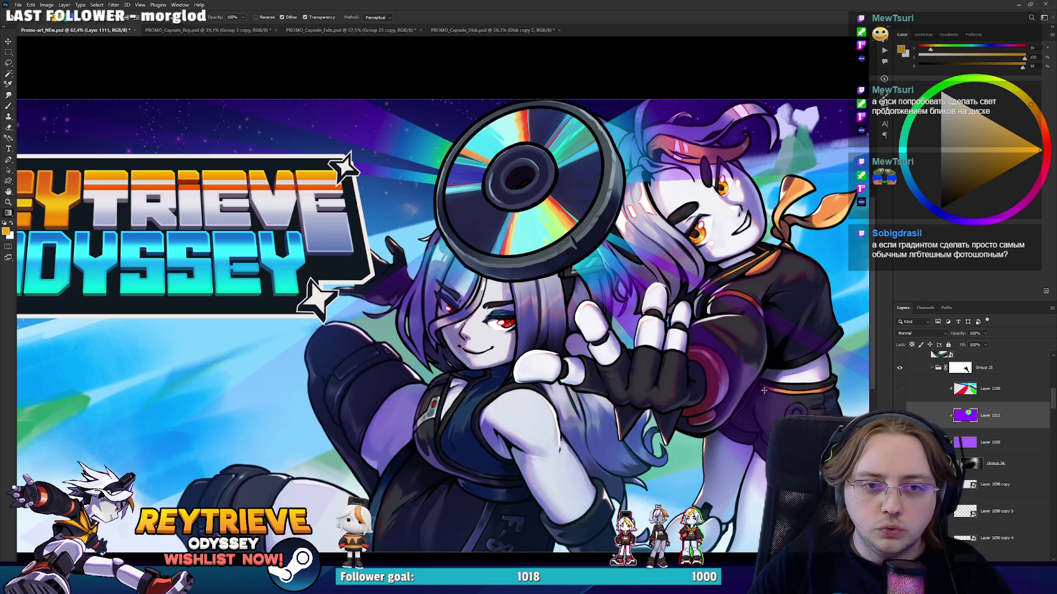
Reshape the Layer 1098 copy light ray by pulling its corners in toward the disc.
drag(774, 399, 745, 416)
click(1026, 492)
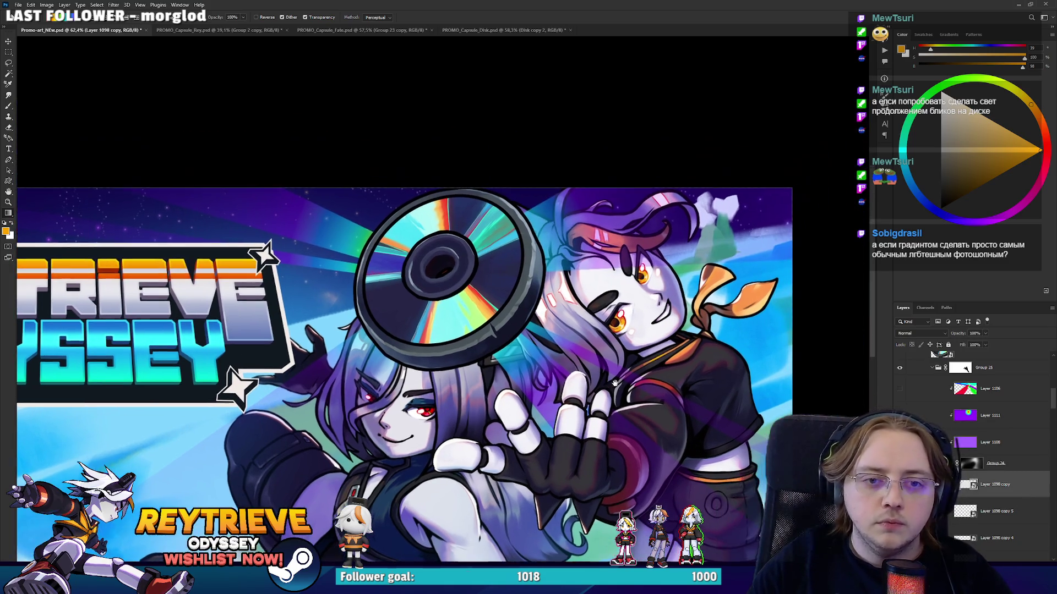
key(ctrl+t)
drag(713, 347, 481, 386)
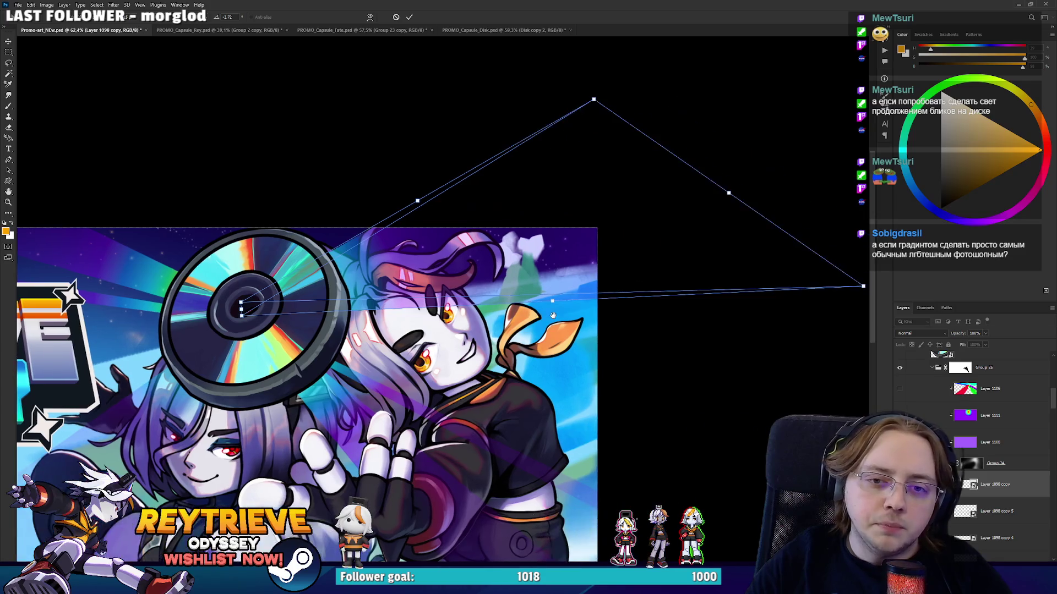
drag(806, 271, 723, 210)
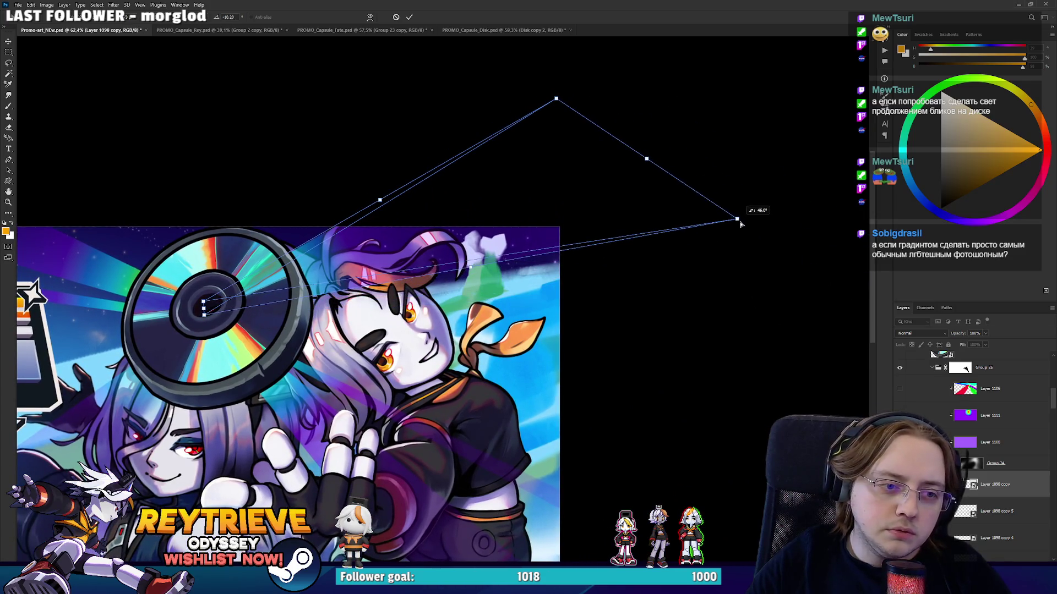
drag(556, 102, 529, 85)
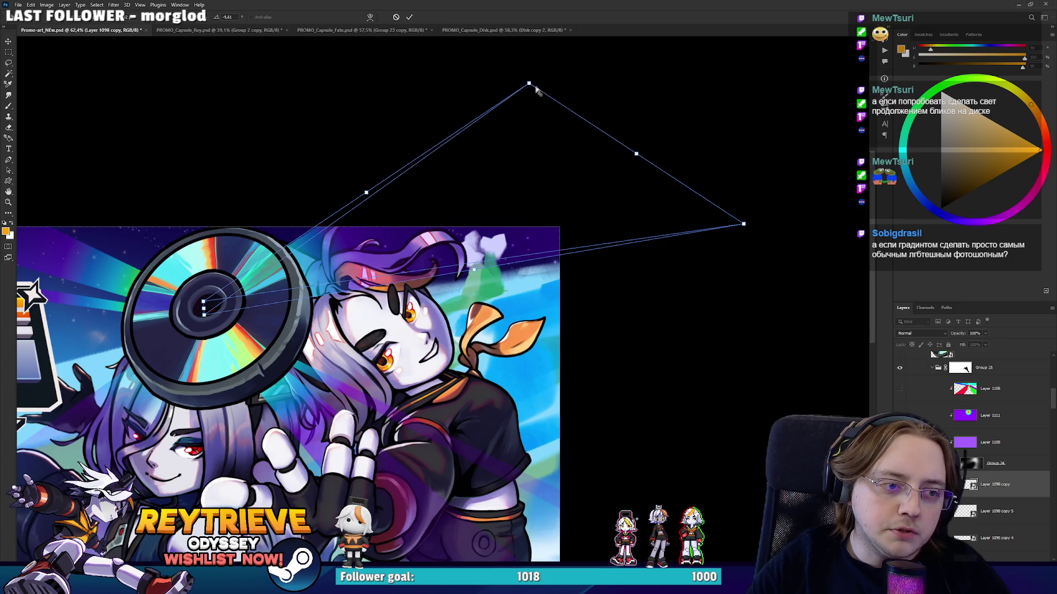
drag(743, 225, 712, 202)
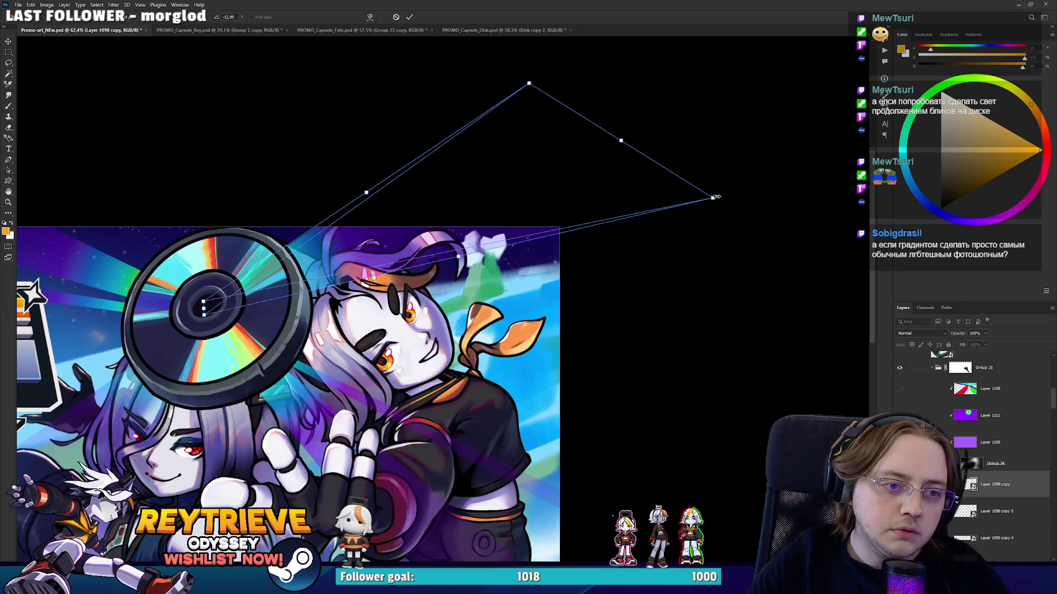
key(Return)
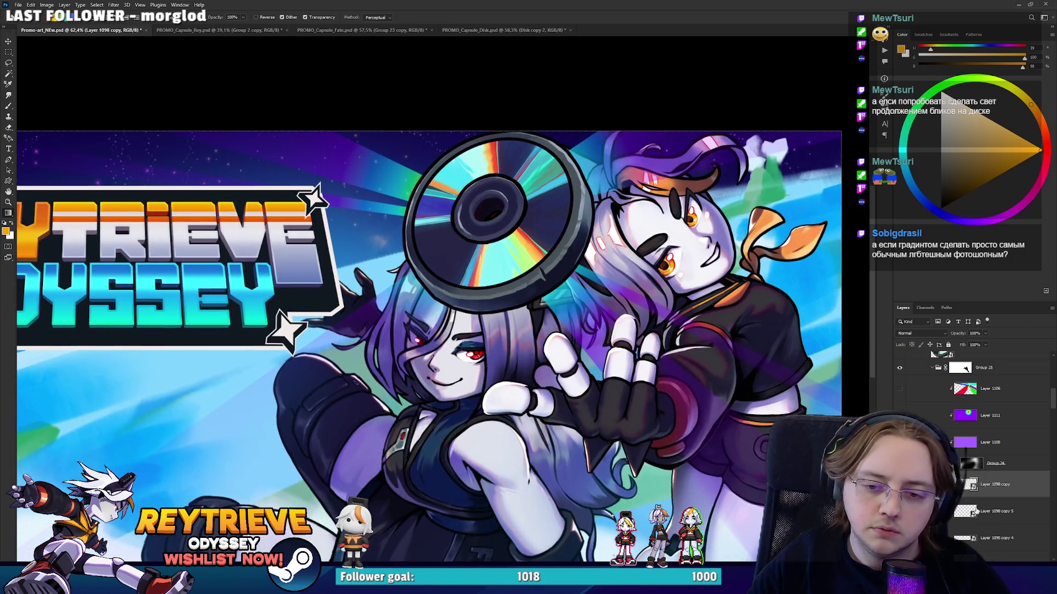
Show Layer 1111 again and select the Layer 1098 copy 3 light ray.
click(981, 512)
click(899, 415)
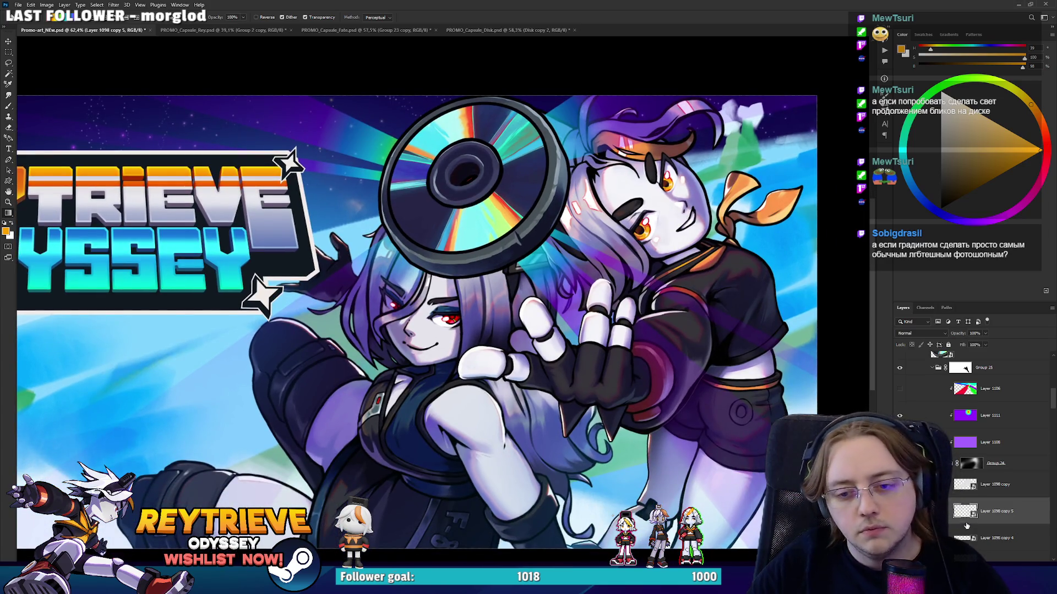
click(979, 538)
drag(572, 385, 602, 345)
scroll(991, 479, down, 3)
click(993, 482)
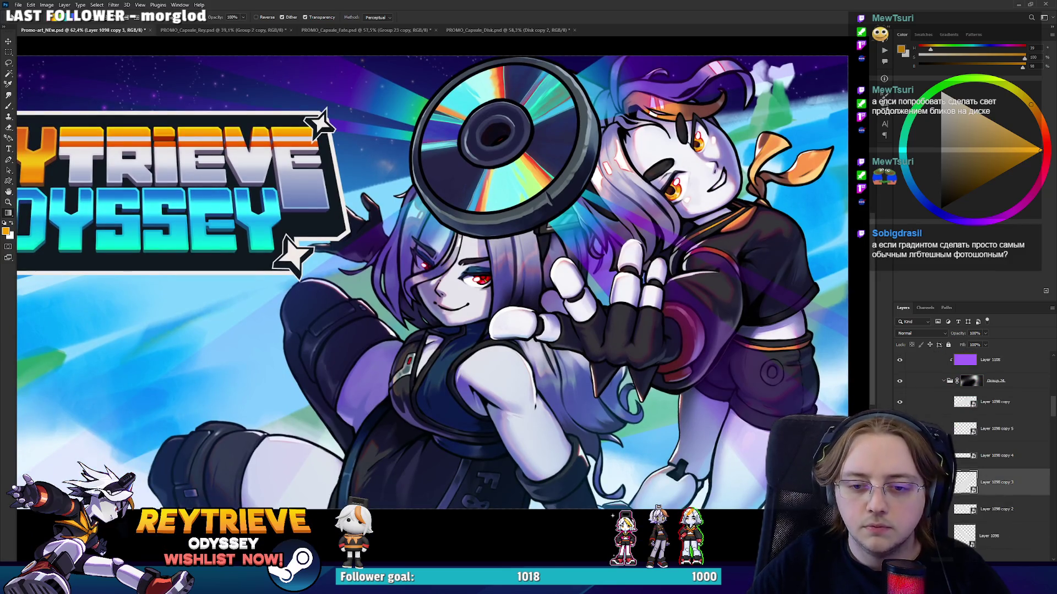
drag(567, 401, 630, 386)
Rotate the Layer 1098 copy 3 ray about 33 degrees.
key(ctrl+t)
drag(341, 341, 438, 303)
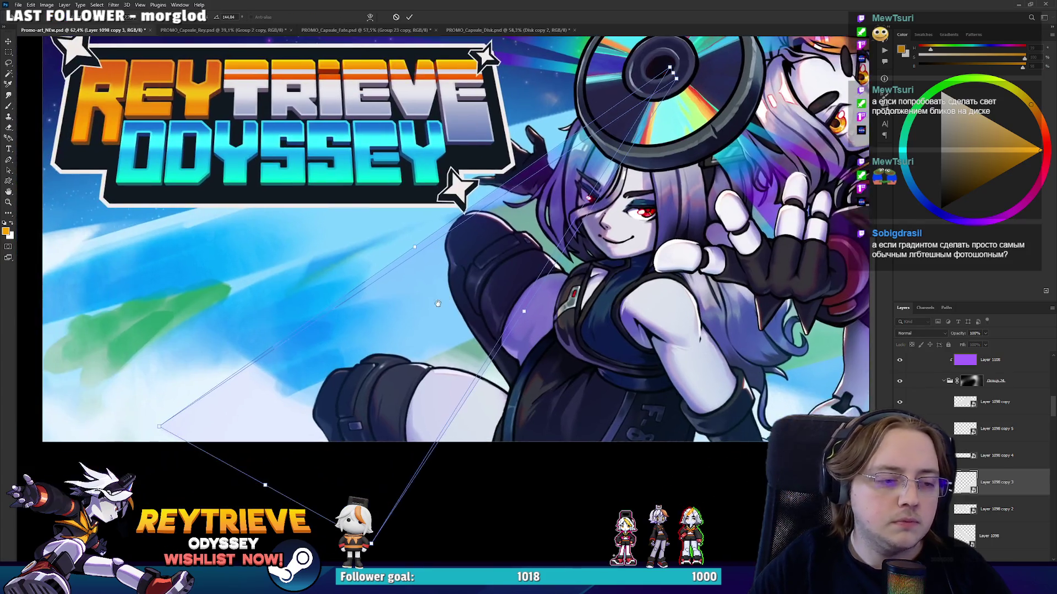
mouse_move(264, 488)
mouse_down()
mouse_move(185, 445)
mouse_move(201, 465)
mouse_up()
key(Return)
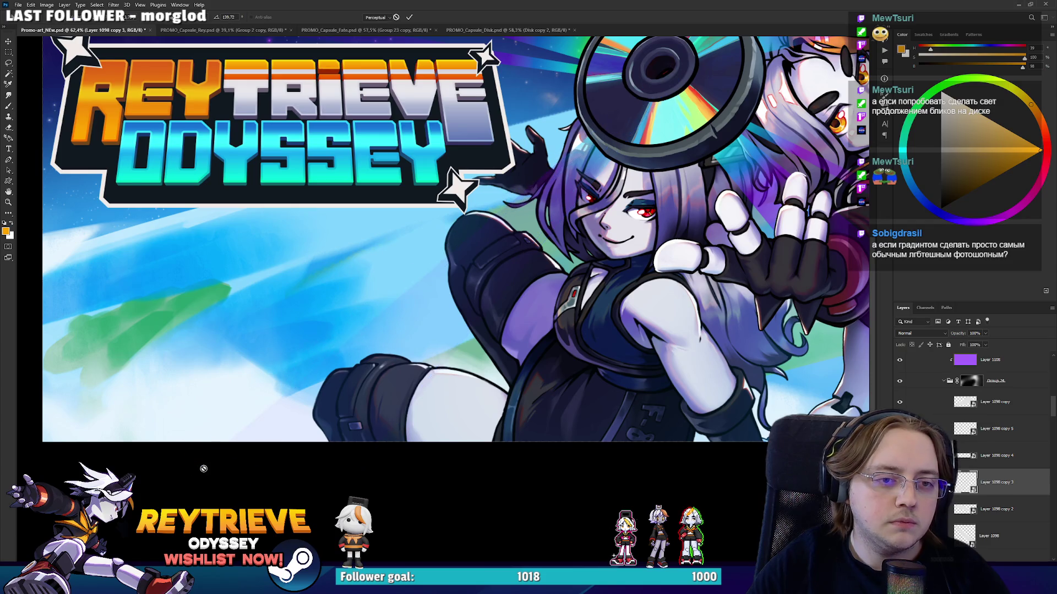
key(g)
scroll(303, 453, down, 3)
drag(486, 379, 476, 395)
Aim the copy 3 ray down-left toward the logo and slightly widen its far end.
key(ctrl+t)
mouse_move(348, 419)
mouse_down()
mouse_move(317, 433)
mouse_move(171, 386)
mouse_up()
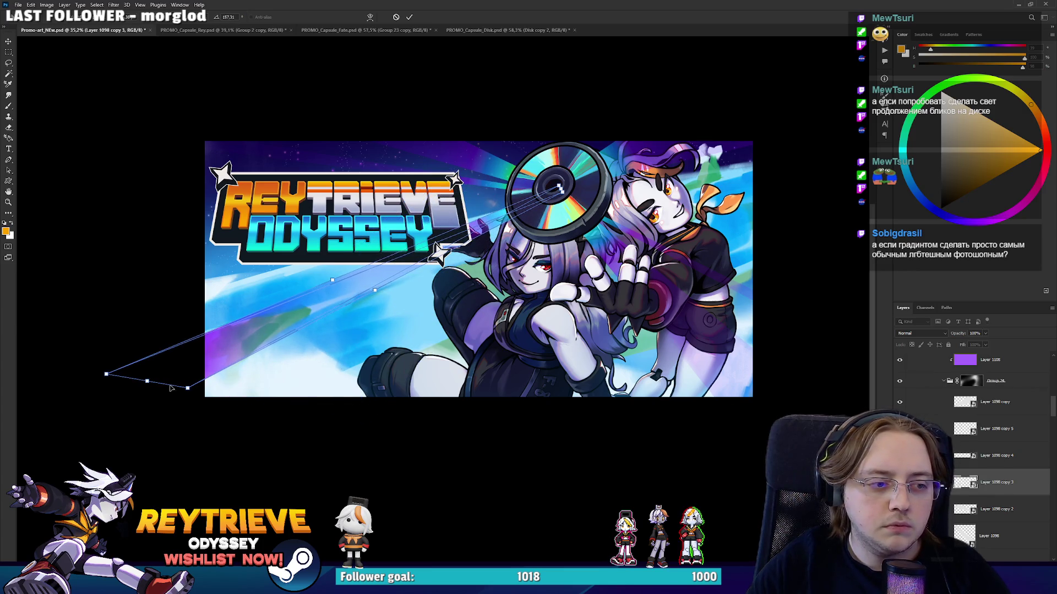
drag(106, 375, 155, 352)
key(Return)
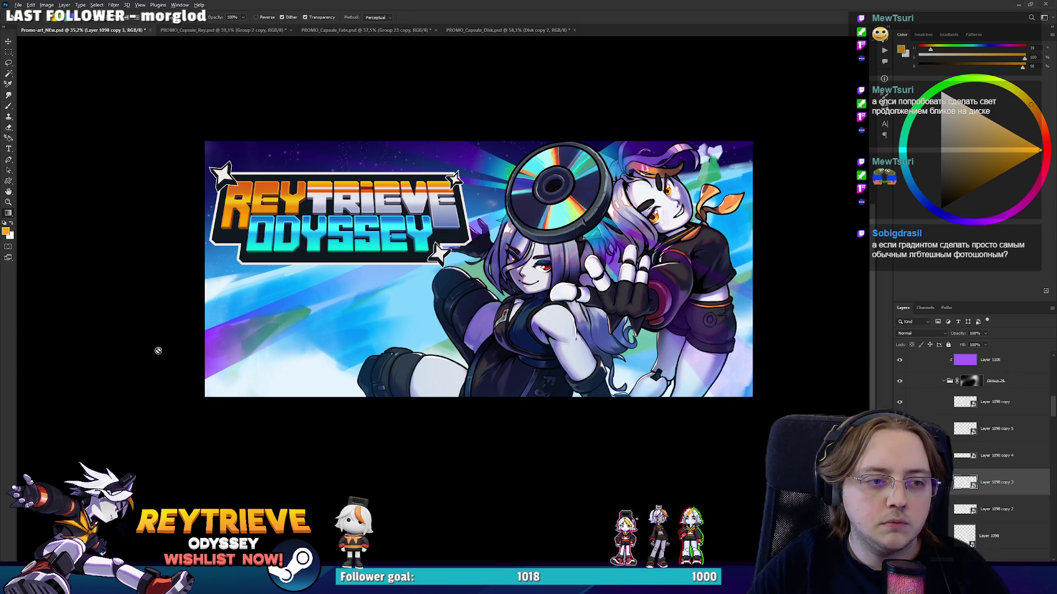
key(ctrl+t)
drag(165, 355, 229, 434)
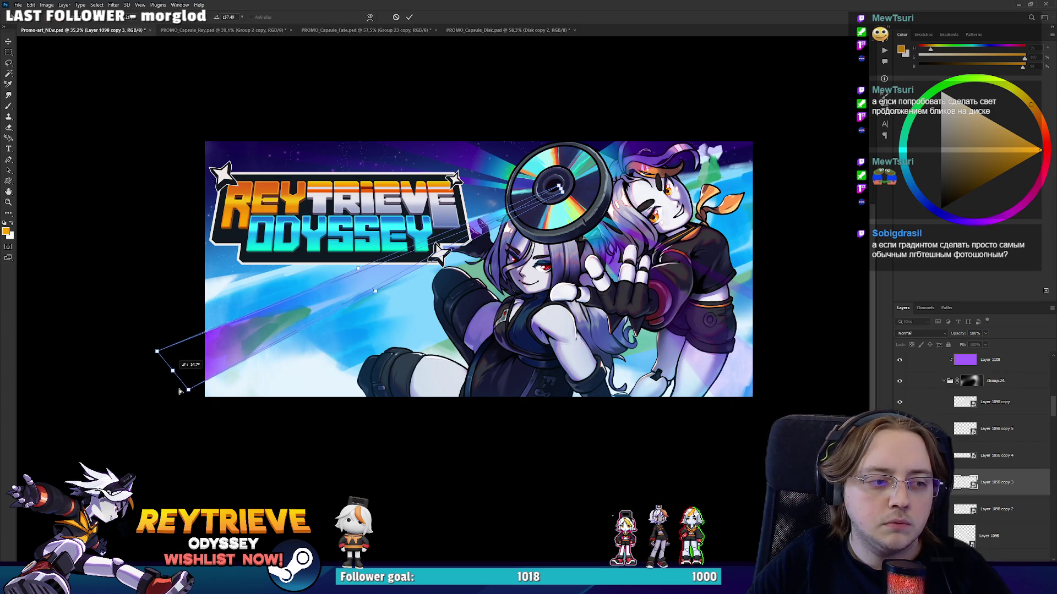
key(Return)
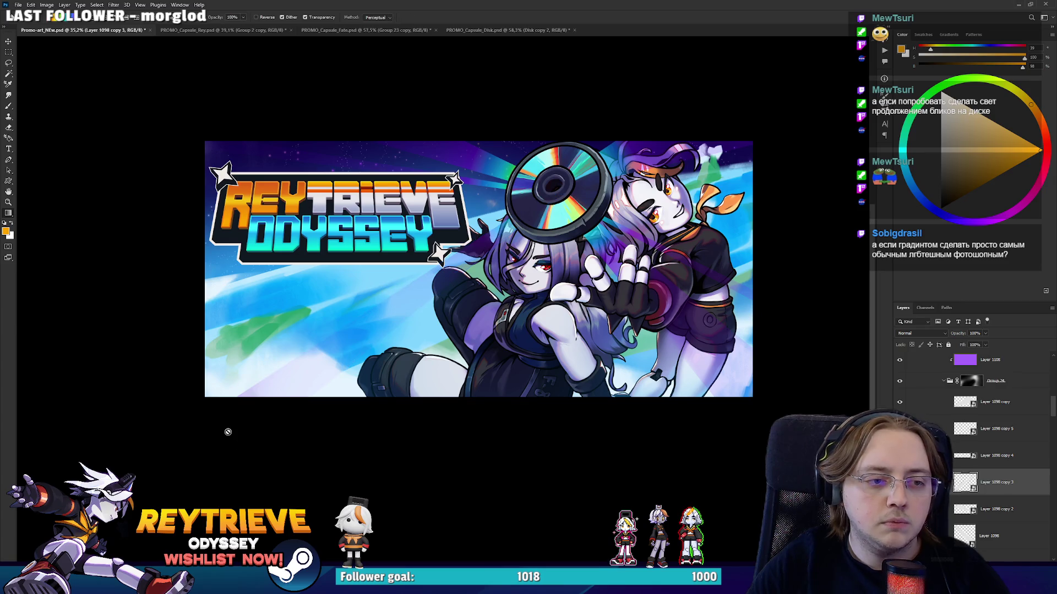
scroll(427, 372, up, 2)
scroll(1007, 462, down, 1)
On Layer 1098, draw a purple gradient beam from the disc centre downward.
click(1018, 495)
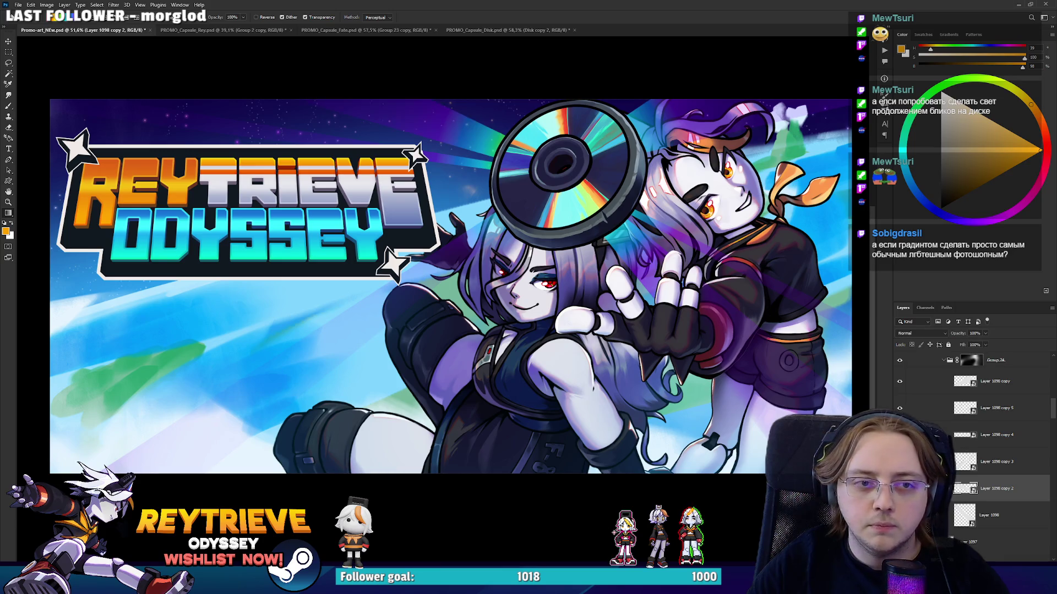
click(983, 517)
drag(720, 393, 640, 387)
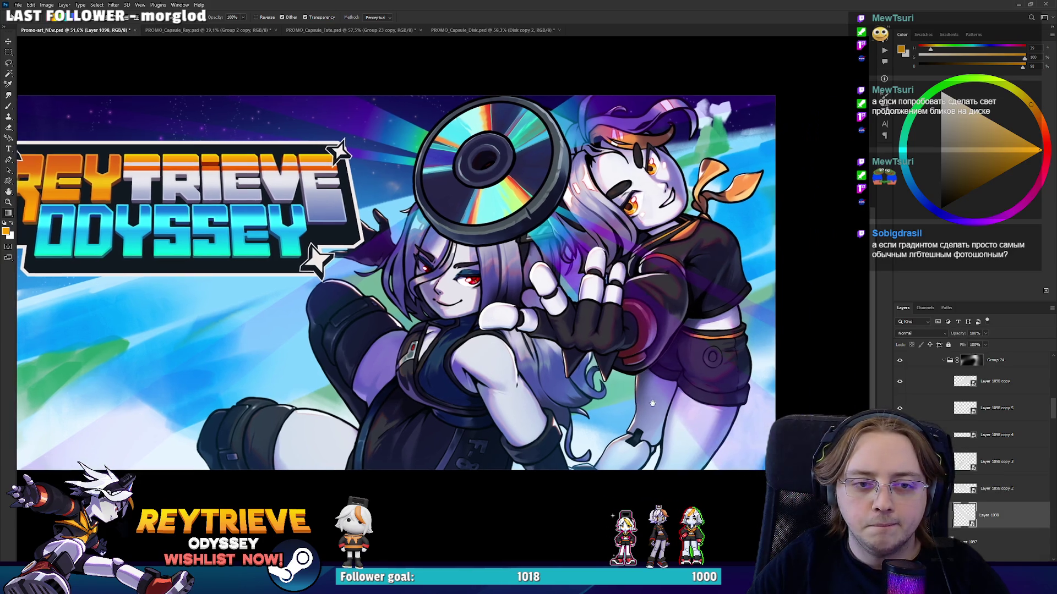
mouse_move(475, 161)
mouse_down()
mouse_move(761, 526)
mouse_move(667, 549)
mouse_move(527, 537)
mouse_up()
key(Return)
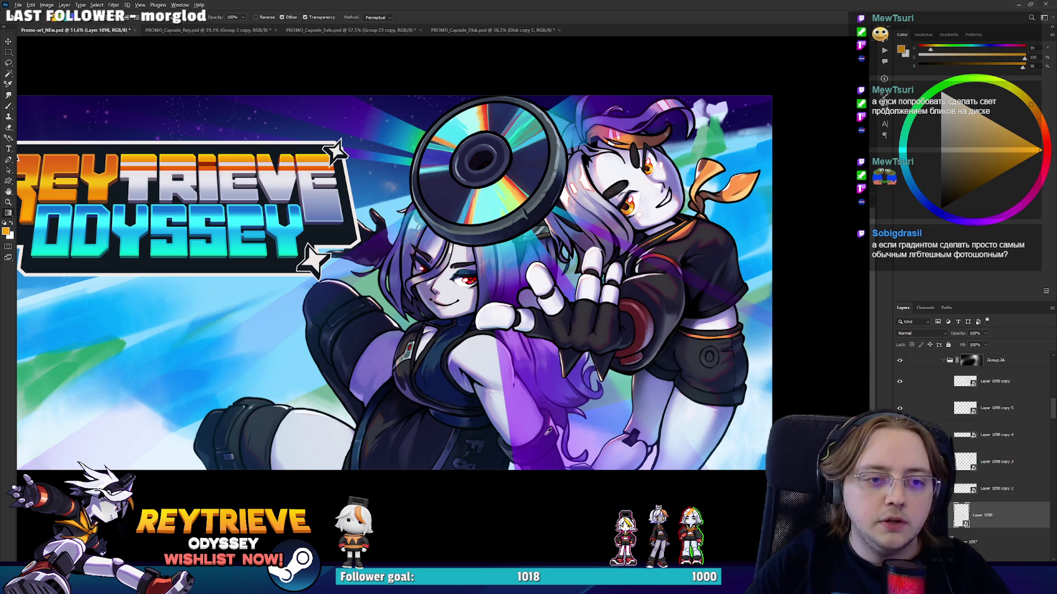
scroll(550, 424, down, 5)
scroll(561, 420, up, 3)
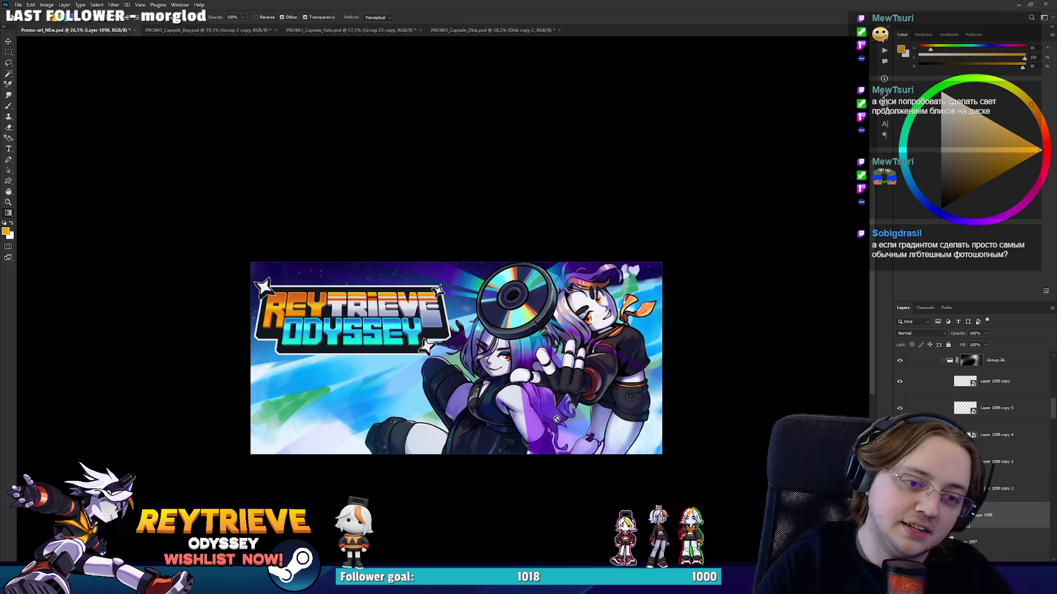
scroll(556, 420, up, 3)
Rotate the purple beam to hang below the disc and narrow its far end.
click(609, 461)
drag(608, 461, 563, 460)
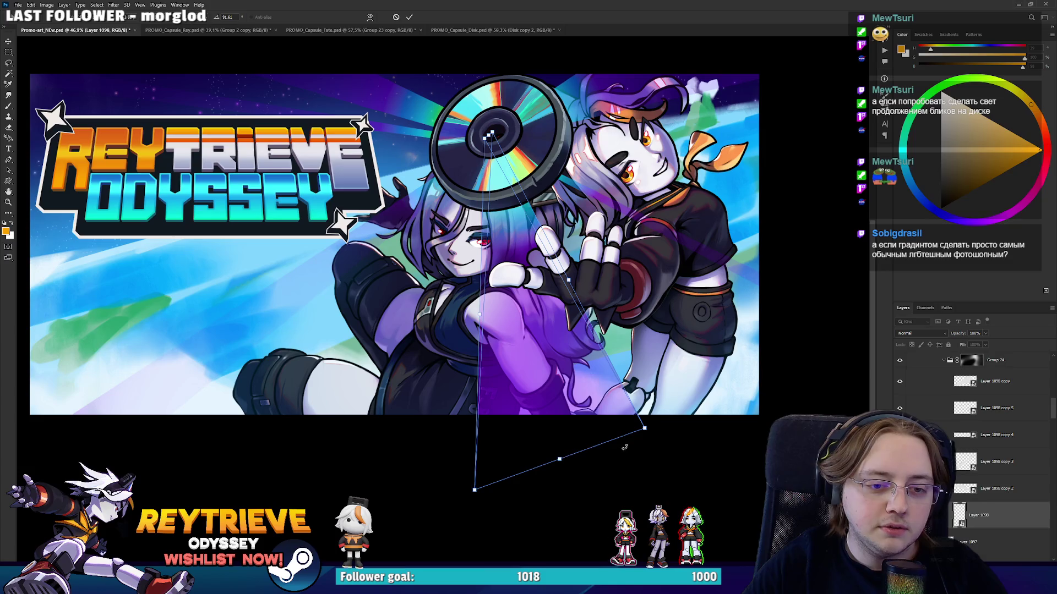
mouse_move(647, 430)
mouse_down()
mouse_move(570, 474)
mouse_move(538, 475)
mouse_up()
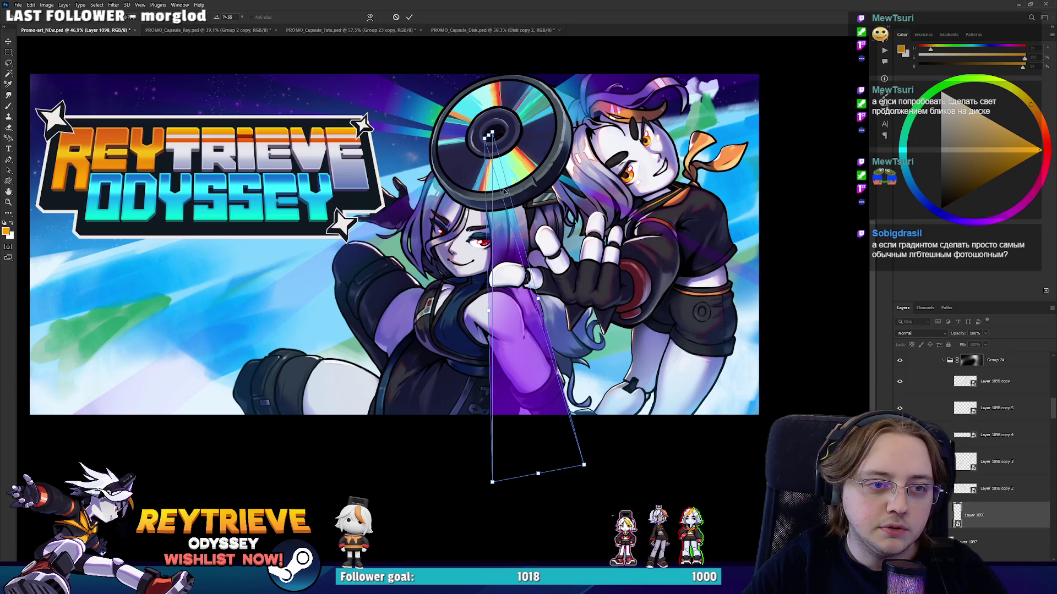
key(Return)
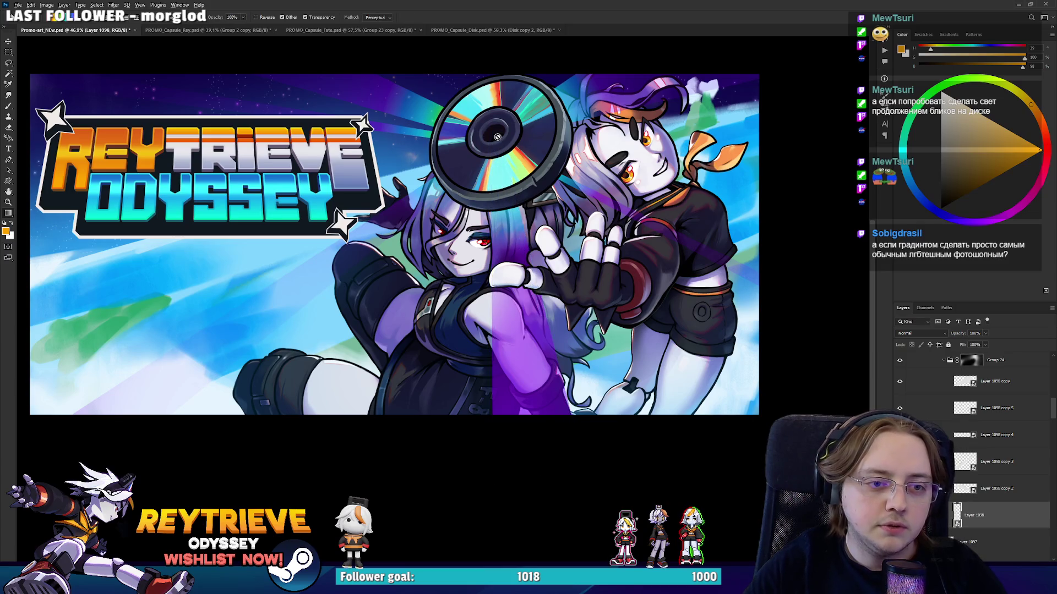
key(g)
scroll(499, 177, down, 3)
scroll(501, 201, up, 4)
Widen the purple beam's bottom-left corner.
key(ctrl+t)
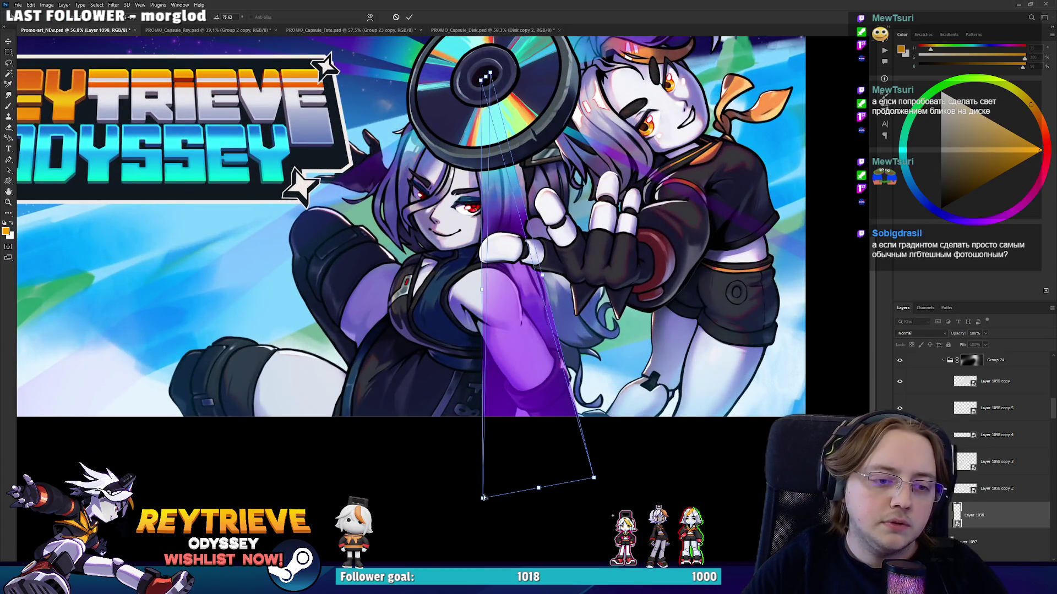
drag(484, 498, 432, 477)
key(Return)
scroll(485, 418, down, 4)
scroll(484, 418, up, 4)
Skew the beam's bottom edge right and rotate it slightly further.
key(ctrl+t)
mouse_move(507, 448)
mouse_down()
mouse_move(615, 433)
mouse_move(512, 452)
mouse_up()
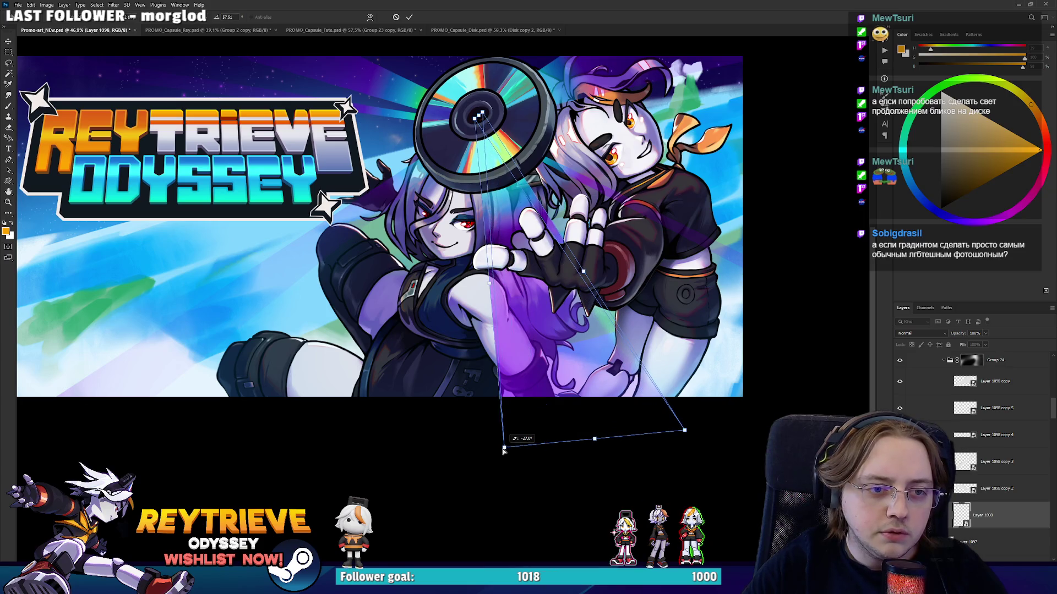
drag(678, 436, 667, 430)
key(Return)
key(g)
click(965, 435)
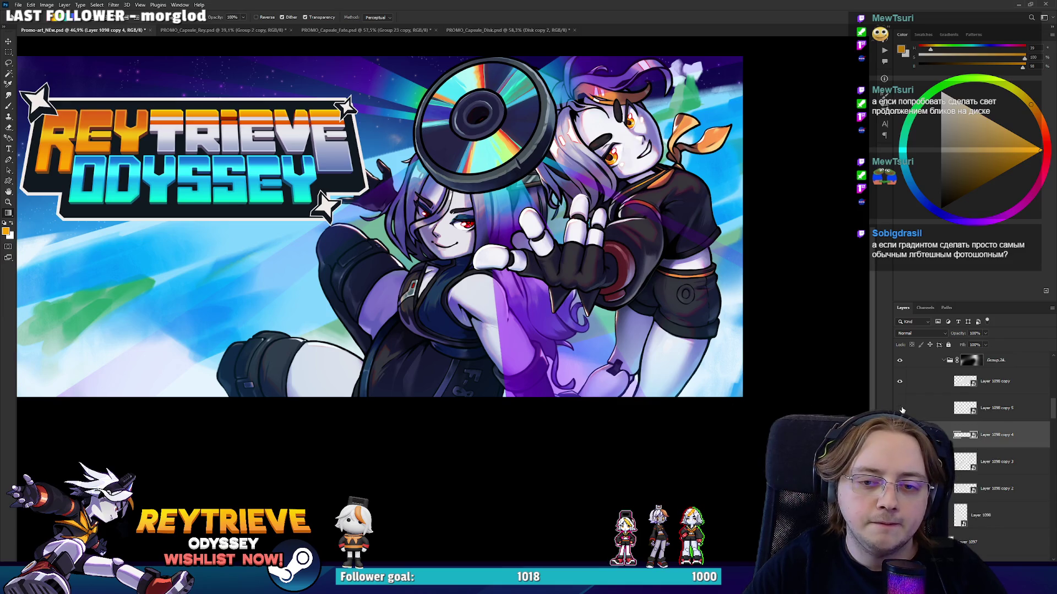
Rotate the Layer 1098 copy 5 ray to a steeper angle toward the lower right.
click(974, 408)
key(ctrl+t)
scroll(793, 401, right, 5)
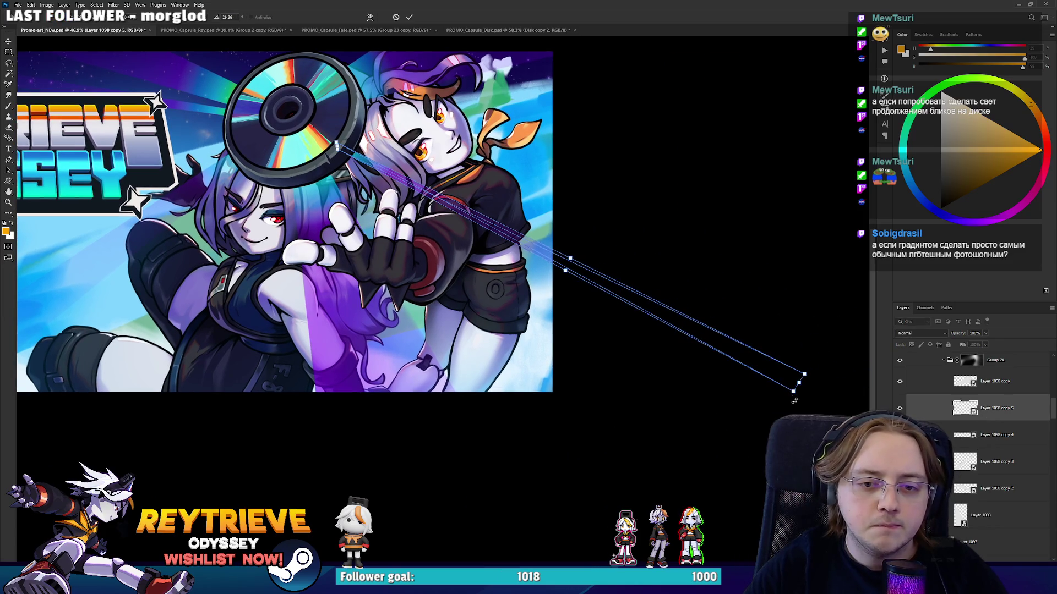
drag(804, 389, 611, 427)
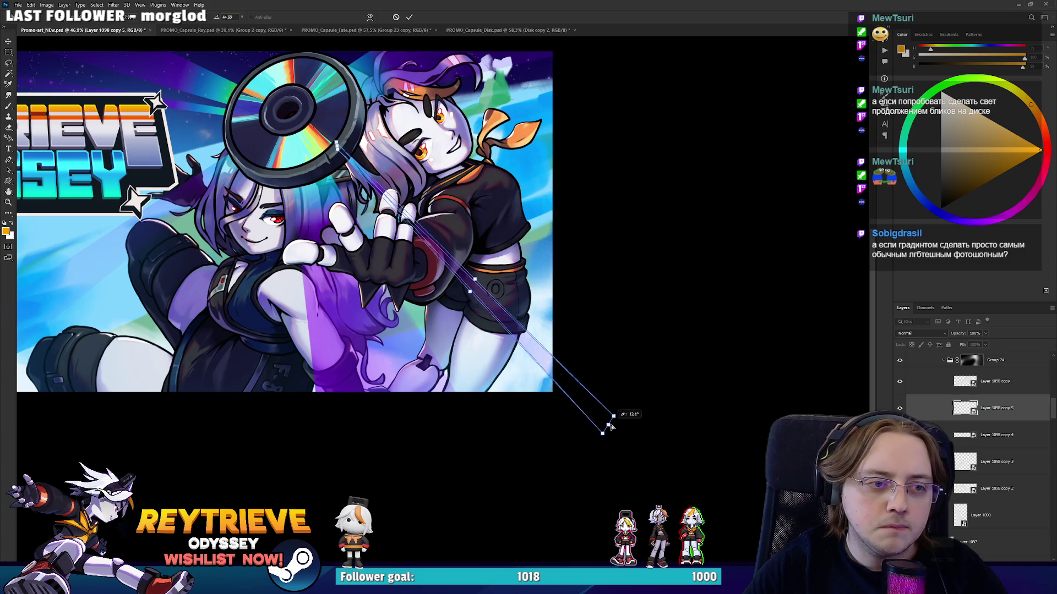
key(Escape)
Zoom around the banner to review the light rays across both characters.
scroll(581, 397, down, 2)
scroll(561, 354, up, 1)
scroll(484, 292, up, 2)
scroll(485, 292, down, 3)
scroll(479, 292, down, 2)
scroll(472, 291, up, 2)
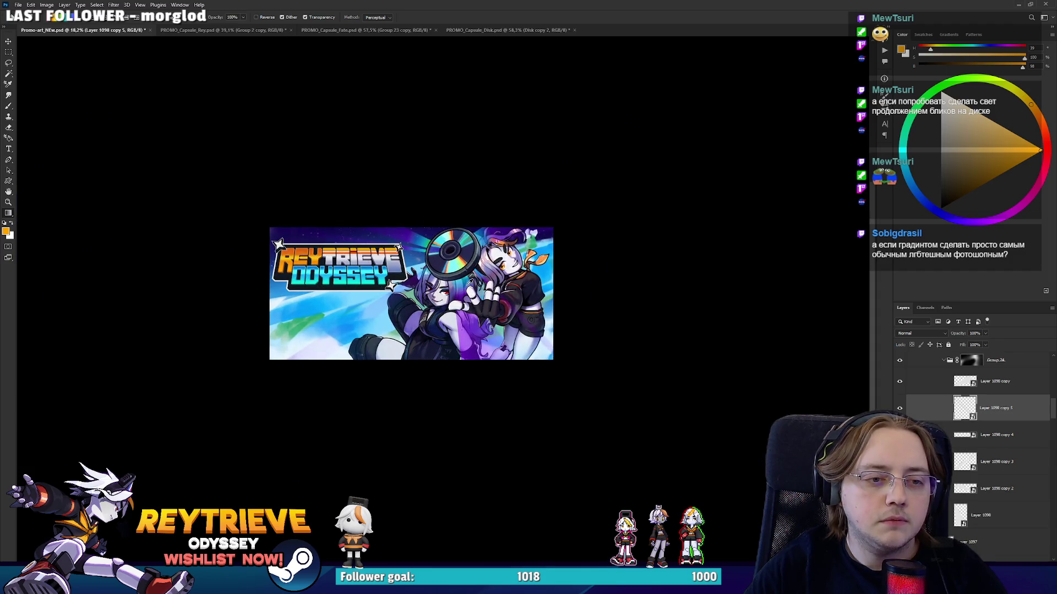
scroll(467, 286, up, 3)
scroll(479, 297, up, 1)
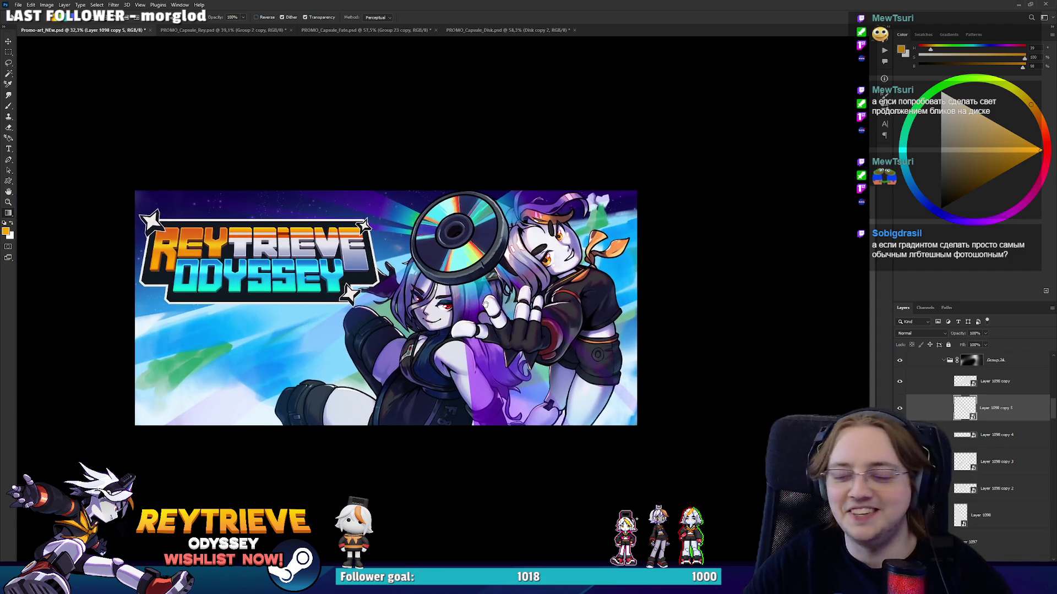
scroll(484, 302, up, 2)
scroll(487, 308, up, 1)
scroll(491, 325, up, 2)
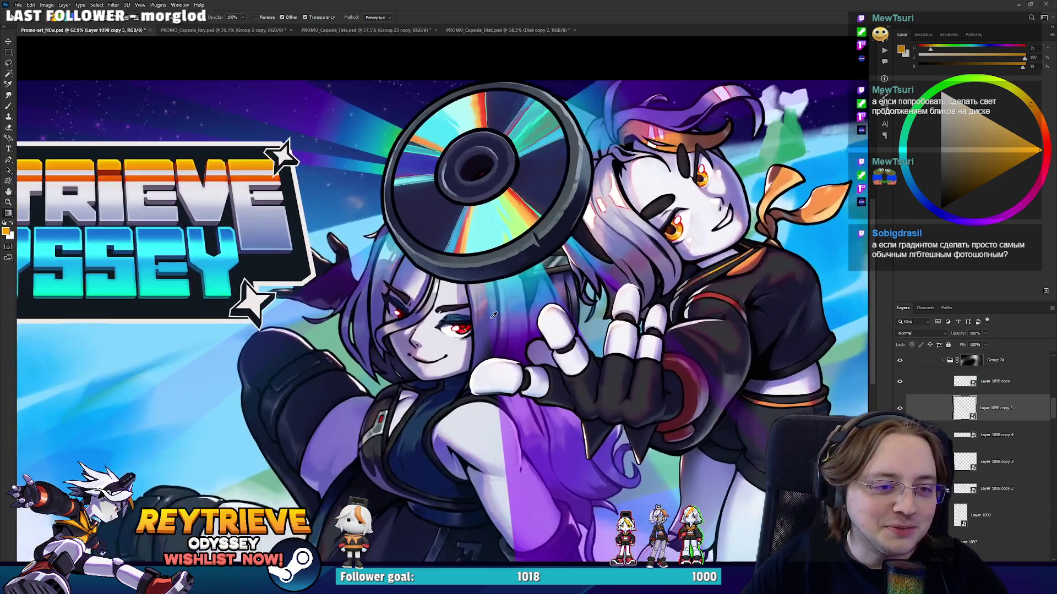
drag(511, 321, 521, 314)
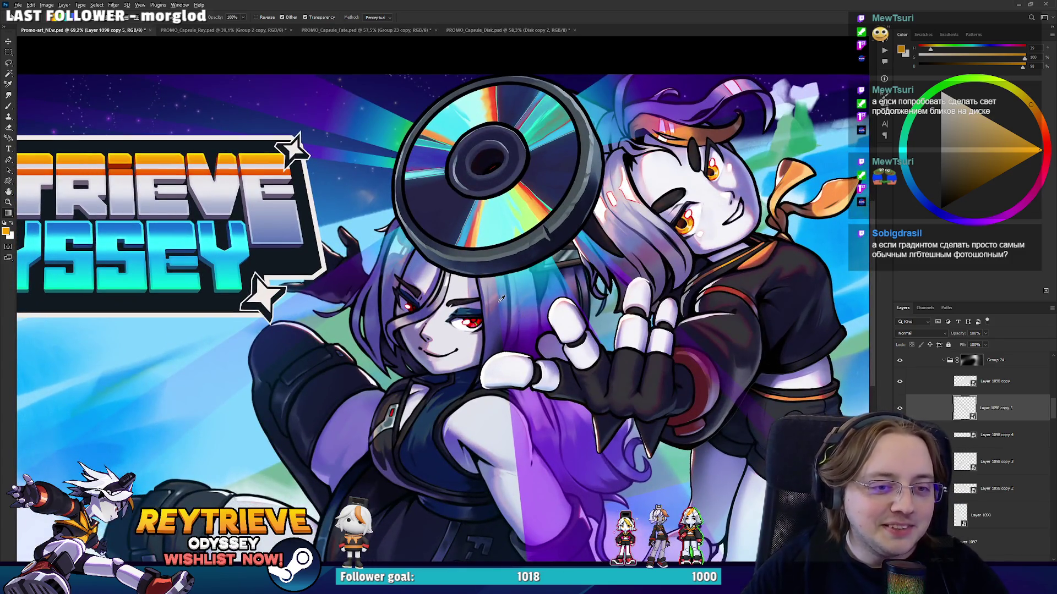
scroll(502, 298, down, 5)
scroll(551, 331, up, 4)
scroll(572, 352, up, 4)
scroll(585, 361, up, 4)
scroll(585, 361, down, 5)
scroll(586, 362, up, 1)
scroll(586, 361, up, 1)
scroll(587, 361, up, 1)
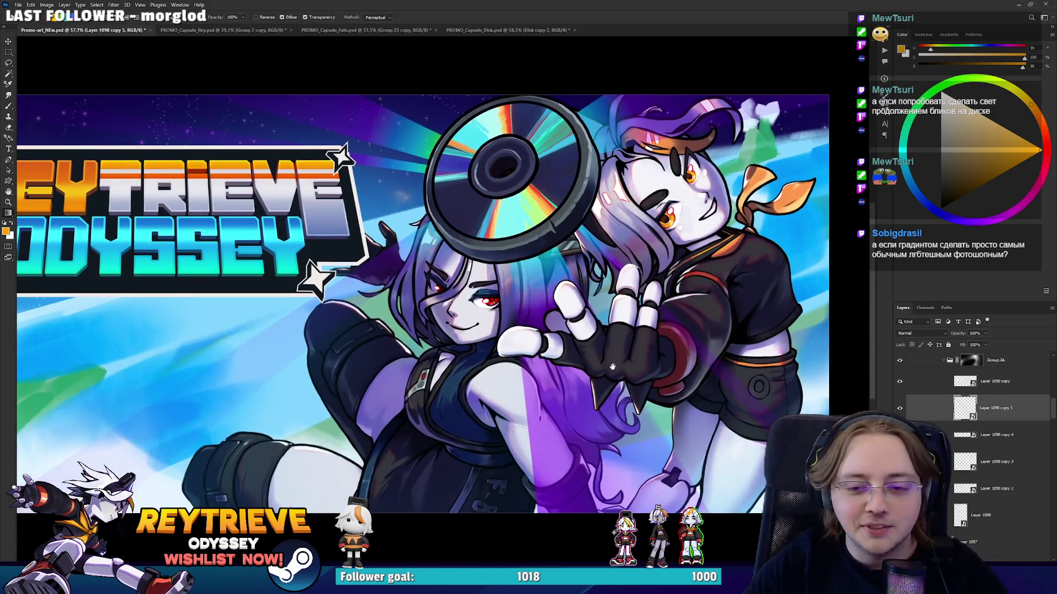
click(989, 392)
scroll(986, 391, up, 2)
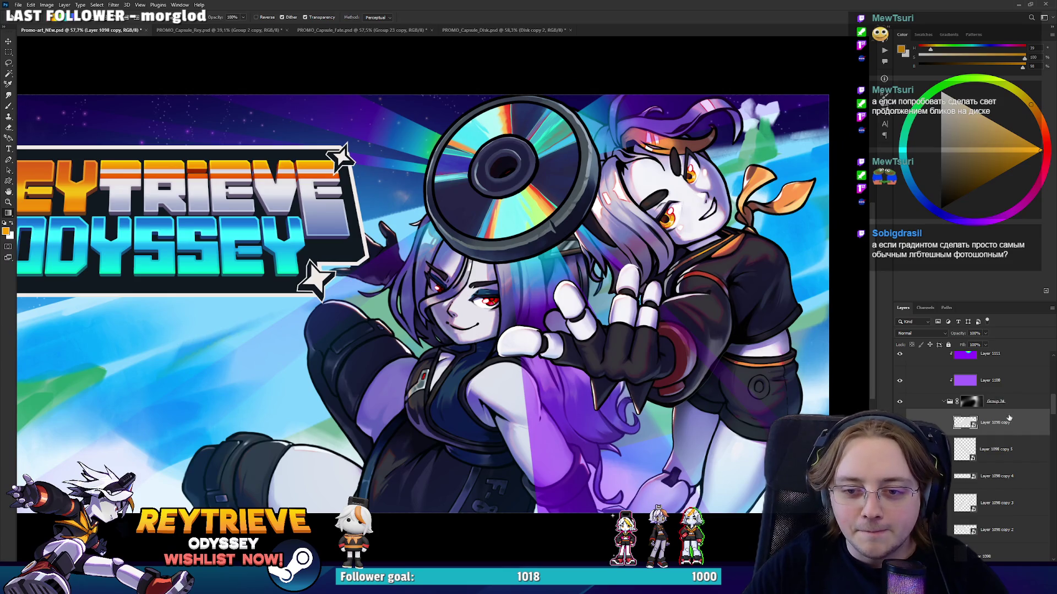
scroll(1011, 446, down, 3)
scroll(1009, 429, up, 2)
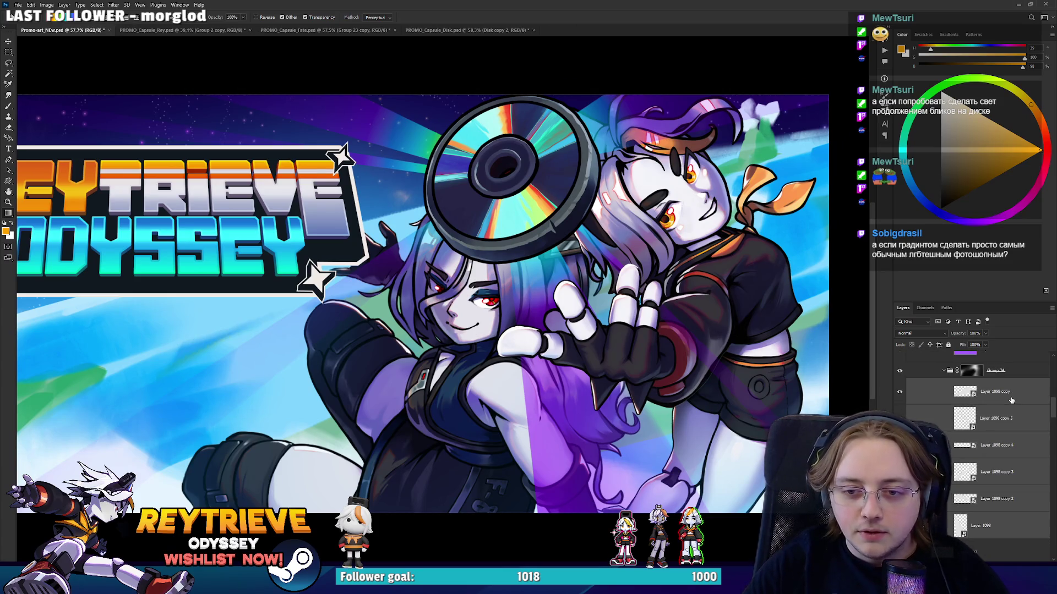
click(118, 4)
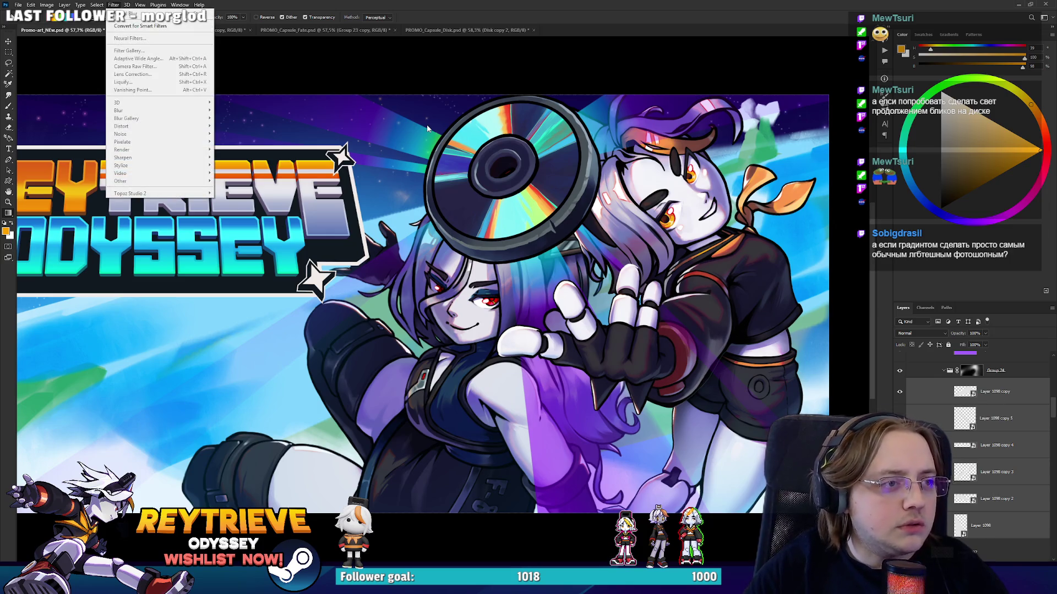
Apply a 2.8-pixel Gaussian Blur smart filter to Layer 1098.
click(988, 392)
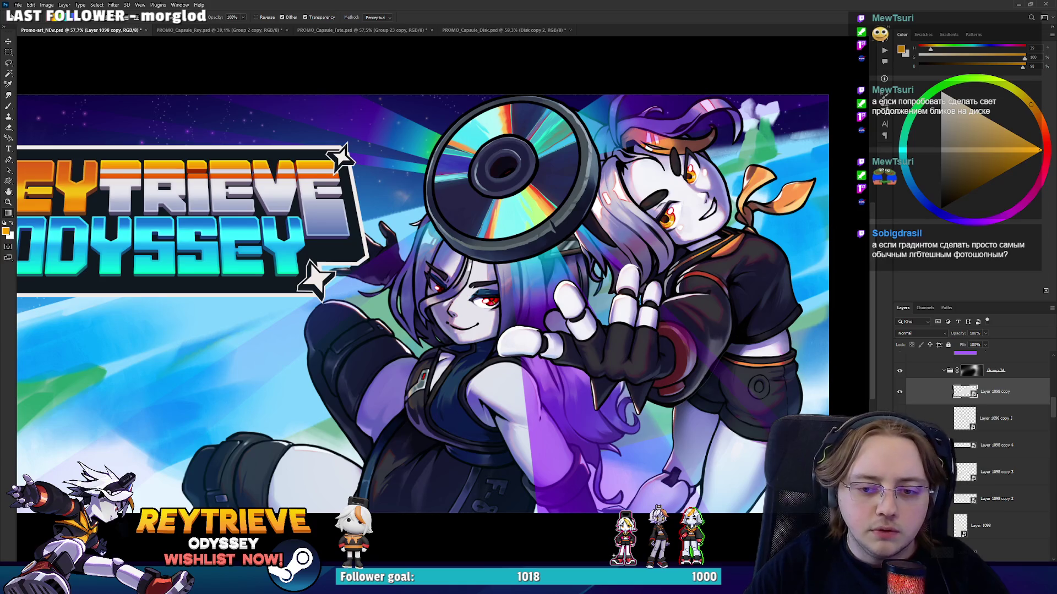
click(985, 526)
scroll(550, 264, up, 5)
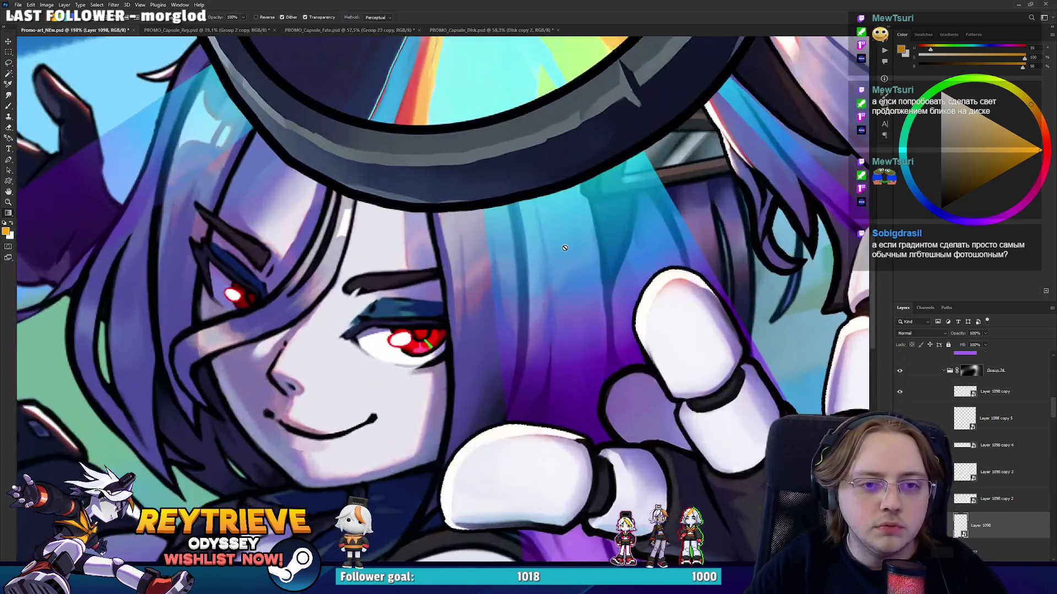
click(117, 5)
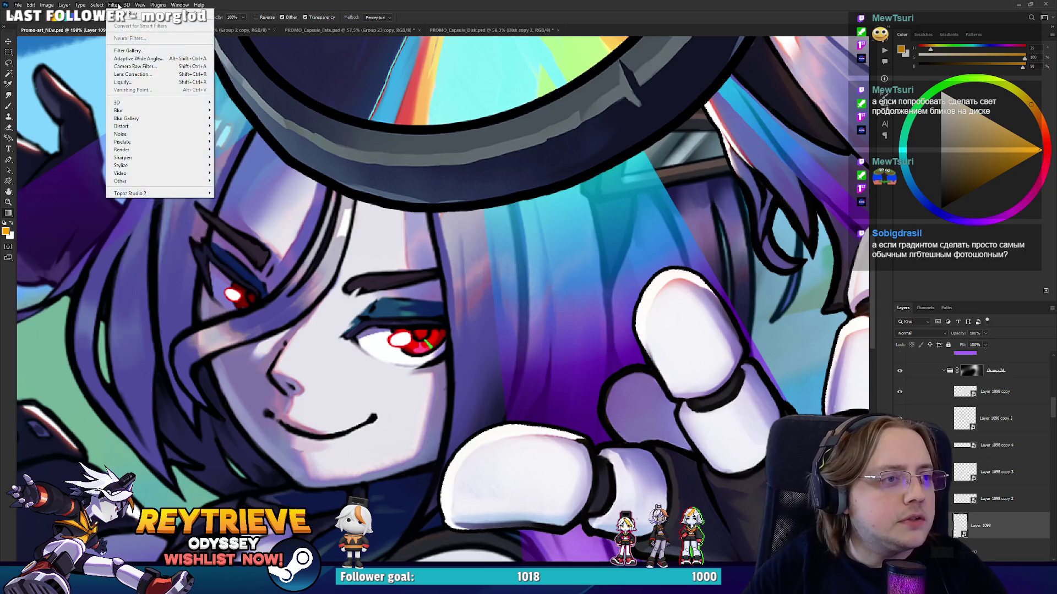
mouse_move(172, 114)
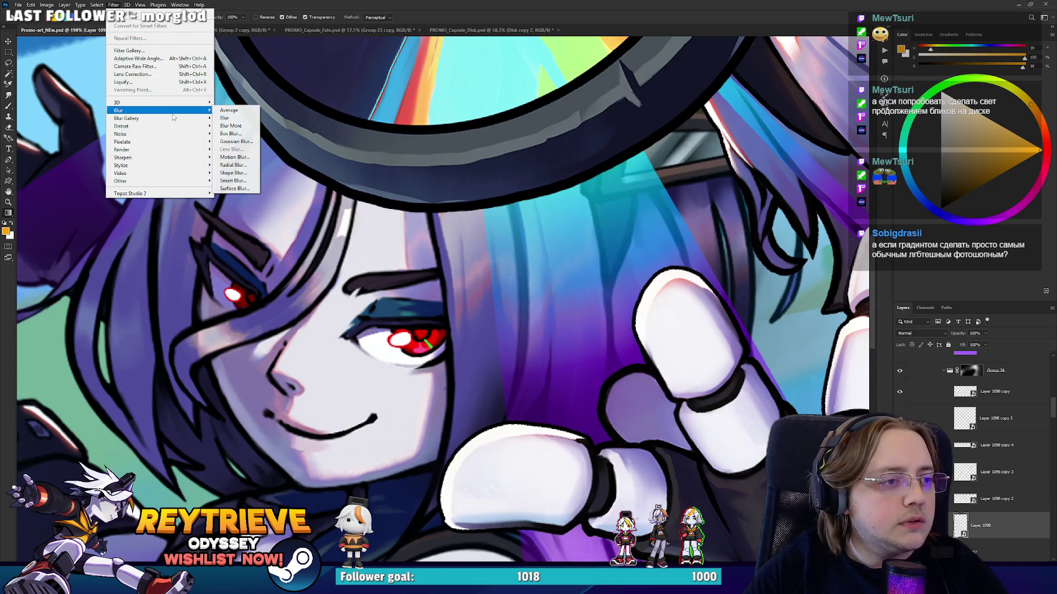
click(234, 142)
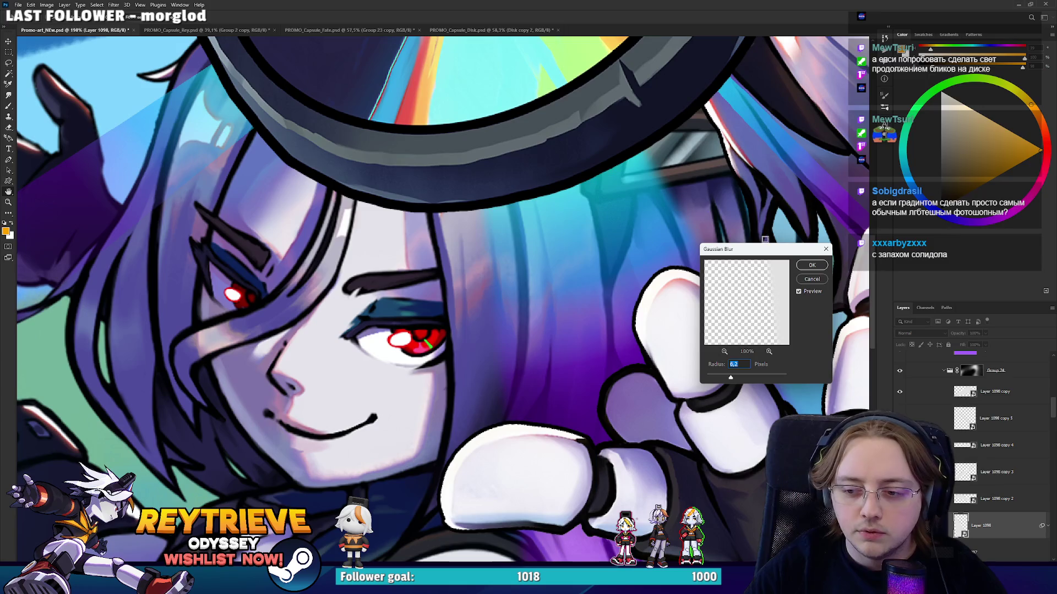
drag(791, 251, 842, 211)
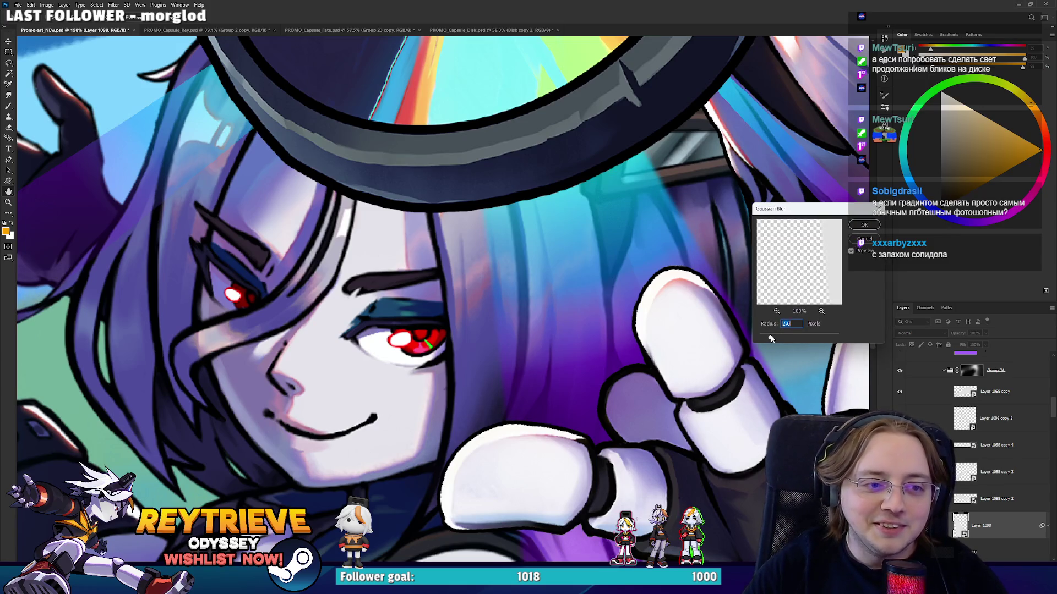
click(865, 225)
Reapply the 2.8-pixel Gaussian Blur to Layer 1098 copy 2 and copy 3.
scroll(671, 253, down, 2)
click(996, 499)
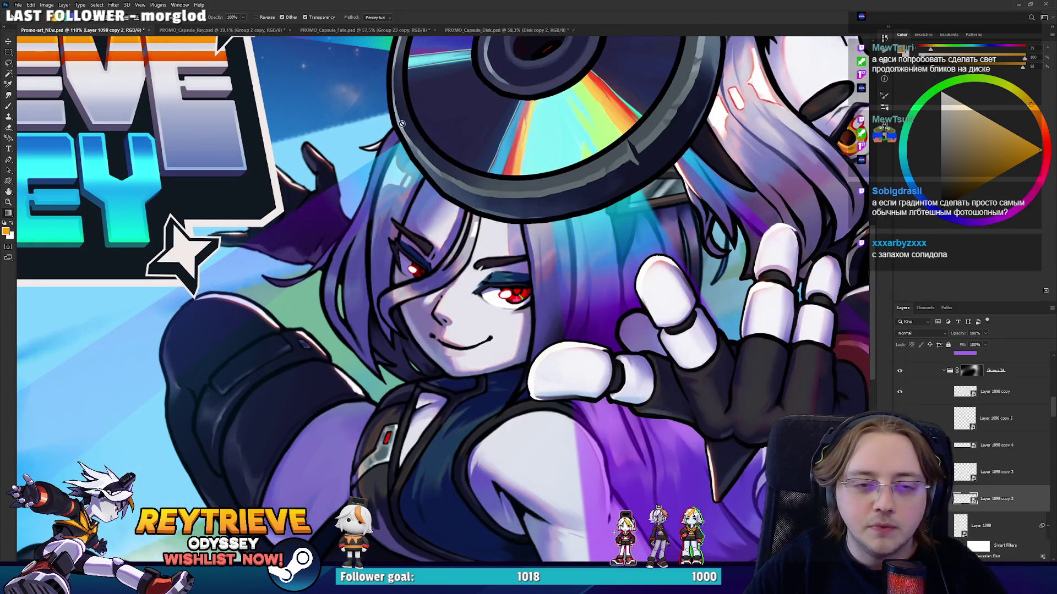
click(138, 4)
click(126, 12)
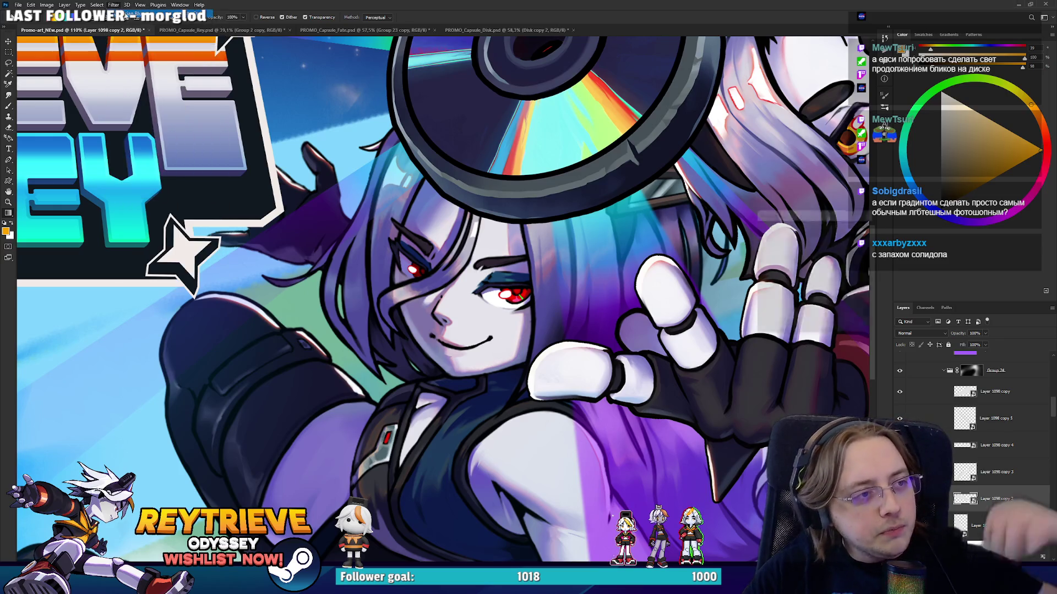
click(865, 224)
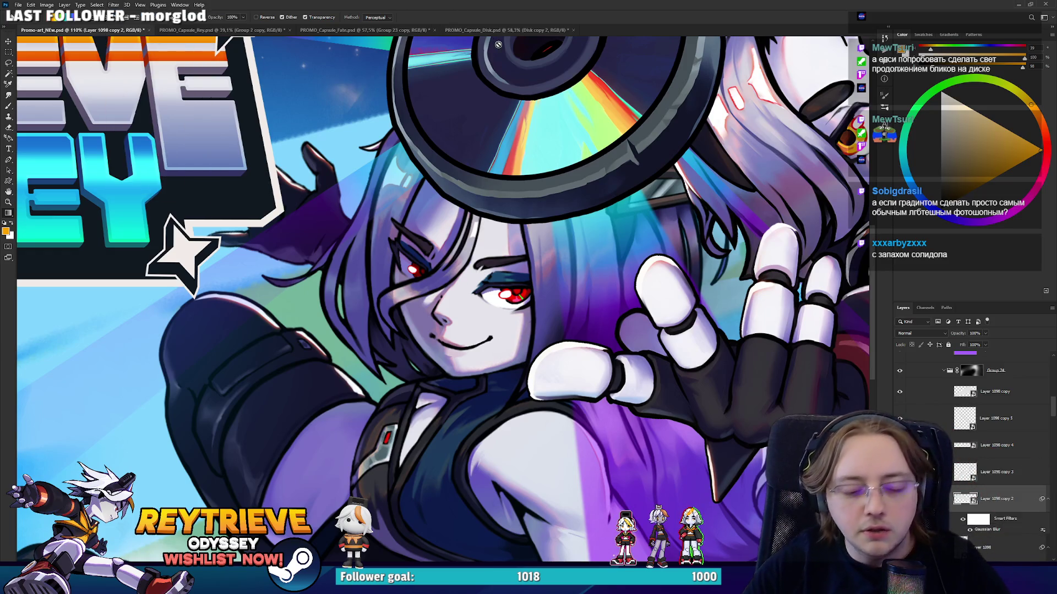
click(967, 462)
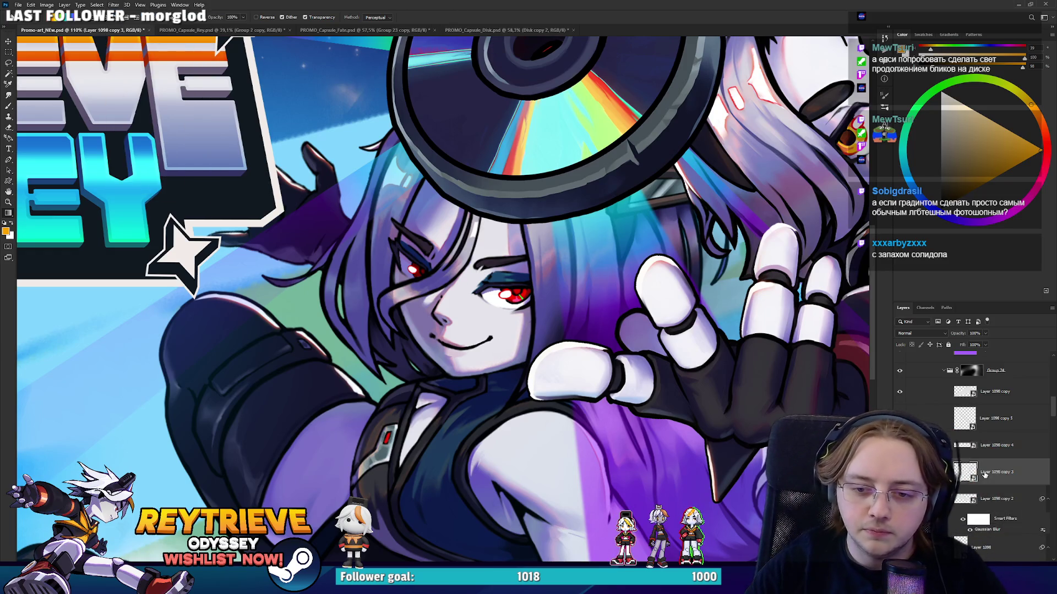
key(ctrl+alt+f)
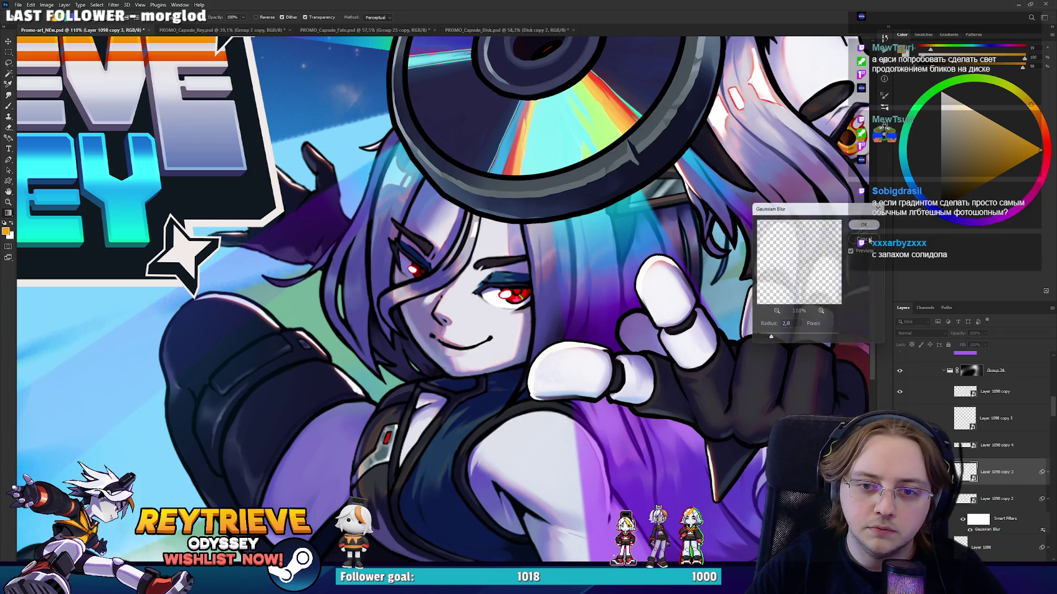
click(864, 225)
Reapply the same blur to Layer 1098 copy 4, copy 5 and Layer 1098 copy.
key(alt+bracketright)
key(ctrl+alt+f)
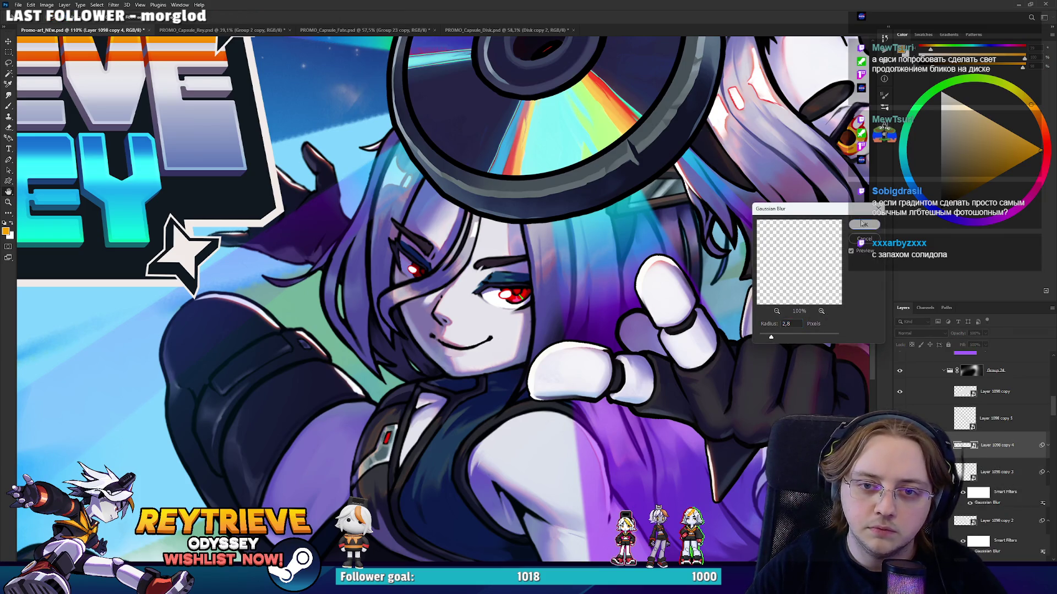
click(863, 224)
key(alt+bracketright)
key(ctrl+alt+f)
key(Return)
key(g)
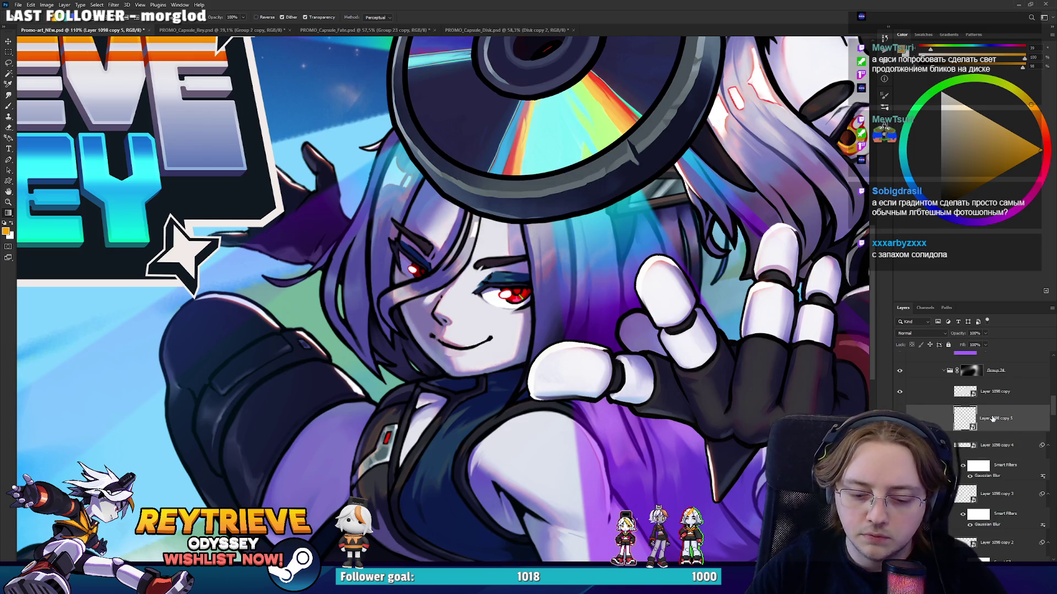
key(ctrl+alt+f)
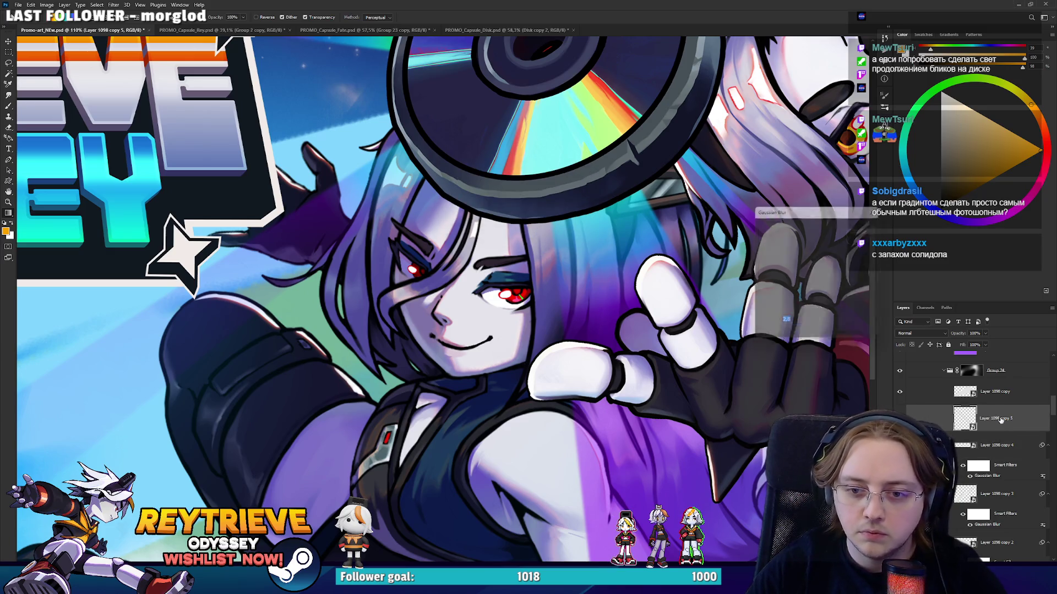
click(864, 224)
key(alt+bracketright)
key(ctrl+alt+f)
click(864, 224)
Zoom around the banner to check the softened light rays.
scroll(986, 461, down, 3)
scroll(987, 461, up, 4)
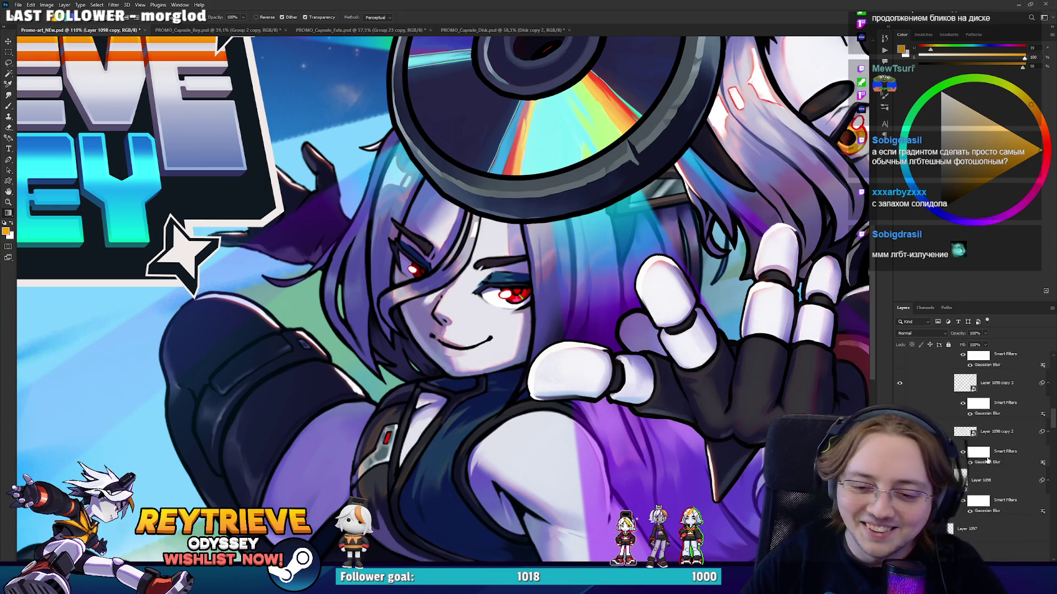
scroll(987, 461, up, 3)
scroll(509, 157, down, 2)
scroll(510, 155, down, 2)
scroll(508, 298, down, 2)
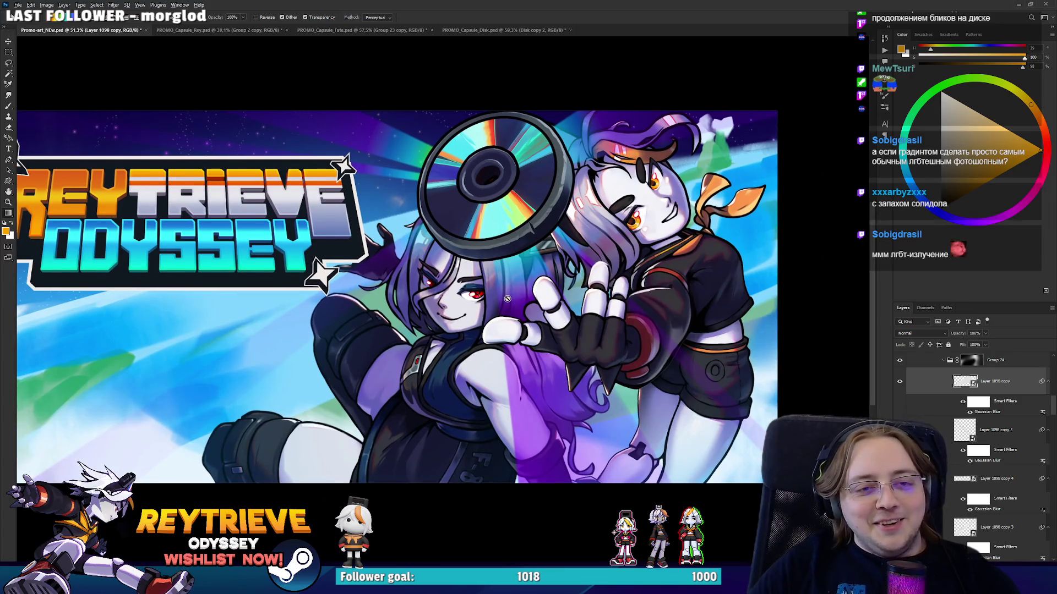
scroll(507, 298, up, 1)
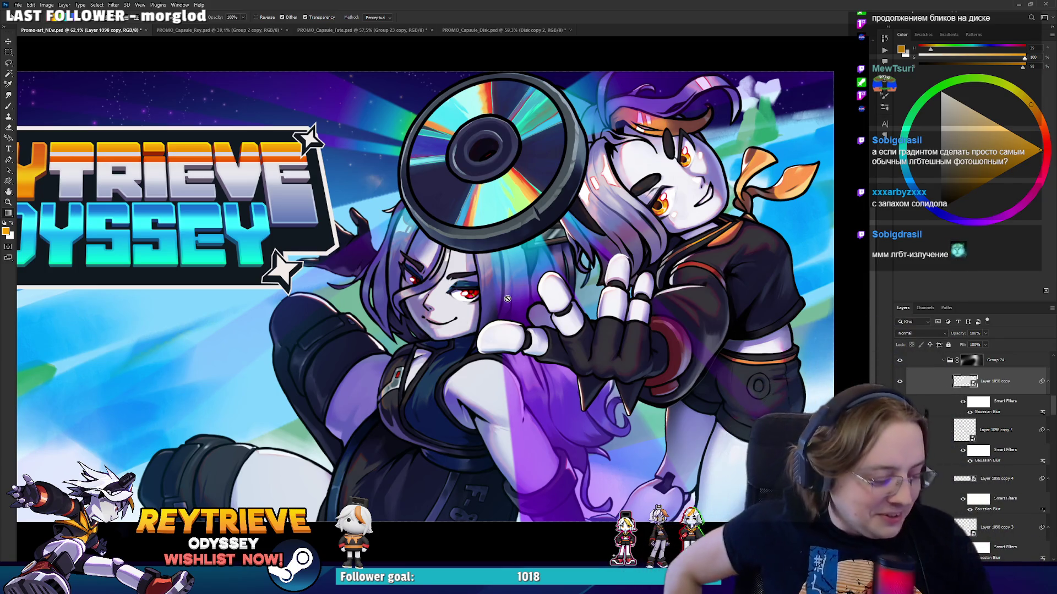
scroll(578, 212, up, 2)
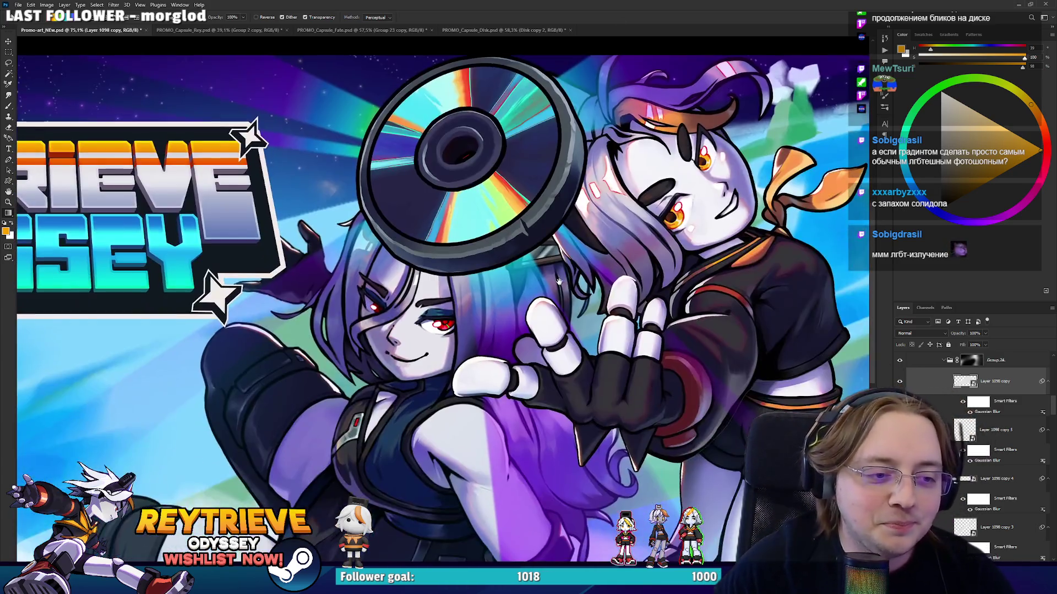
scroll(578, 212, down, 3)
scroll(514, 295, up, 2)
drag(513, 294, 504, 348)
scroll(980, 495, up, 5)
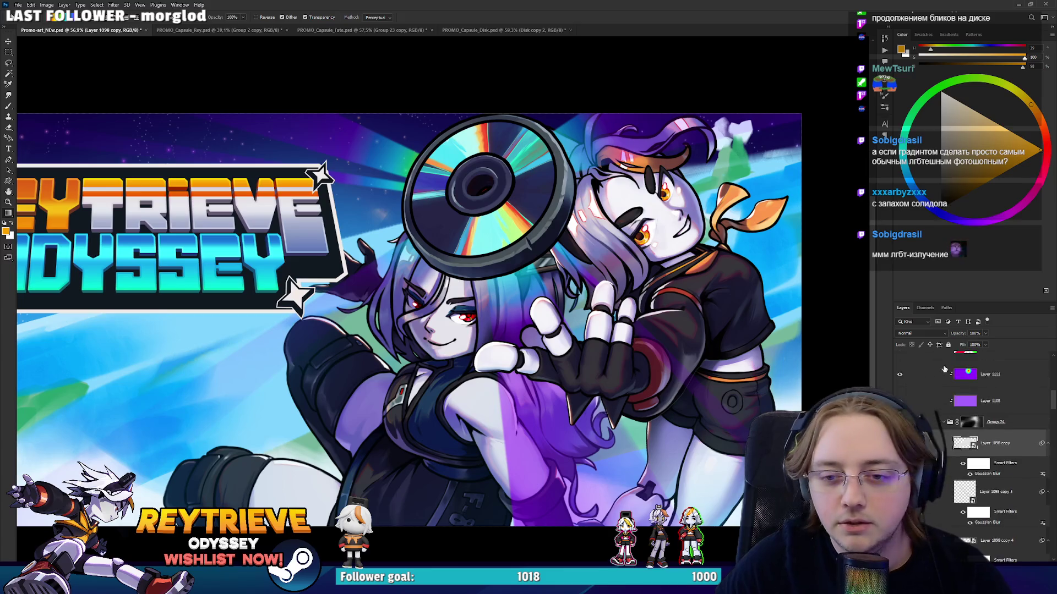
Sample the disc's teal, choose a soft brush, and paint a cyan glow on its left side.
click(981, 529)
scroll(988, 523, down, 3)
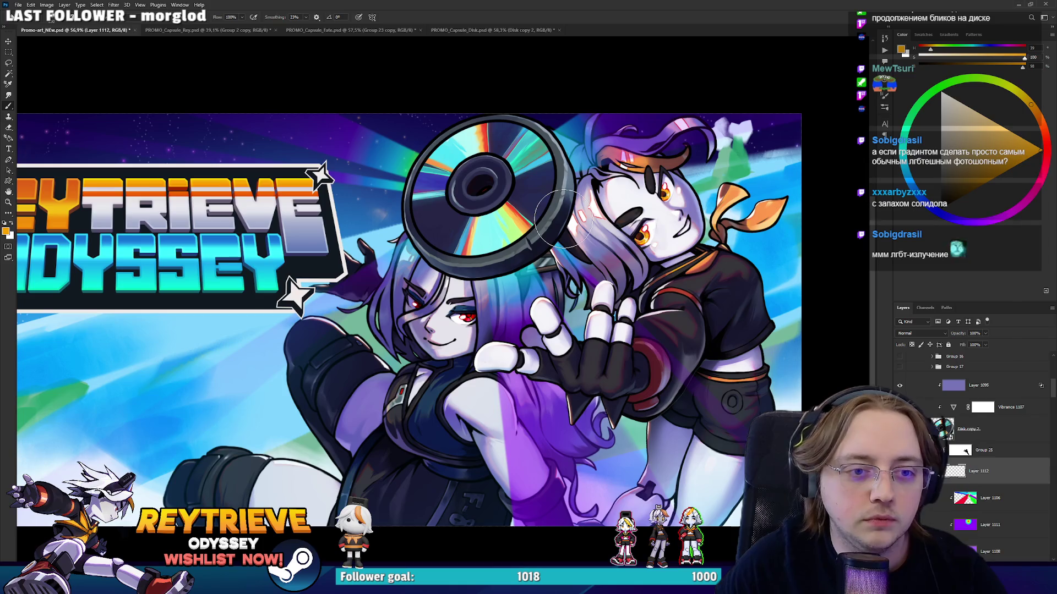
alt+click(477, 145)
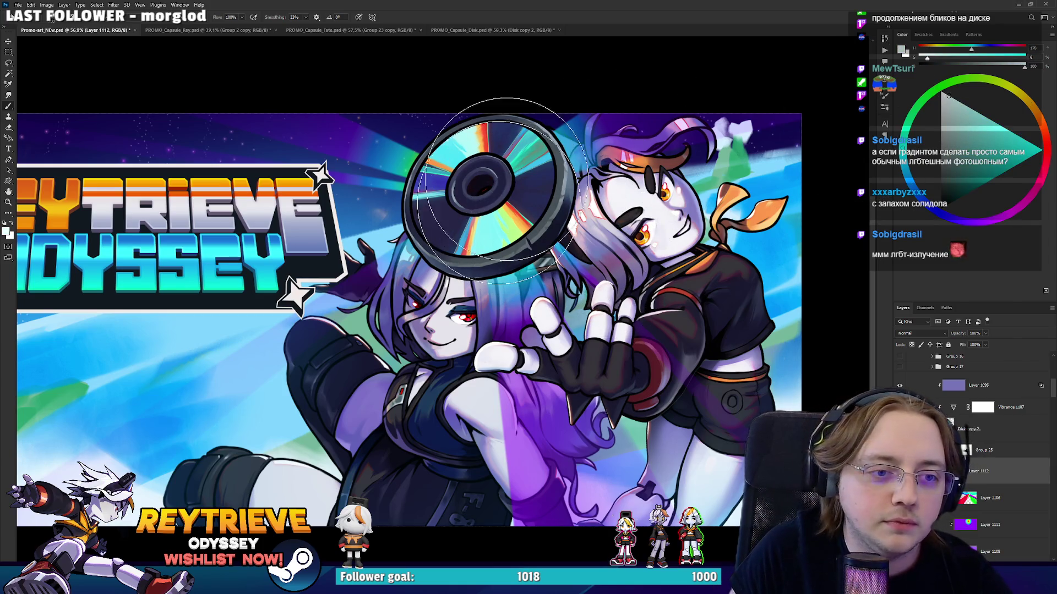
right_click(509, 185)
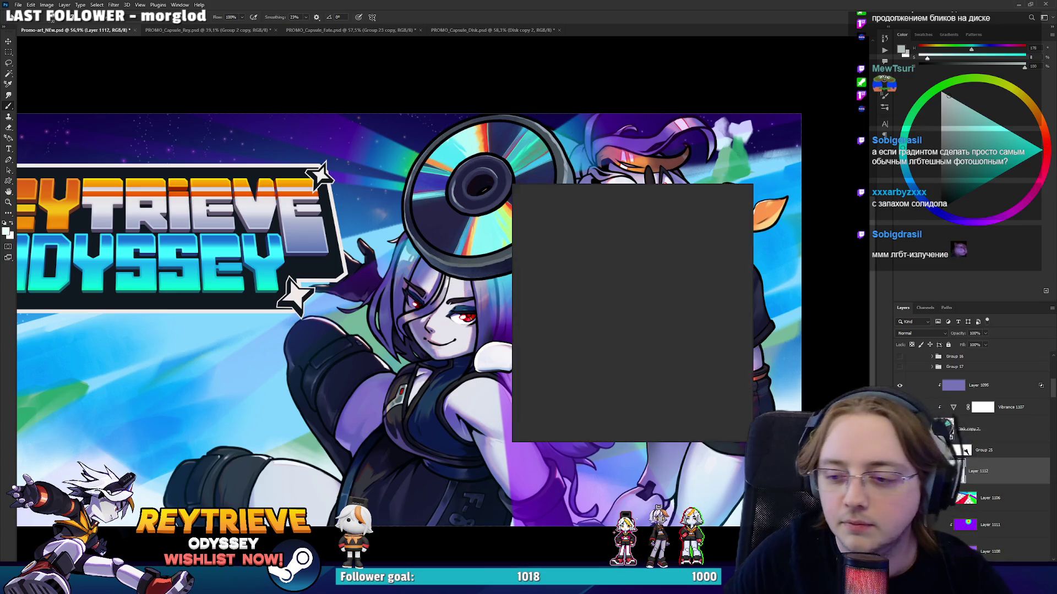
click(615, 4)
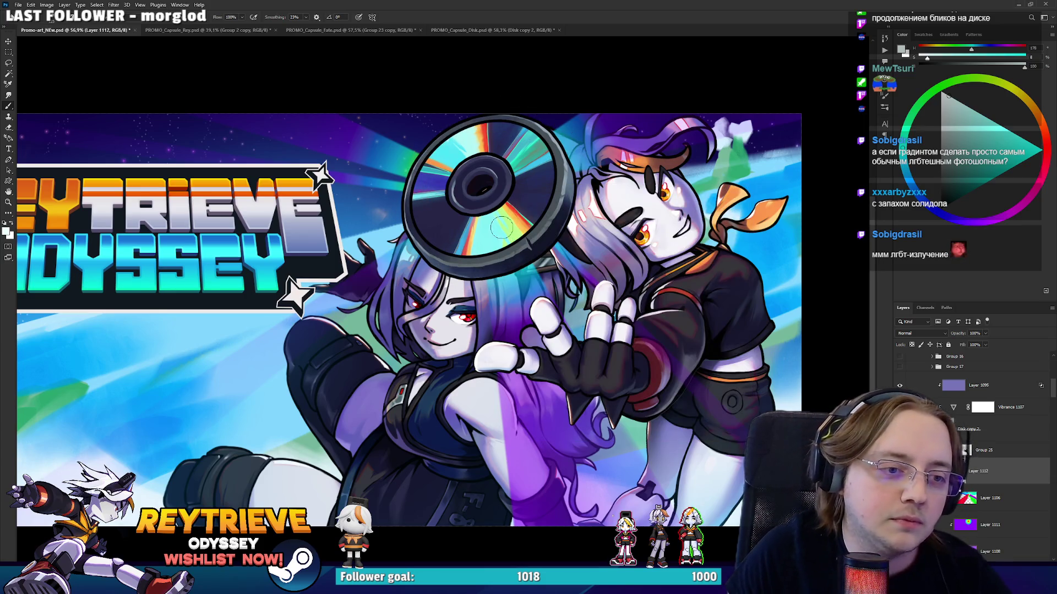
mouse_move(492, 192)
mouse_down()
mouse_move(465, 200)
mouse_move(499, 190)
mouse_up()
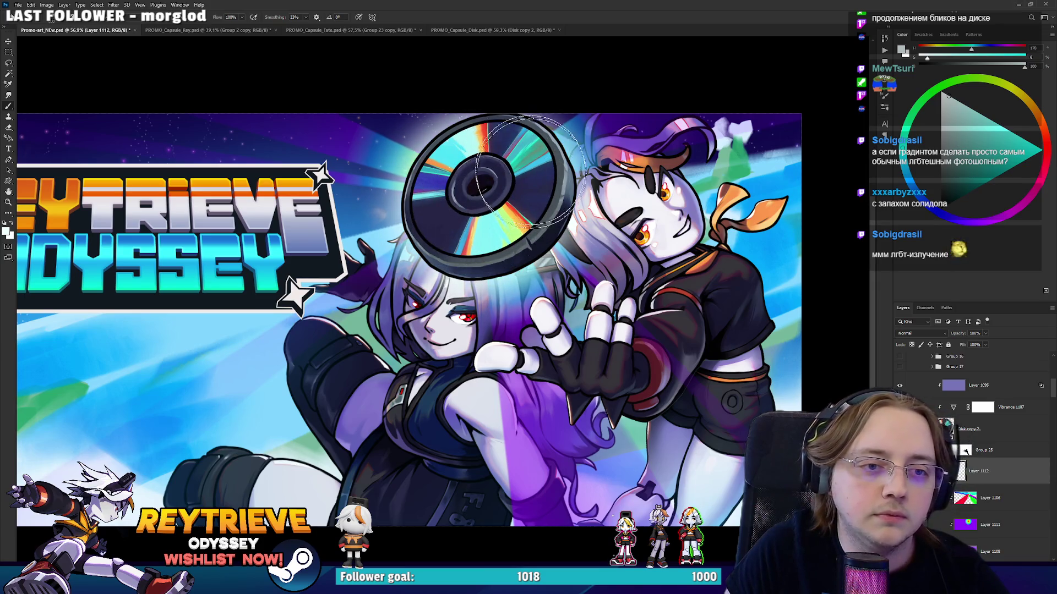
scroll(493, 190, down, 3)
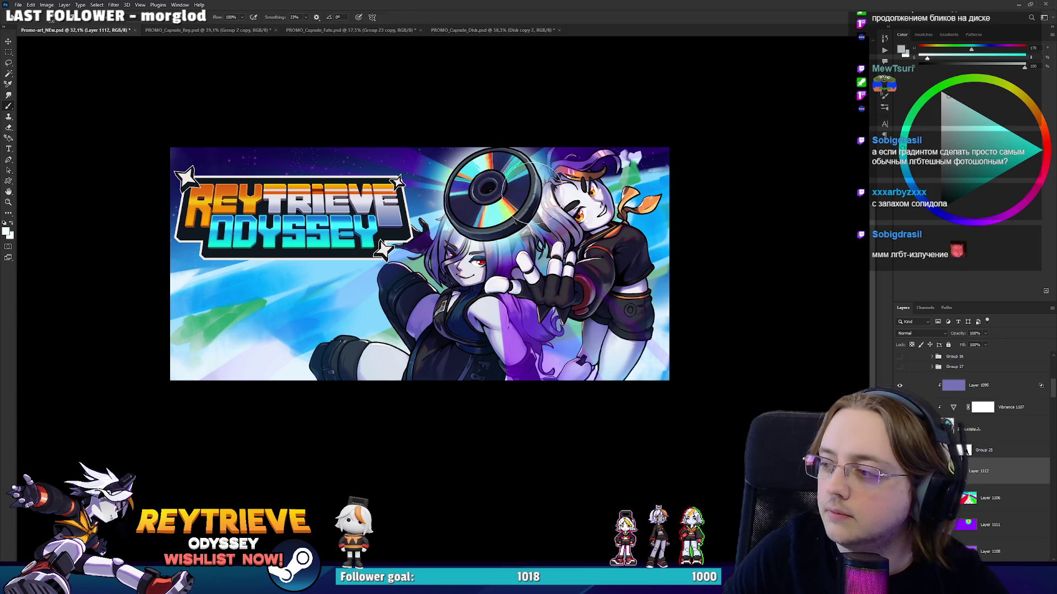
key(bracketright)
key(bracketright)
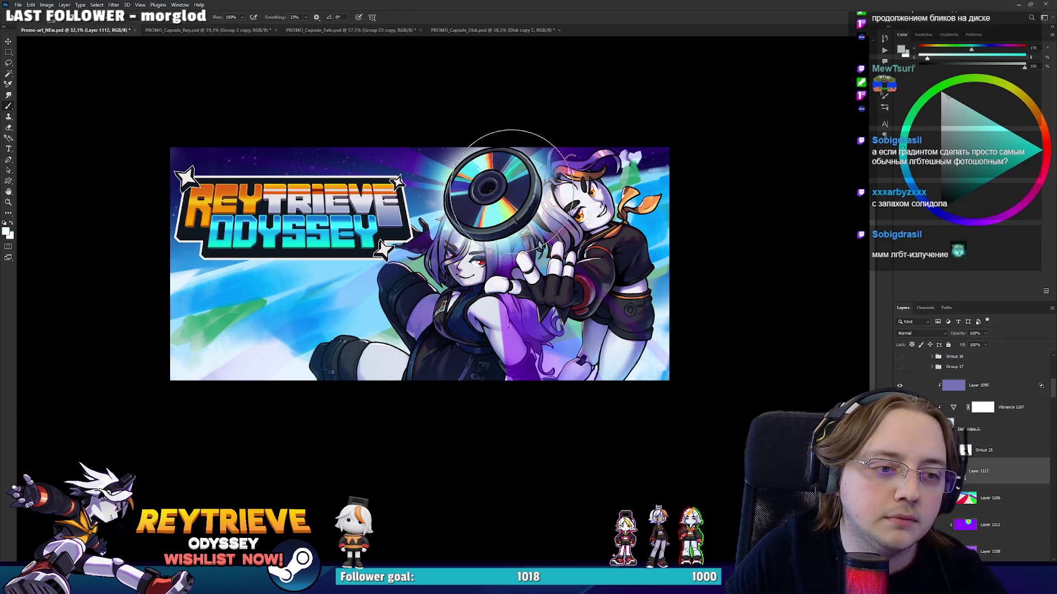
scroll(470, 207, up, 3)
Add a layer mask to Layer 1112 and paint out the glow over the lower girl's body.
key(e)
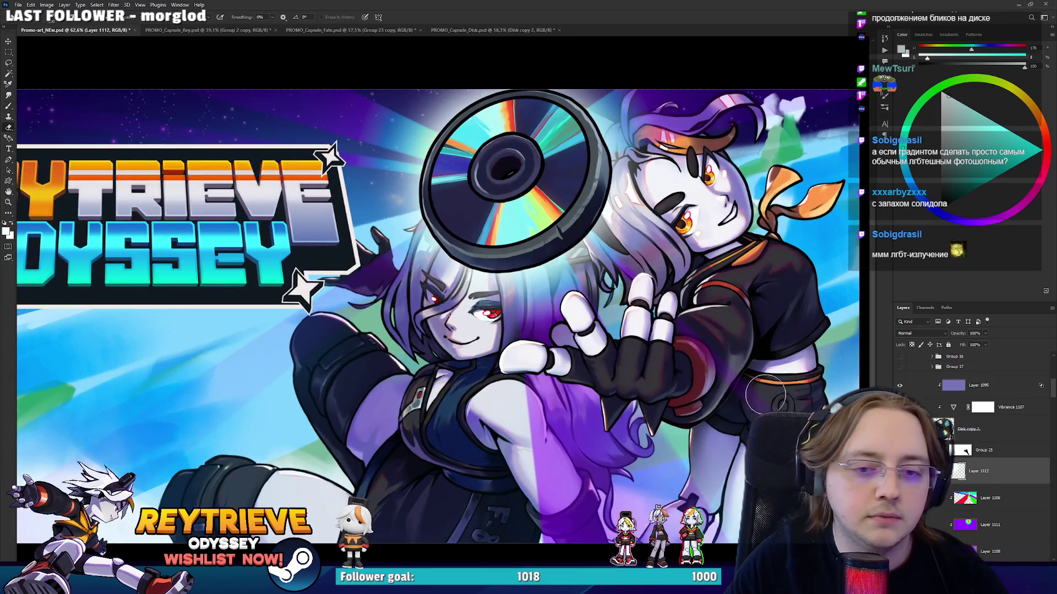
click(672, 389)
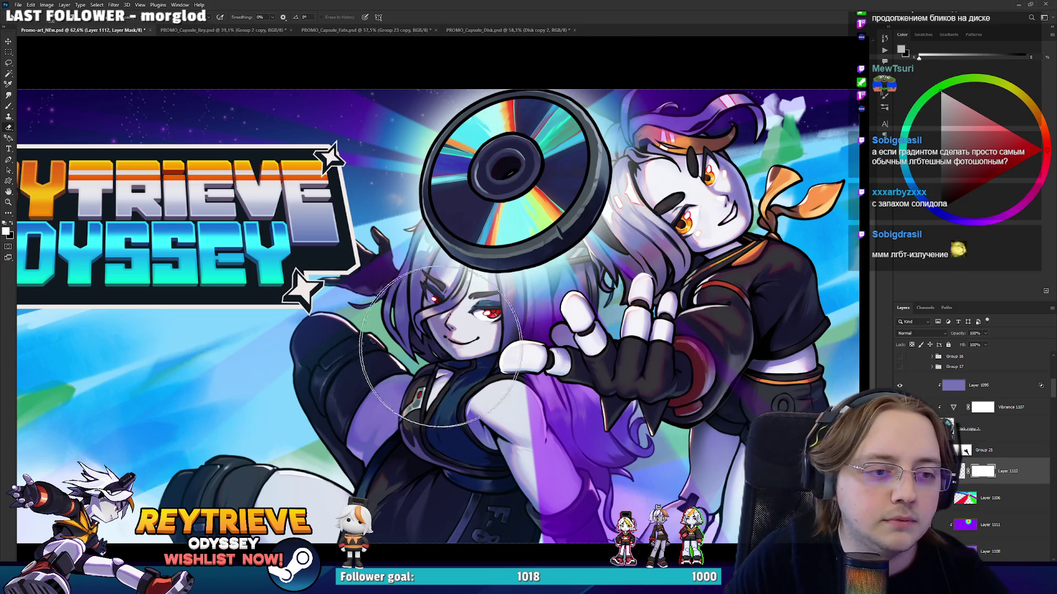
key(bracketright)
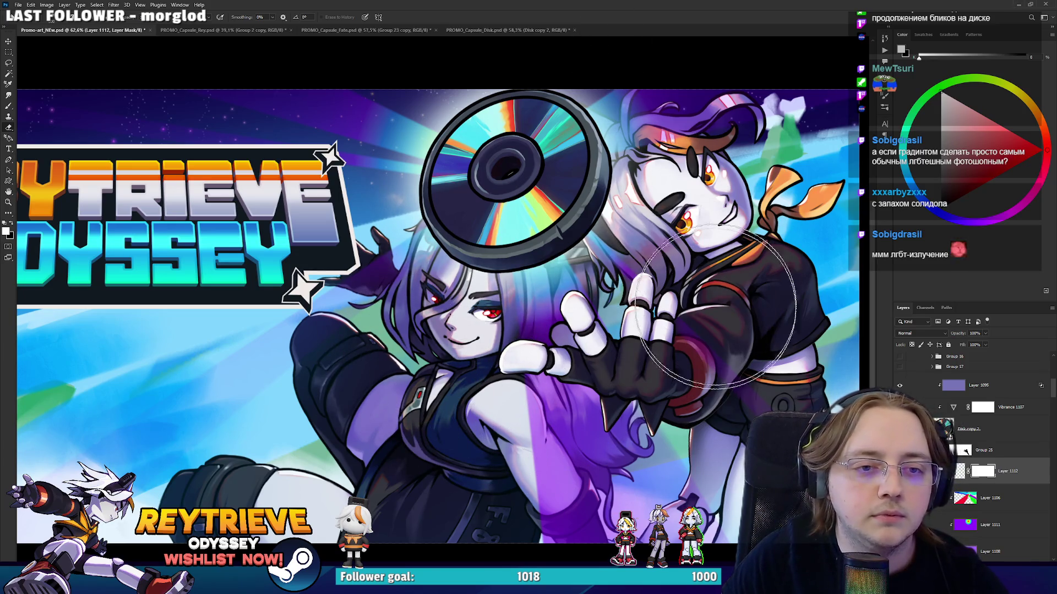
drag(629, 419, 479, 493)
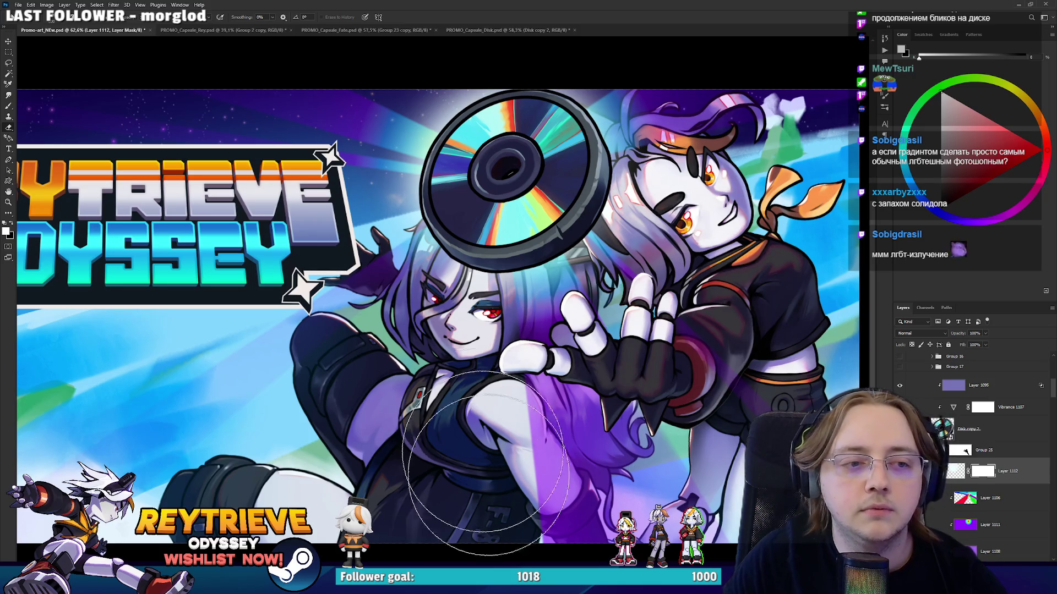
scroll(479, 493, down, 3)
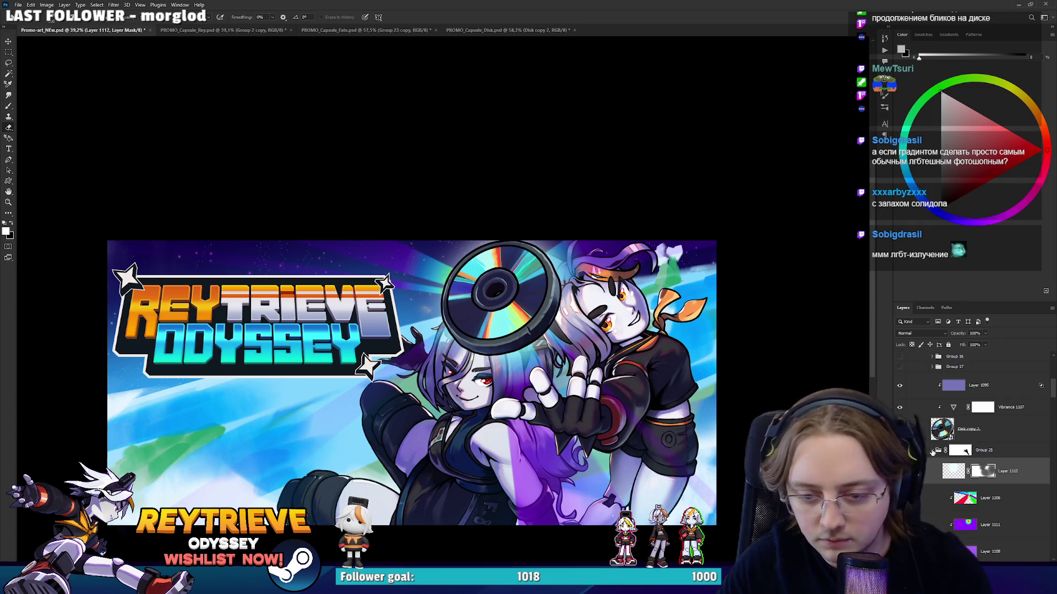
click(954, 471)
Colorize Layer 1112's glow via Hue/Saturation at +100 saturation, shifting the hue toward blue.
key(ctrl+u)
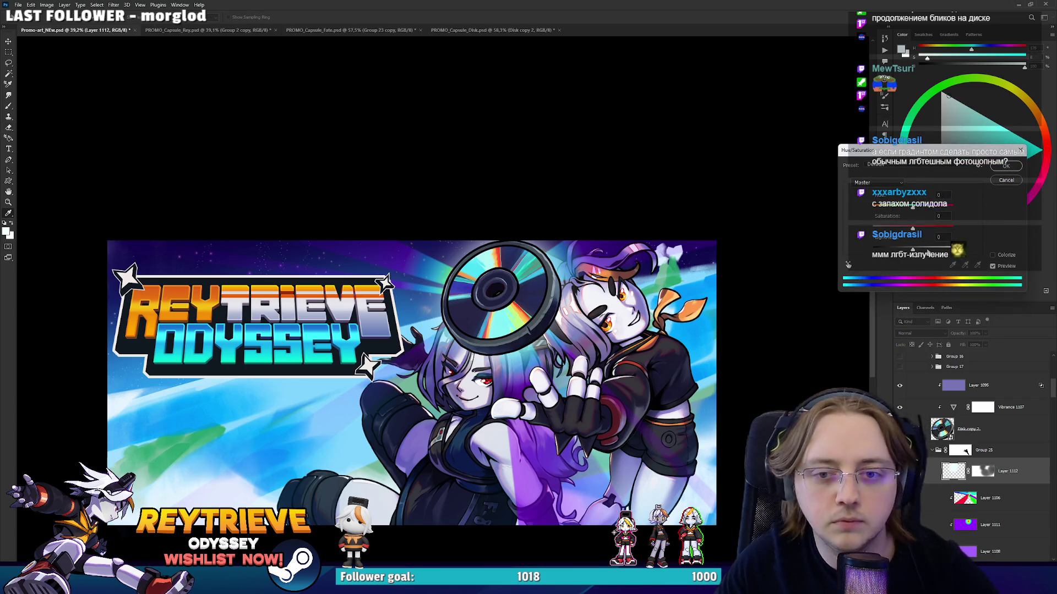
click(994, 255)
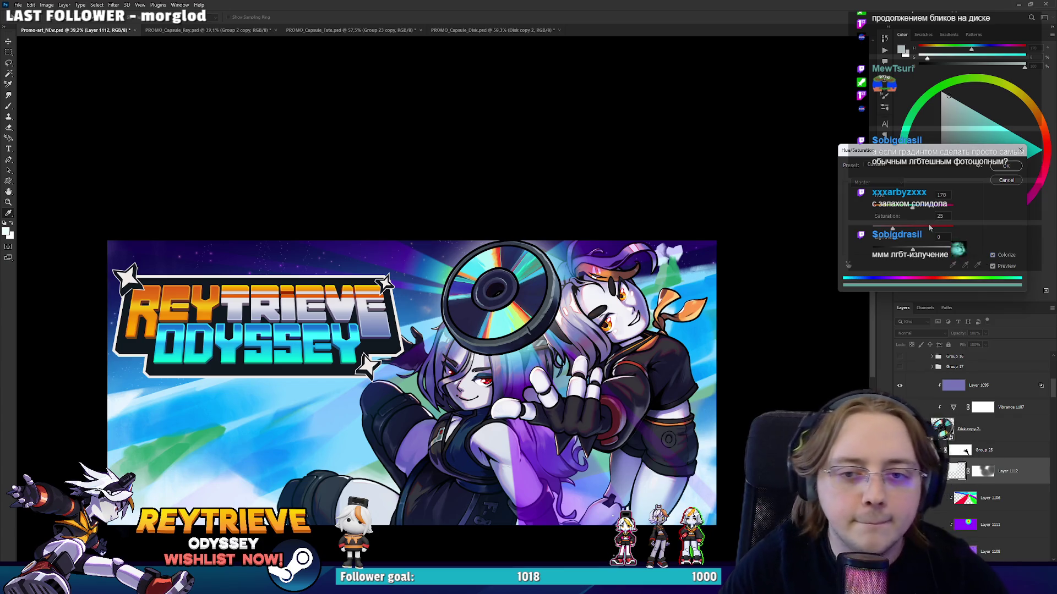
drag(963, 234, 953, 238)
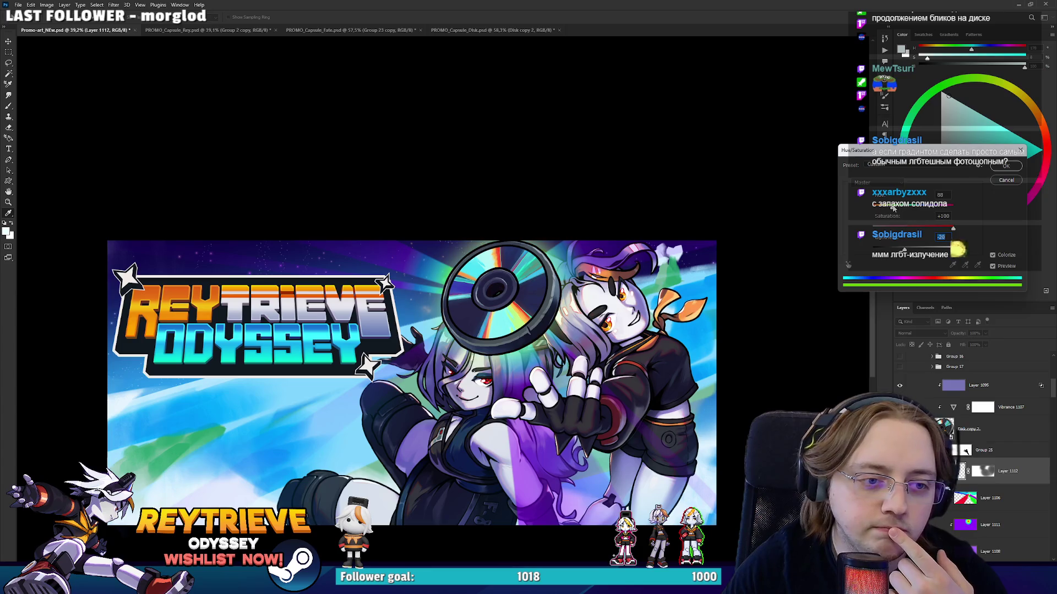
drag(893, 208, 929, 213)
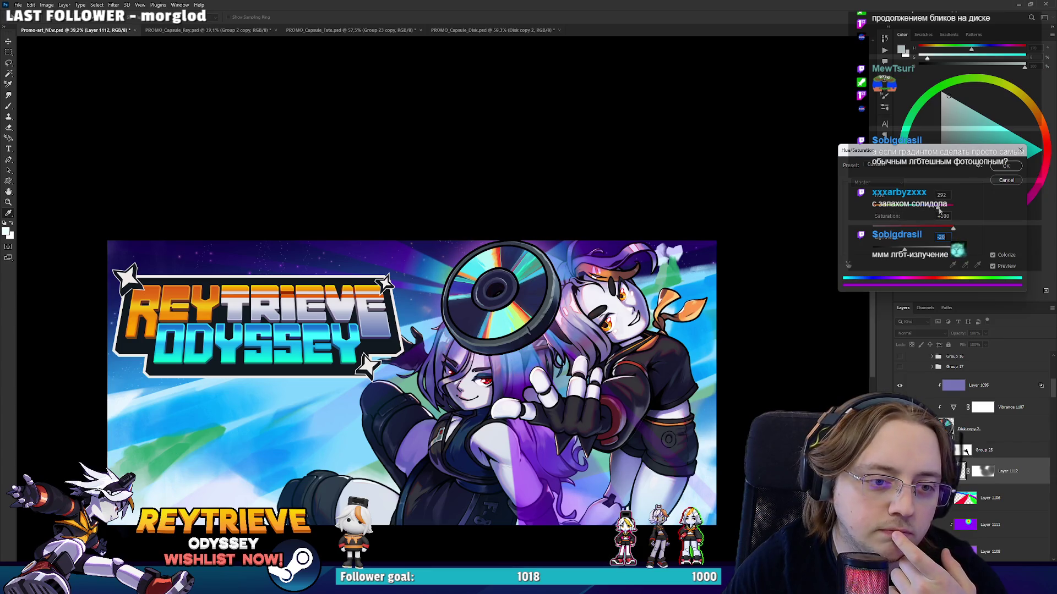
click(1005, 167)
scroll(597, 330, down, 5)
key(e)
scroll(597, 331, down, 3)
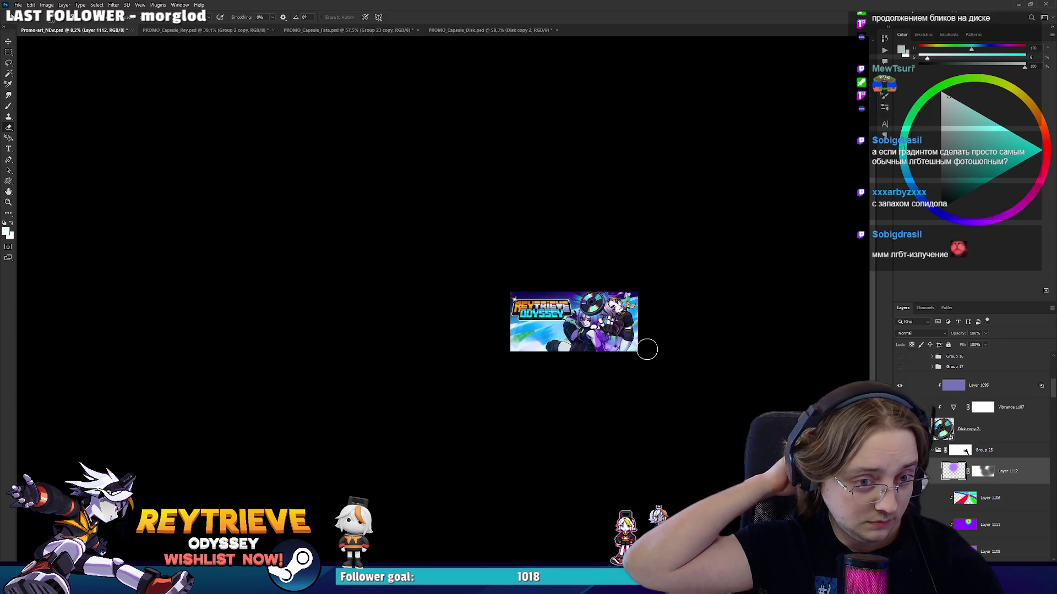
scroll(597, 318, up, 5)
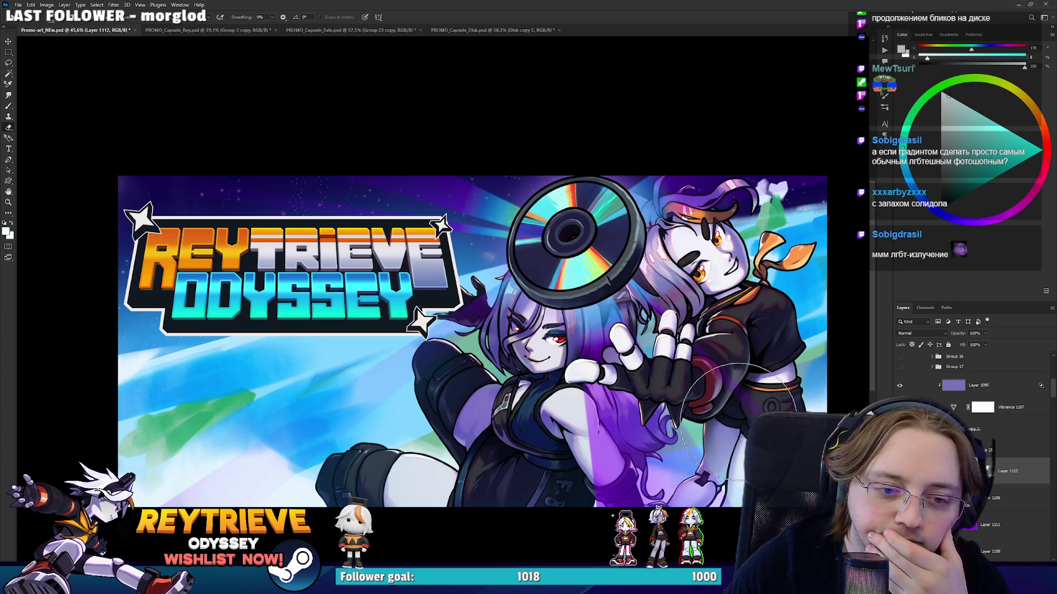
scroll(969, 467, down, 4)
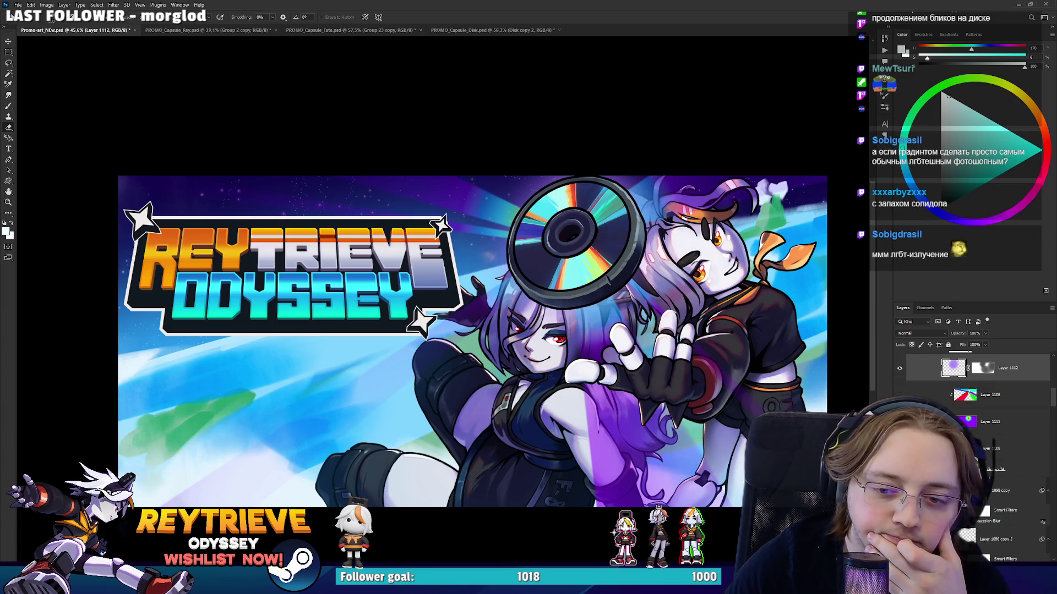
Paint Group 24's mask to hide the purple glow over the dress and keep it around the hands.
click(969, 470)
drag(592, 467, 638, 534)
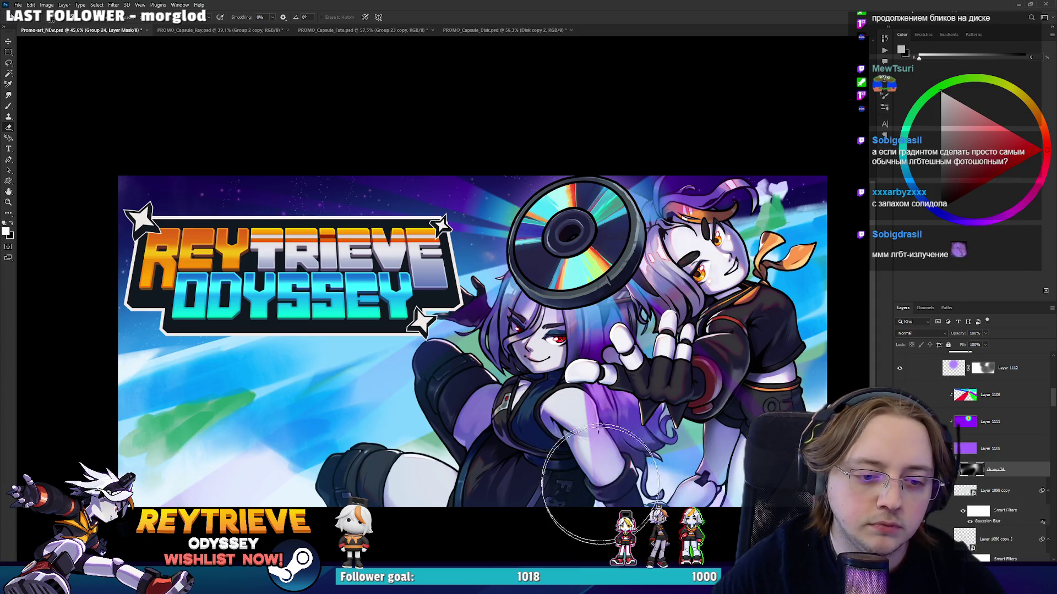
key(x)
drag(688, 484, 627, 438)
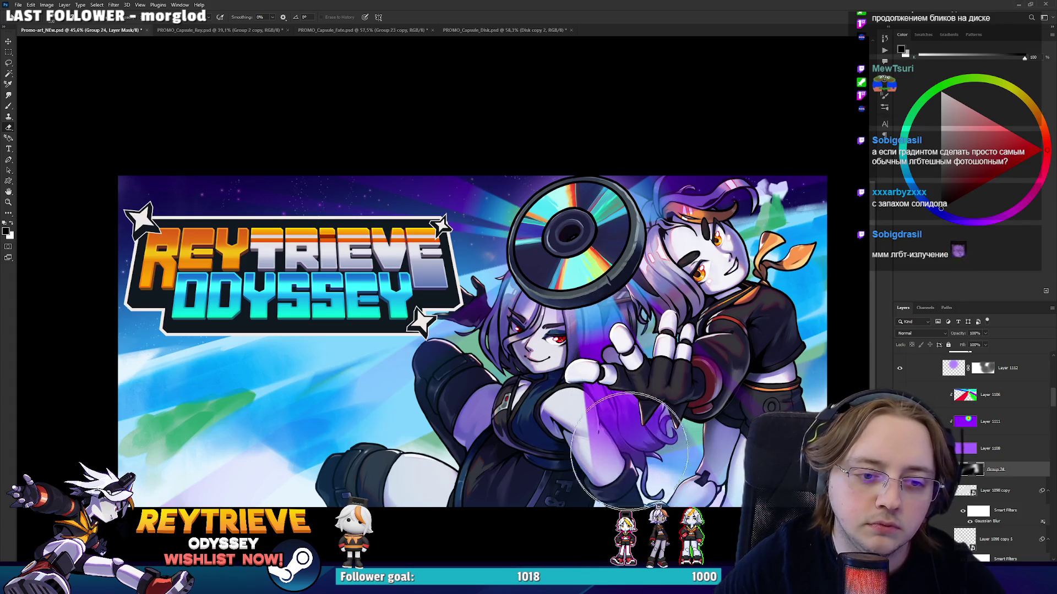
key(x)
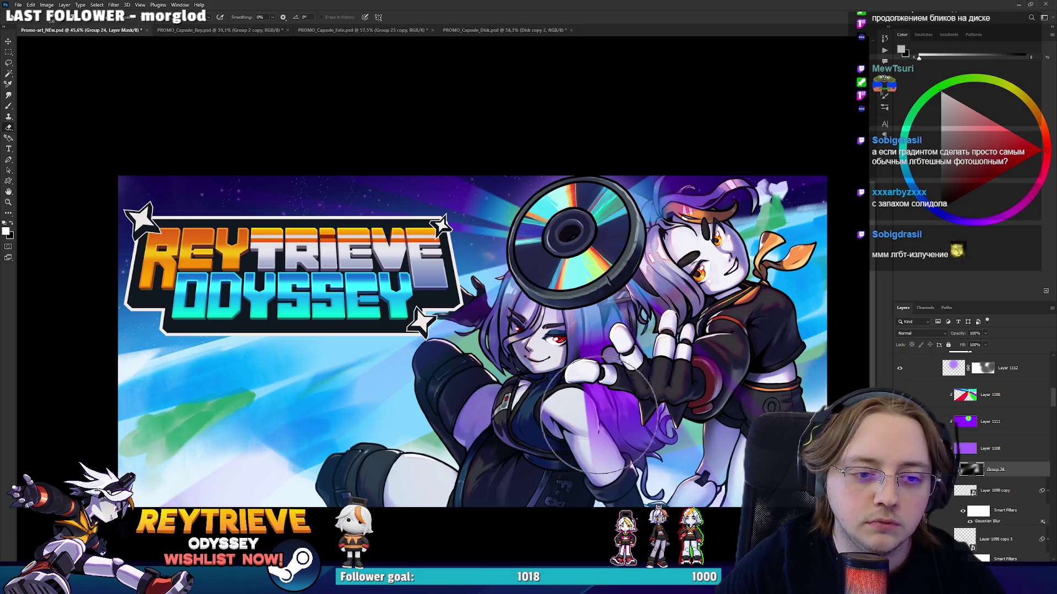
drag(600, 397, 636, 483)
Zoom in and out to review the glow's mask around the hands and hair.
scroll(615, 343, up, 5)
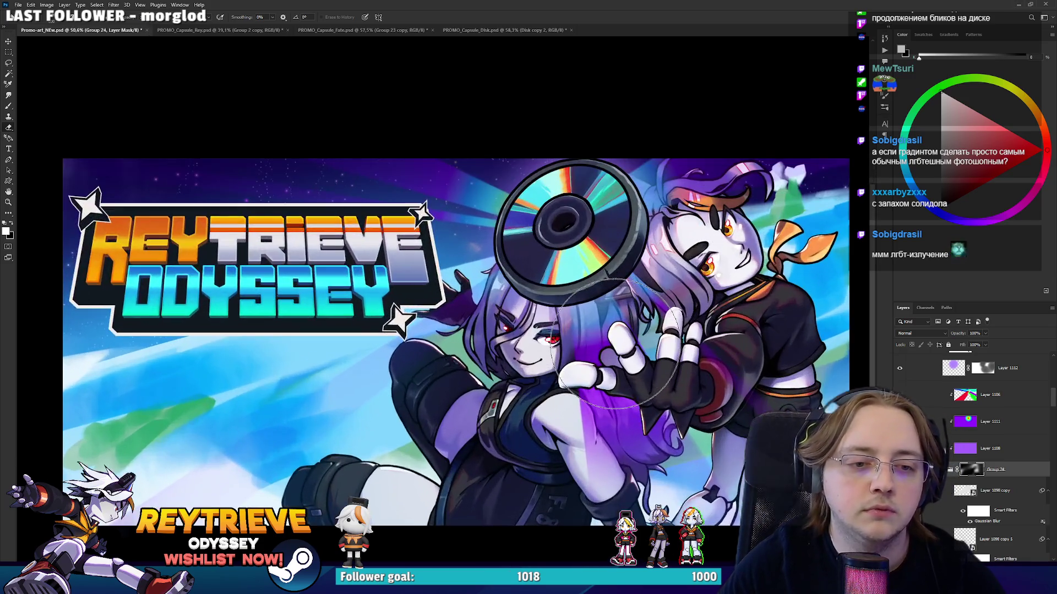
key(x)
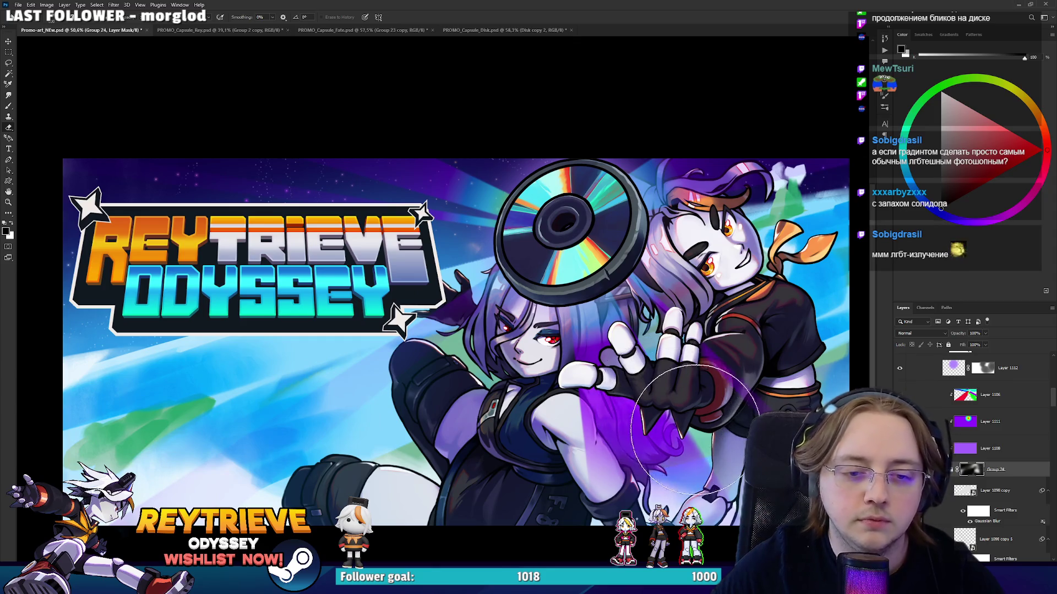
key(x)
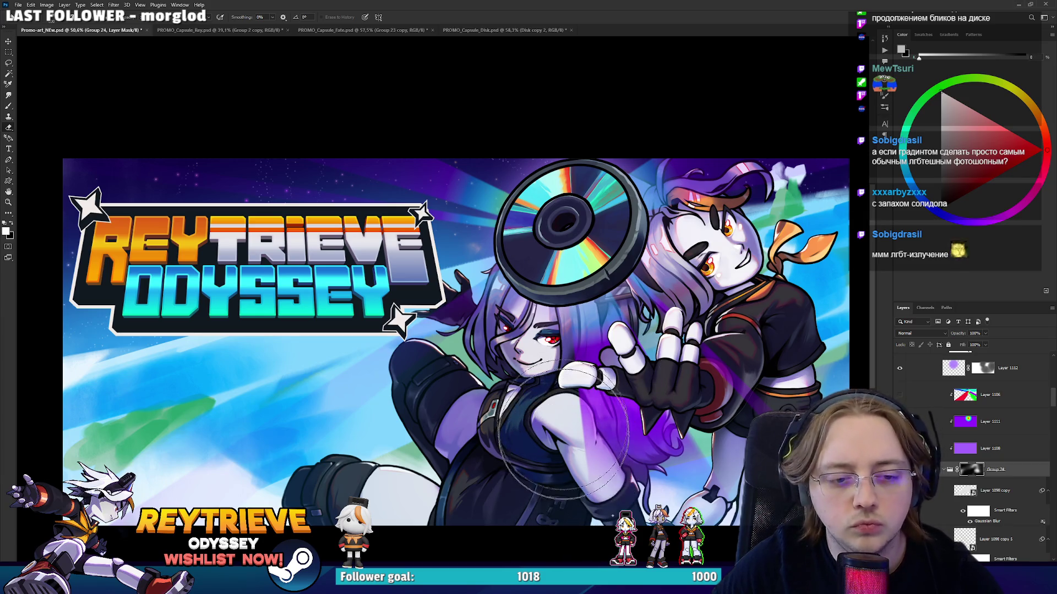
scroll(586, 449, down, 4)
scroll(585, 449, up, 2)
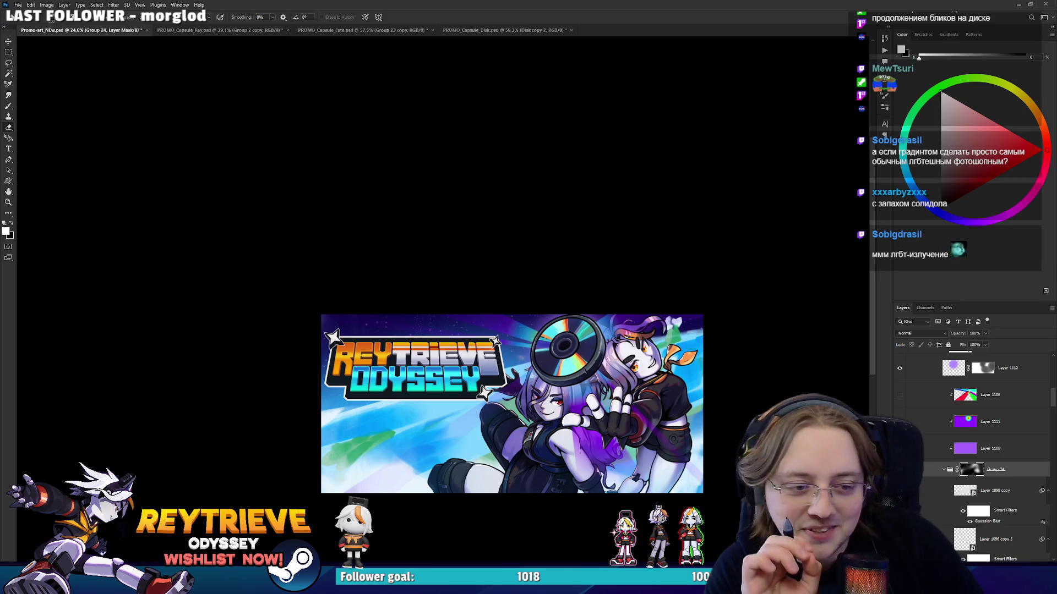
scroll(526, 369, up, 3)
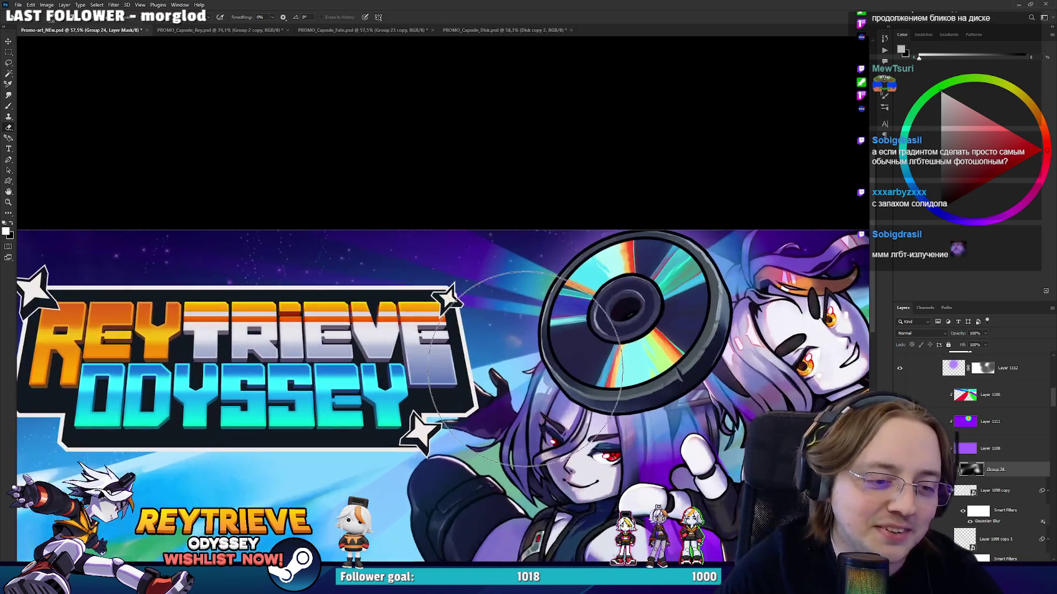
scroll(526, 369, down, 5)
scroll(625, 254, down, 1)
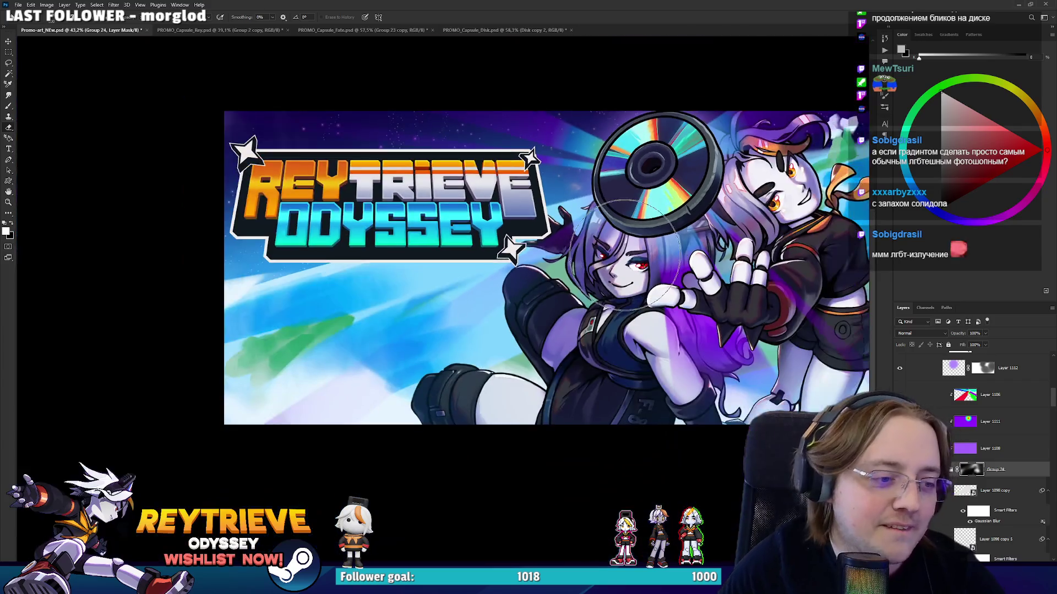
Reposition the banner view to check the mask, then select the Group 2 copy 3 layer.
mouse_move(387, 344)
mouse_down()
mouse_move(313, 439)
mouse_move(221, 478)
mouse_up()
key(x)
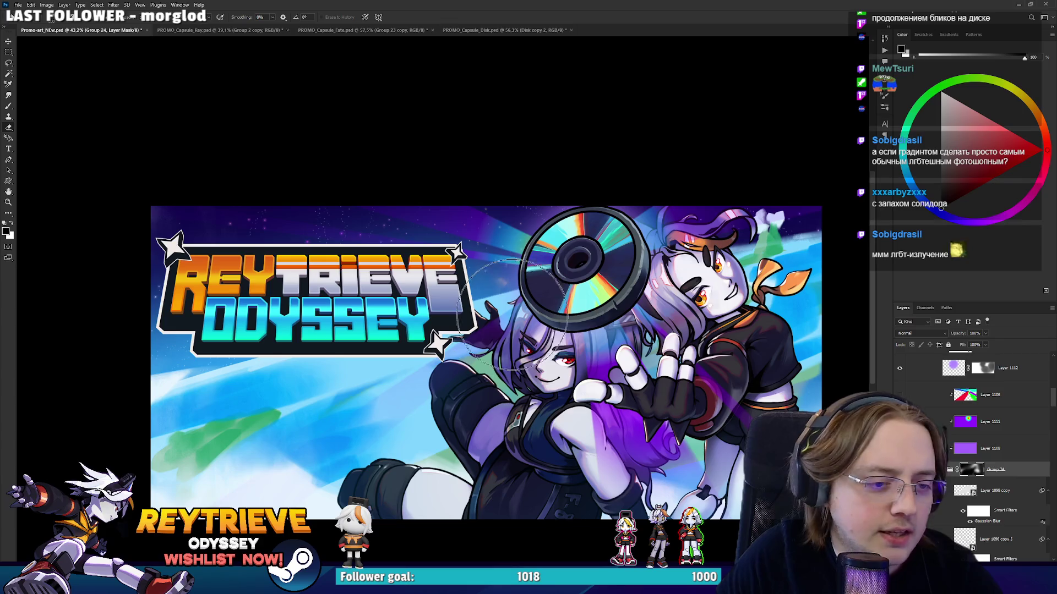
key(x)
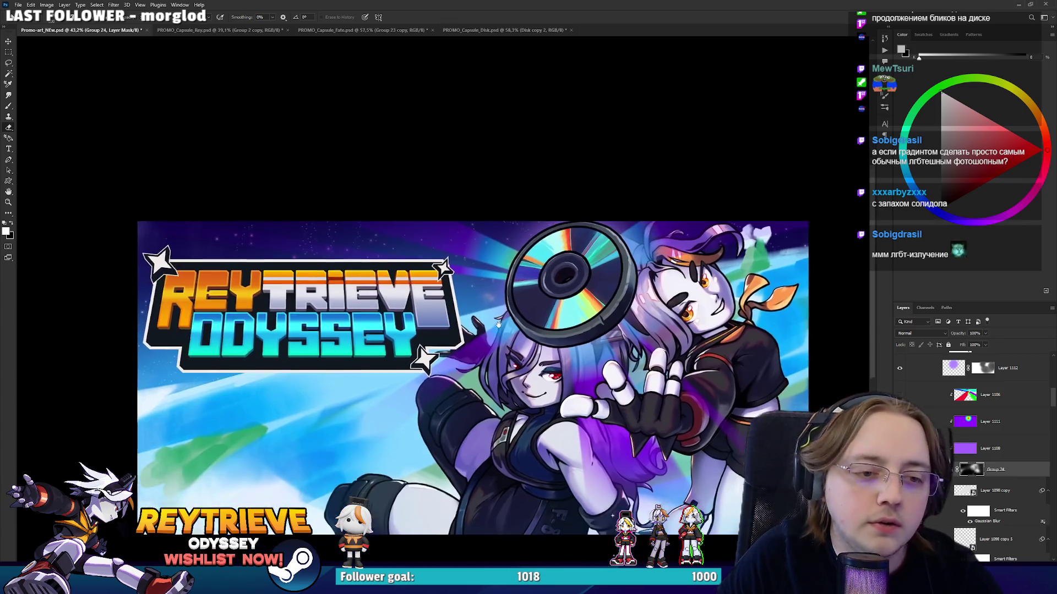
drag(506, 323, 496, 304)
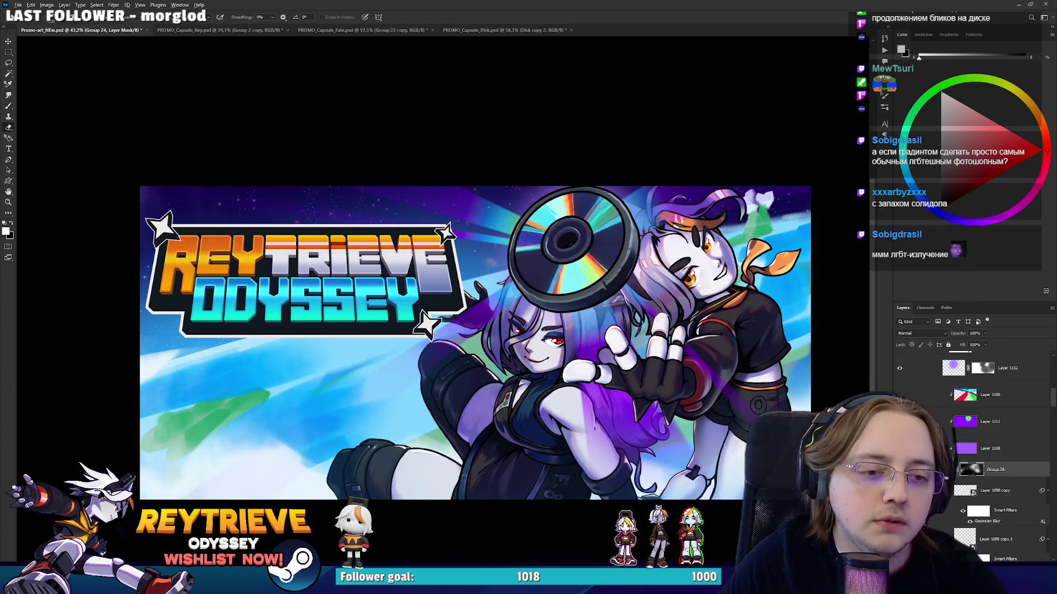
scroll(473, 342, up, 3)
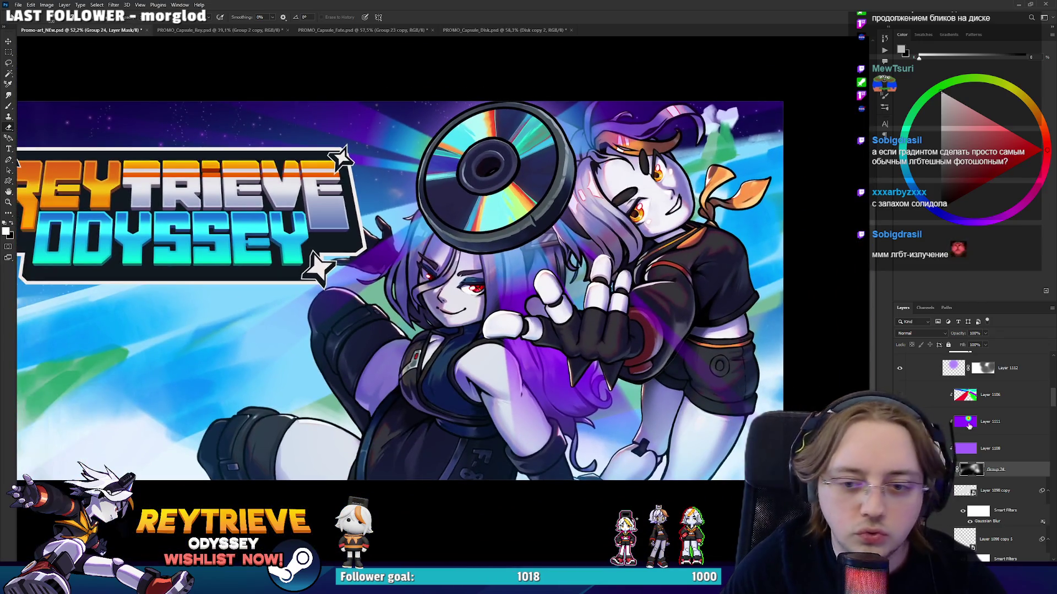
scroll(979, 440, down, 10)
key(v)
click(991, 551)
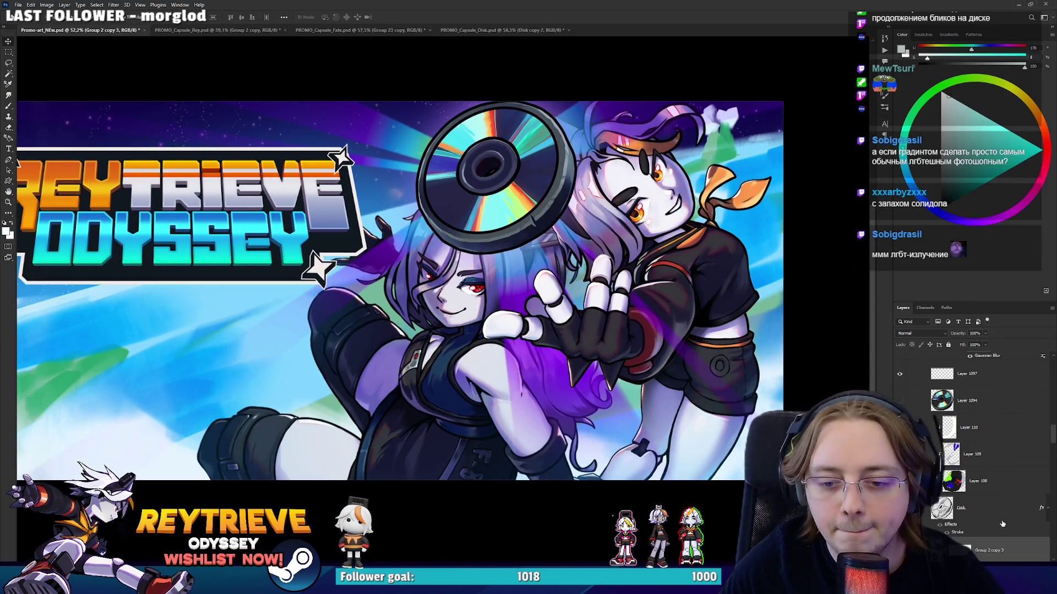
Duplicate Group 2 copy 3 into Group 2 copy 5 and give the copy a Stroke layer style.
scroll(1007, 515, down, 2)
double_click(1014, 508)
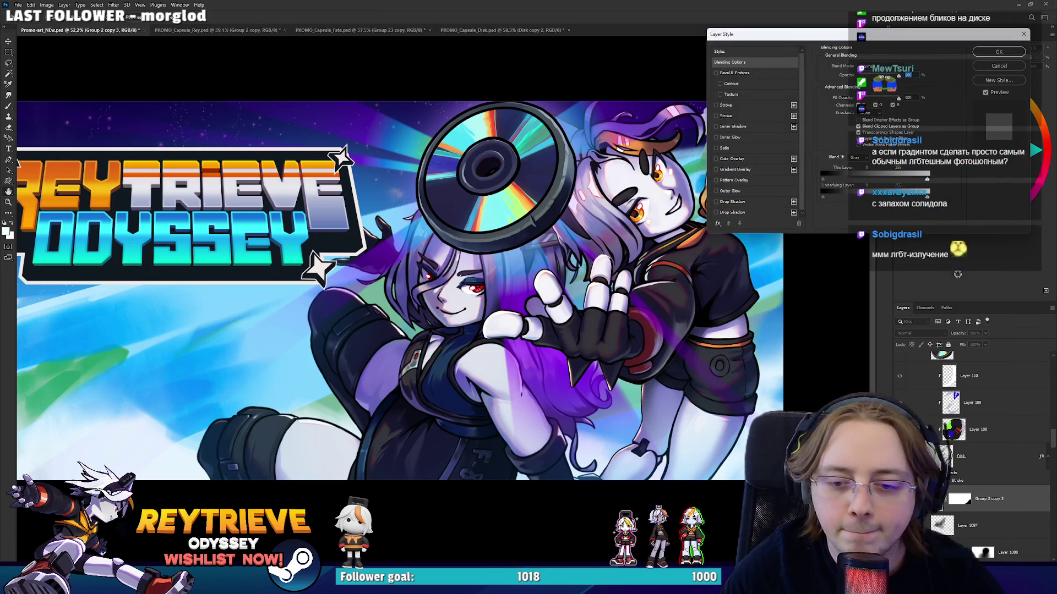
key(Escape)
drag(997, 505, 1004, 512)
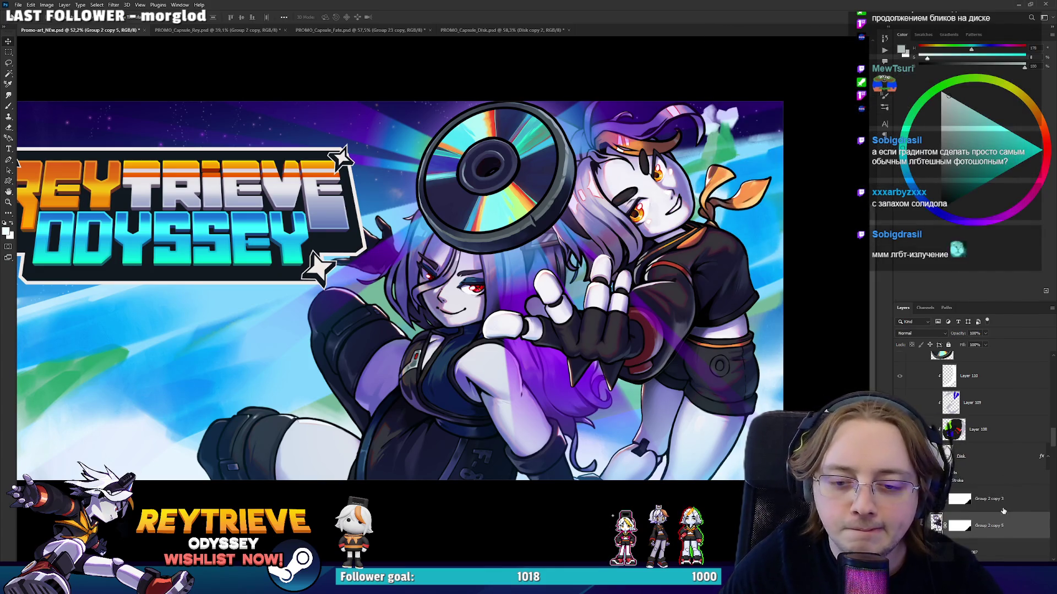
double_click(1010, 525)
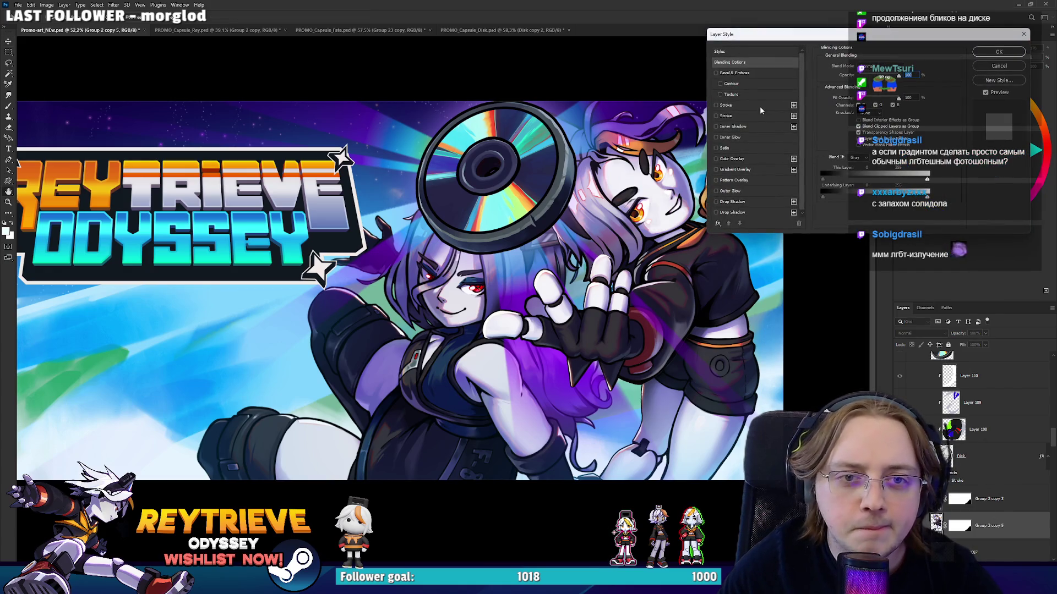
click(739, 105)
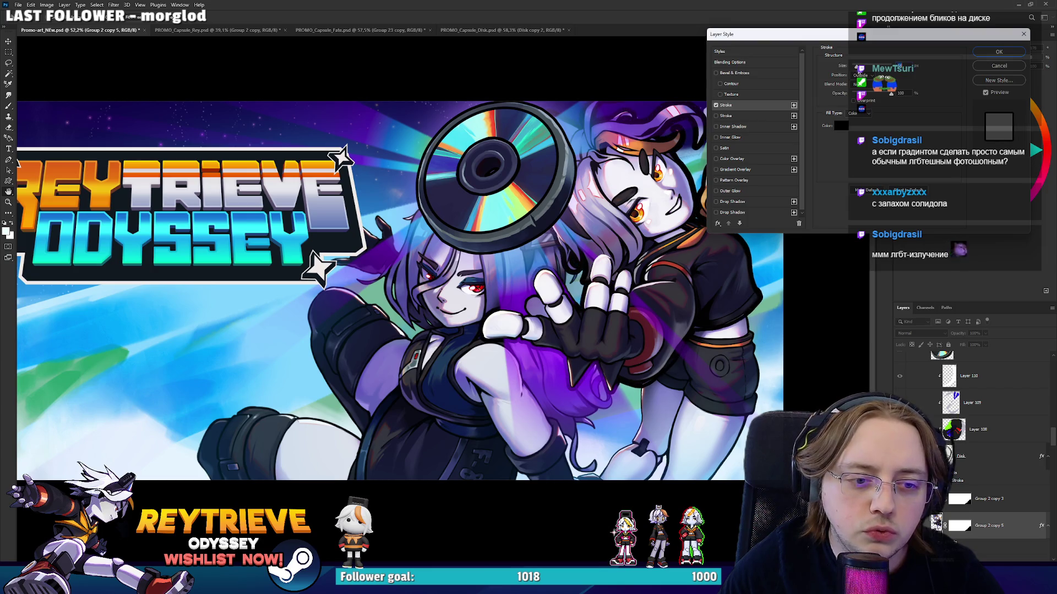
key(Return)
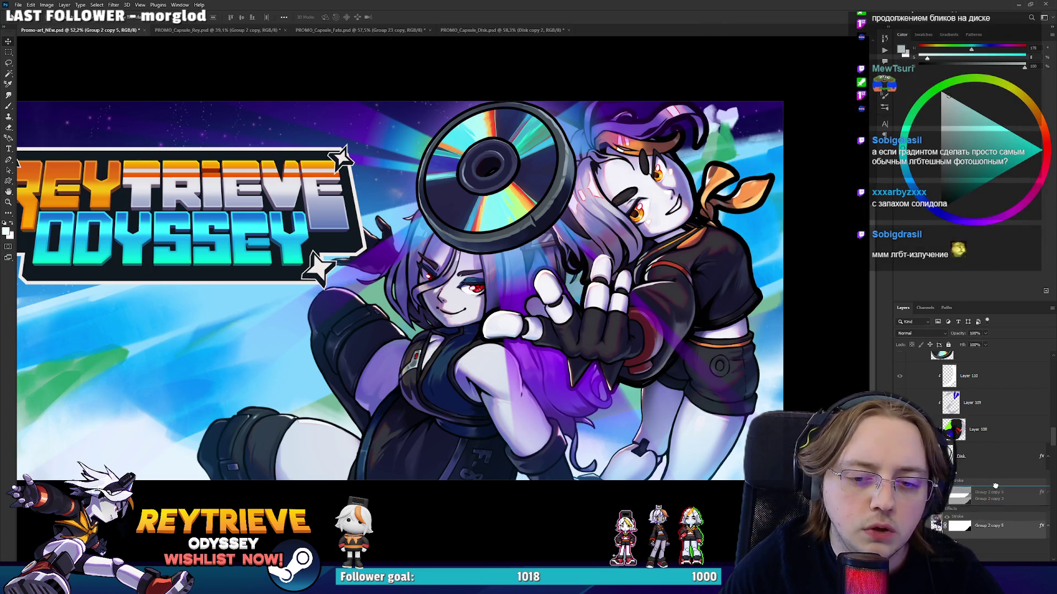
Move Group 2 copy 5 up the layer stack to sit just below the Reytrieve Odyssey logo.
drag(1001, 520, 993, 493)
scroll(994, 461, down, 1)
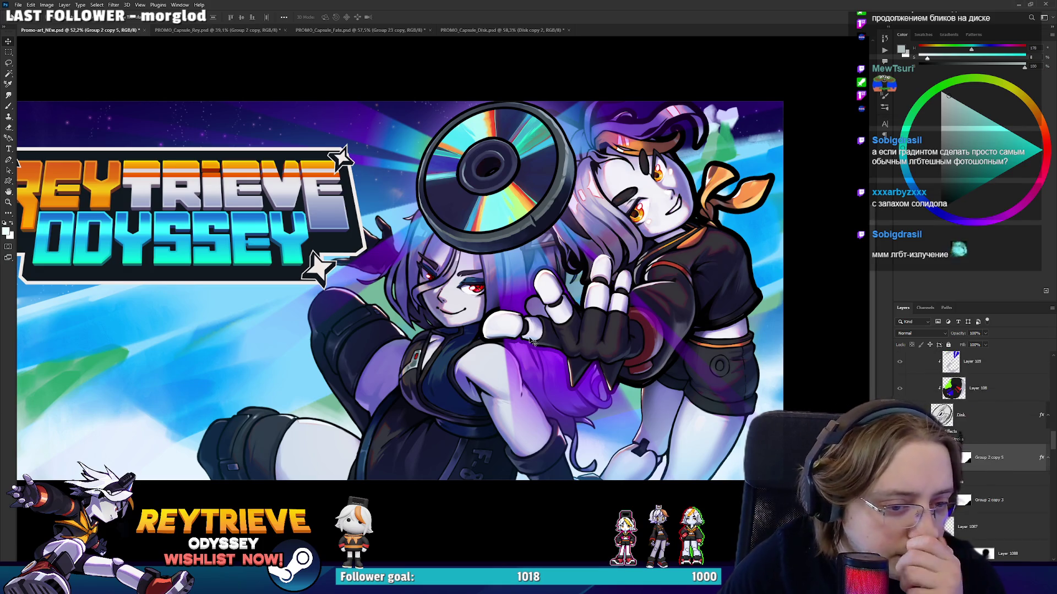
scroll(511, 341, up, 2)
scroll(510, 341, up, 4)
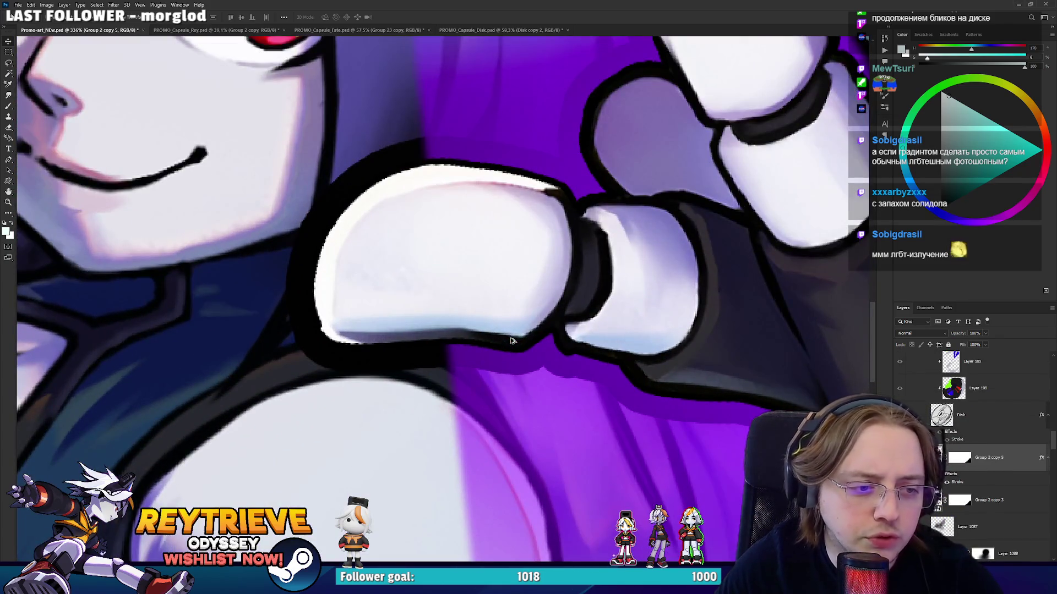
scroll(511, 341, down, 3)
scroll(508, 344, down, 2)
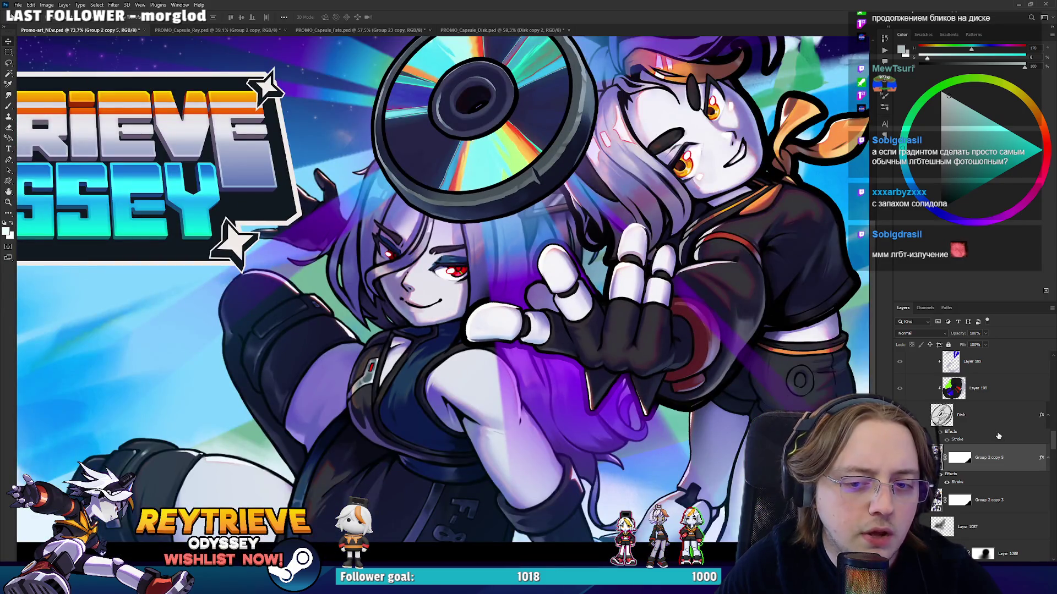
scroll(1000, 439, down, 2)
scroll(996, 443, down, 2)
scroll(991, 447, down, 2)
scroll(985, 452, down, 2)
scroll(988, 459, down, 2)
scroll(995, 474, down, 2)
scroll(1002, 490, down, 2)
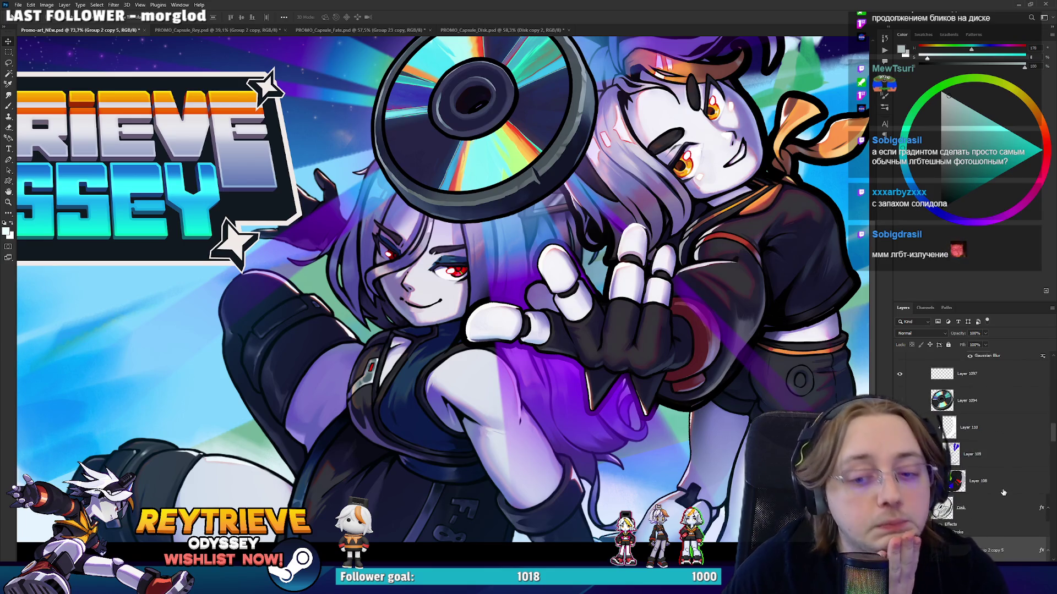
mouse_move(1002, 544)
mouse_down()
mouse_move(999, 261)
mouse_move(994, 413)
mouse_up()
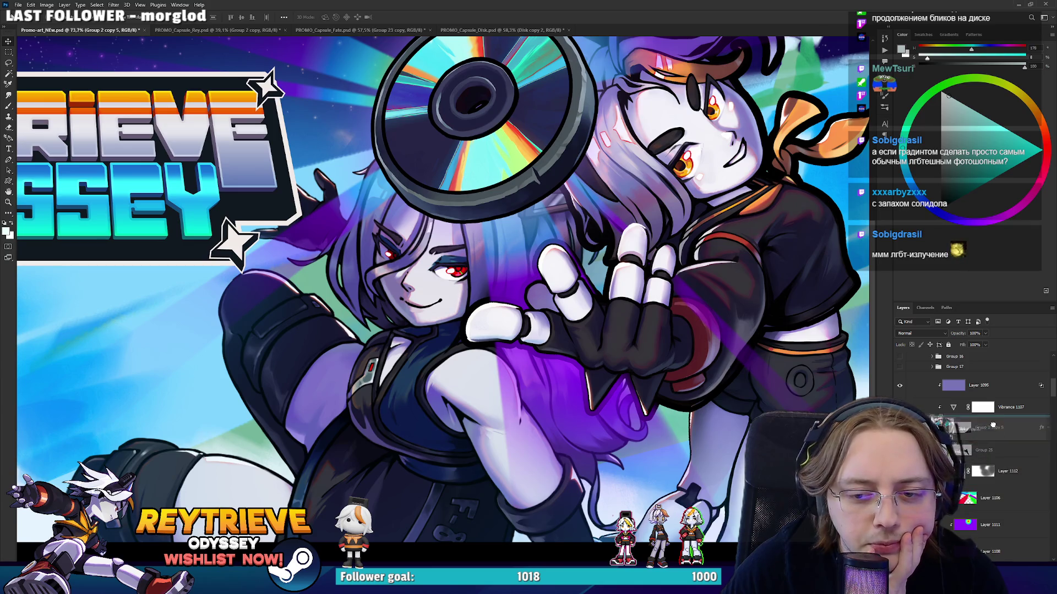
mouse_move(994, 413)
mouse_down()
mouse_move(991, 363)
mouse_move(991, 385)
mouse_up()
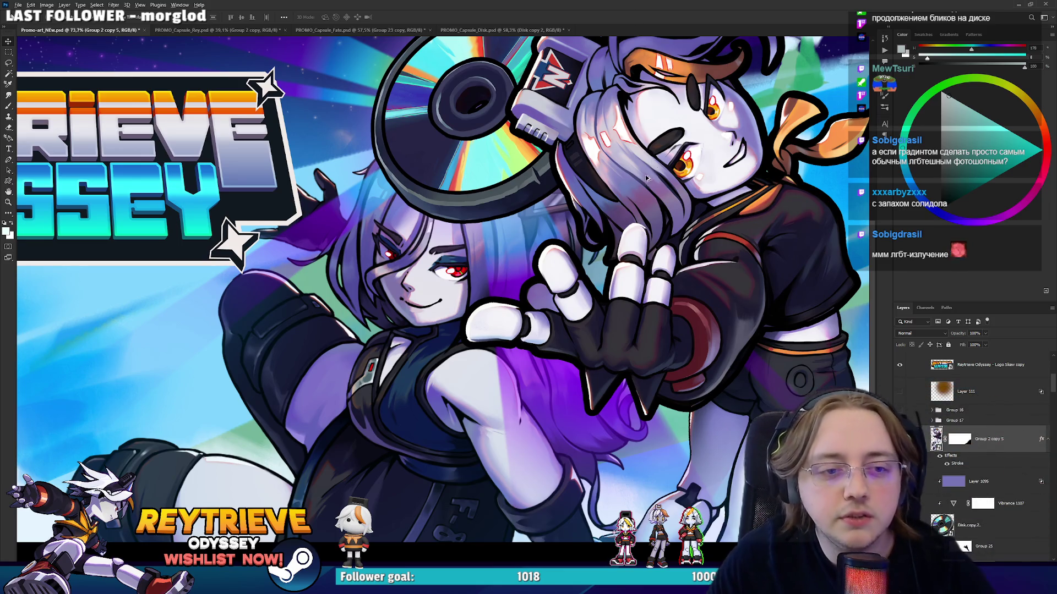
scroll(642, 189, down, 5)
scroll(643, 188, up, 3)
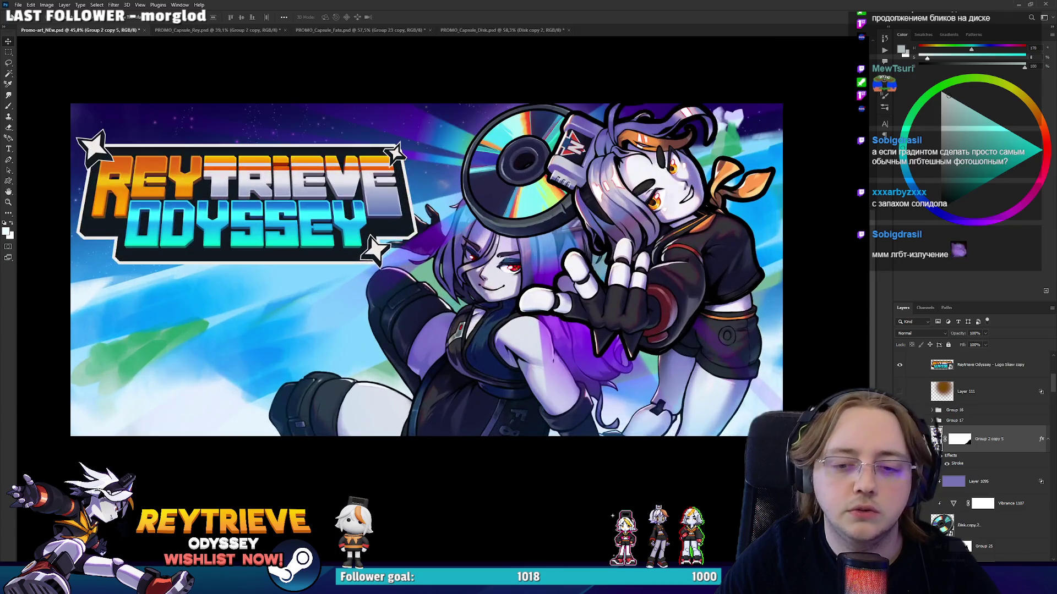
scroll(520, 294, up, 6)
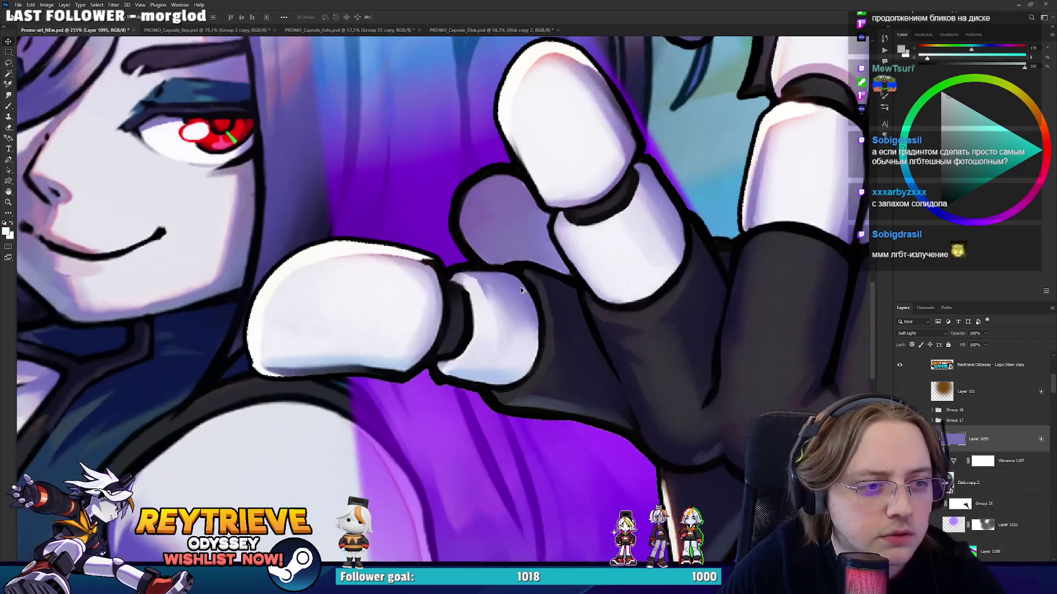
drag(461, 278, 507, 325)
scroll(522, 327, down, 5)
scroll(522, 327, down, 2)
scroll(521, 327, up, 2)
scroll(967, 488, down, 3)
scroll(967, 489, down, 3)
scroll(968, 484, down, 3)
scroll(968, 479, down, 3)
scroll(970, 474, down, 2)
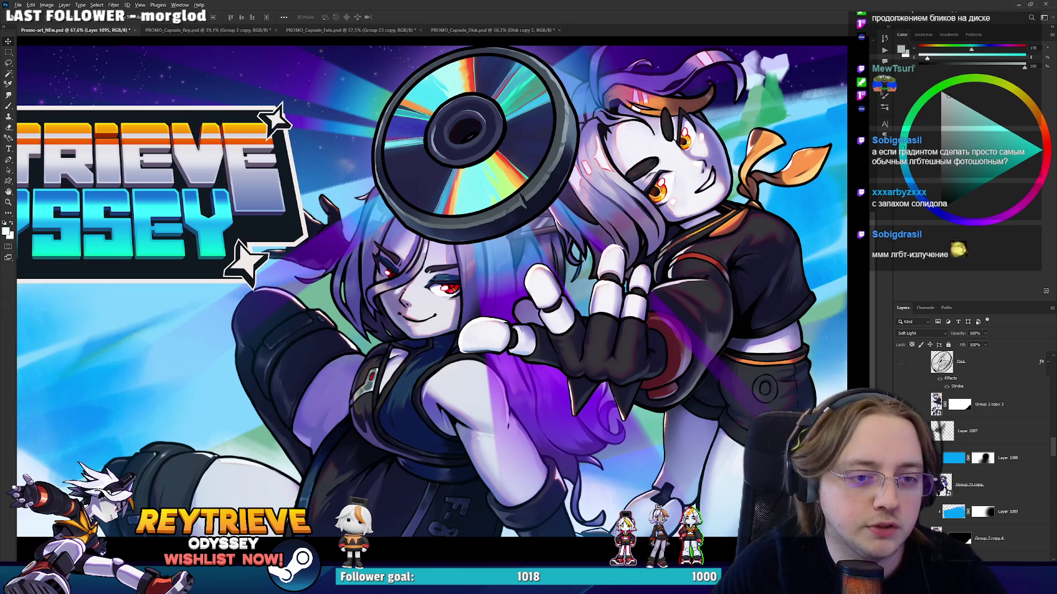
scroll(662, 414, down, 5)
scroll(662, 414, up, 2)
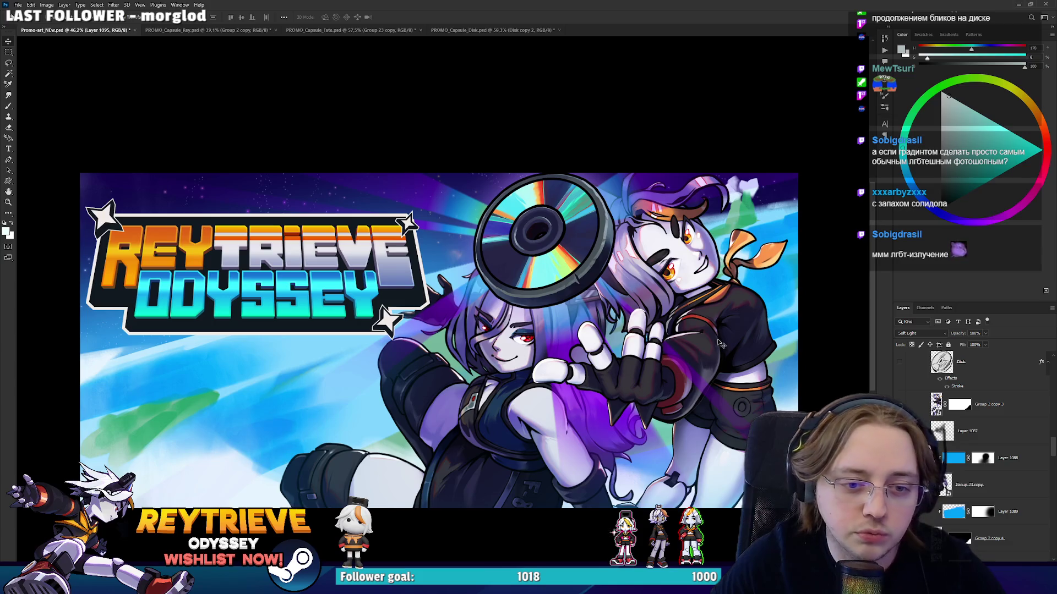
drag(741, 335, 599, 370)
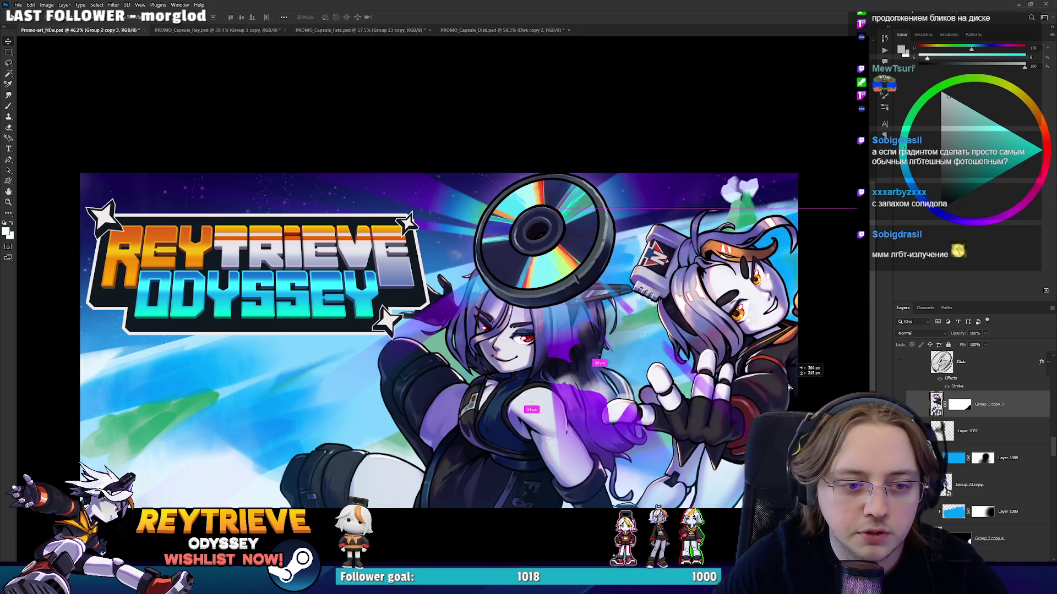
scroll(692, 373, up, 1)
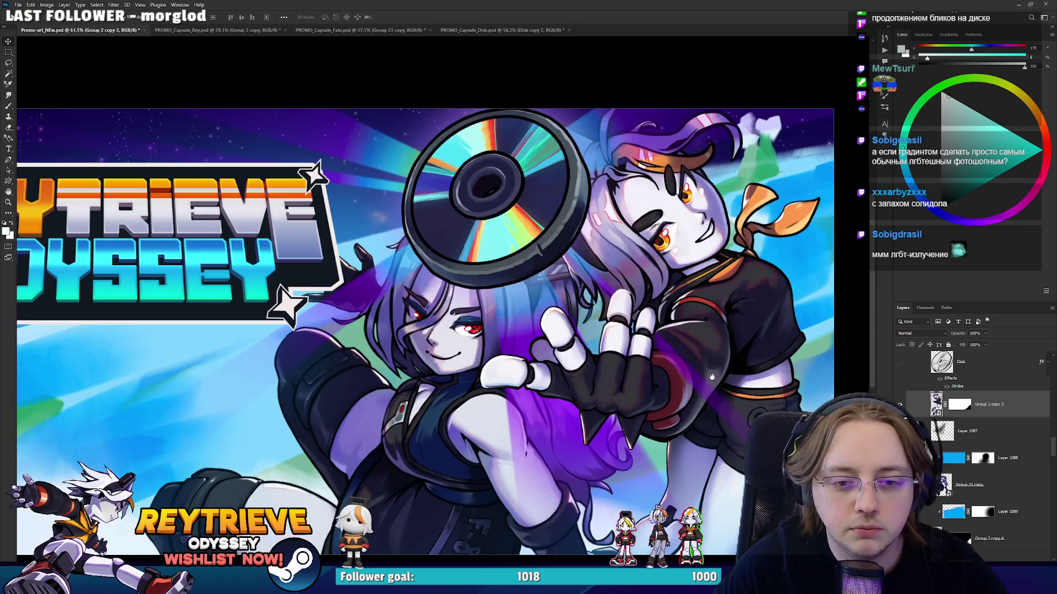
scroll(704, 355, up, 1)
scroll(703, 352, down, 1)
drag(675, 351, 672, 374)
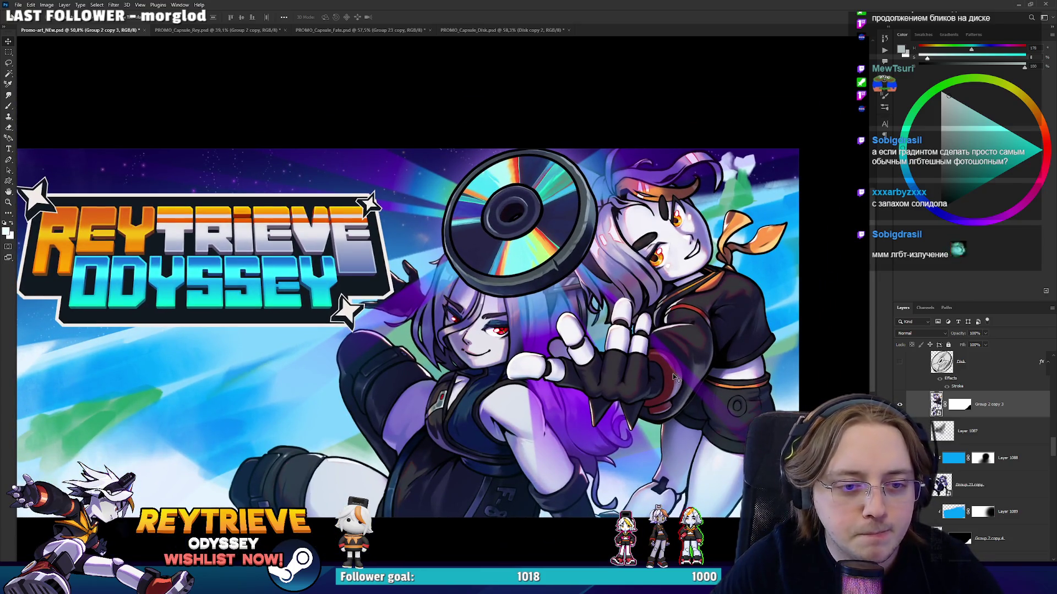
scroll(675, 378, down, 2)
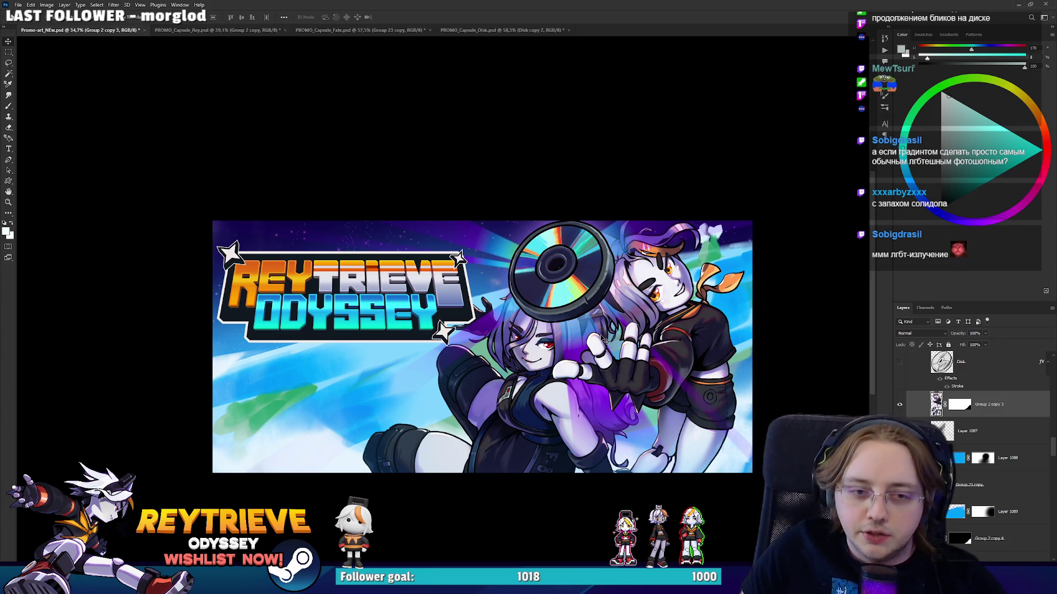
scroll(598, 332, up, 1)
scroll(597, 328, up, 1)
scroll(575, 350, up, 1)
scroll(581, 364, up, 1)
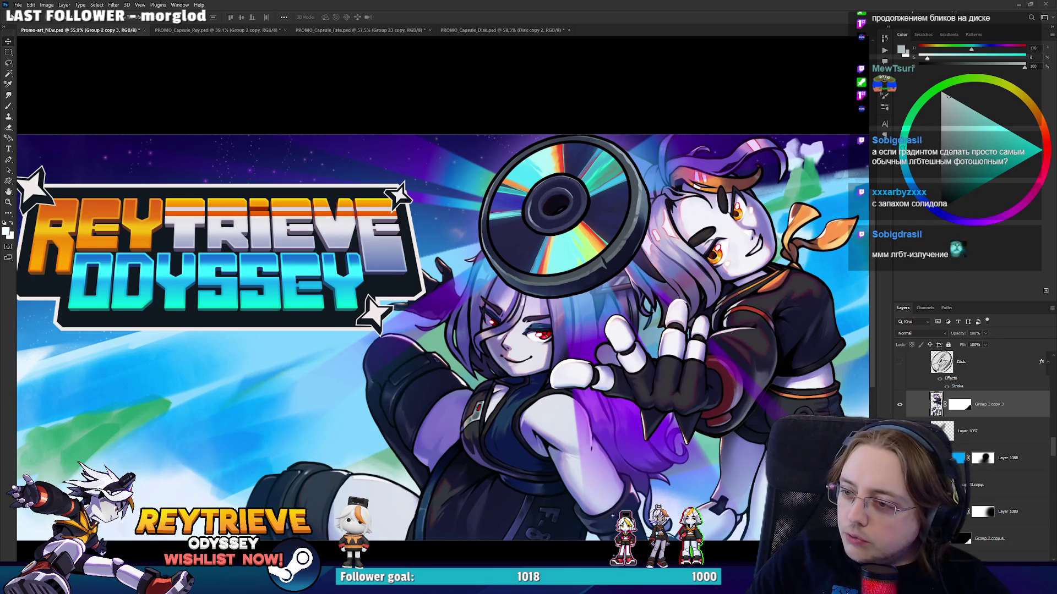
key(alt+Tab)
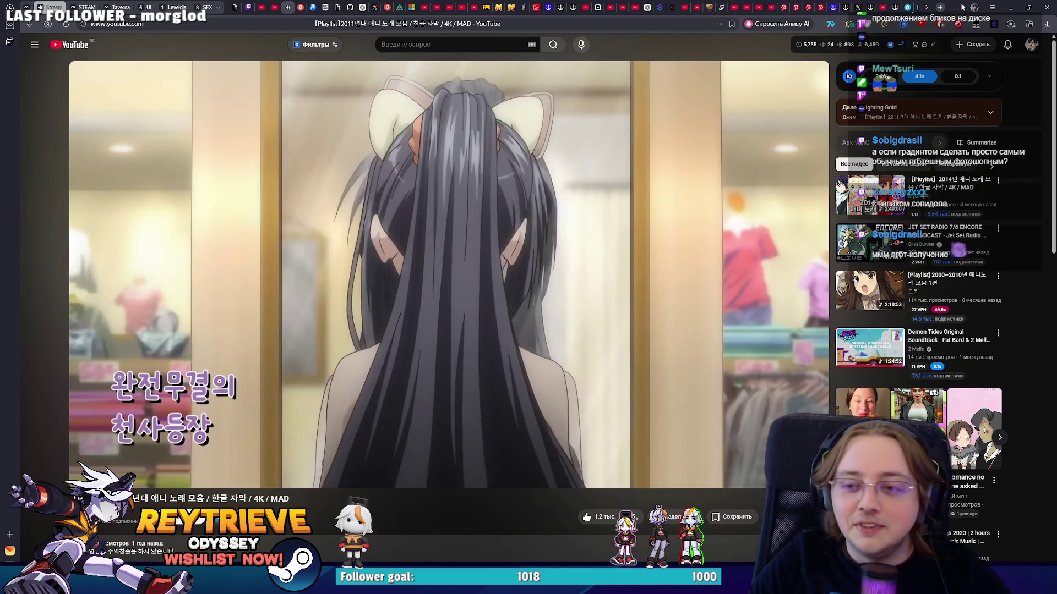
key(alt+Tab)
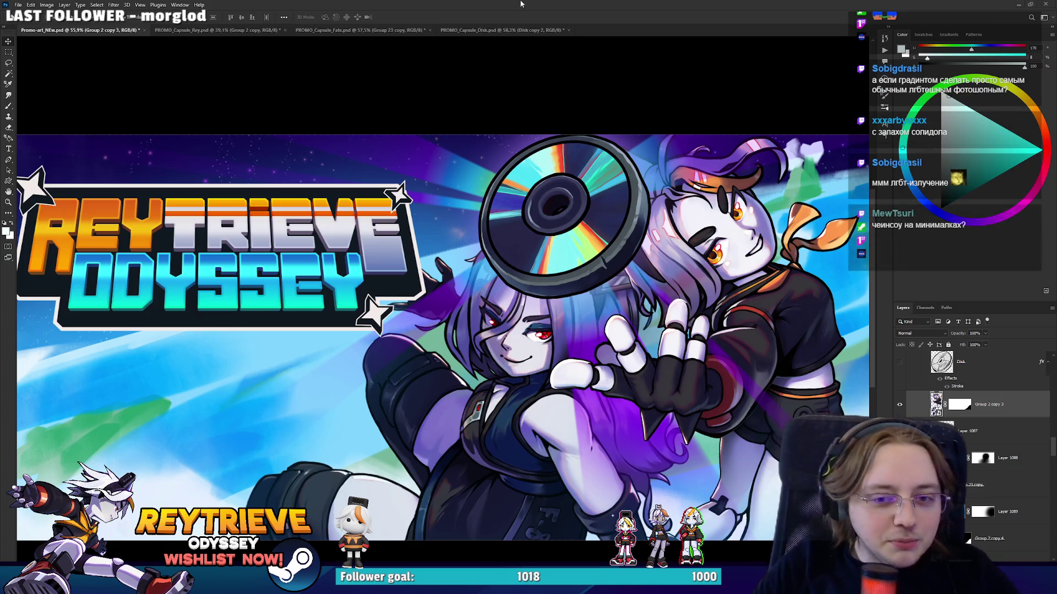
Zoom around to review the banner, then snap the YouTube window into the top-left quarter.
scroll(604, 238, down, 2)
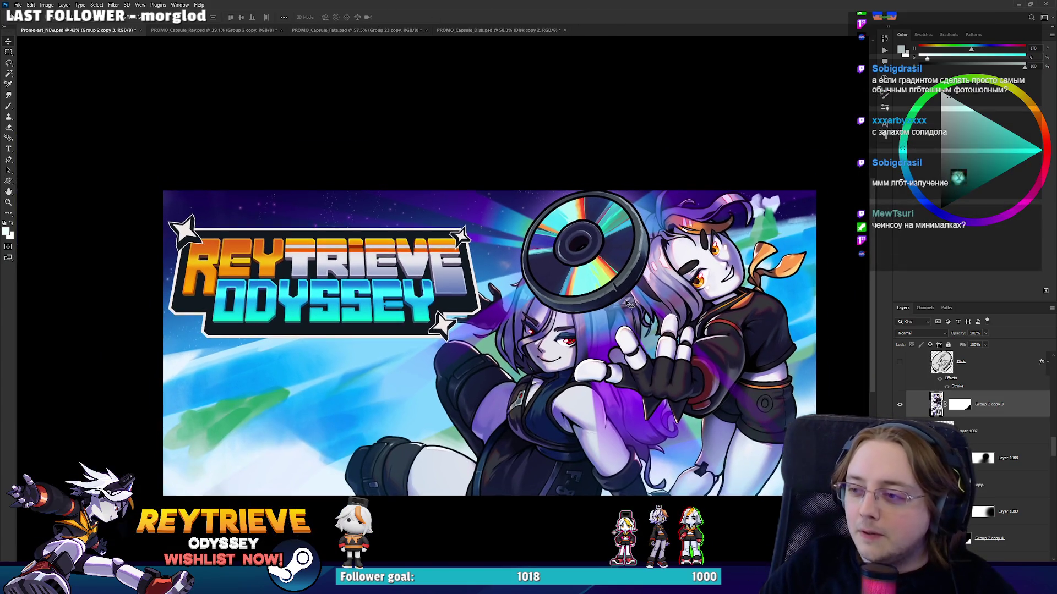
scroll(556, 297, up, 2)
scroll(559, 308, down, 1)
scroll(561, 315, up, 1)
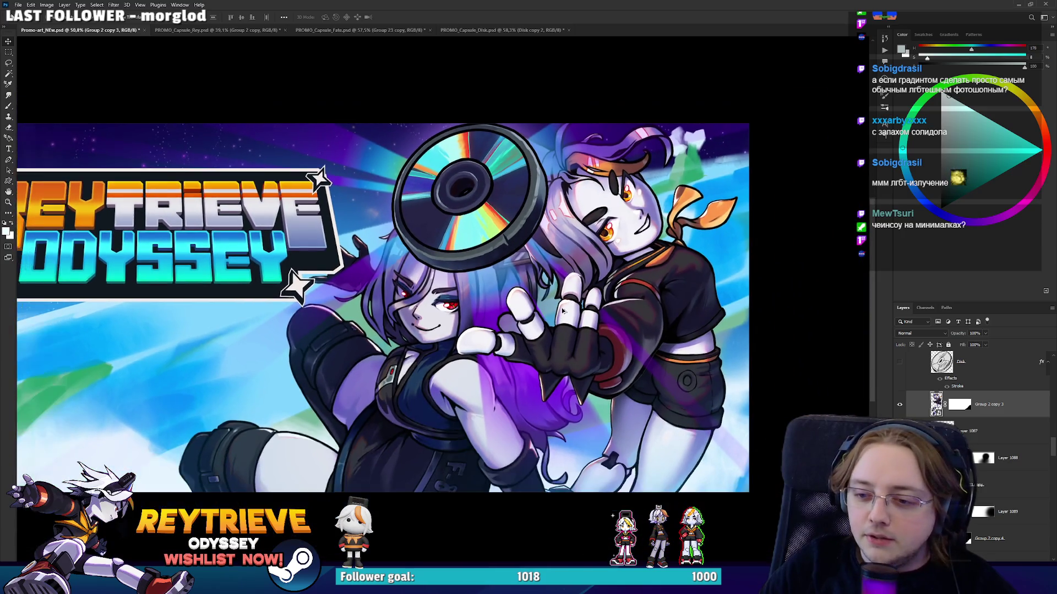
scroll(576, 316, up, 1)
scroll(617, 328, up, 1)
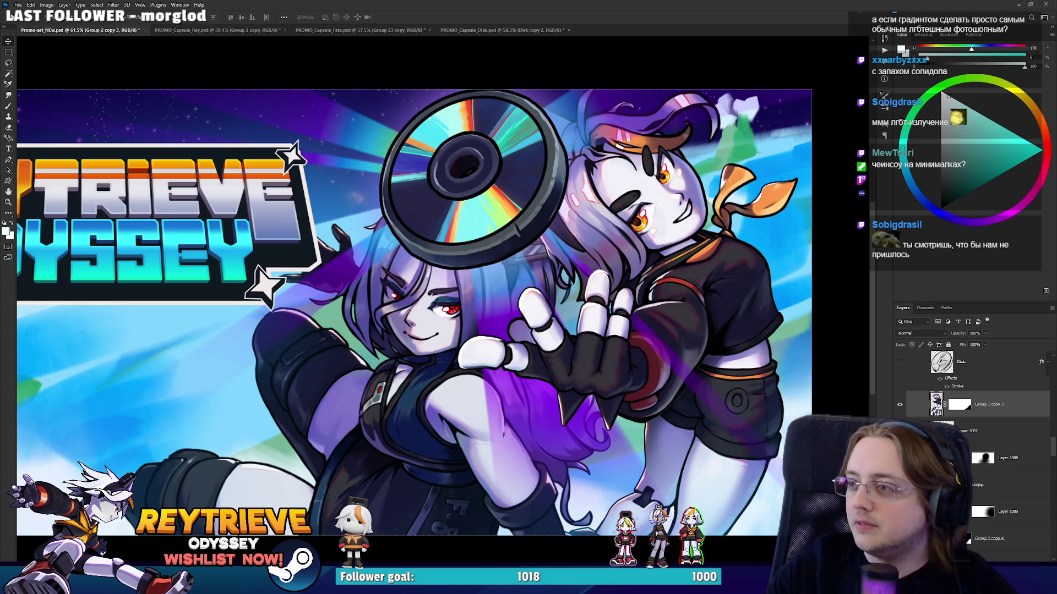
key(super+Left)
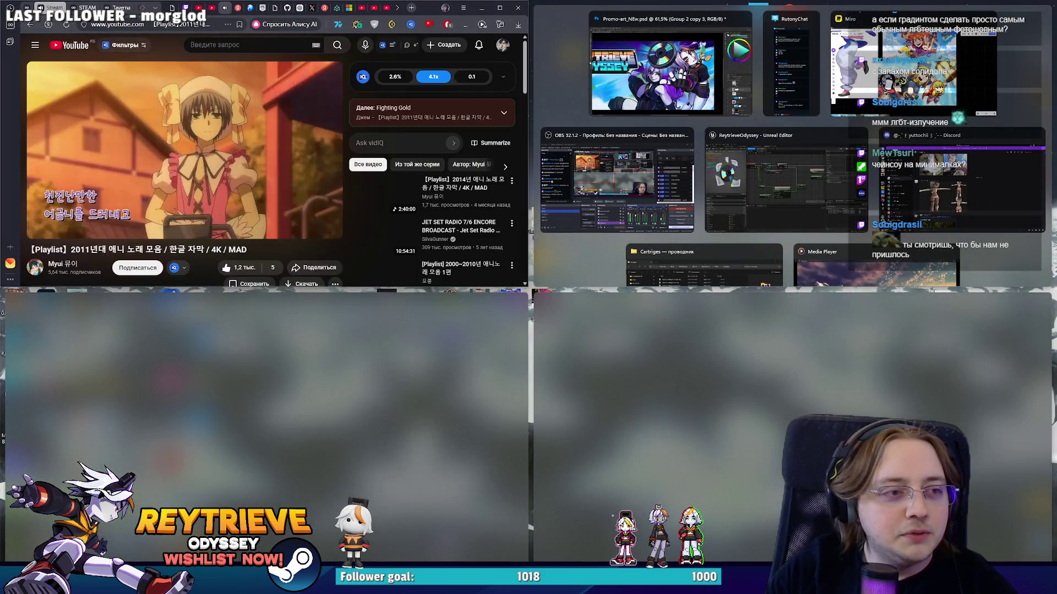
Maximise the YouTube window and resume the paused playlist video.
key(Escape)
double_click(494, 19)
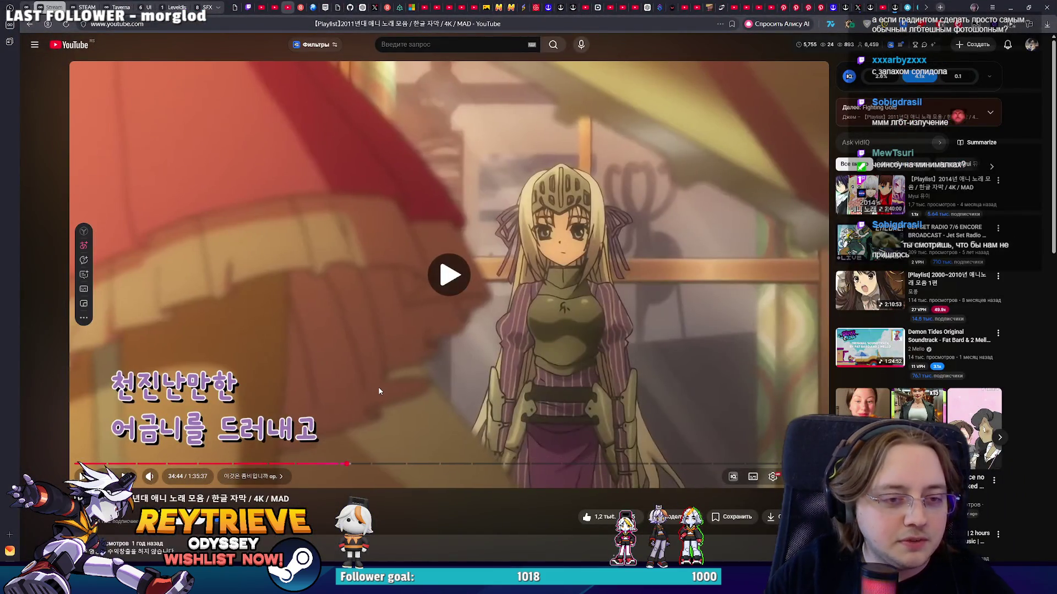
click(463, 270)
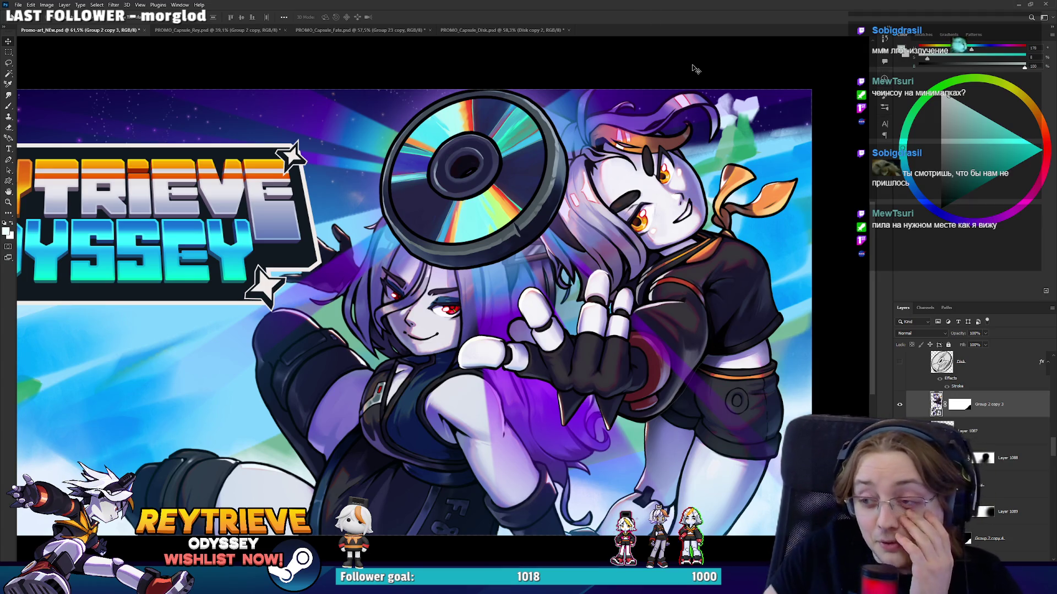
Toggle Group 2 copy 4 and Group 2 copy 3 off and on to check the right character's body.
scroll(539, 199, down, 3)
scroll(539, 199, up, 2)
scroll(539, 199, up, 1)
scroll(539, 250, up, 1)
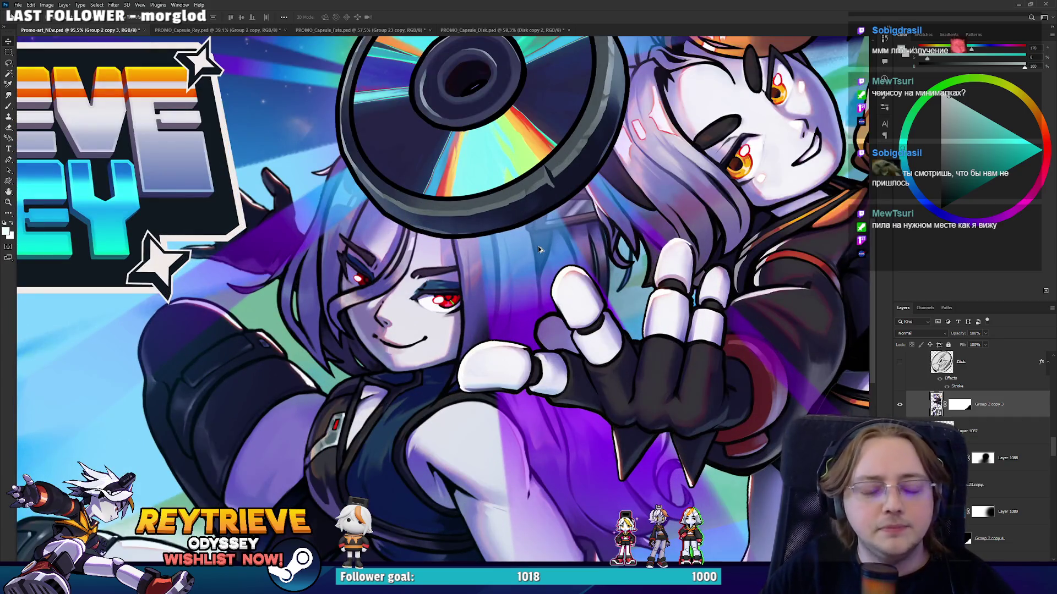
scroll(543, 256, down, 2)
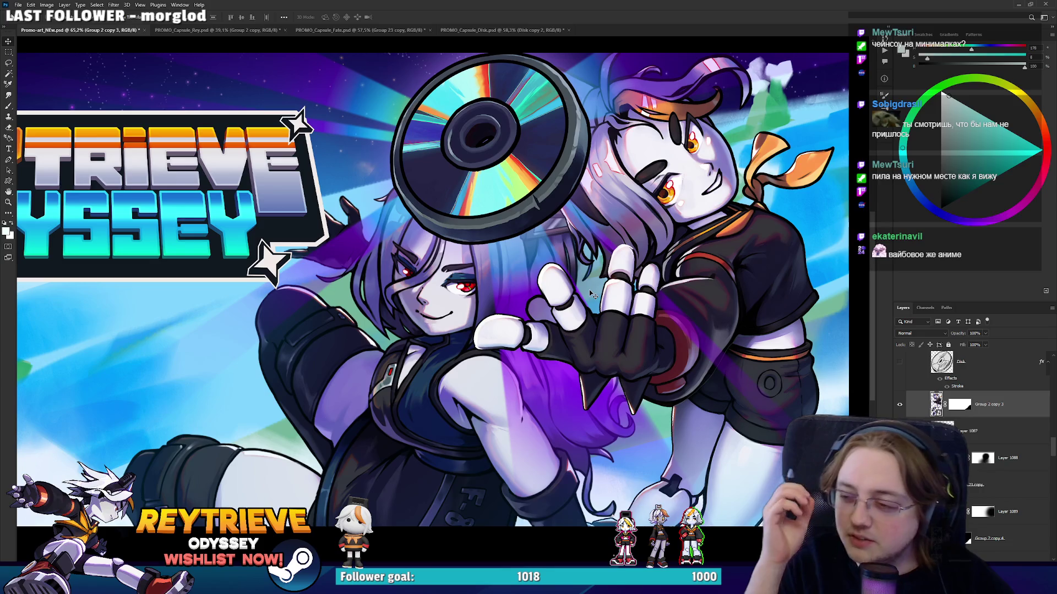
scroll(984, 425, down, 3)
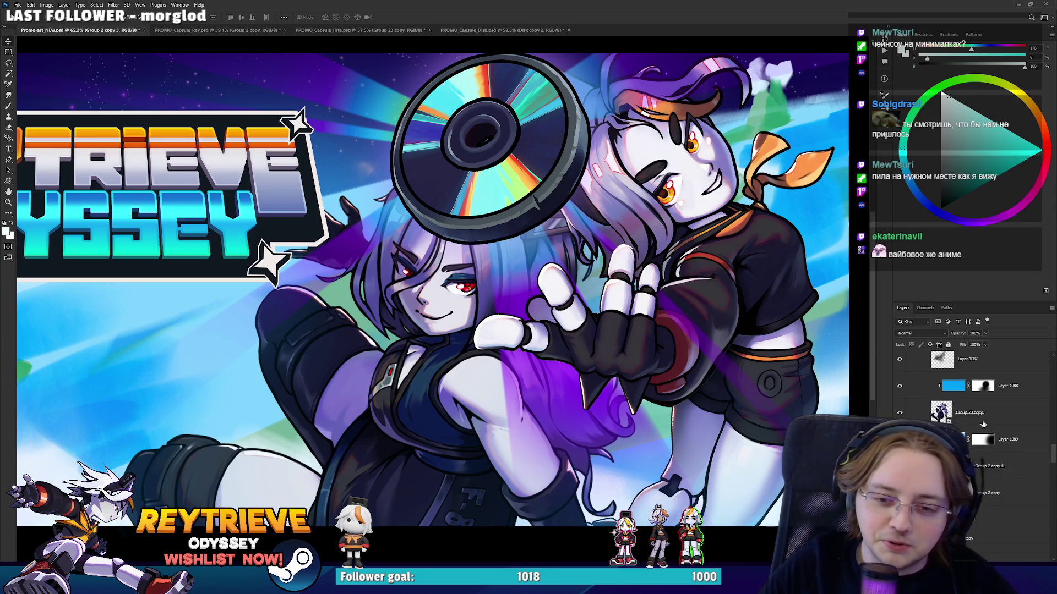
scroll(992, 427, up, 1)
click(990, 489)
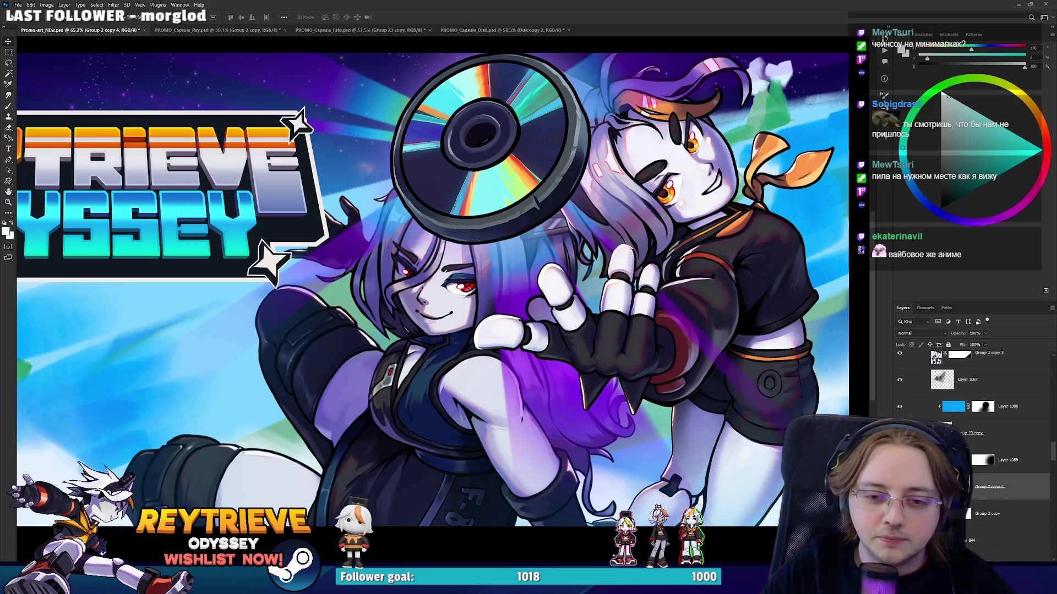
key(ctrl+comma)
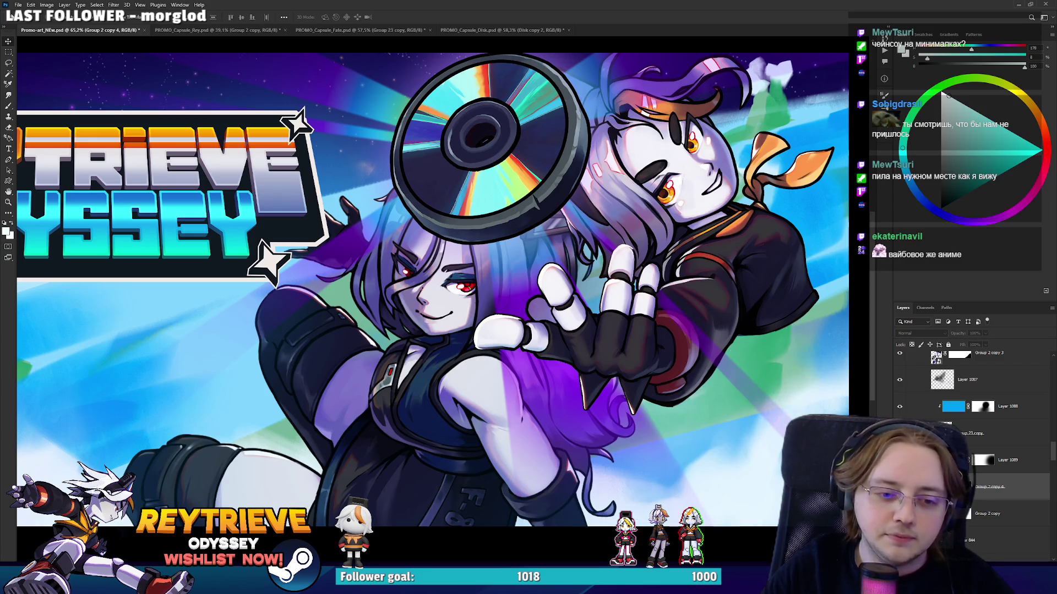
scroll(640, 384, down, 2)
key(ctrl+comma)
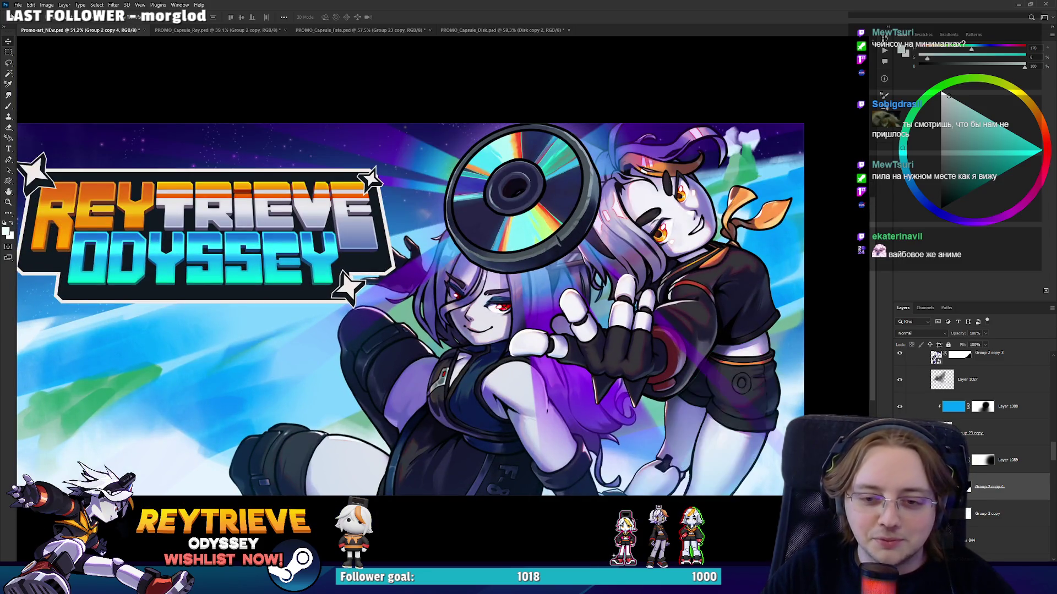
scroll(905, 392, up, 1)
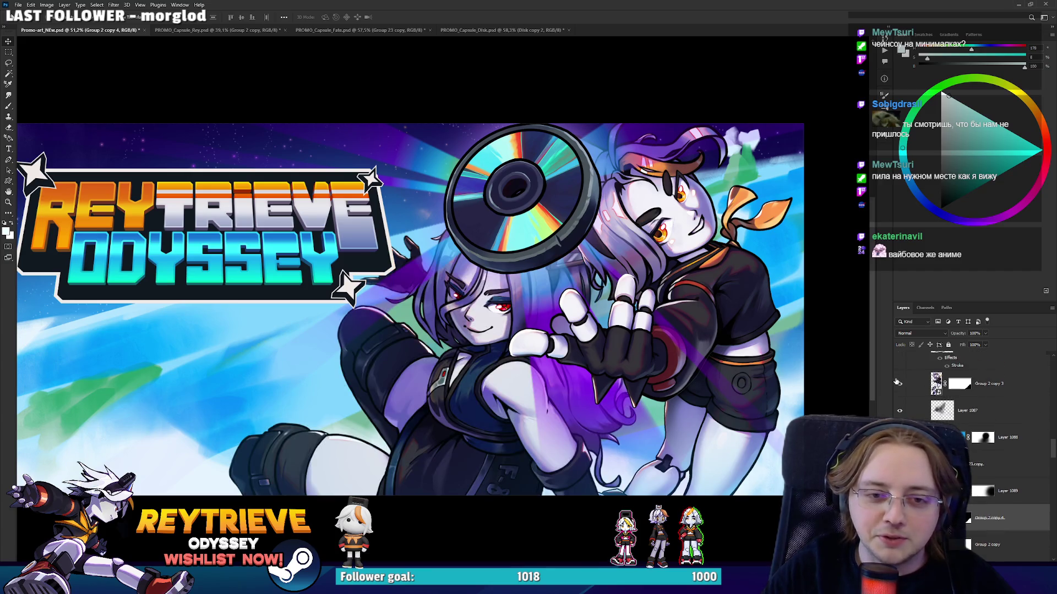
click(897, 383)
click(897, 382)
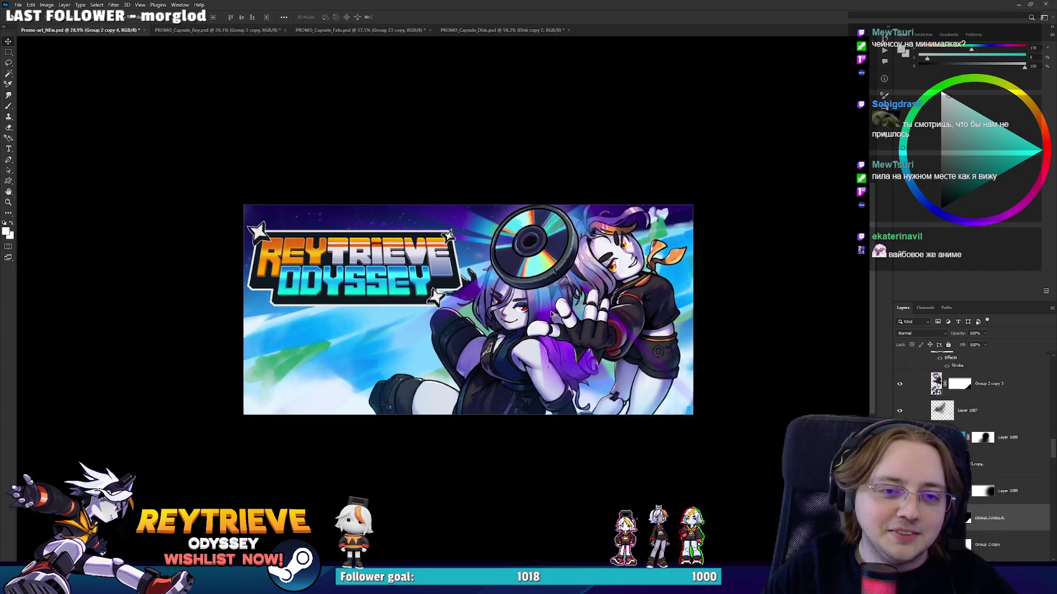
Save Promo-art_NEW.psd.
key(ctrl+s)
scroll(592, 319, down, 2)
scroll(561, 349, down, 2)
scroll(562, 348, up, 1)
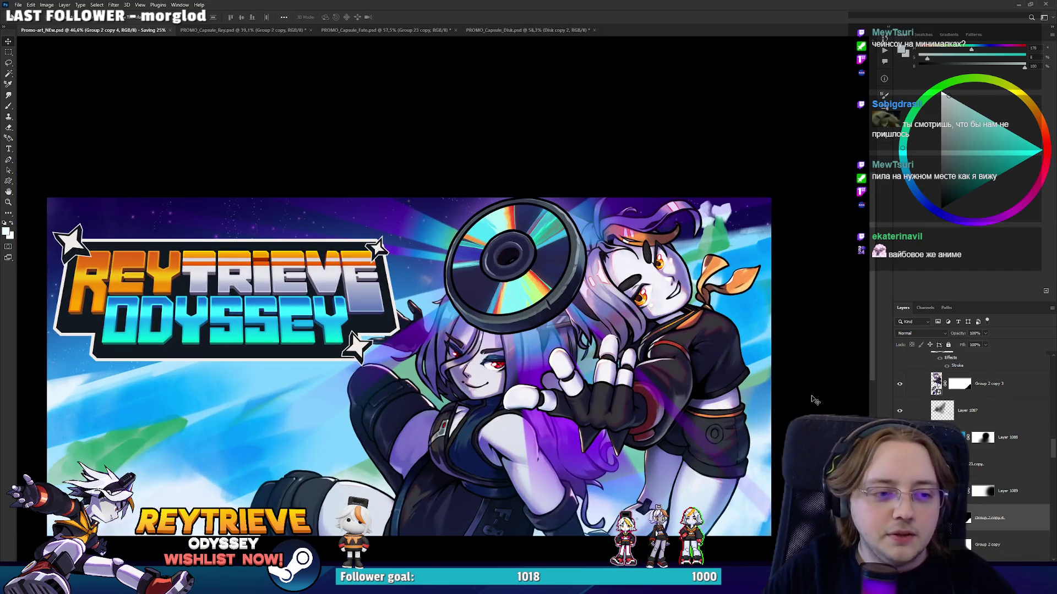
Pan and zoom around the banner and select the Soft Light layer 1095.
drag(516, 360, 553, 343)
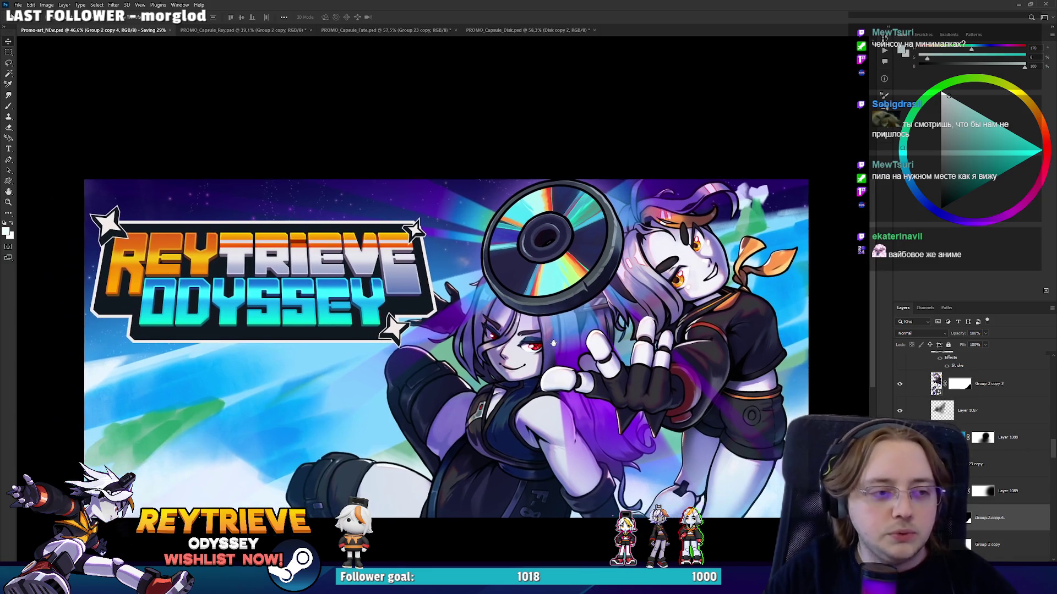
scroll(985, 429, up, 5)
scroll(985, 440, up, 2)
scroll(985, 441, up, 2)
scroll(985, 440, down, 2)
scroll(985, 440, down, 2)
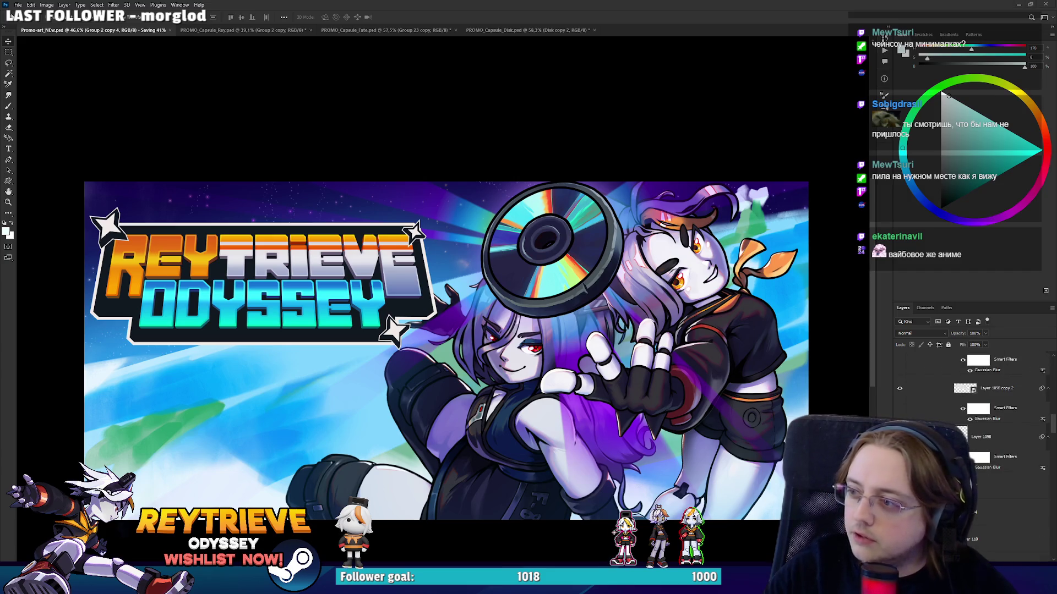
ctrl+click(548, 261)
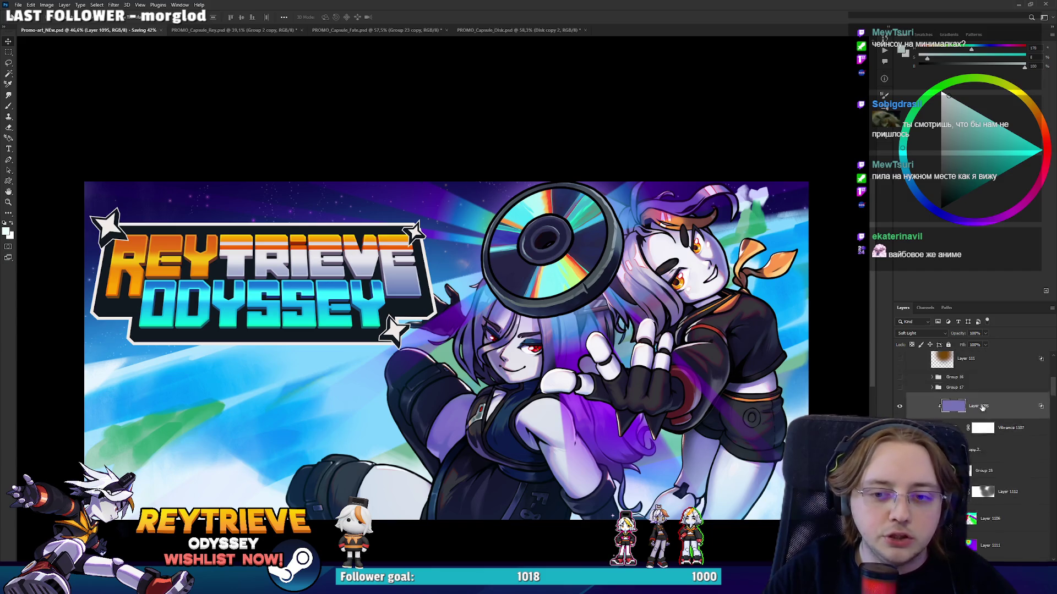
Move the Disk copy 2 disc up about 30 px, reshape it slightly, and save the banner.
click(969, 511)
drag(695, 370, 693, 360)
key(ctrl+t)
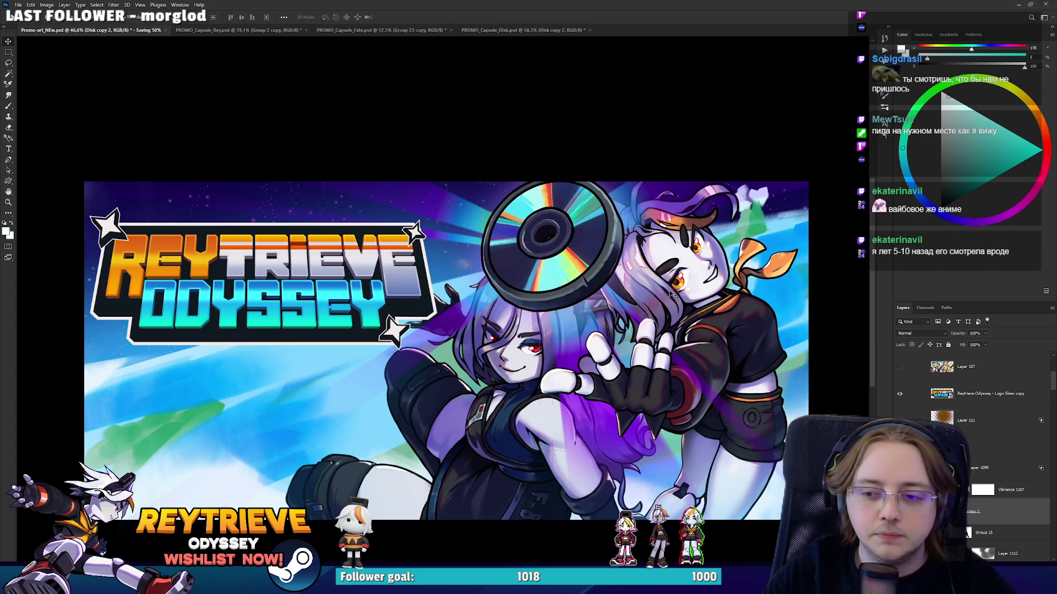
drag(620, 242, 622, 243)
key(Return)
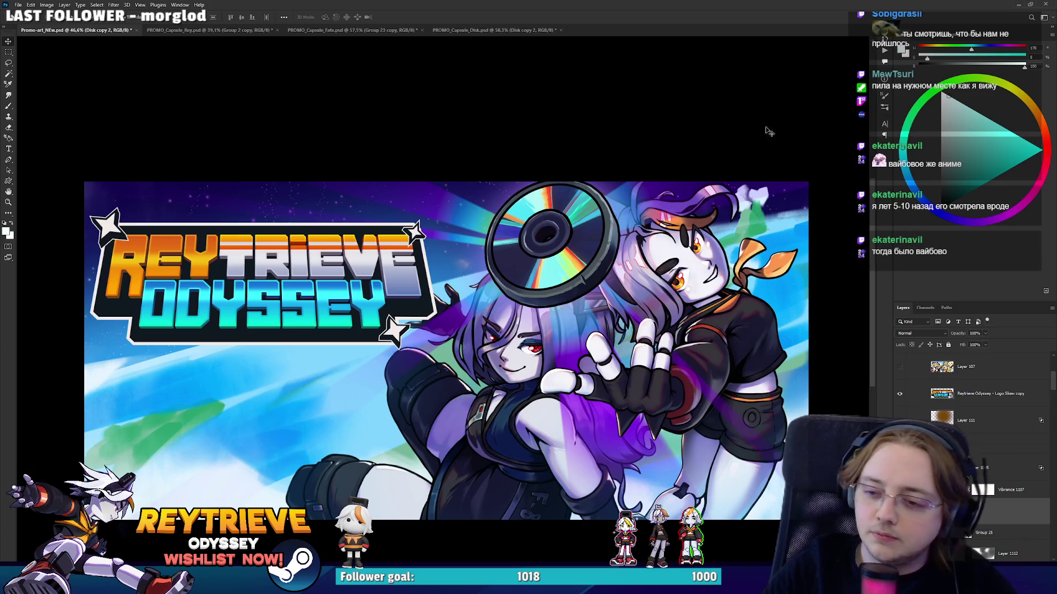
scroll(578, 249, down, 3)
scroll(578, 249, up, 4)
key(ctrl+s)
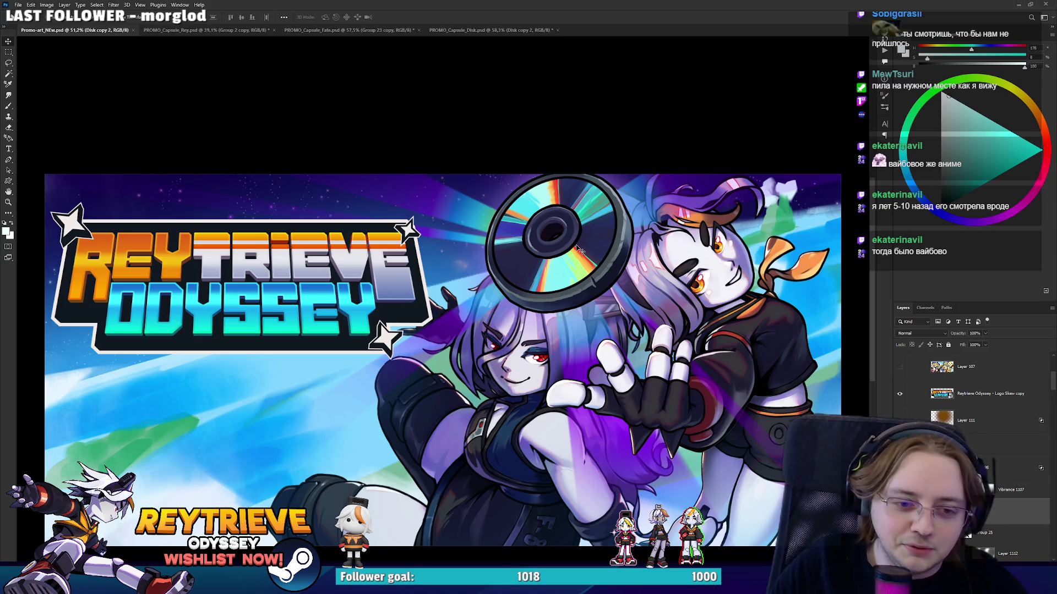
Review the banner once more, then switch to the PROMO_Capsule_Fate.psd document.
scroll(448, 274, up, 2)
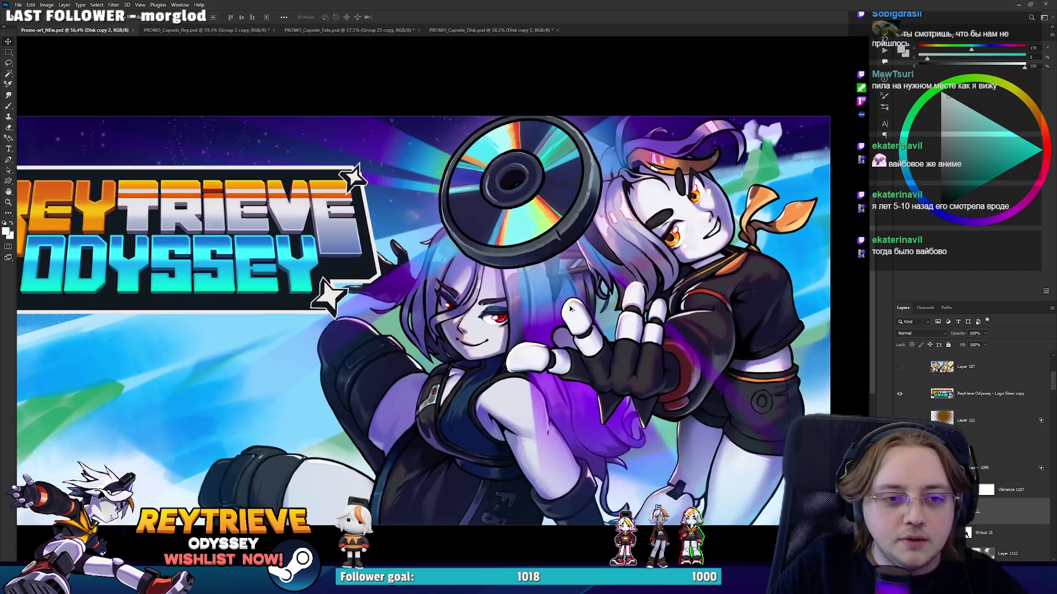
scroll(572, 311, down, 10)
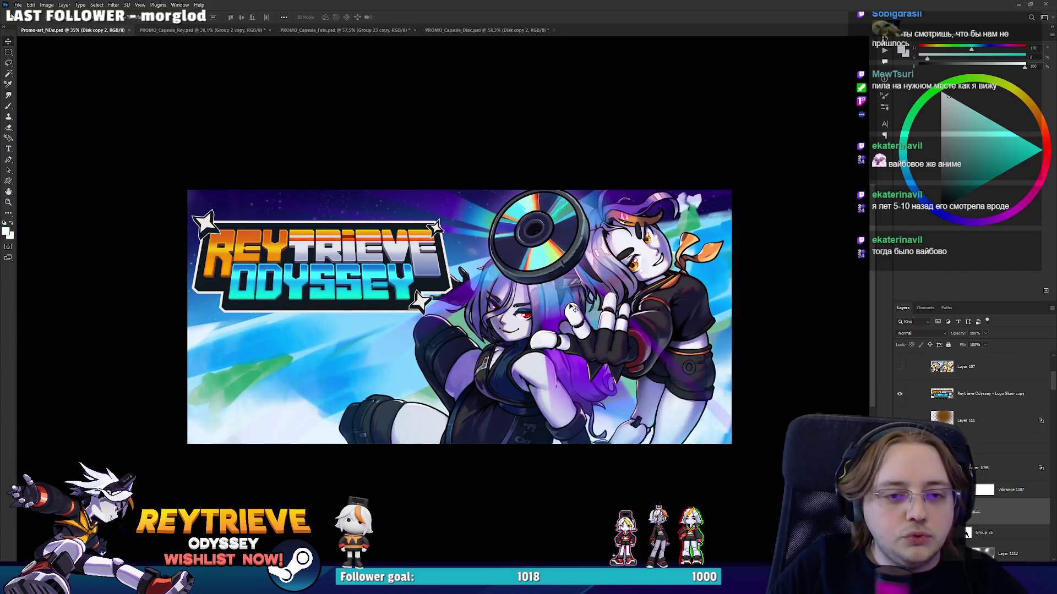
scroll(572, 309, up, 5)
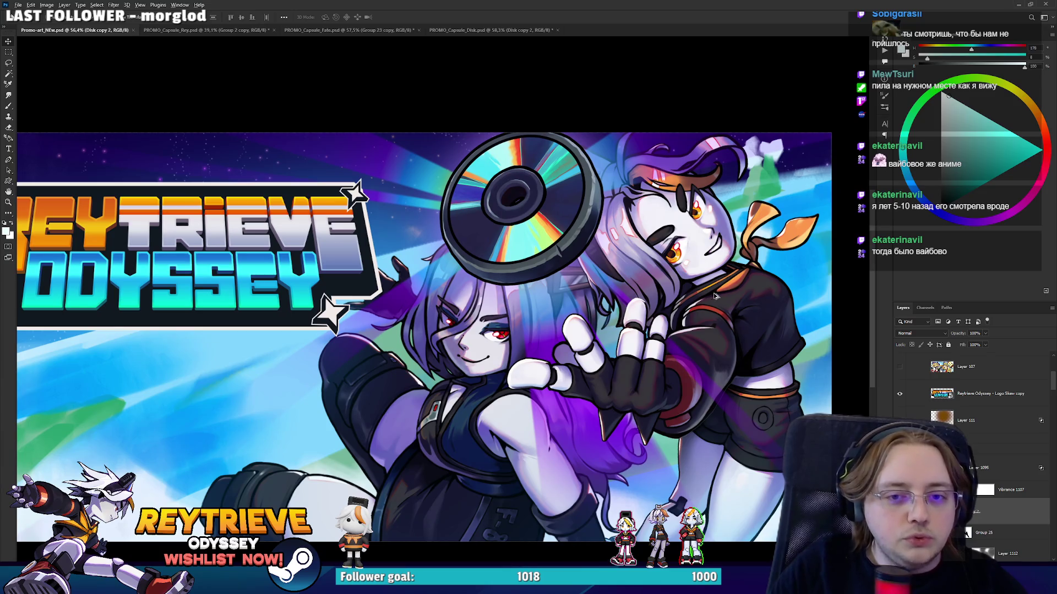
scroll(694, 302, down, 3)
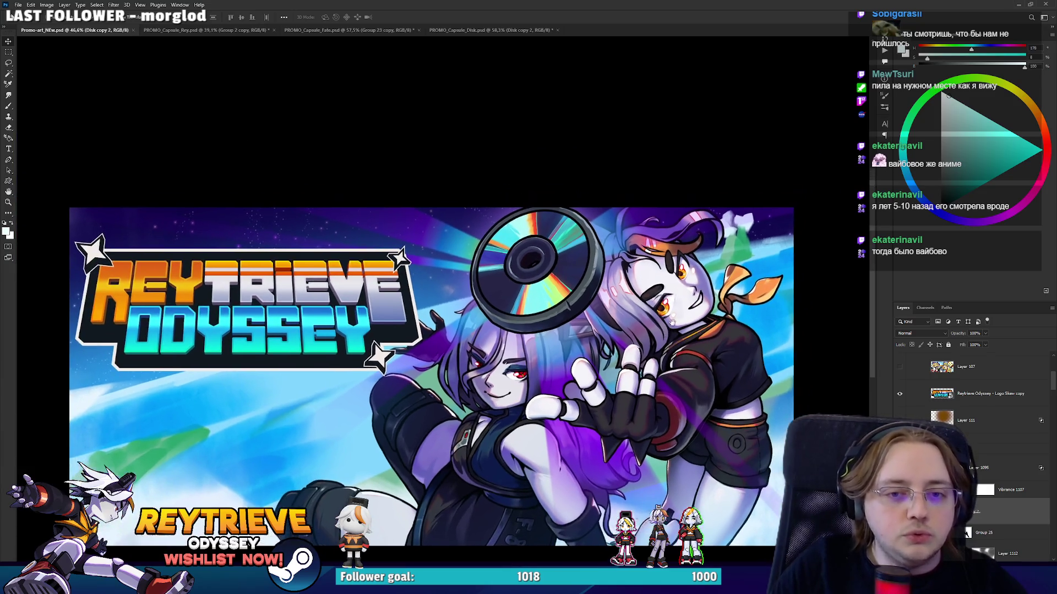
scroll(644, 303, up, 3)
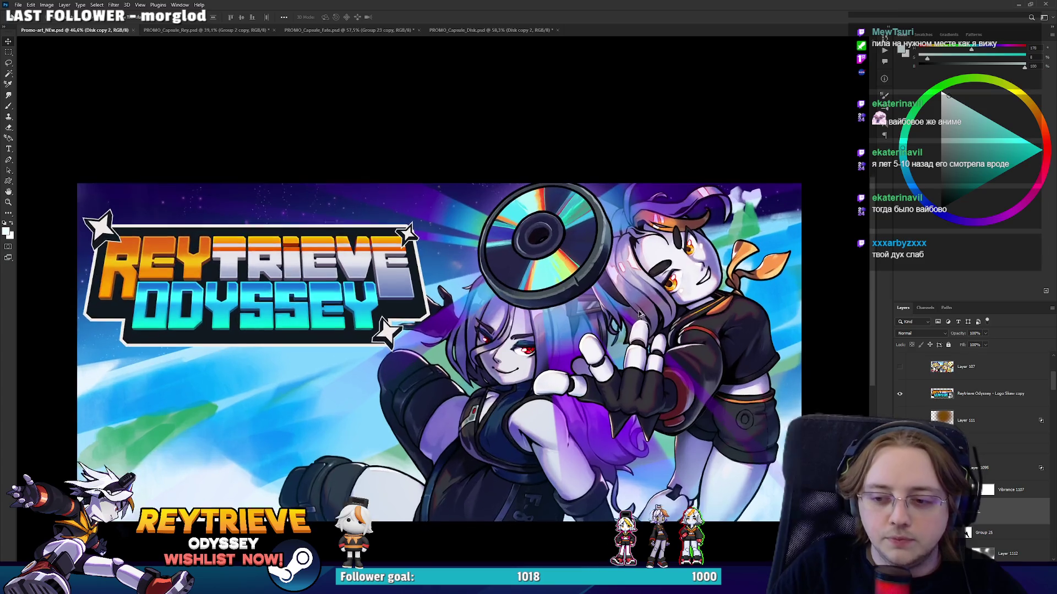
scroll(633, 322, down, 2)
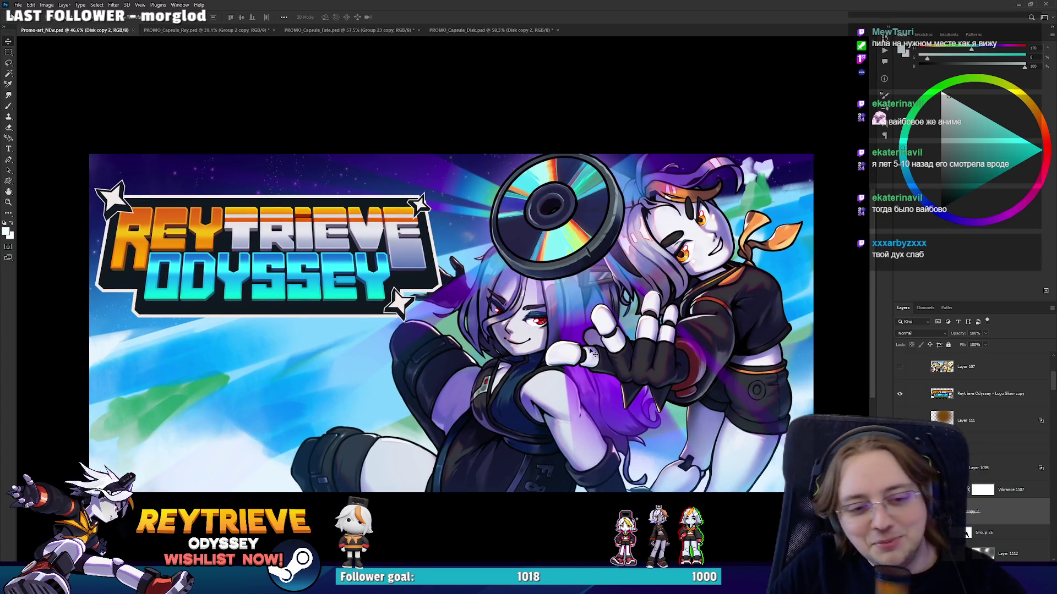
scroll(633, 322, down, 2)
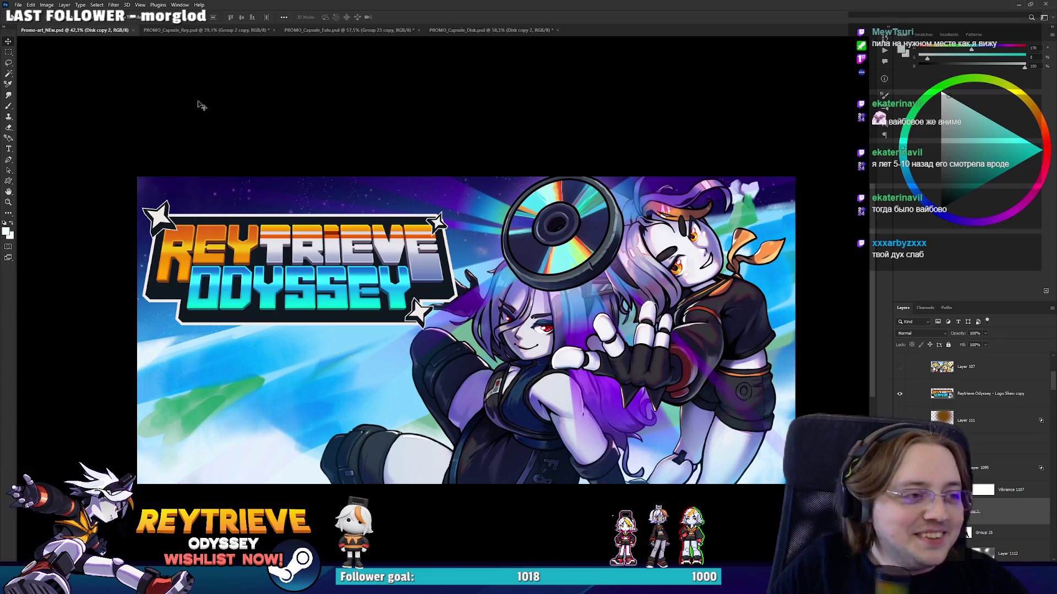
key(s)
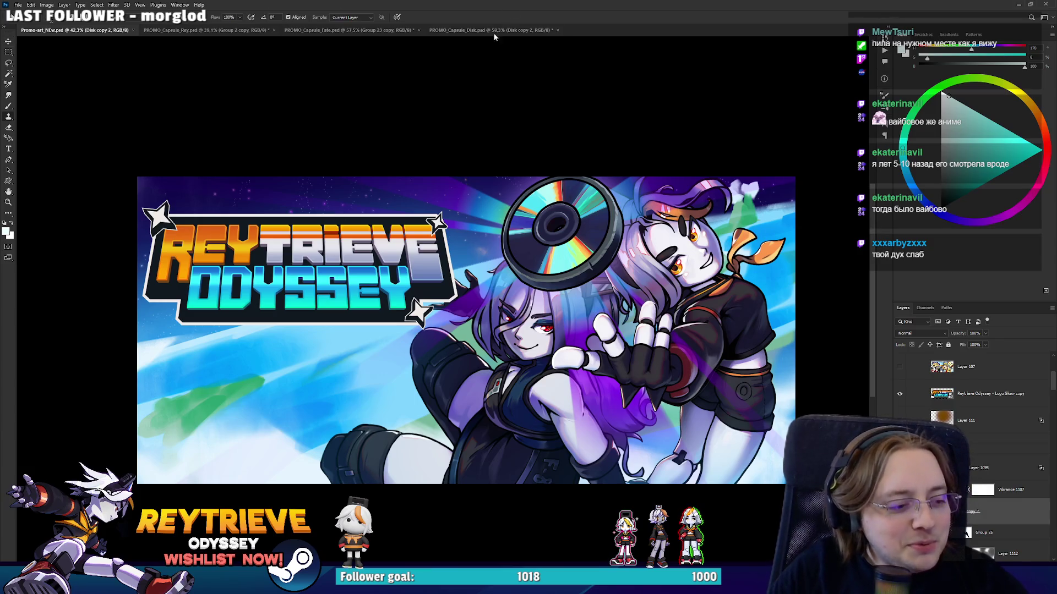
click(366, 30)
Close PROMO_Capsule_Fate.psd, saving its changes, to return to Promo-art_NEW.psd.
key(b)
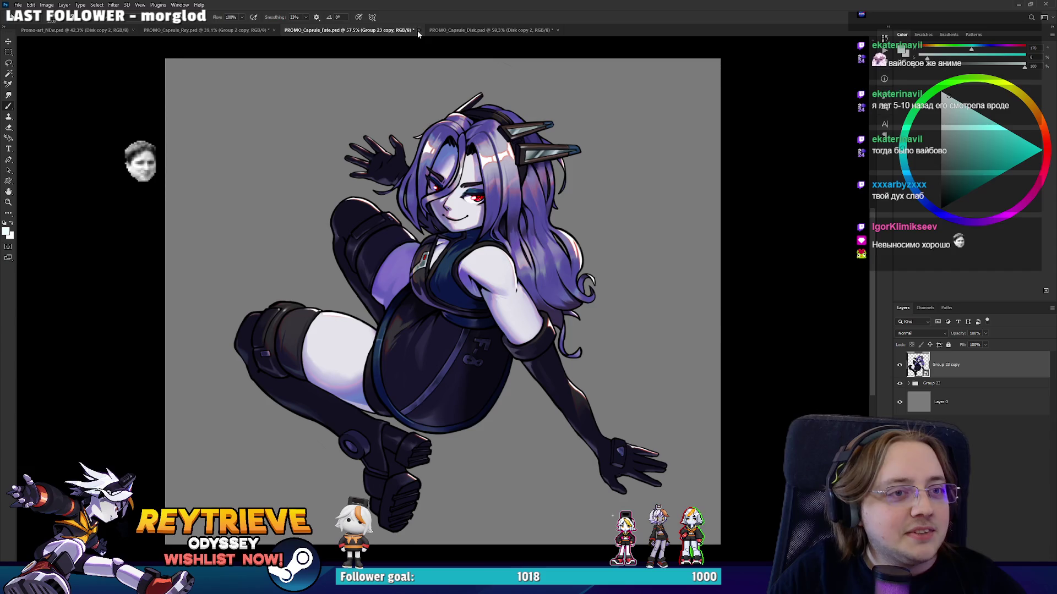
click(419, 30)
click(487, 211)
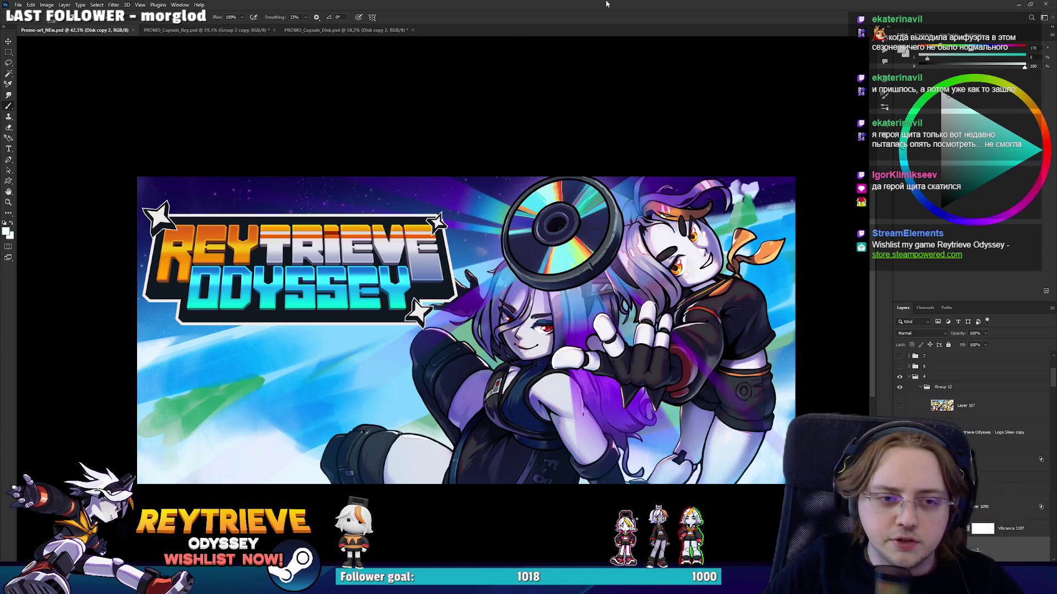
Nudge the glowing disc slightly lower and save the banner.
scroll(518, 298, up, 2)
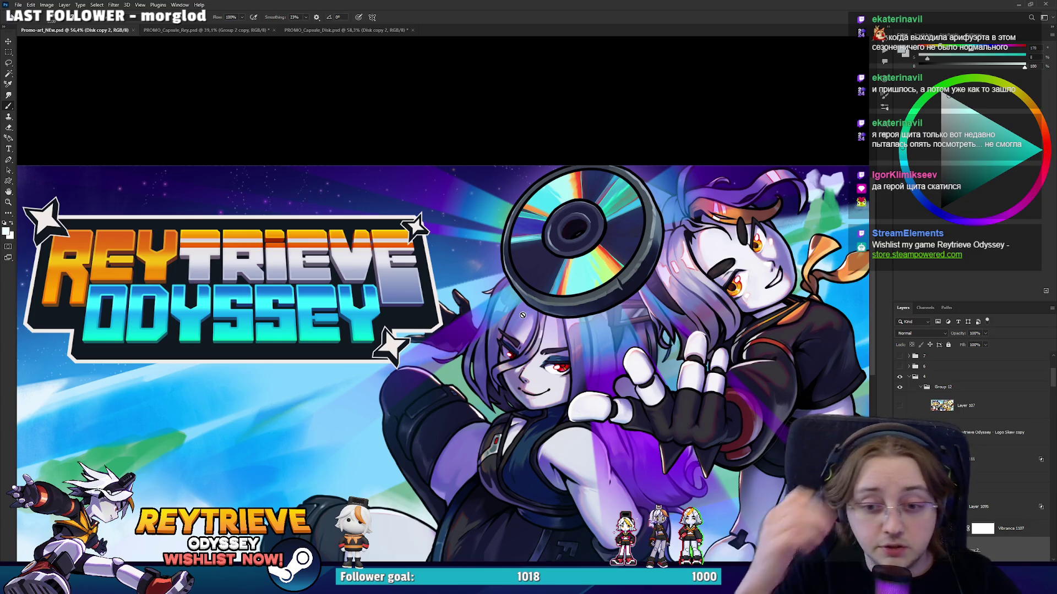
scroll(563, 276, up, 2)
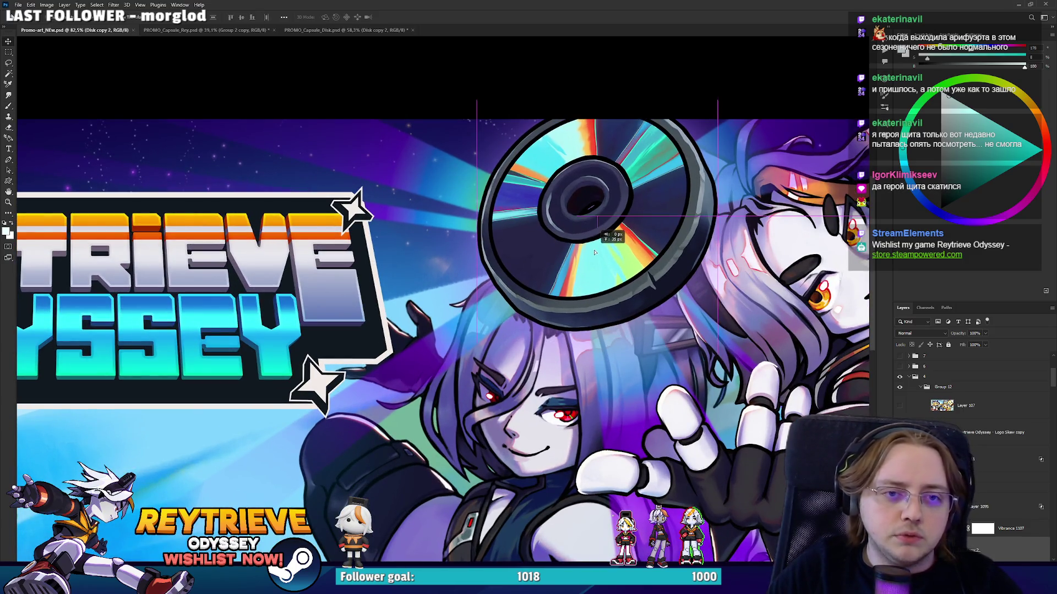
scroll(599, 265, down, 3)
scroll(602, 273, up, 2)
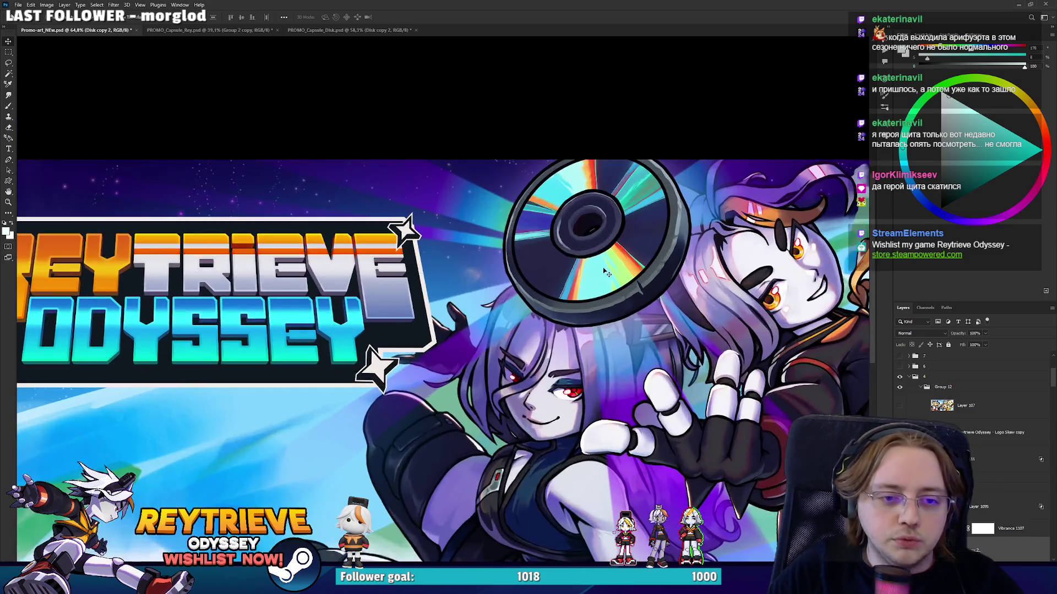
drag(604, 269, 603, 274)
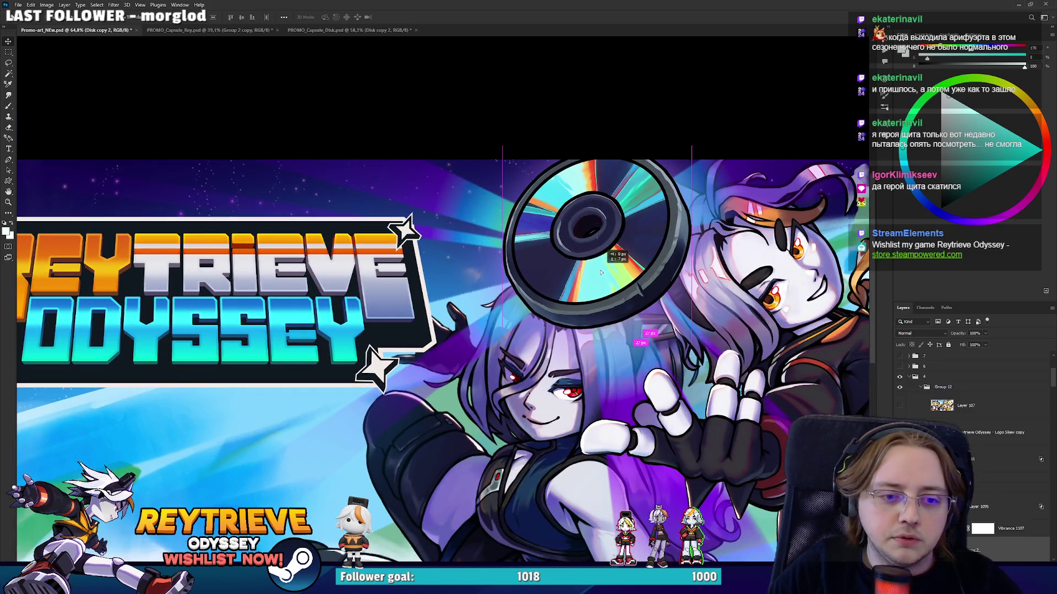
scroll(604, 274, down, 2)
scroll(605, 276, down, 1)
scroll(611, 282, down, 3)
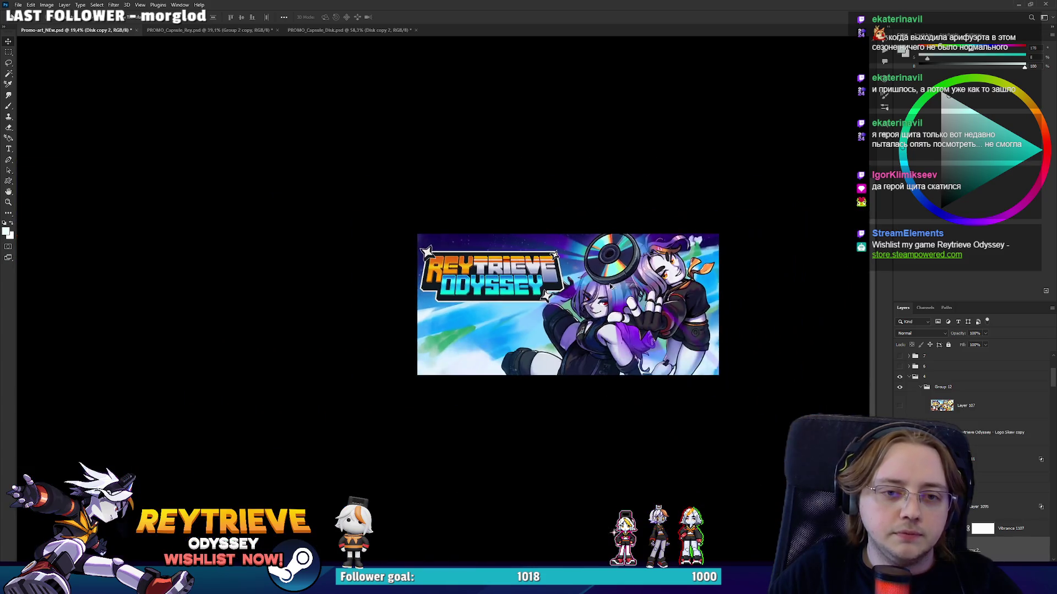
scroll(611, 285, up, 2)
key(ctrl+s)
Lower the disc a few more pixels and scale it down slightly.
scroll(628, 258, up, 3)
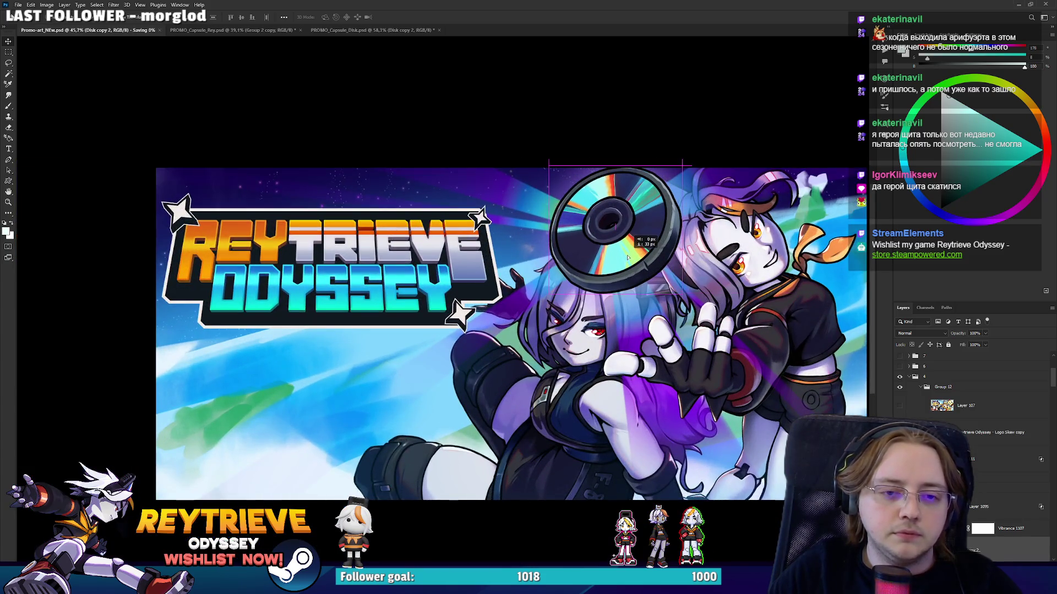
drag(627, 261, 626, 268)
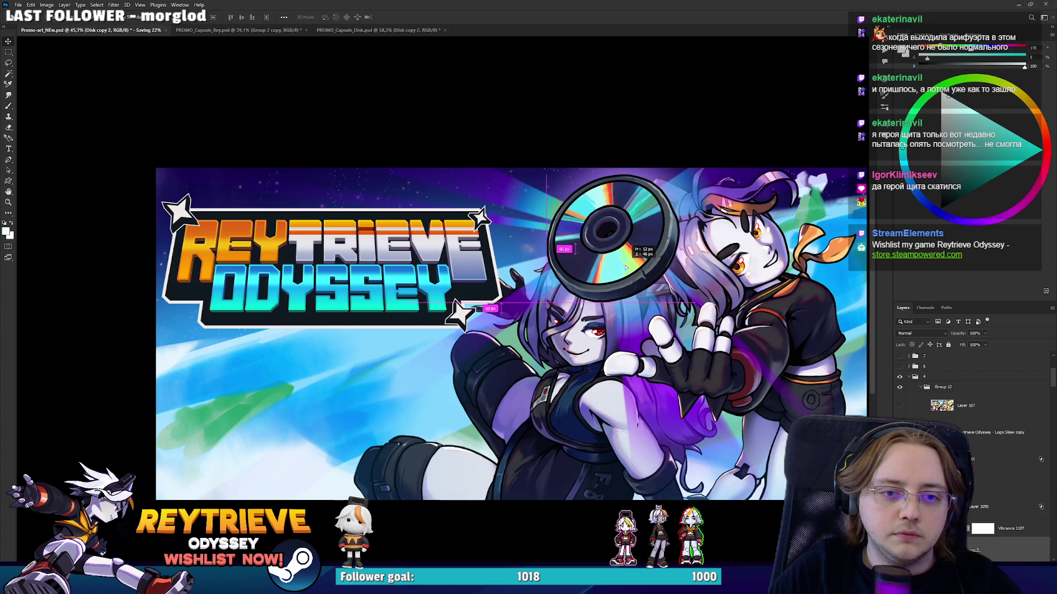
key(ctrl+t)
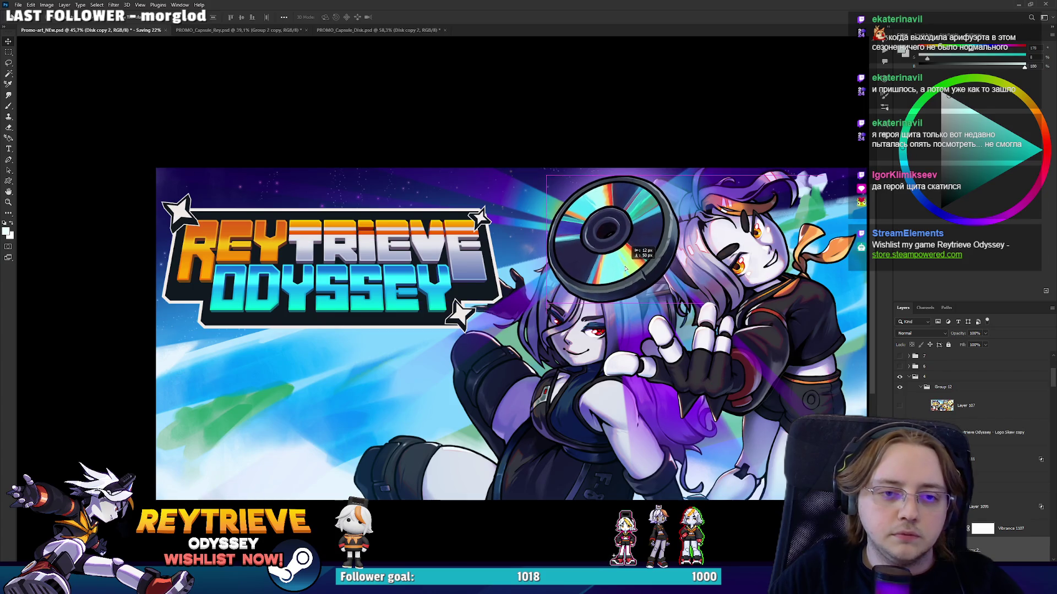
drag(680, 239, 675, 238)
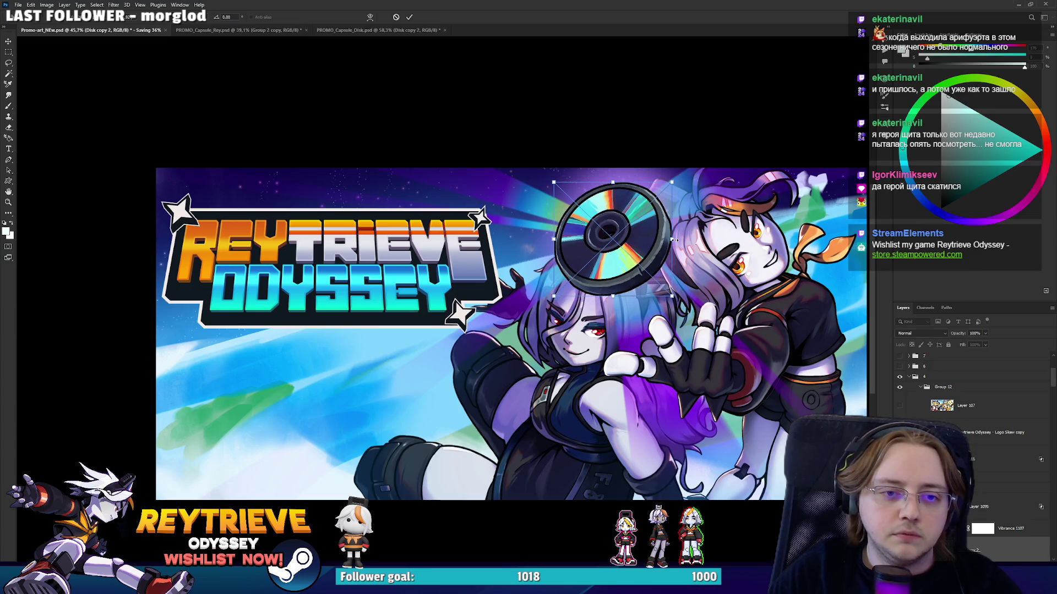
key(Return)
scroll(654, 286, down, 5)
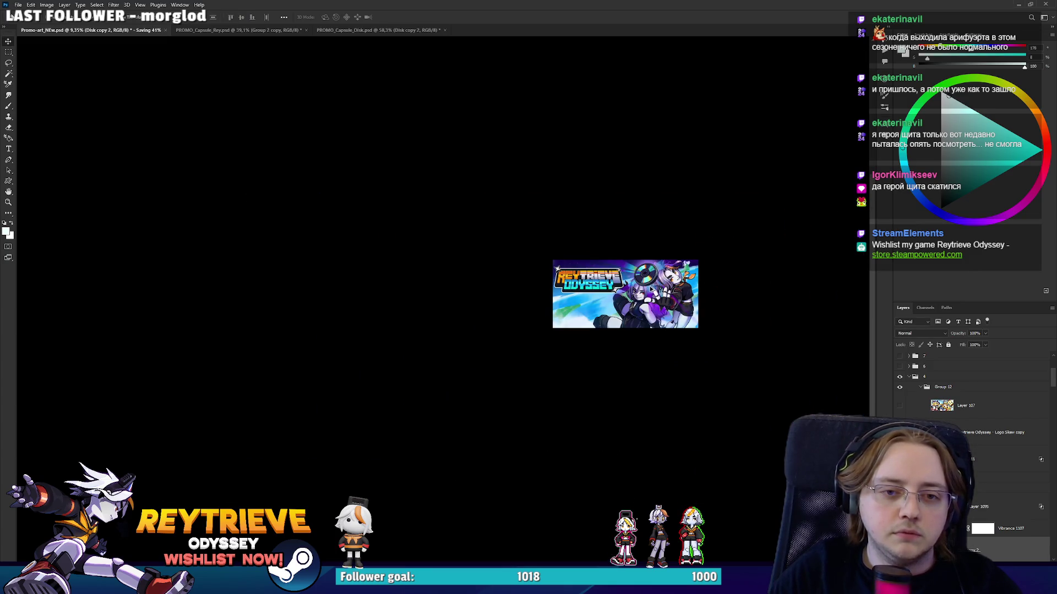
scroll(652, 290, up, 5)
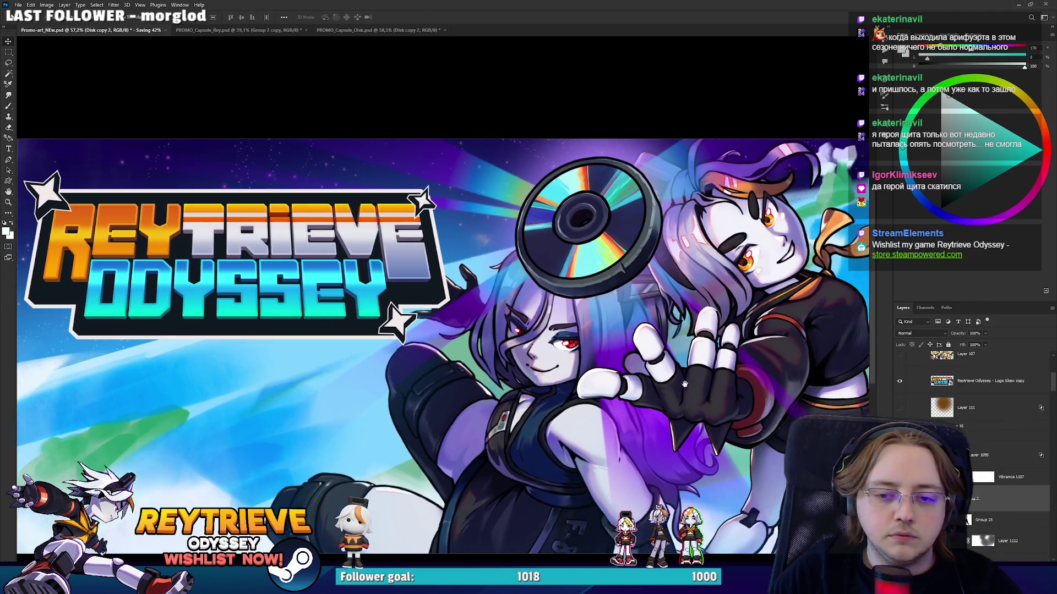
scroll(975, 500, down, 2)
Shrink Layer 1112 evenly about its centre and raise it about 30 px.
click(1013, 489)
key(ctrl+t)
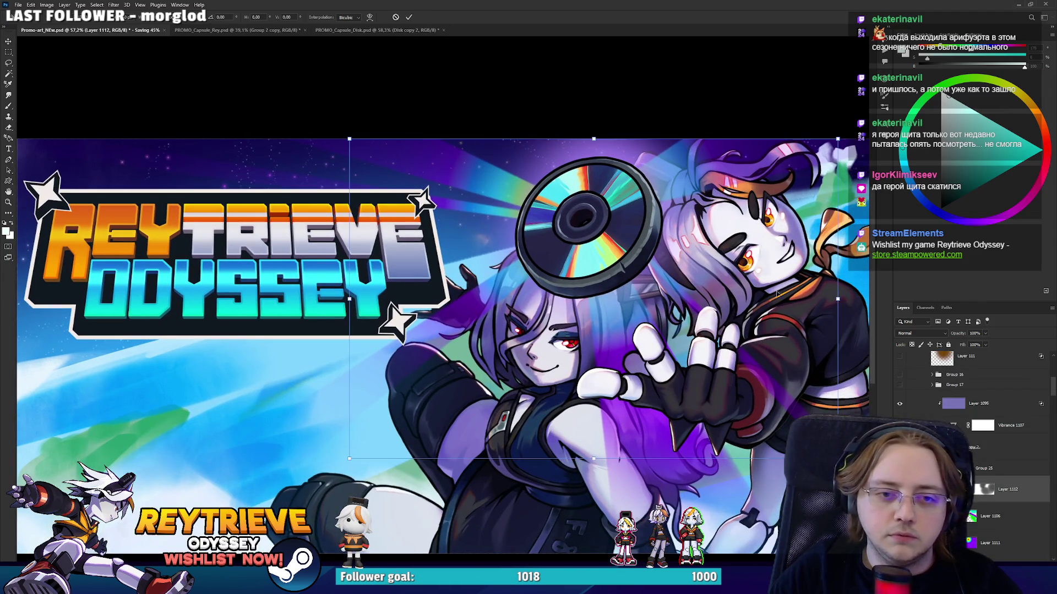
drag(834, 308, 815, 298)
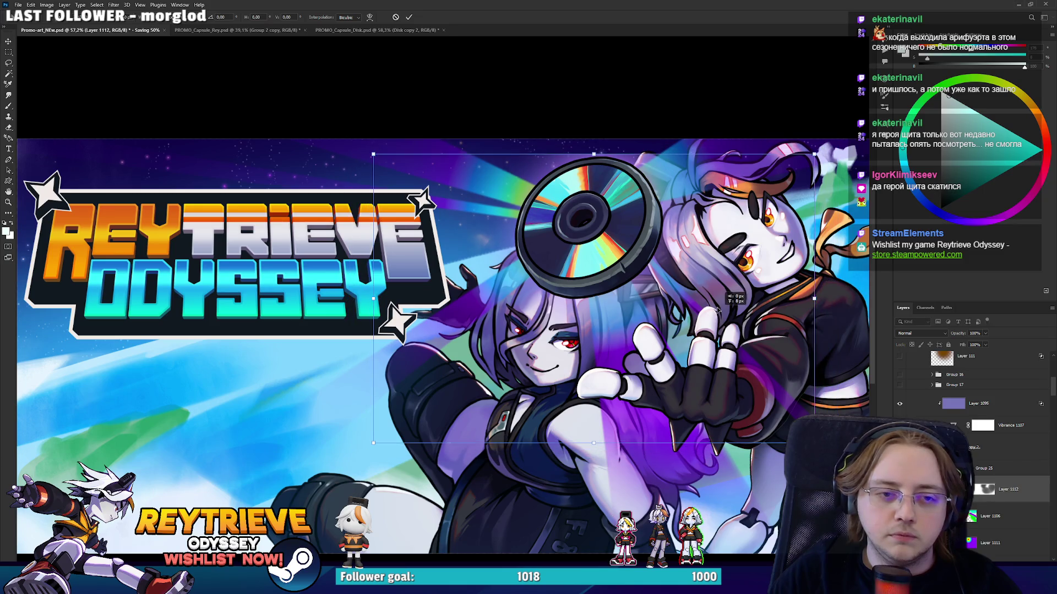
drag(717, 312, 744, 296)
drag(803, 278, 711, 286)
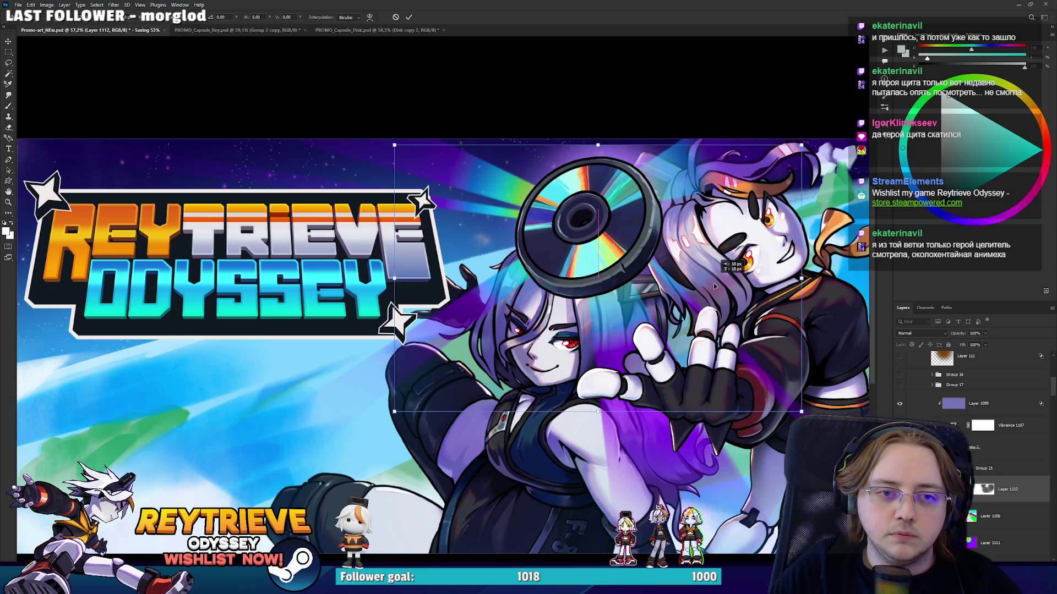
key(Return)
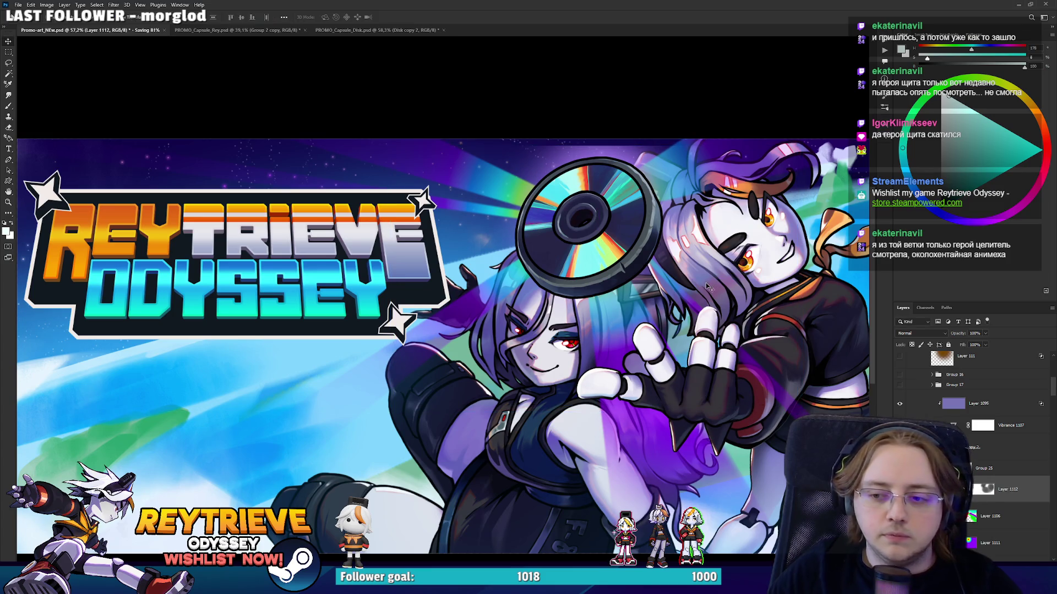
drag(614, 297, 578, 394)
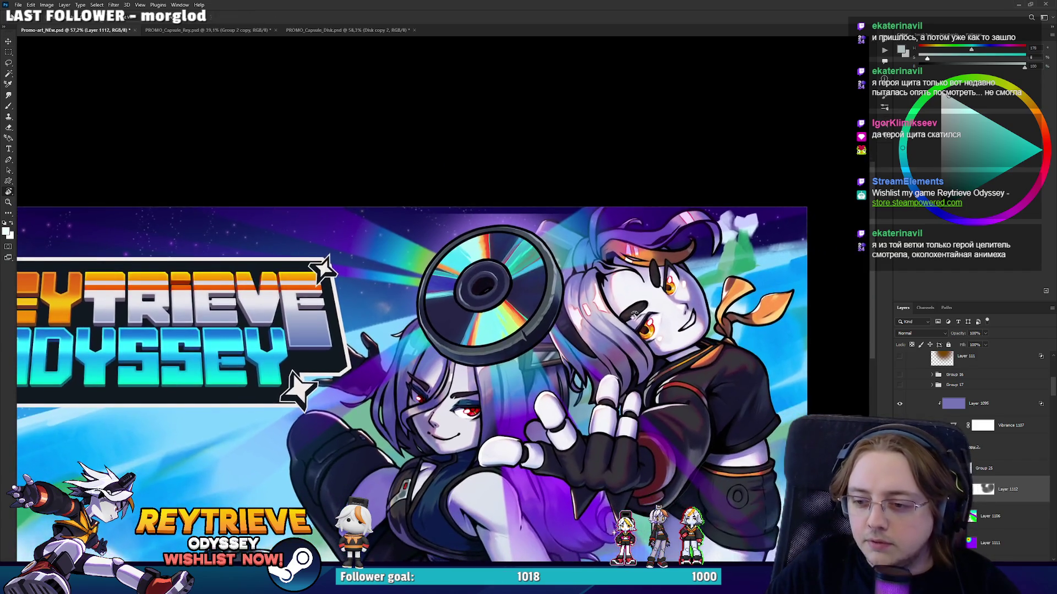
drag(581, 326, 413, 152)
Try painting a soft white glow over the face at Normal blend mode, then undo it.
key(e)
key([)
key([)
key([)
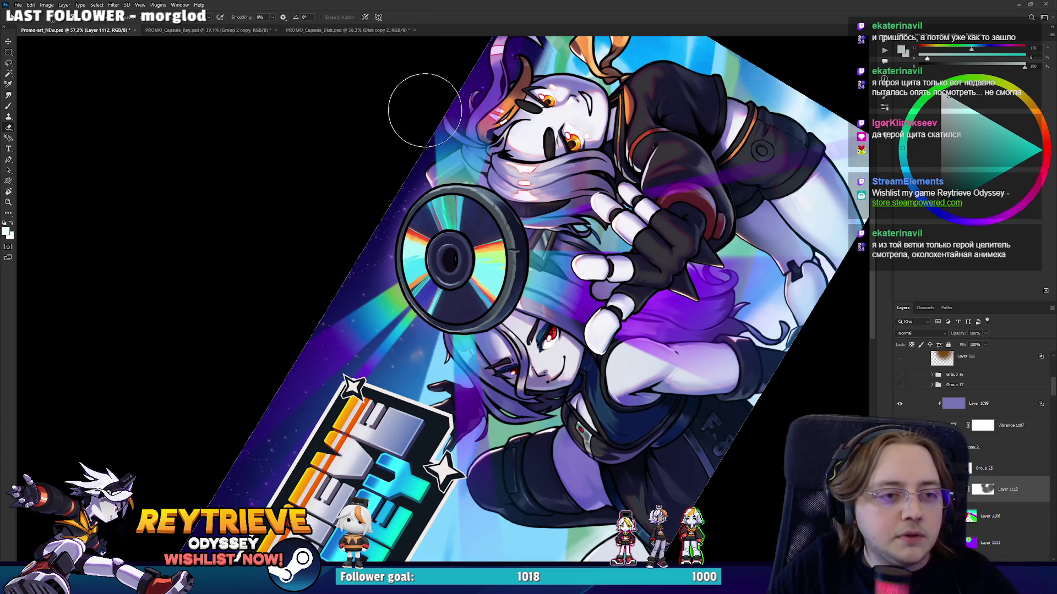
scroll(437, 146, down, 2)
key(b)
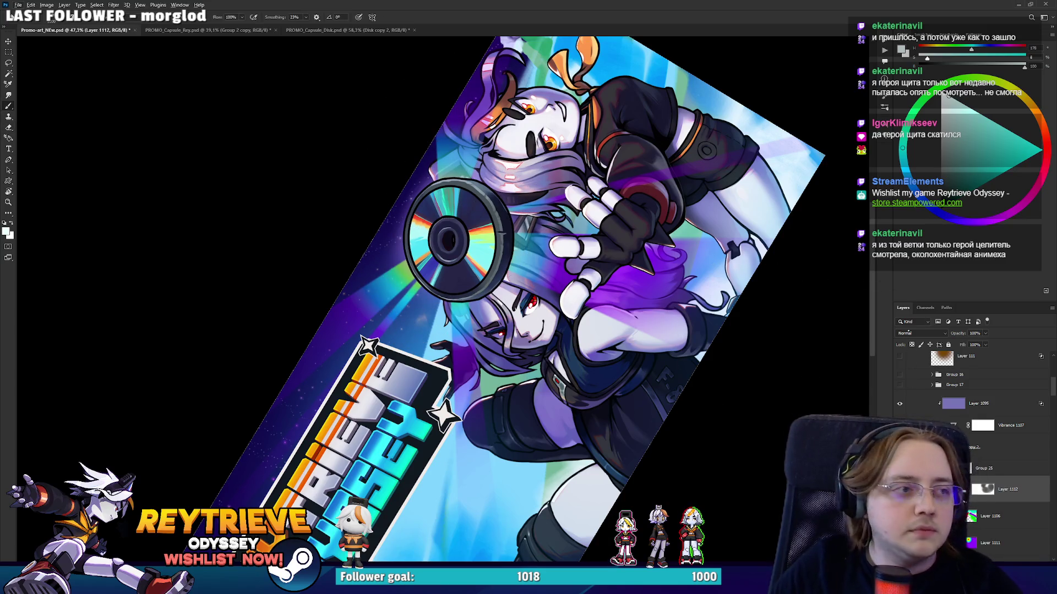
click(917, 334)
click(918, 337)
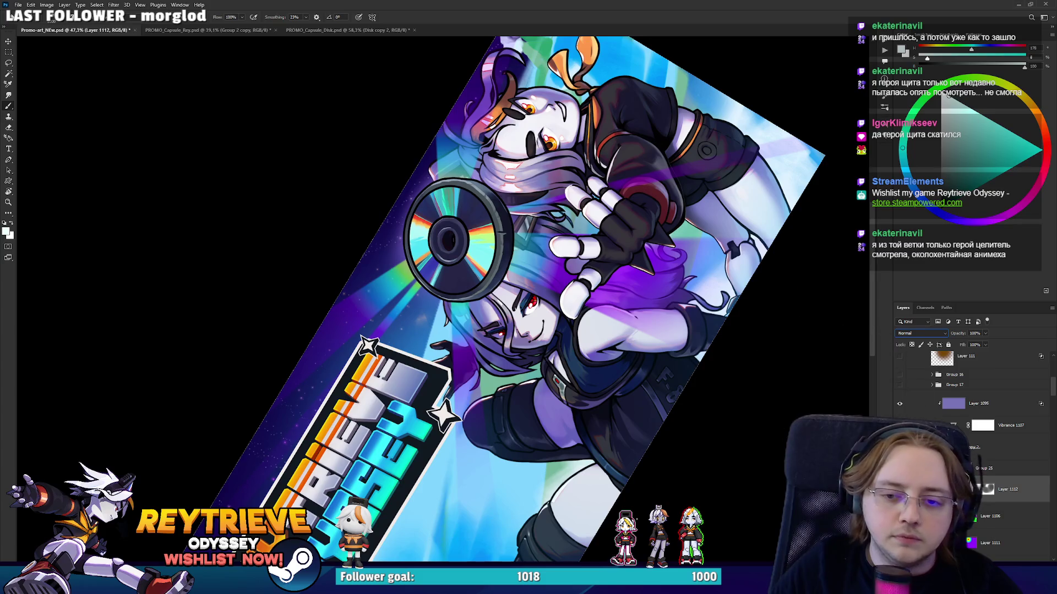
drag(605, 247, 523, 300)
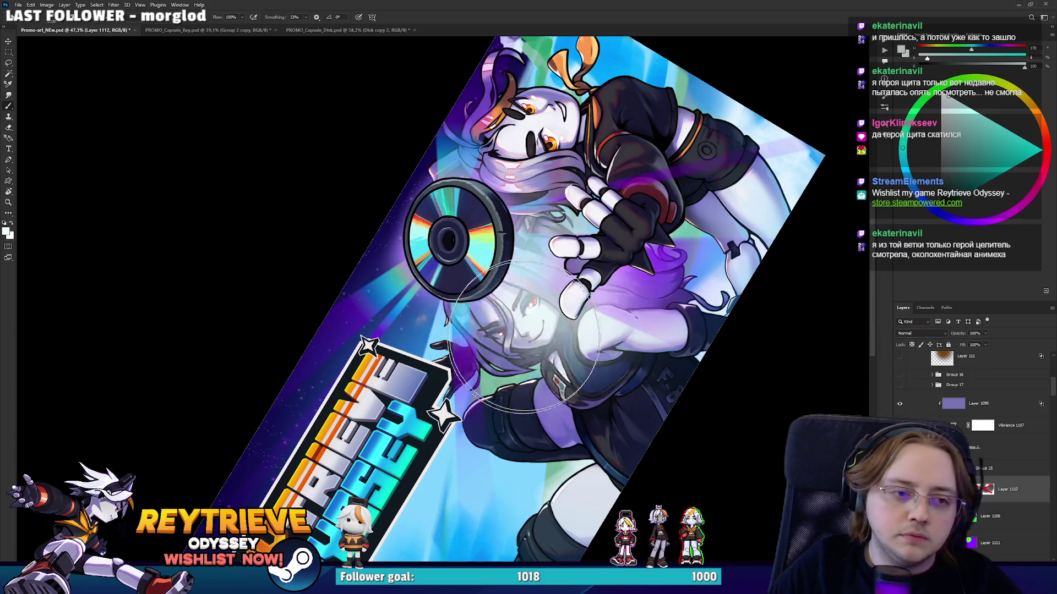
key(ctrl+z)
key(v)
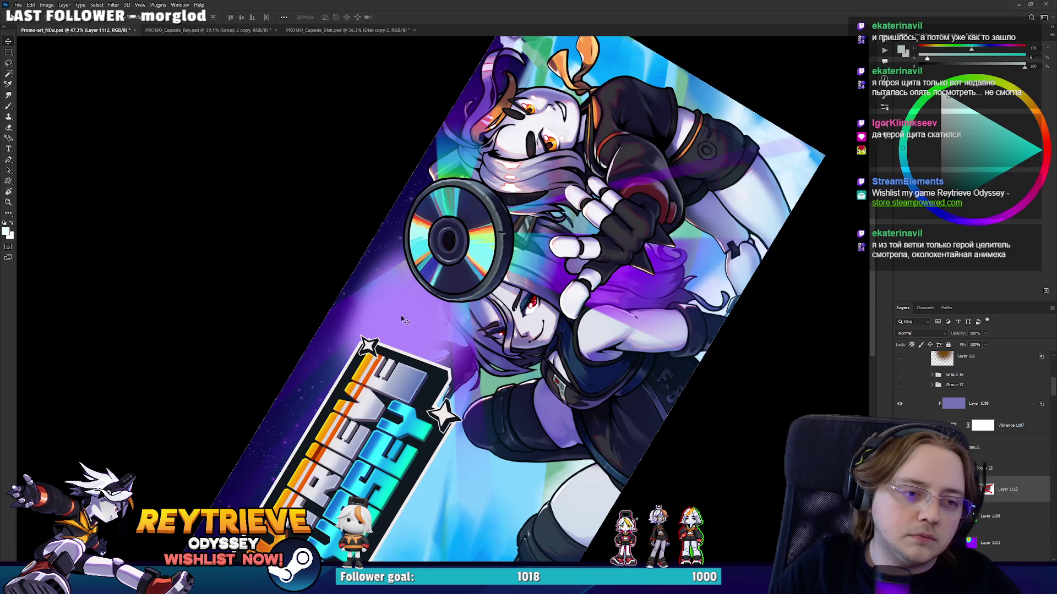
key(b)
alt+click(401, 319)
key(ctrl+z)
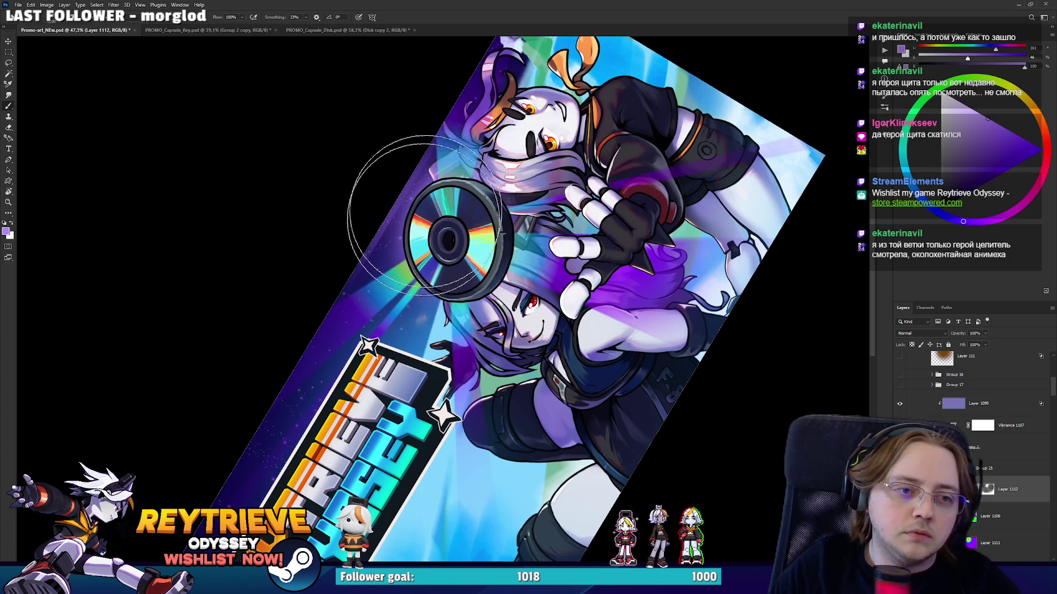
Set up Layer 1112's mask with black and a larger brush to hide stray glow.
key(r)
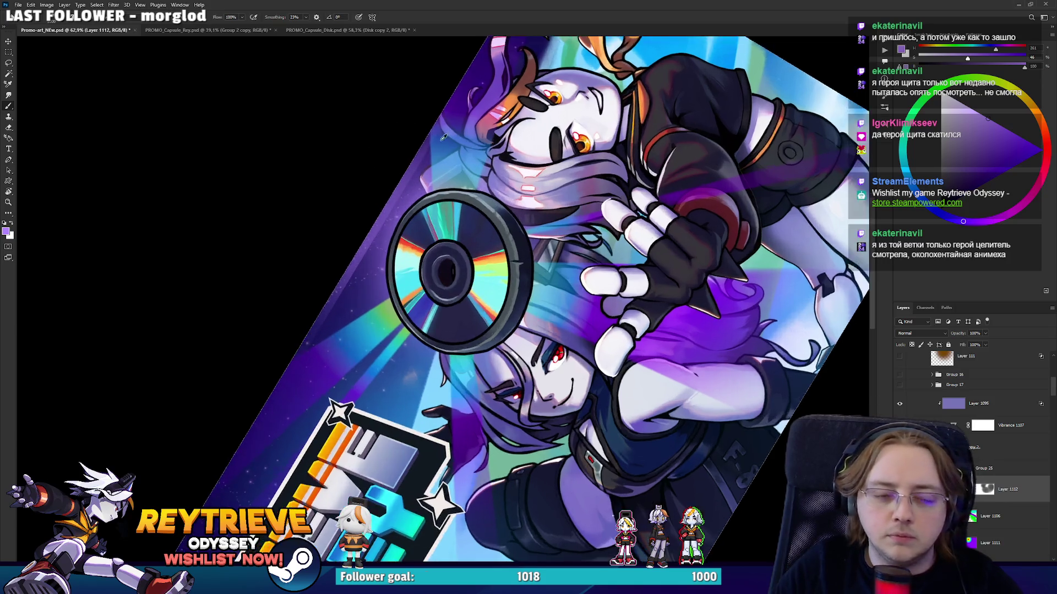
mouse_move(452, 264)
mouse_down()
mouse_move(570, 208)
mouse_move(599, 295)
mouse_up()
scroll(570, 208, up, 2)
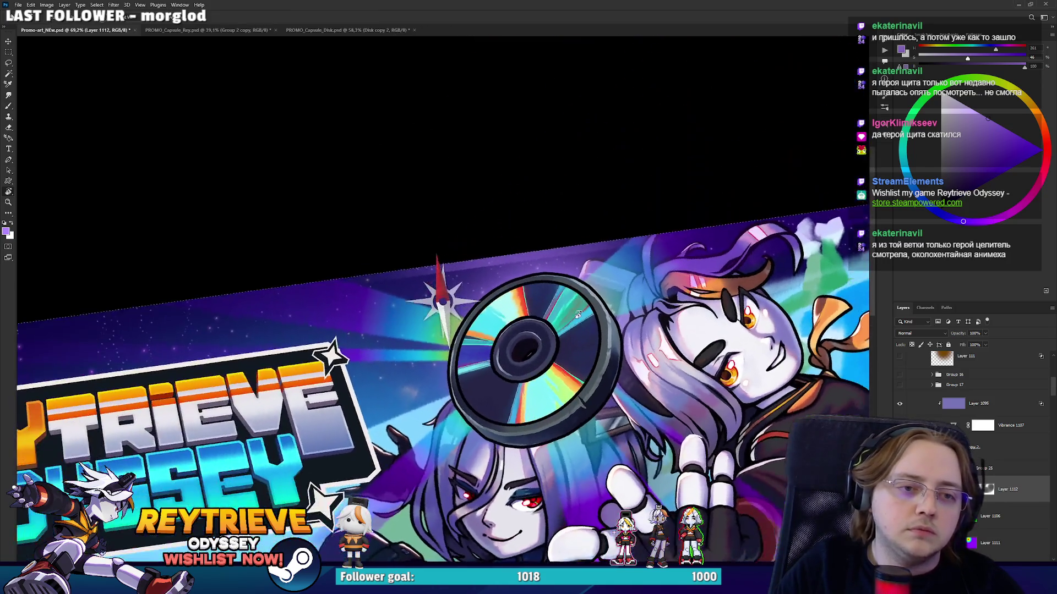
key(b)
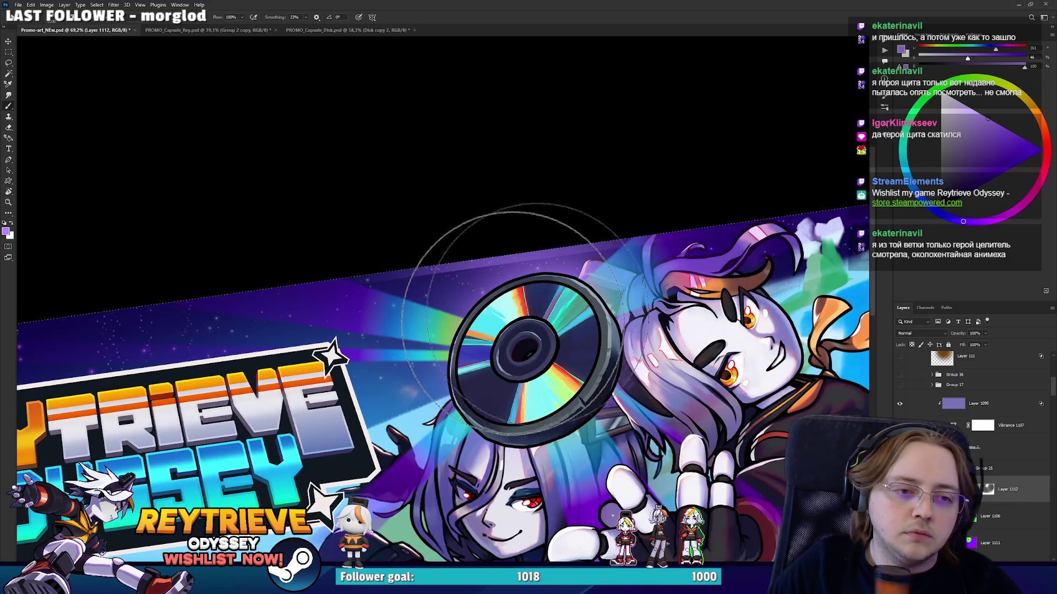
click(988, 489)
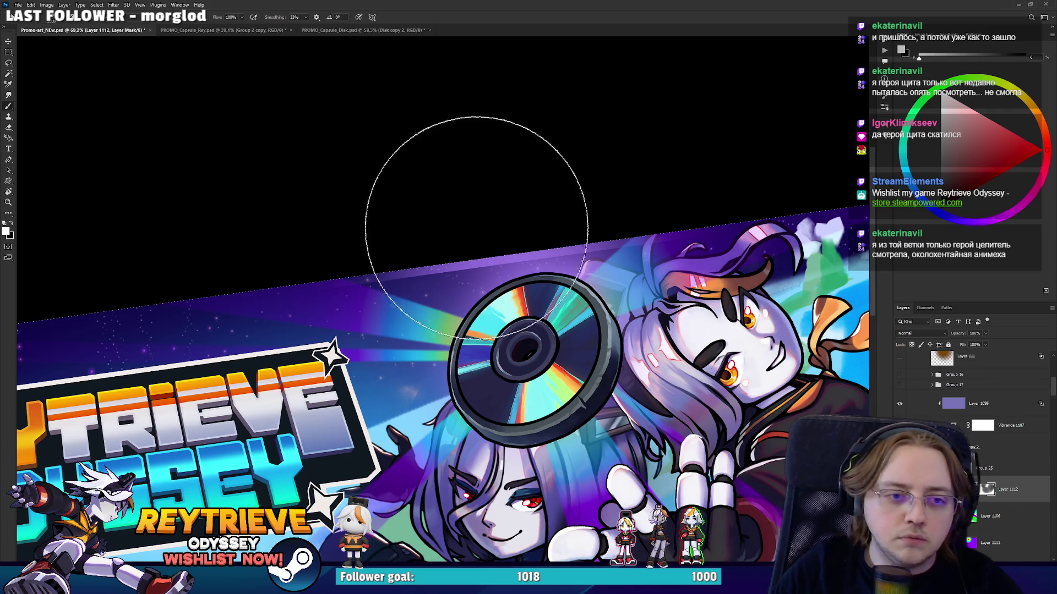
key([)
key([)
key([)
key(x)
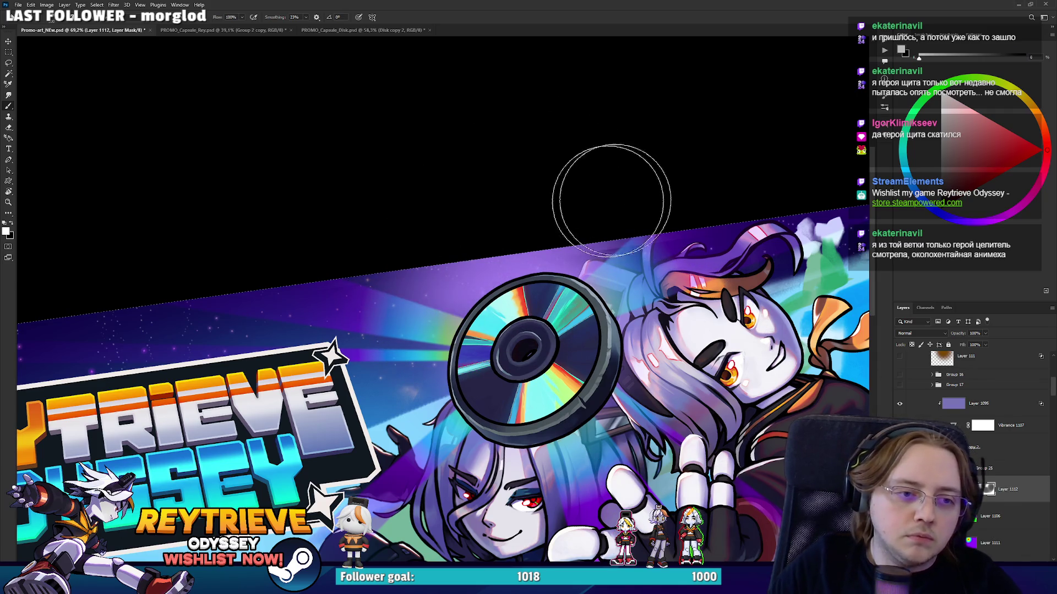
key(])
key(])
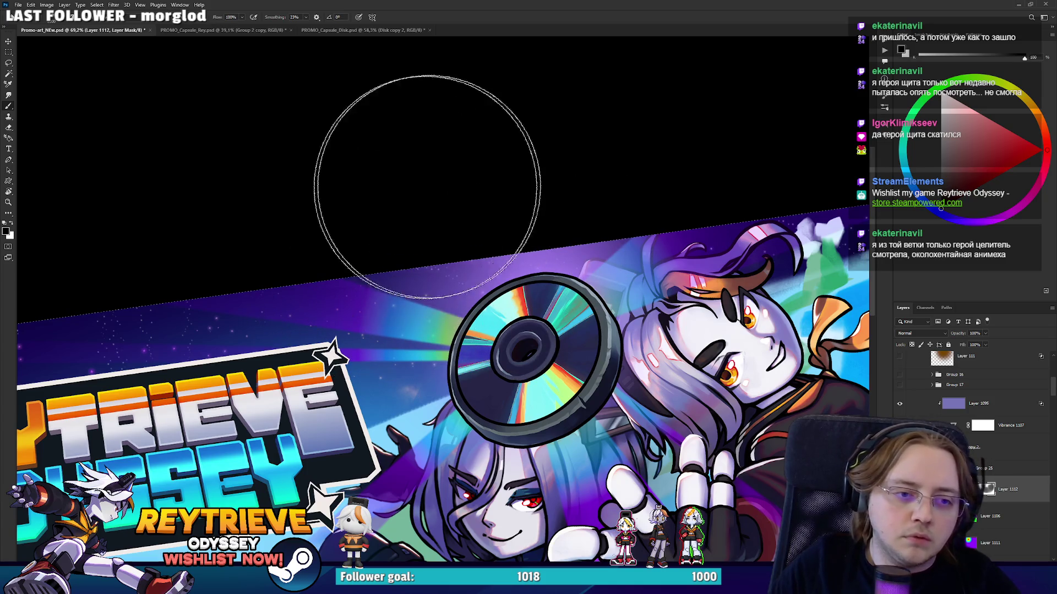
key(])
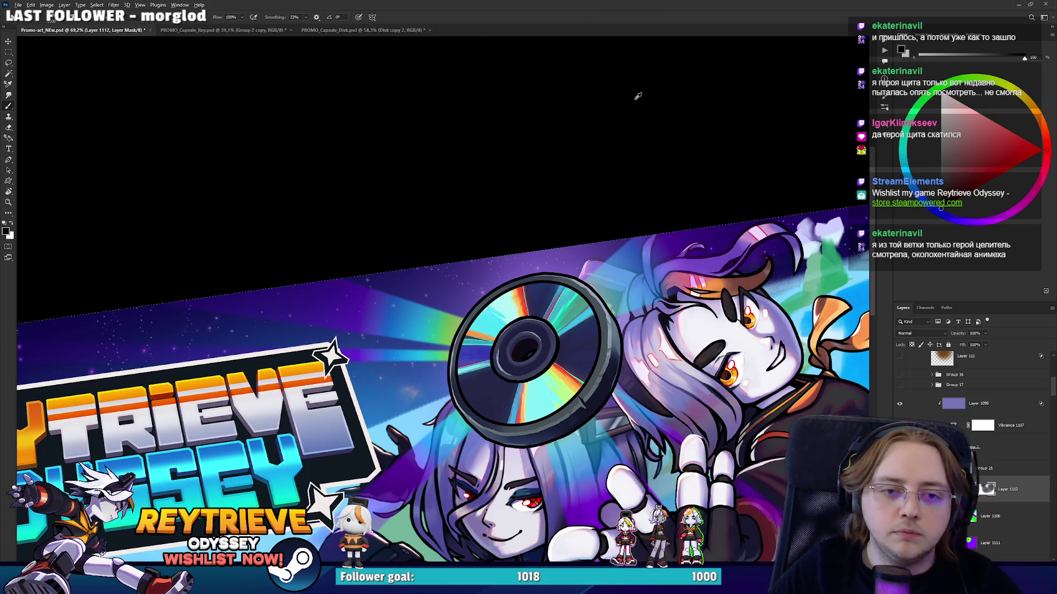
scroll(633, 99, down, 5)
scroll(553, 320, up, 3)
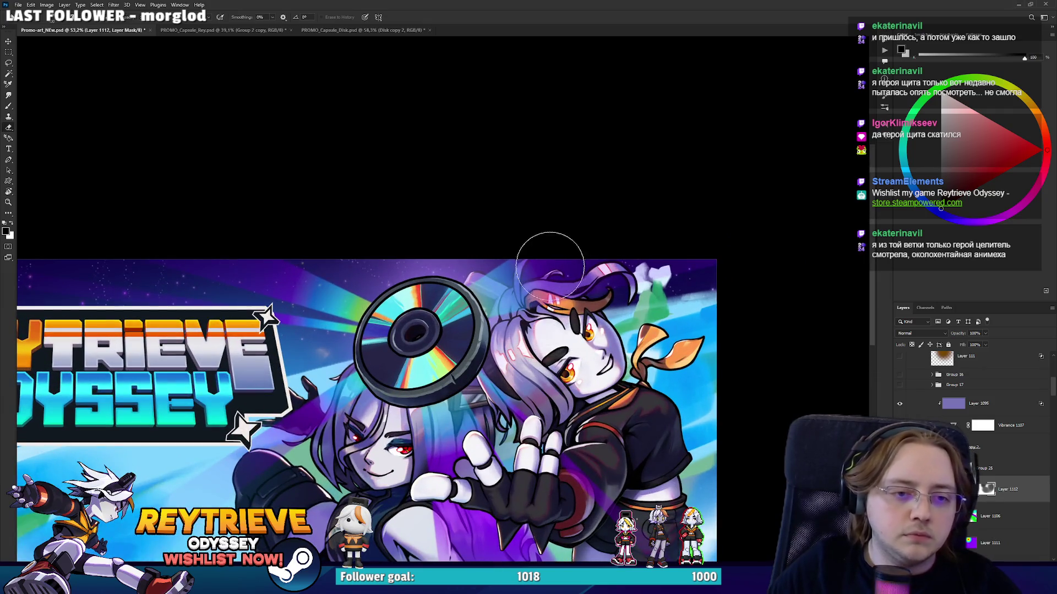
drag(542, 334, 651, 231)
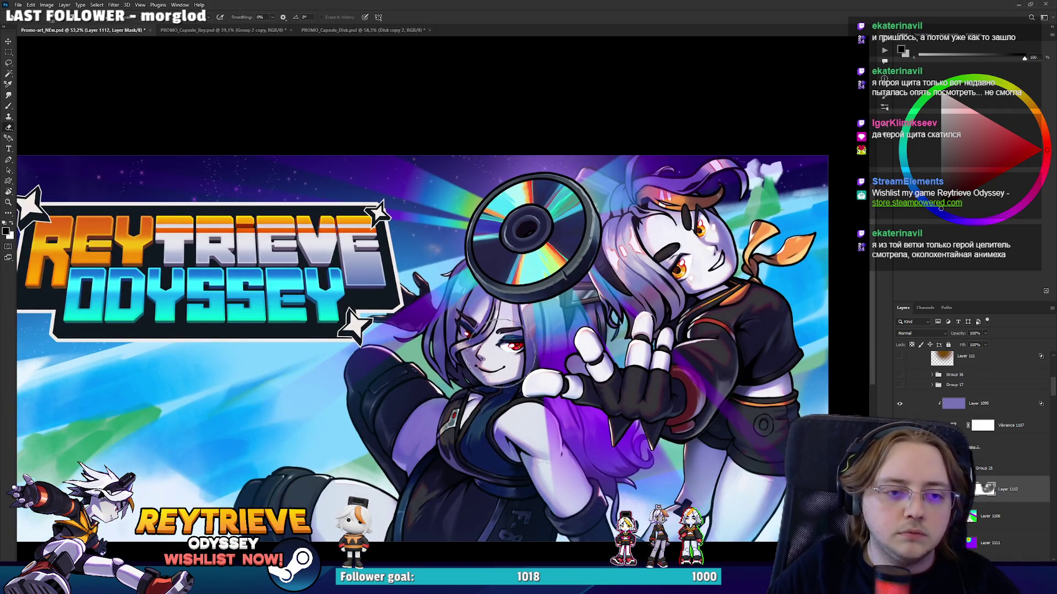
scroll(668, 160, down, 2)
scroll(639, 192, up, 1)
Save the banner document.
key(ctrl+s)
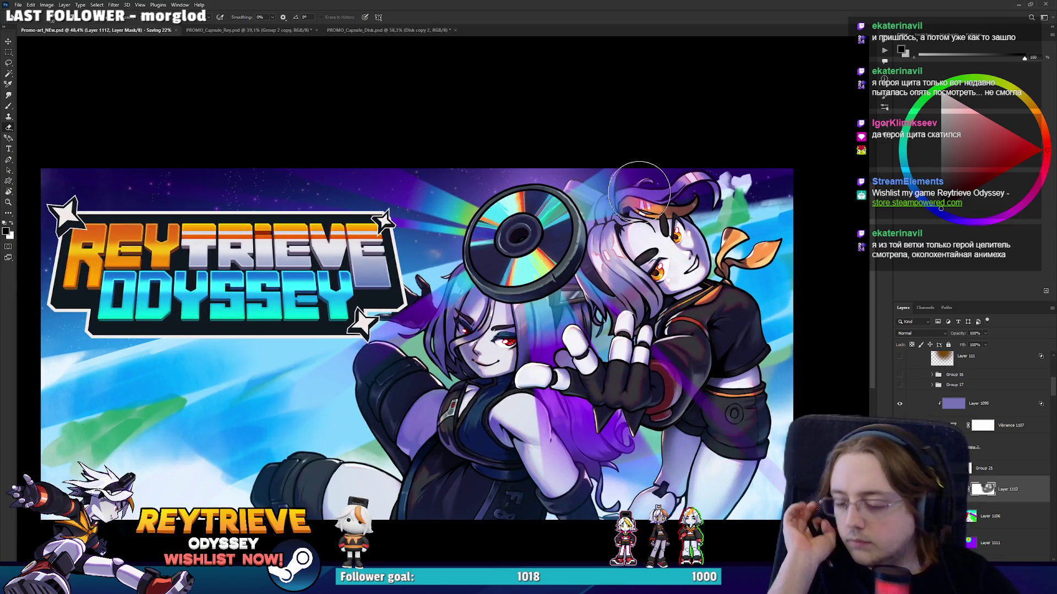
scroll(569, 212, down, 2)
scroll(567, 213, up, 3)
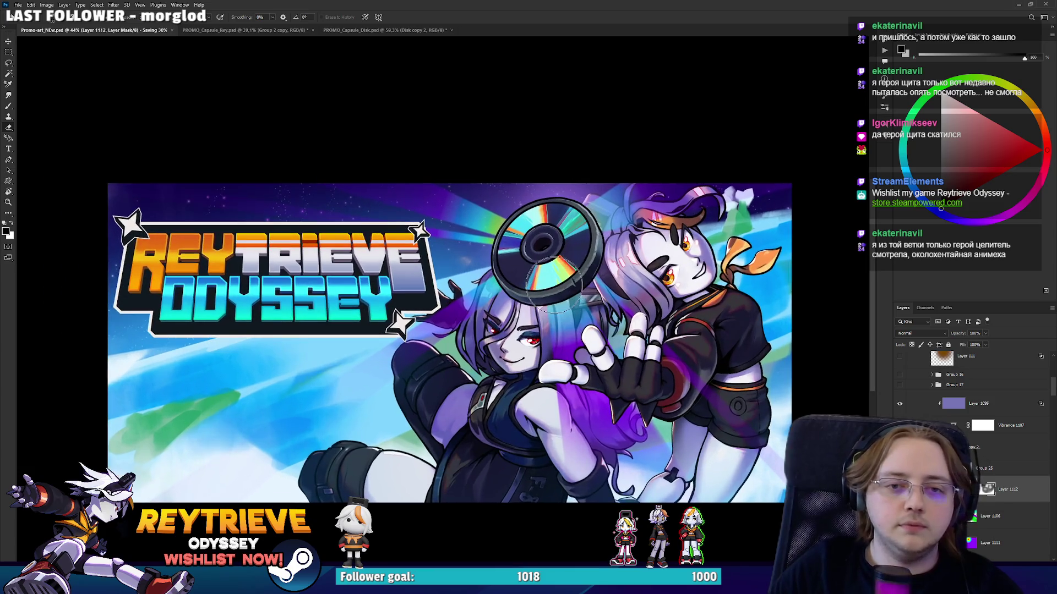
scroll(968, 441, up, 5)
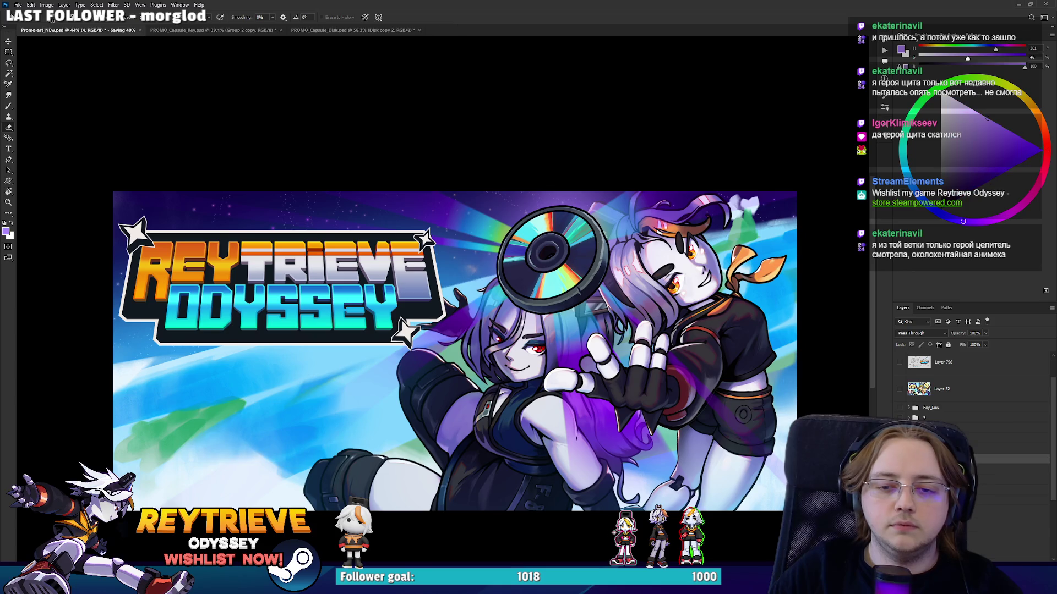
Show Layer 107 in Group 12 and stretch the A Hat in Time reference over the canvas.
click(1010, 458)
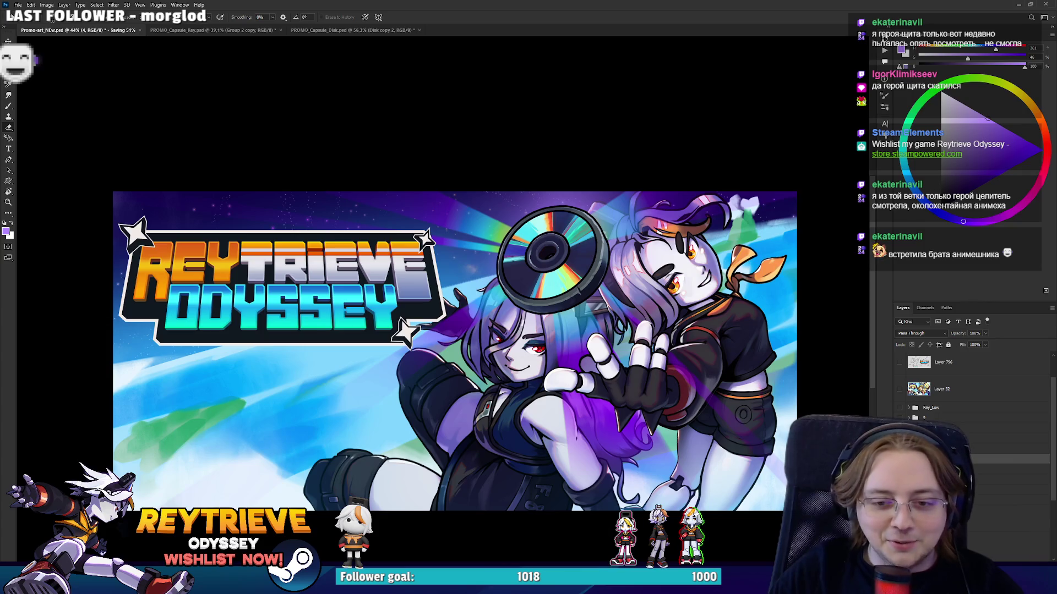
click(901, 410)
click(900, 406)
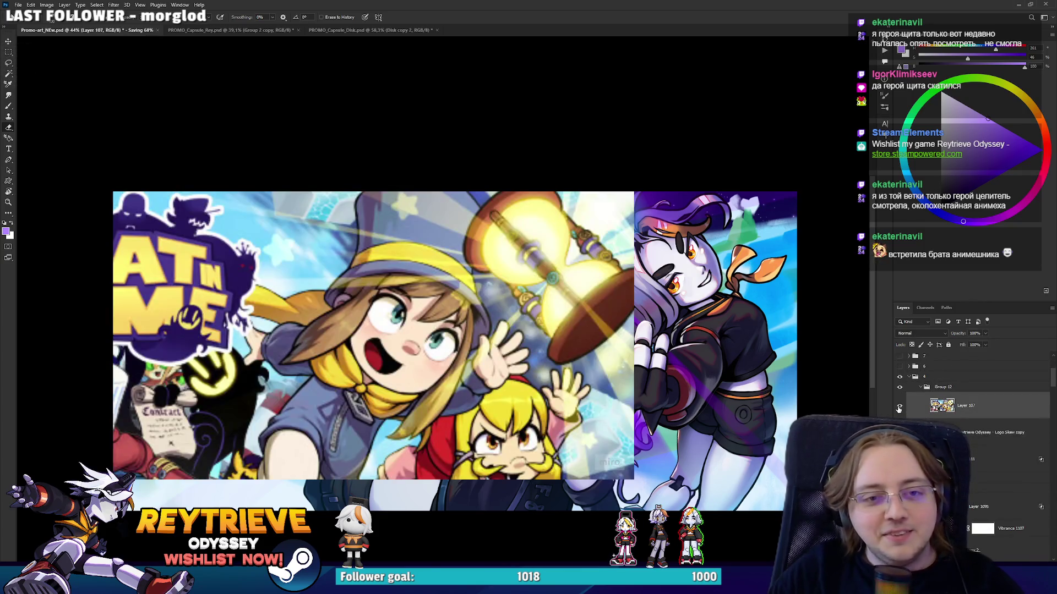
key(v)
drag(495, 342, 625, 347)
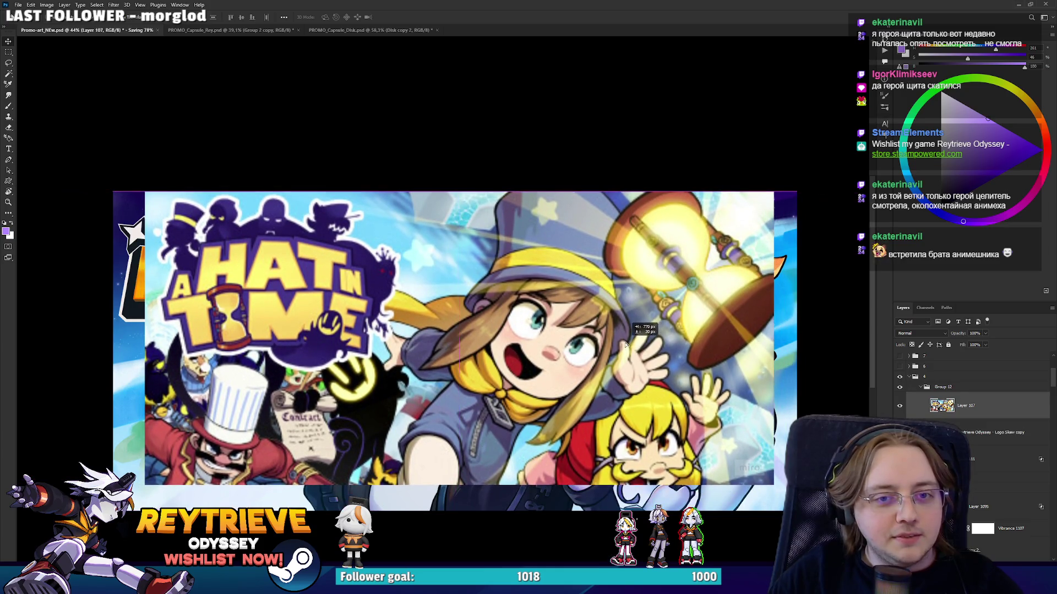
key(ctrl+t)
drag(451, 485, 448, 510)
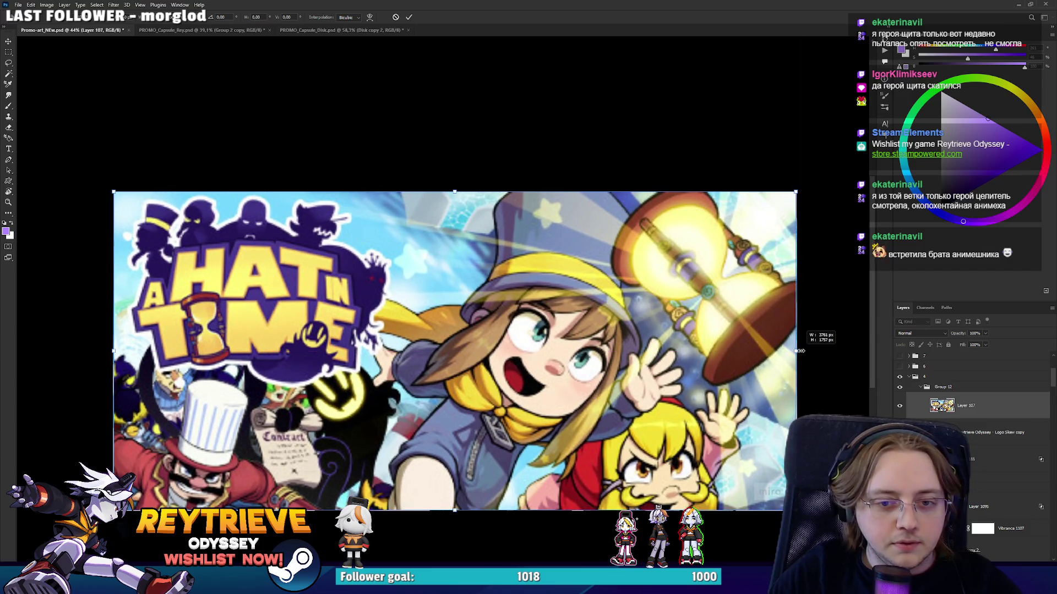
drag(799, 350, 801, 350)
scroll(787, 493, up, 5)
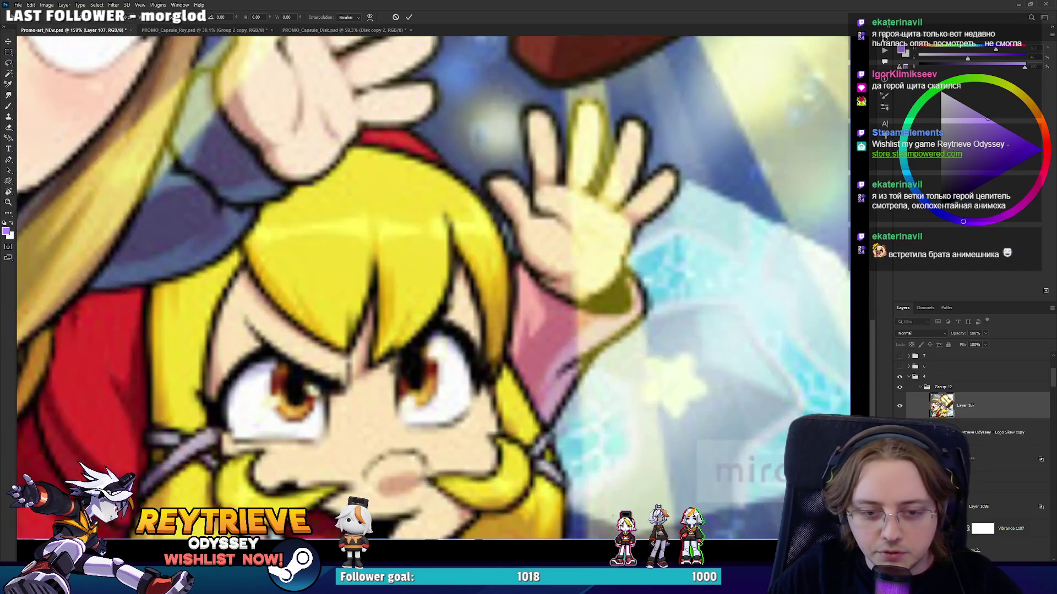
key(Return)
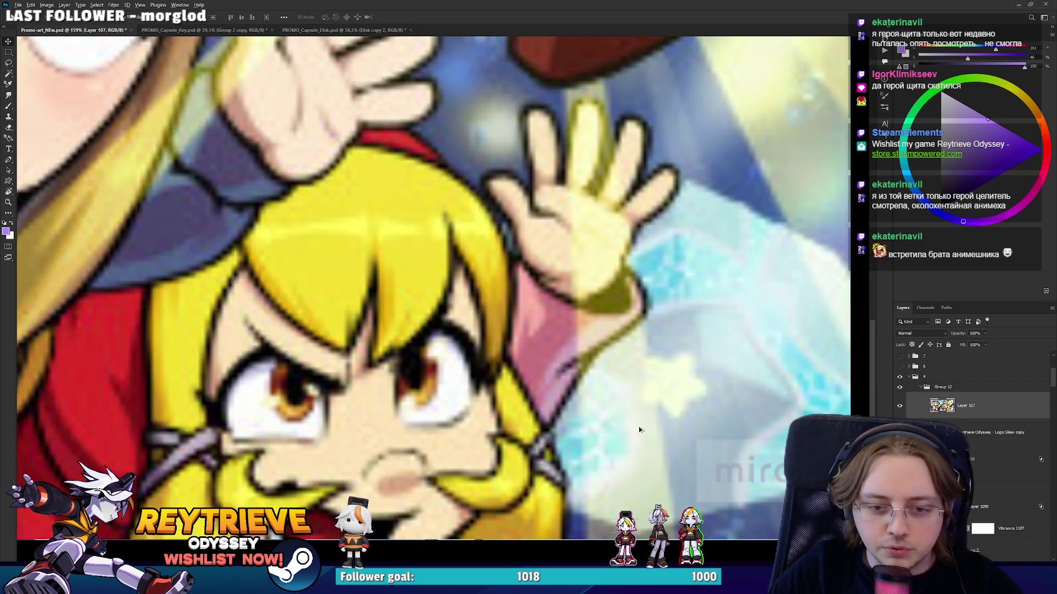
Toggle the reference image on and off to compare, leaving it hidden.
scroll(655, 437, down, 5)
scroll(555, 452, down, 2)
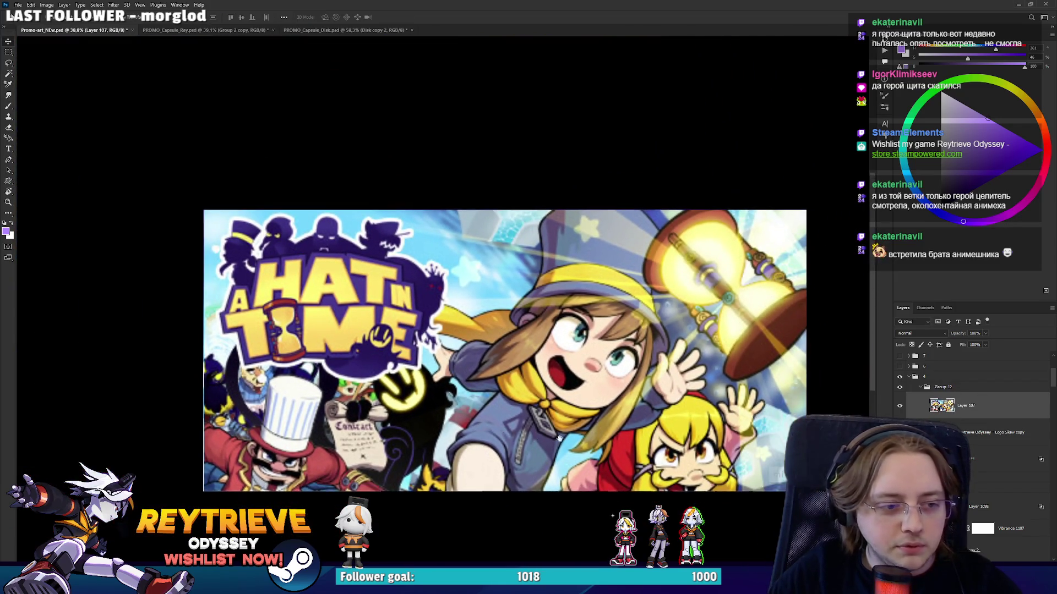
click(901, 408)
click(900, 407)
click(901, 408)
click(900, 408)
click(900, 407)
click(900, 407)
click(900, 406)
click(900, 407)
click(901, 407)
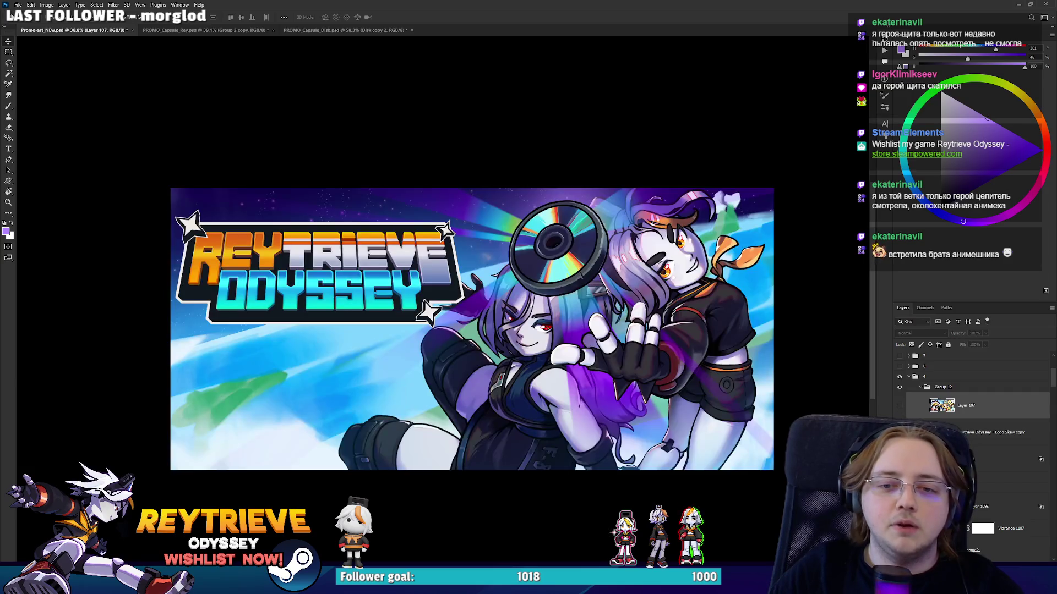
Compare the reference image against the banner again, ending with it hidden.
click(900, 407)
click(900, 407)
click(900, 407)
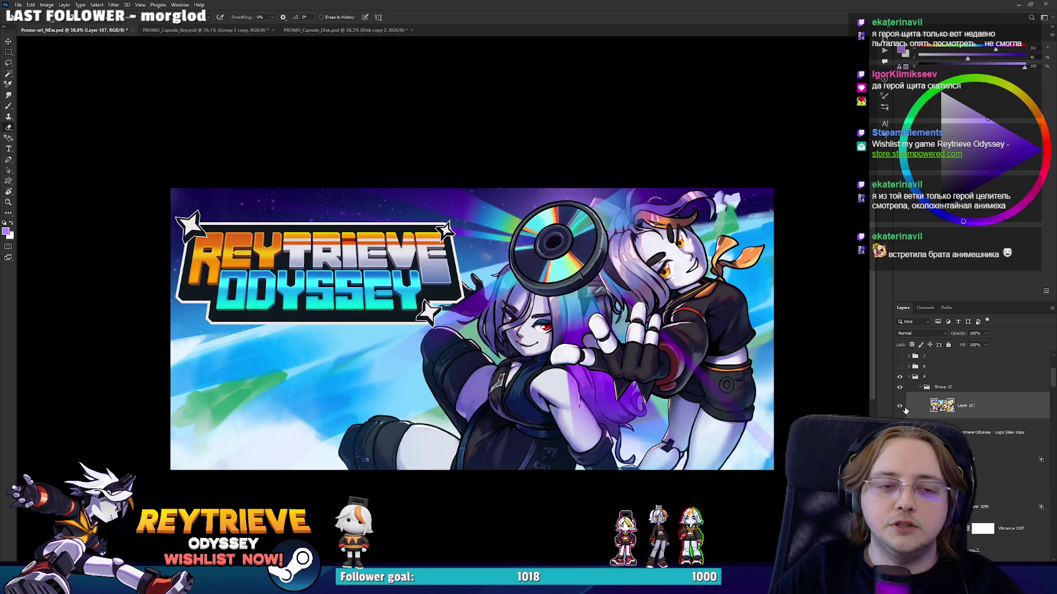
click(901, 407)
click(901, 407)
scroll(588, 346, up, 1)
scroll(588, 346, down, 2)
scroll(653, 372, up, 1)
scroll(652, 372, up, 2)
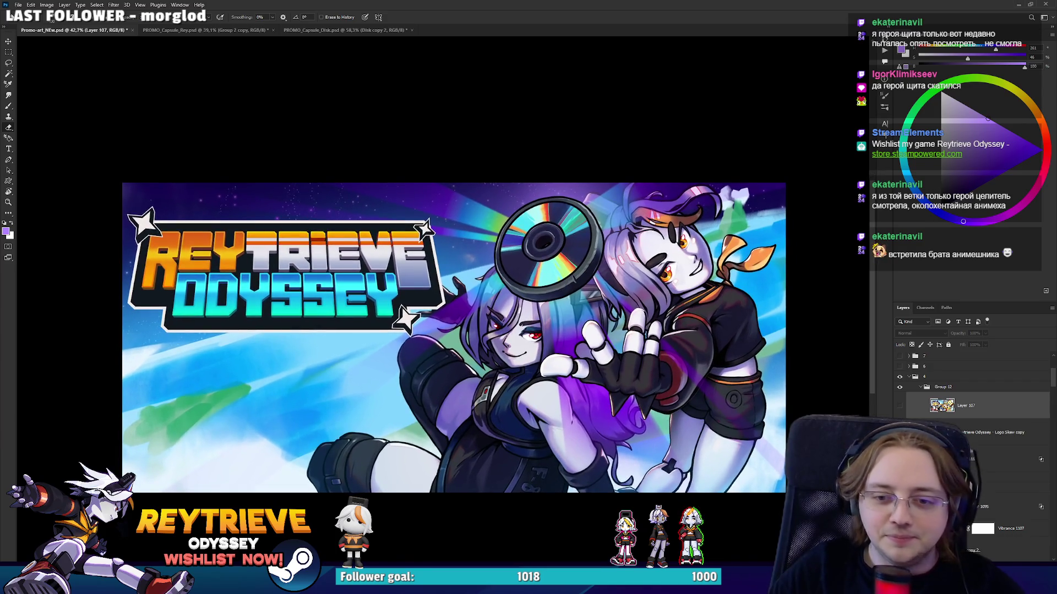
Delete the Color Dodge glow Layer 111 and show the grey-haired girl layer.
click(985, 459)
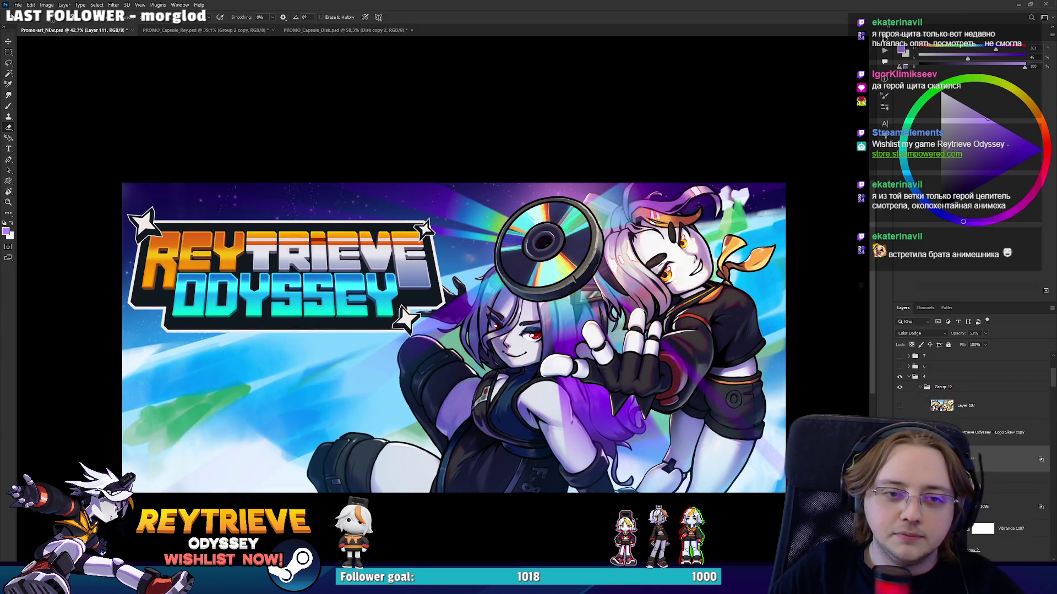
key(v)
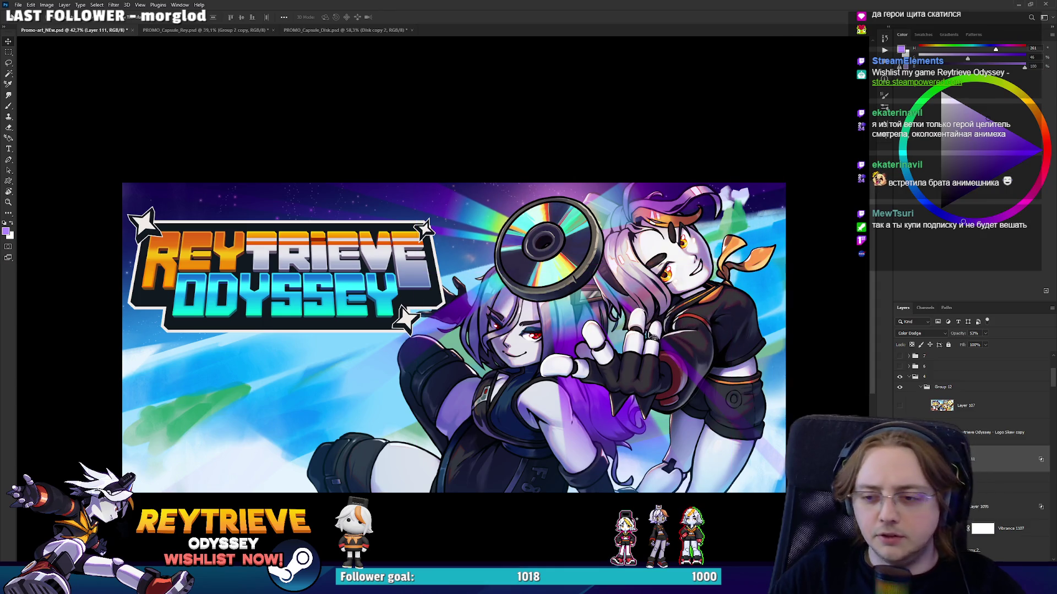
key(Delete)
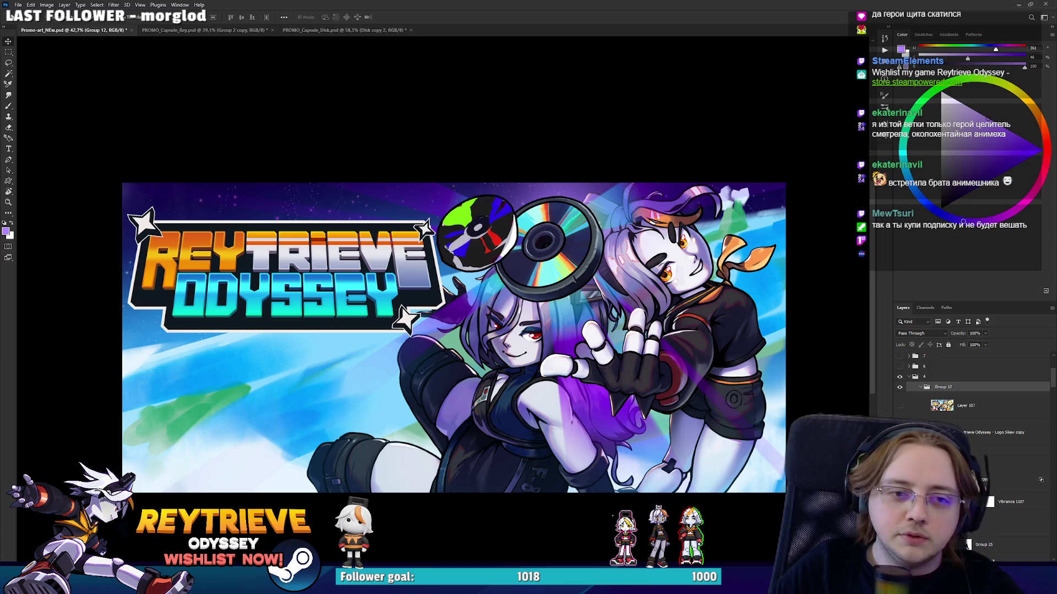
click(979, 452)
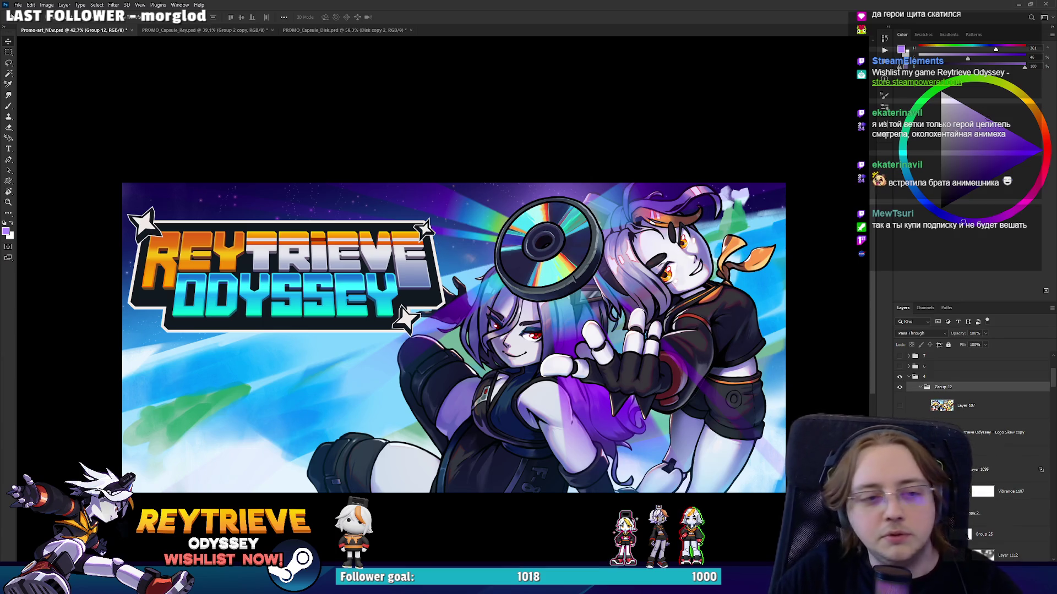
click(900, 470)
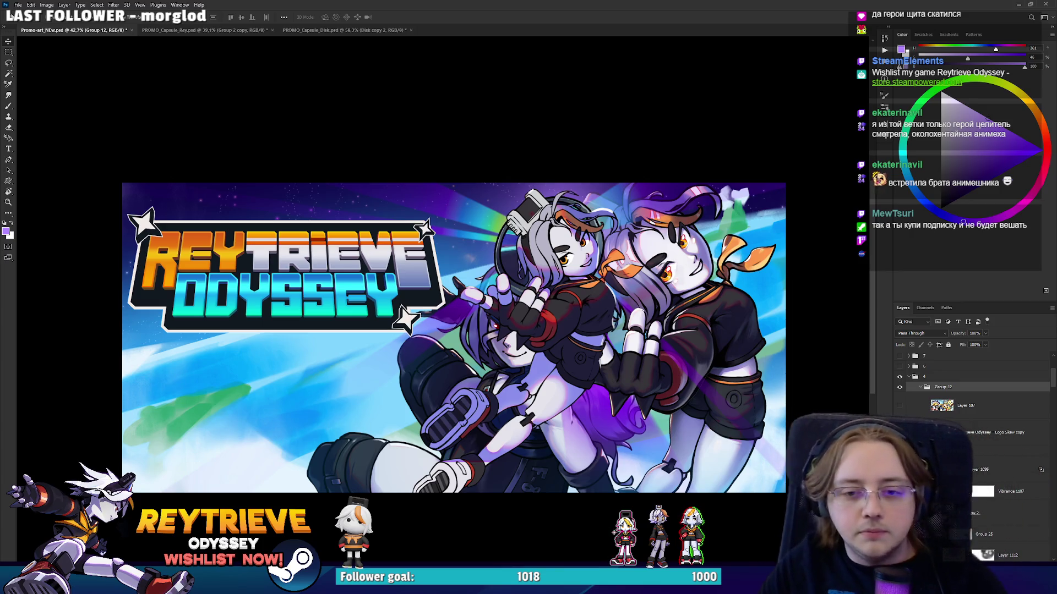
Try moving and rotating the grey-haired girl about 80 degrees, then cancel and undo.
mouse_move(619, 373)
mouse_down()
mouse_move(577, 383)
mouse_move(661, 350)
mouse_up()
key(ctrl+t)
mouse_move(768, 137)
mouse_down()
mouse_move(334, 157)
mouse_move(611, 301)
mouse_up()
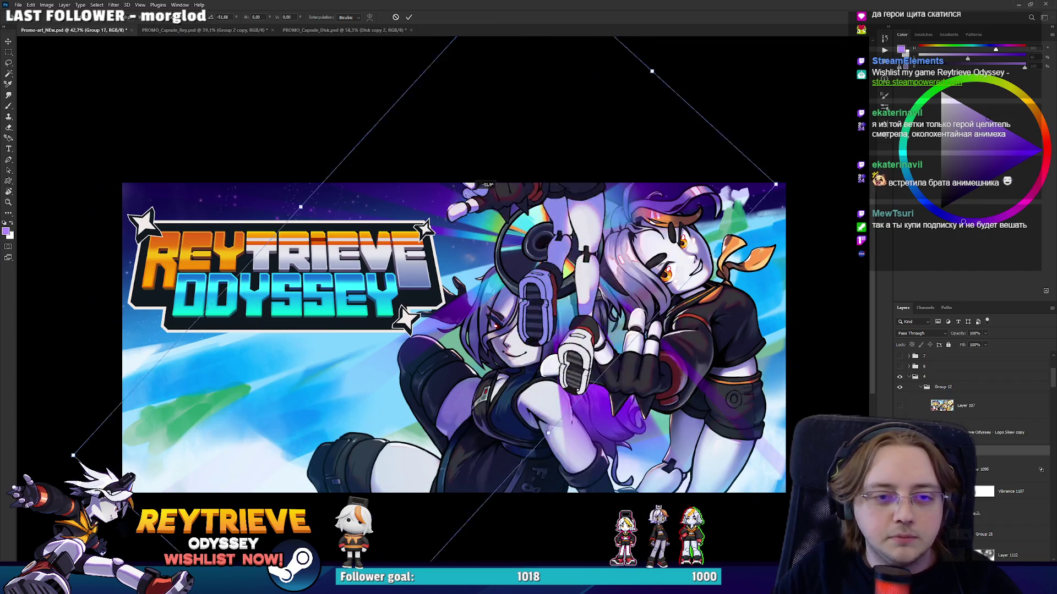
key(Escape)
key(ctrl+z)
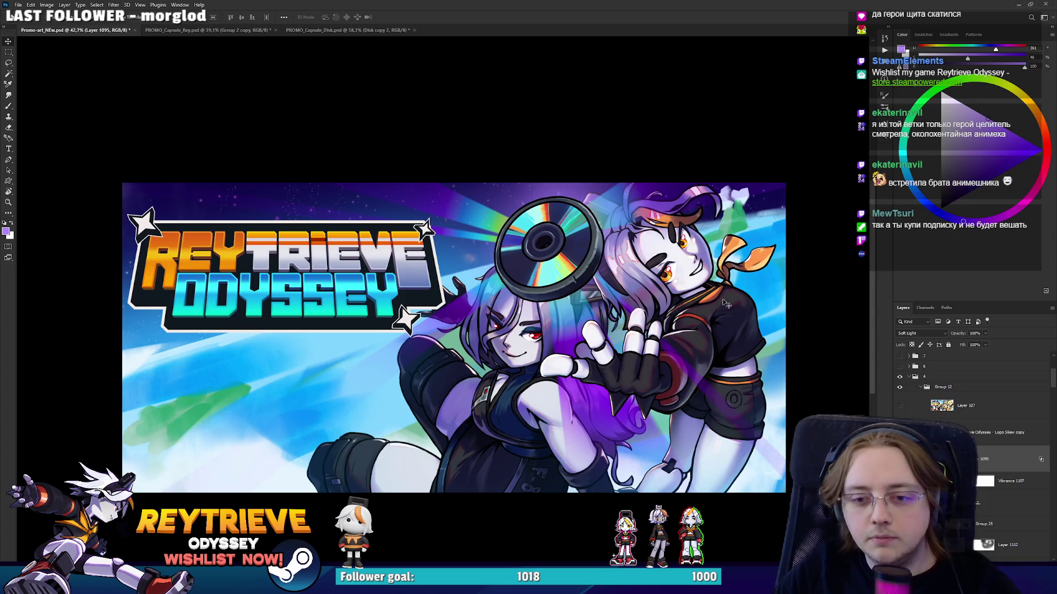
scroll(761, 347, up, 1)
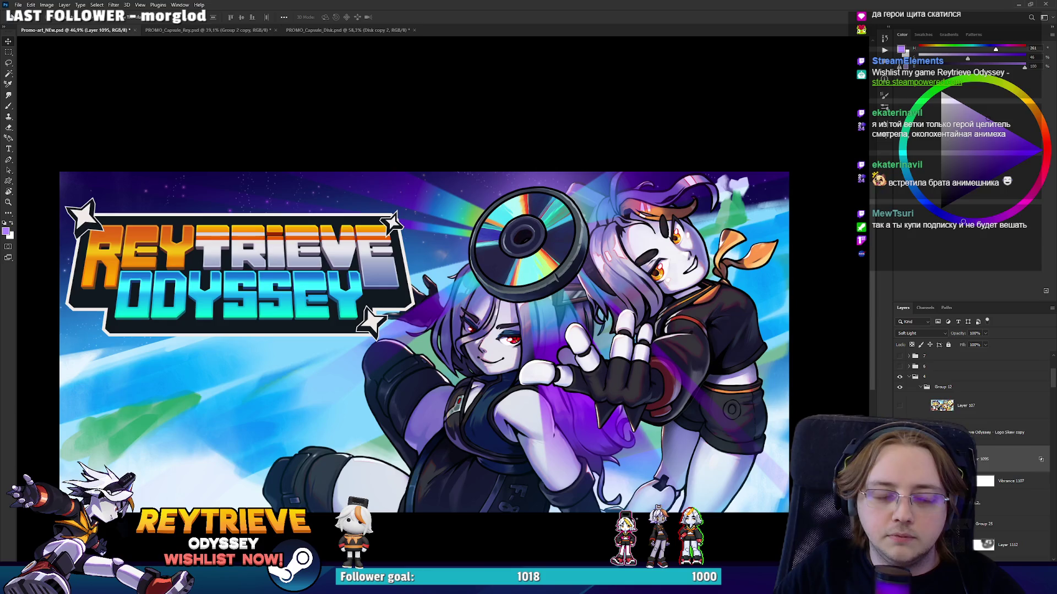
Inspect the disc's layers: Group 24's mask, Layer 1094 and Layer 1097.
scroll(610, 390, down, 3)
scroll(610, 389, down, 2)
scroll(610, 389, up, 2)
scroll(610, 390, up, 2)
mouse_move(663, 404)
mouse_down()
mouse_move(642, 395)
mouse_move(669, 437)
mouse_up()
scroll(647, 396, up, 2)
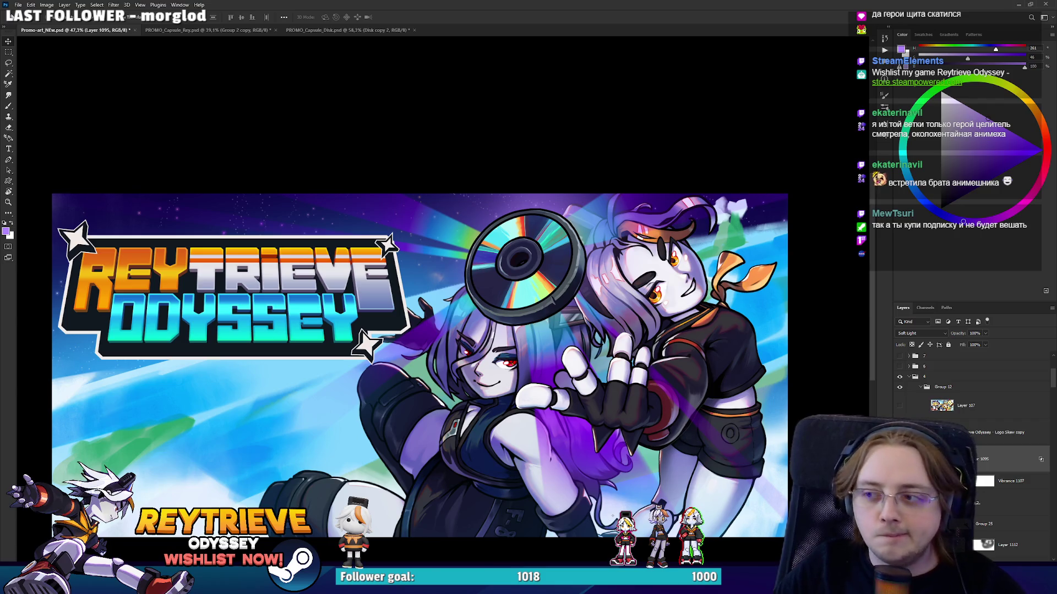
scroll(965, 422, down, 2)
scroll(965, 422, down, 2)
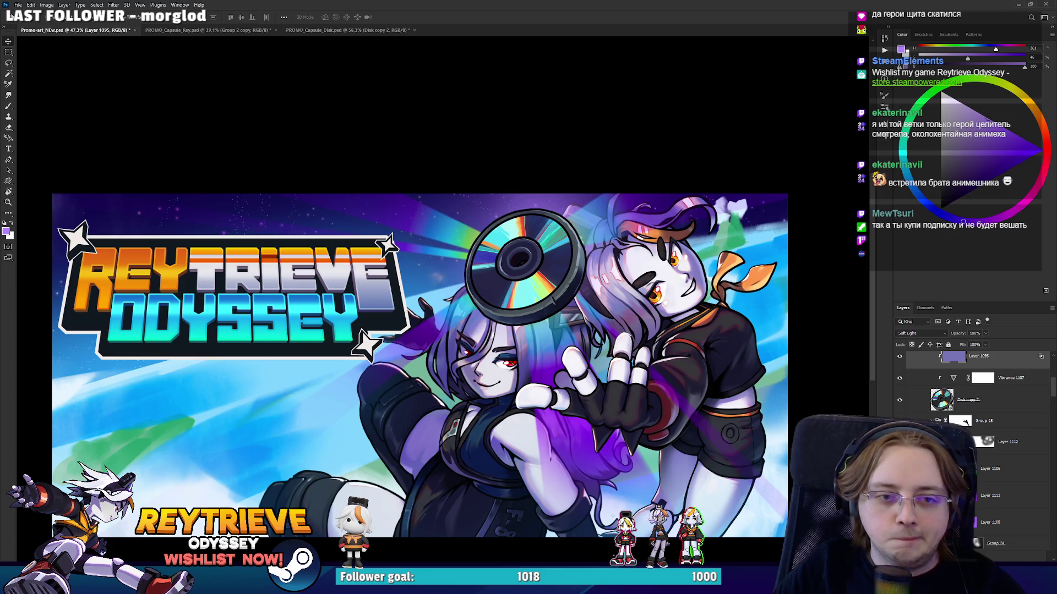
scroll(966, 422, down, 2)
scroll(969, 440, down, 4)
scroll(968, 440, up, 2)
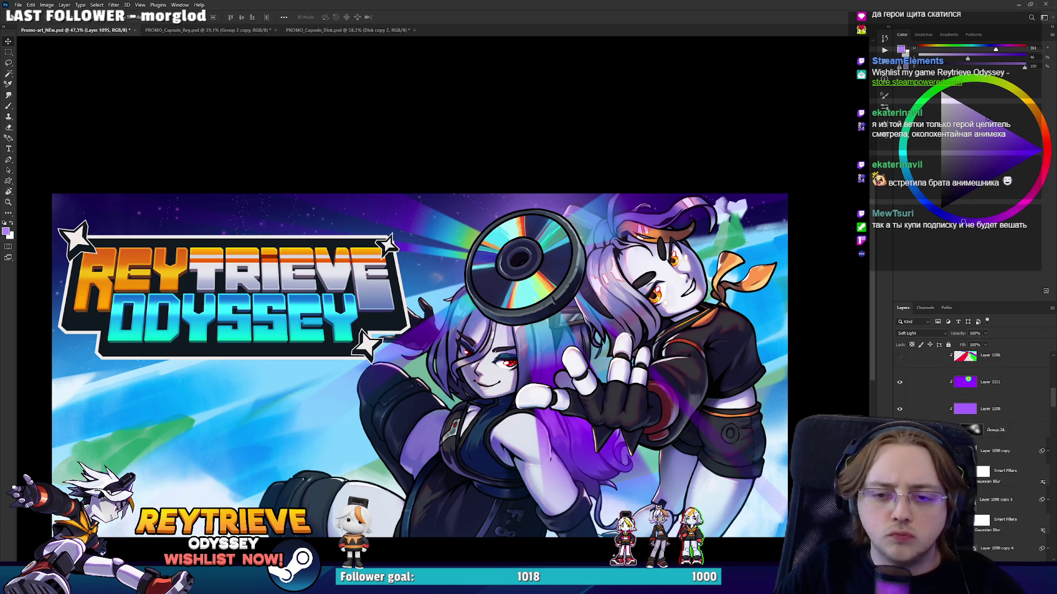
click(974, 430)
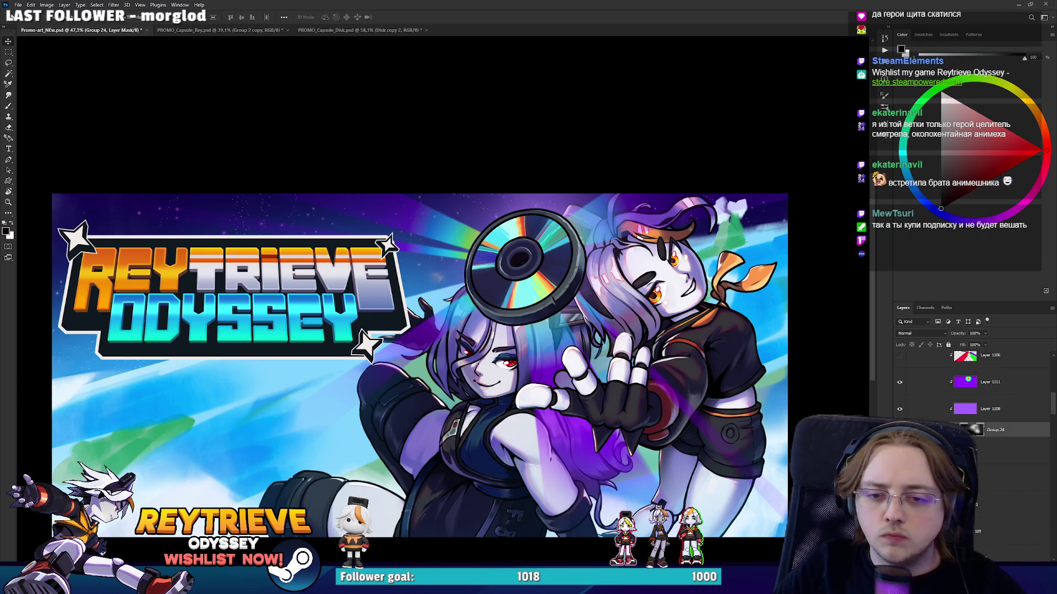
scroll(968, 429, up, 1)
click(1007, 498)
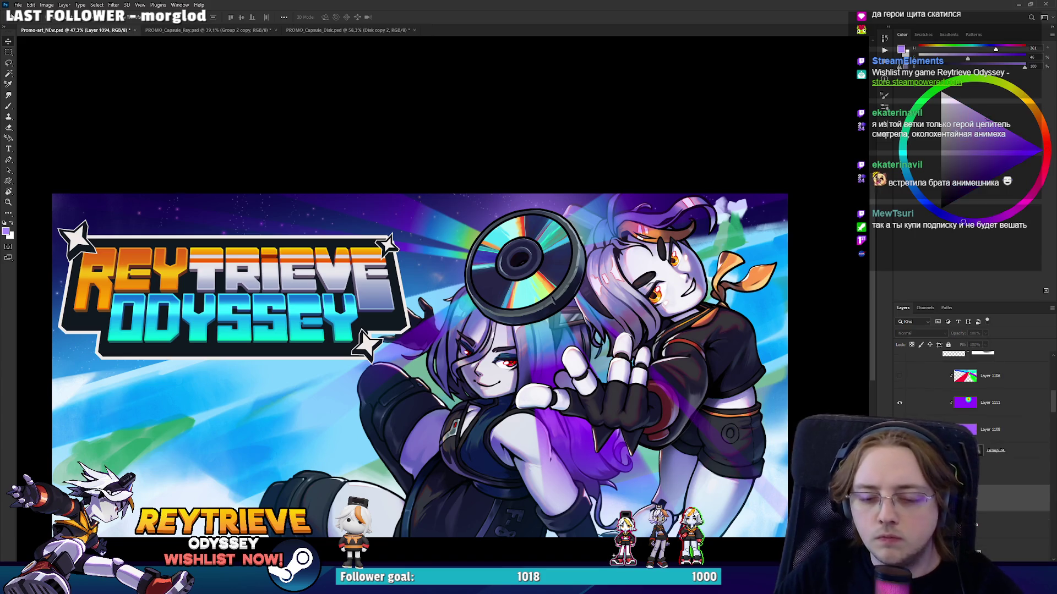
click(1007, 470)
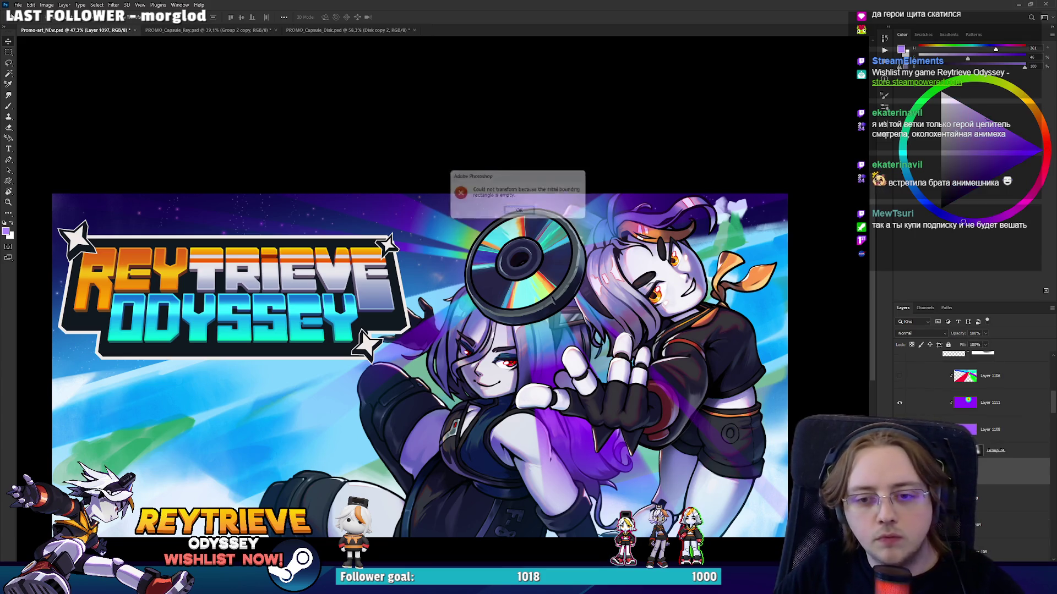
click(1008, 451)
Group Layer 1095 through Group 25 into a new group named 'Disk'.
scroll(1014, 469, down, 3)
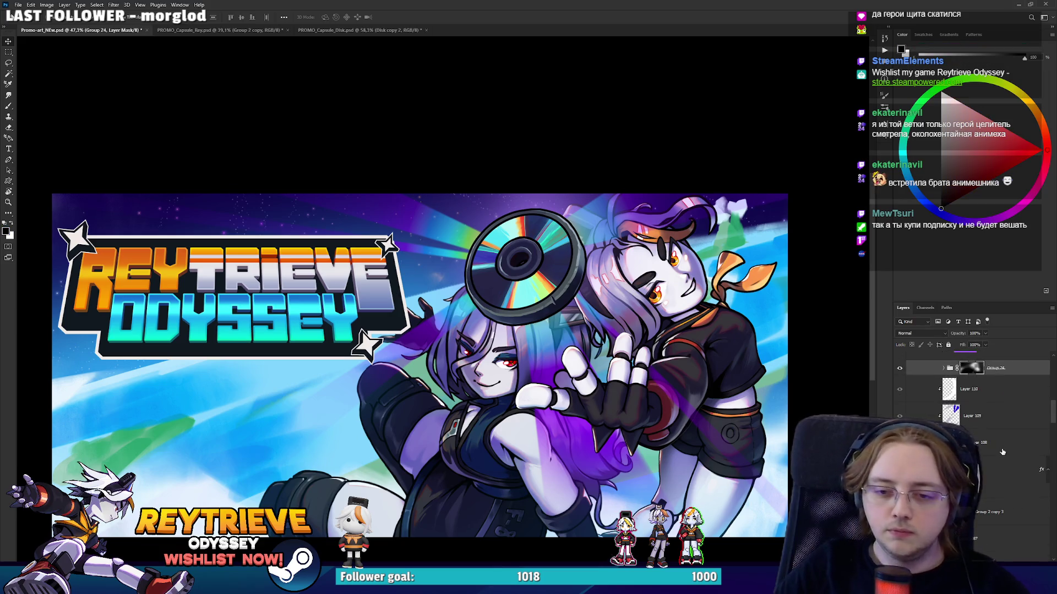
click(990, 392)
key(ctrl+z)
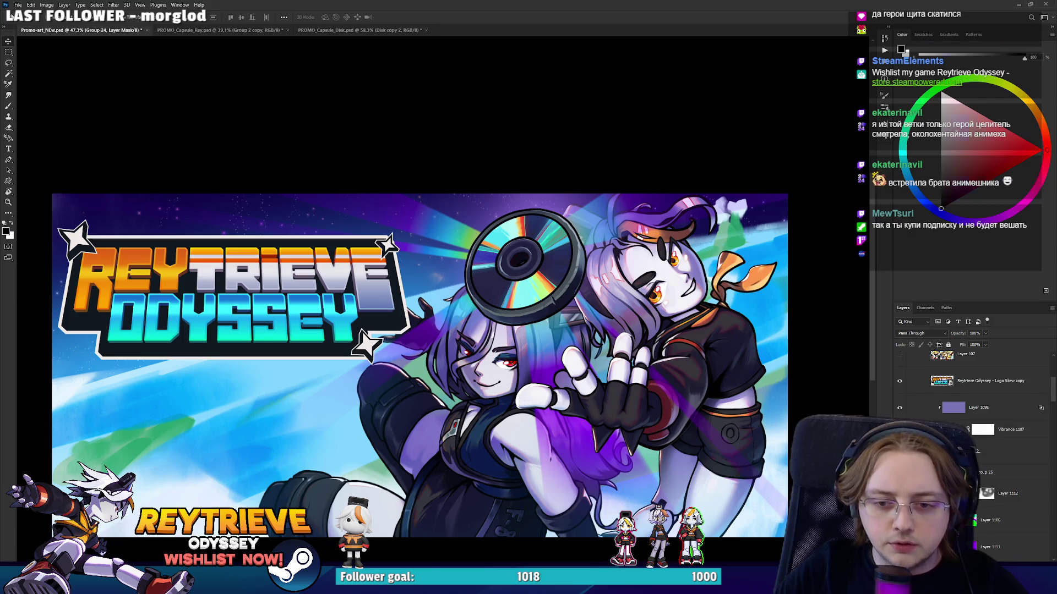
scroll(1001, 476, up, 2)
click(979, 397)
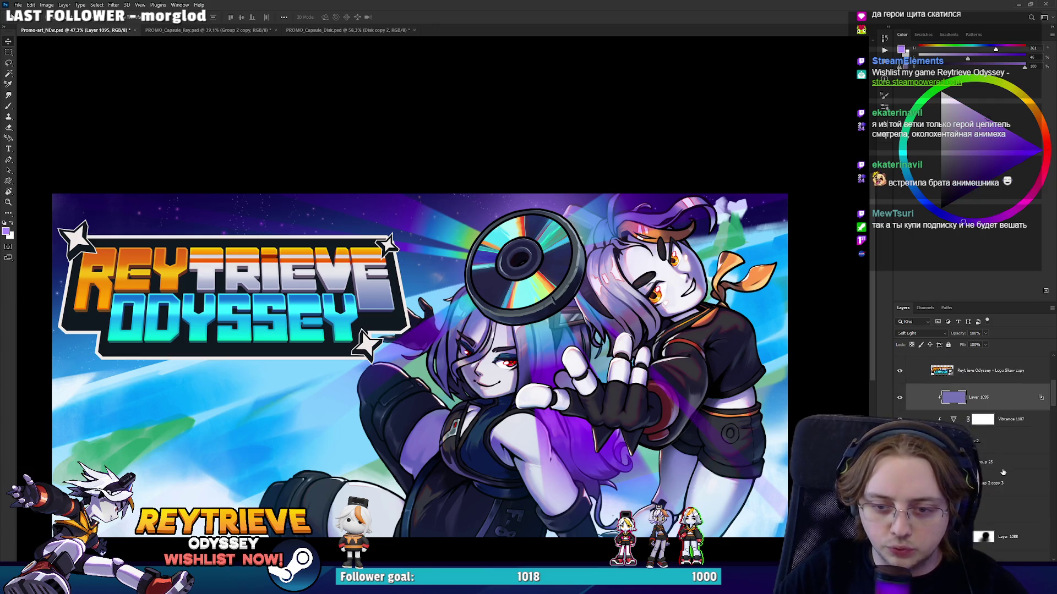
shift+click(1002, 470)
key(ctrl+g)
text(Disk)
key(Return)
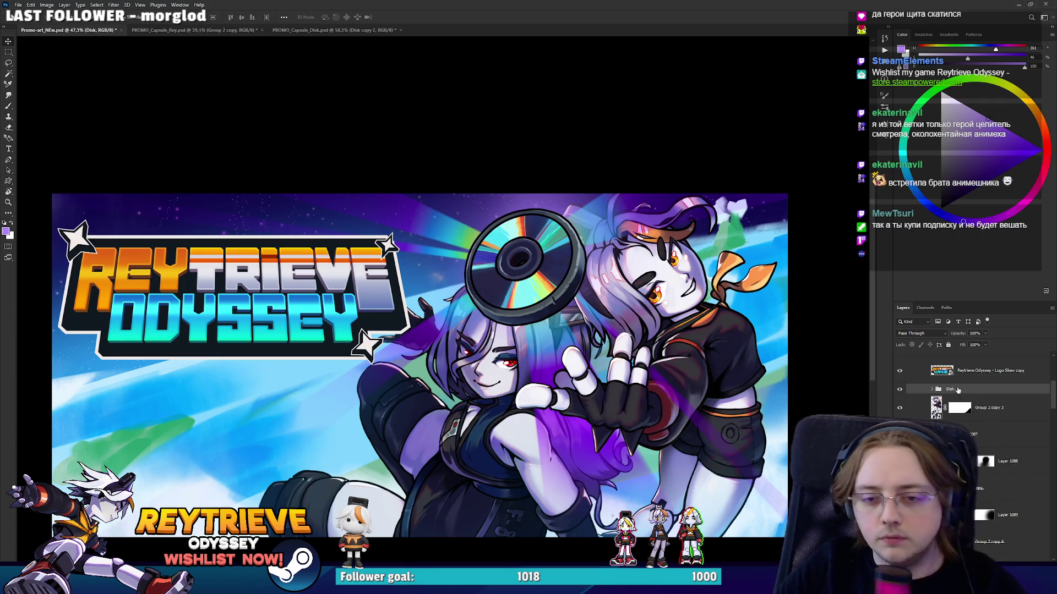
Select Layer 107 and toggle Layer 1087's visibility to compare its effect.
key(alt+bracketright)
scroll(976, 399, up, 2)
click(966, 407)
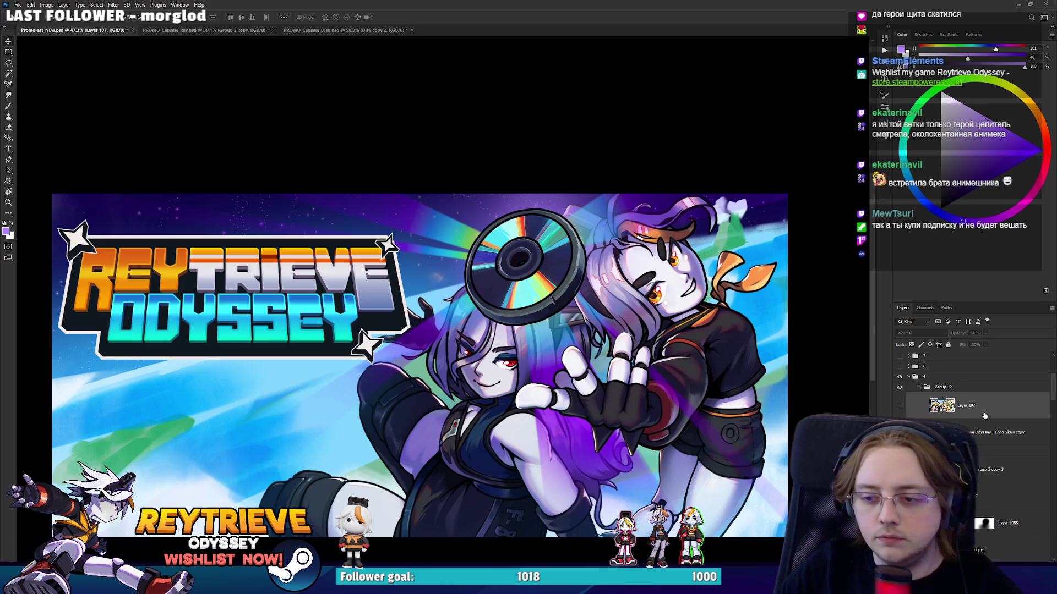
scroll(984, 416, down, 3)
click(899, 415)
click(899, 415)
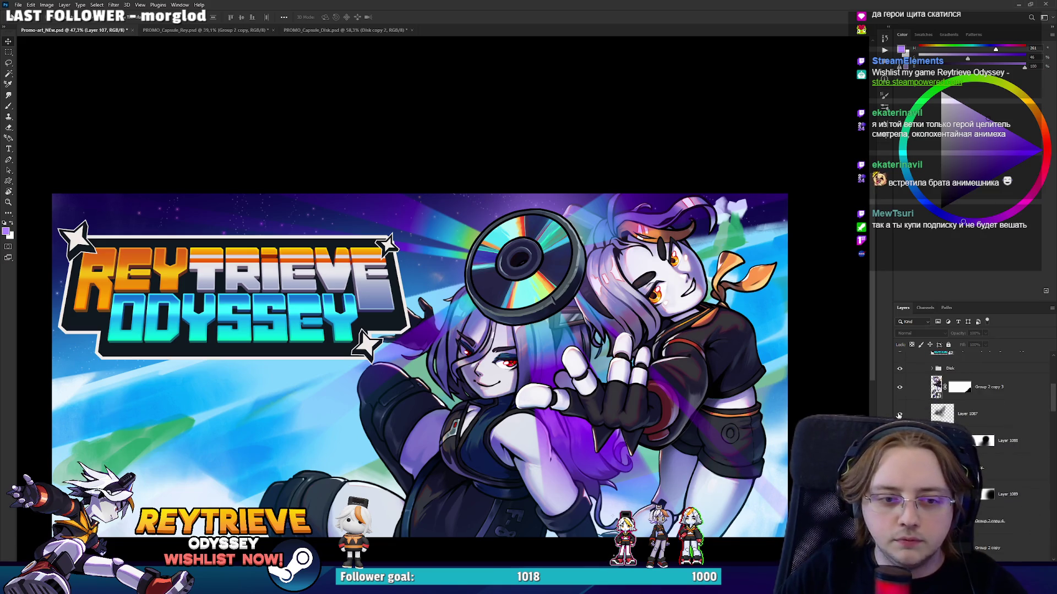
click(899, 415)
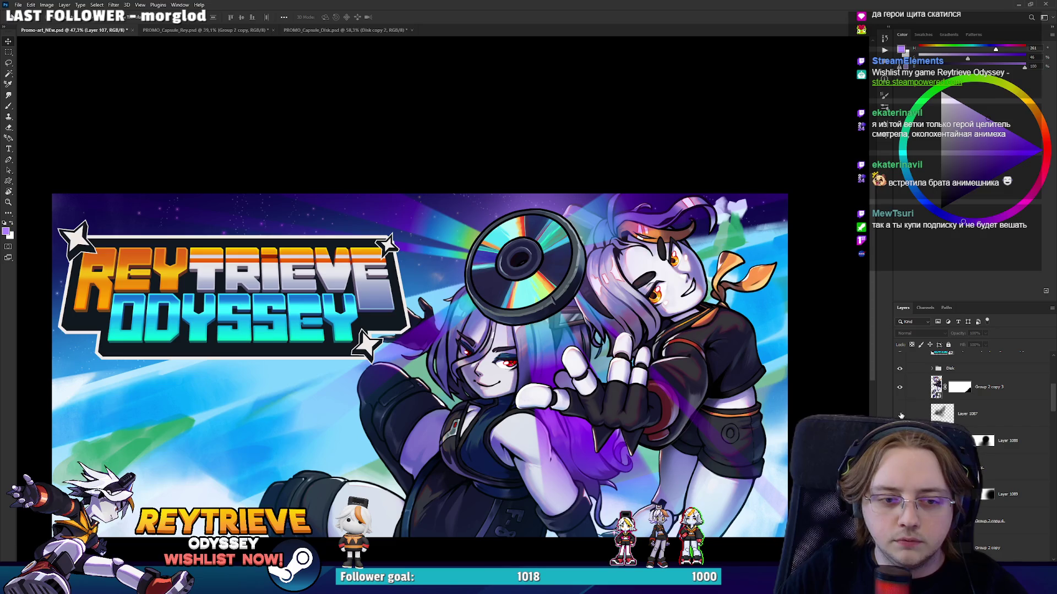
click(901, 415)
scroll(582, 365, down, 5)
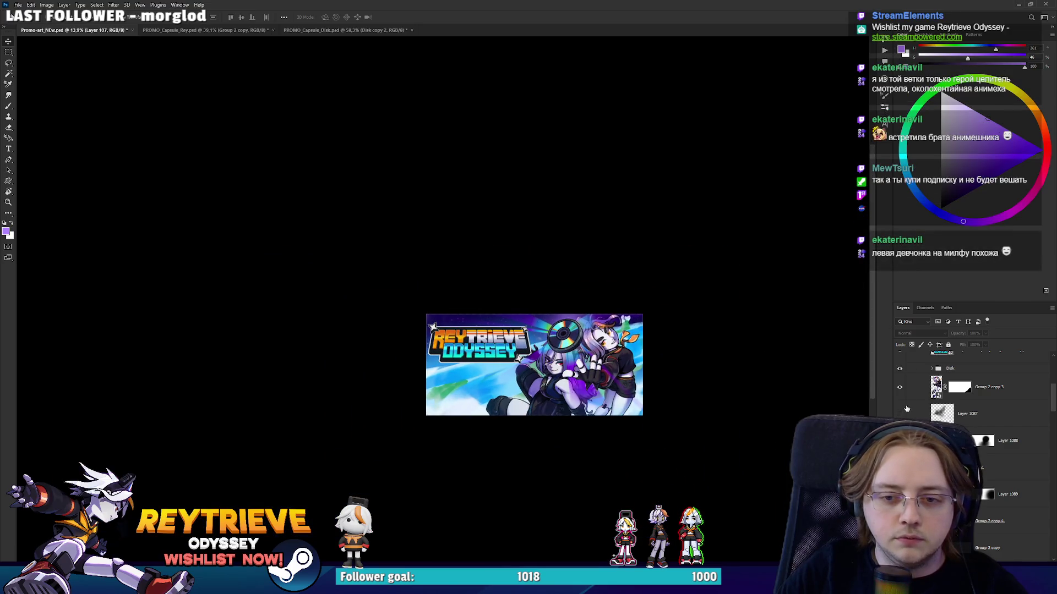
scroll(605, 373, up, 5)
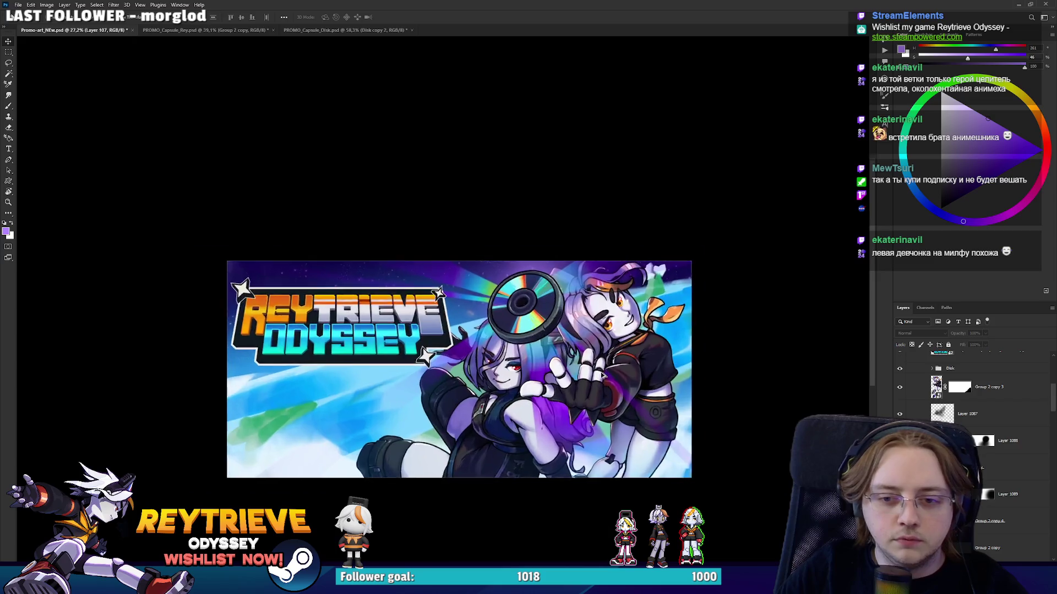
scroll(639, 369, down, 1)
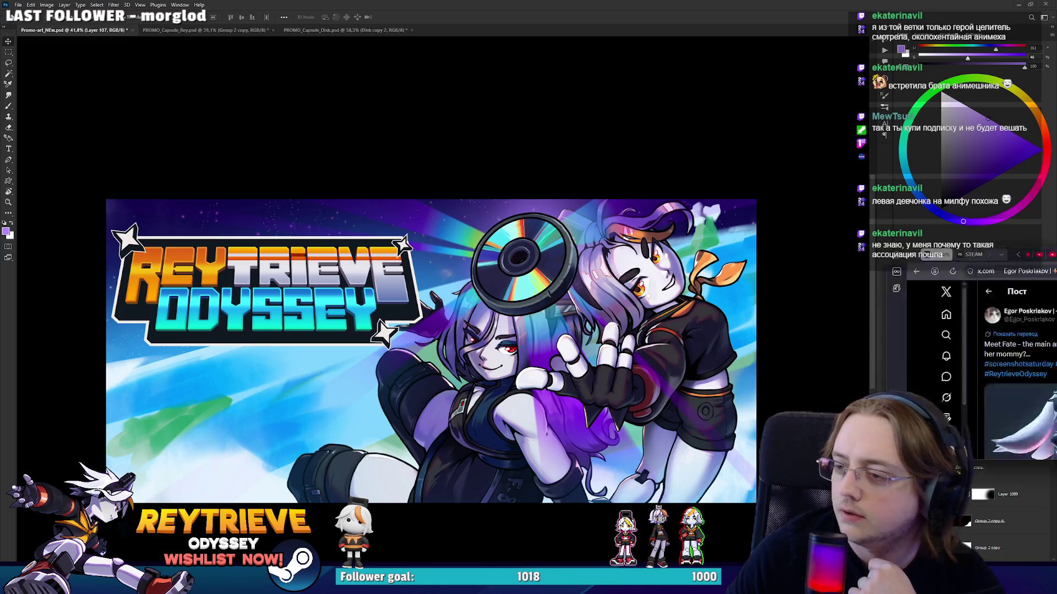
key(alt+Tab)
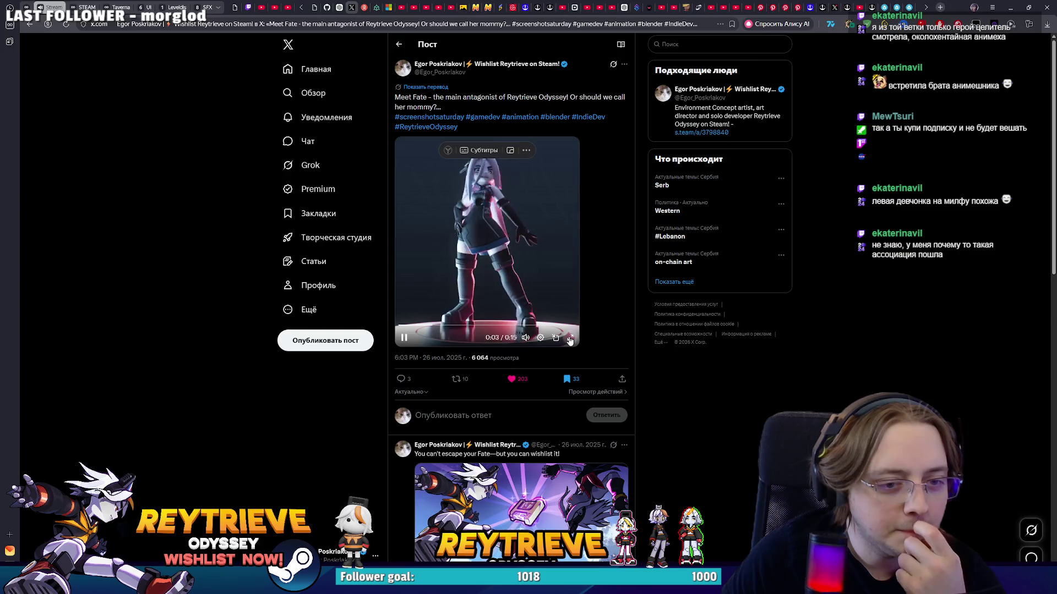
click(570, 338)
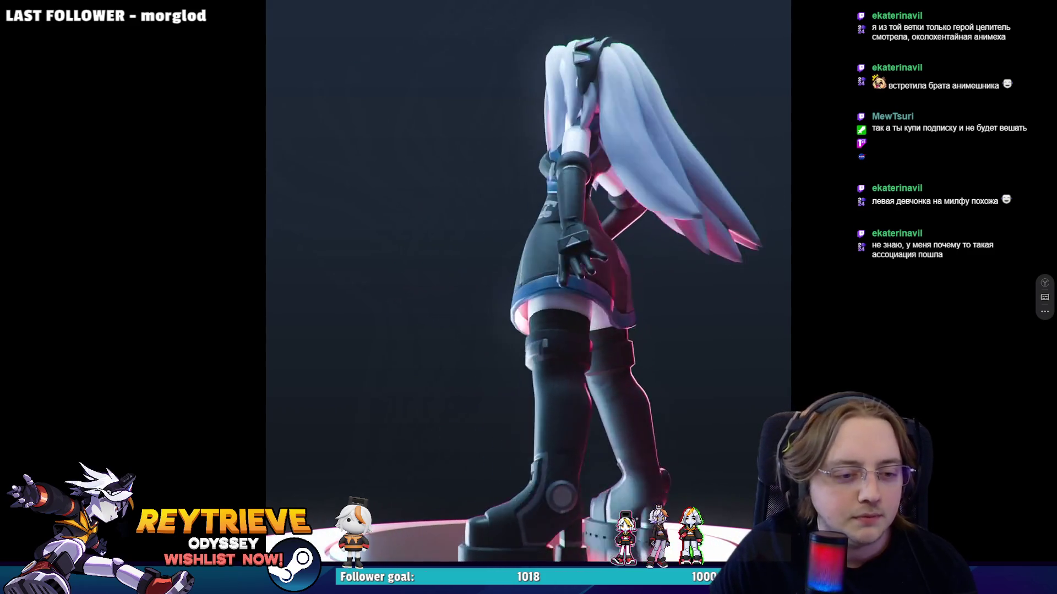
key(Escape)
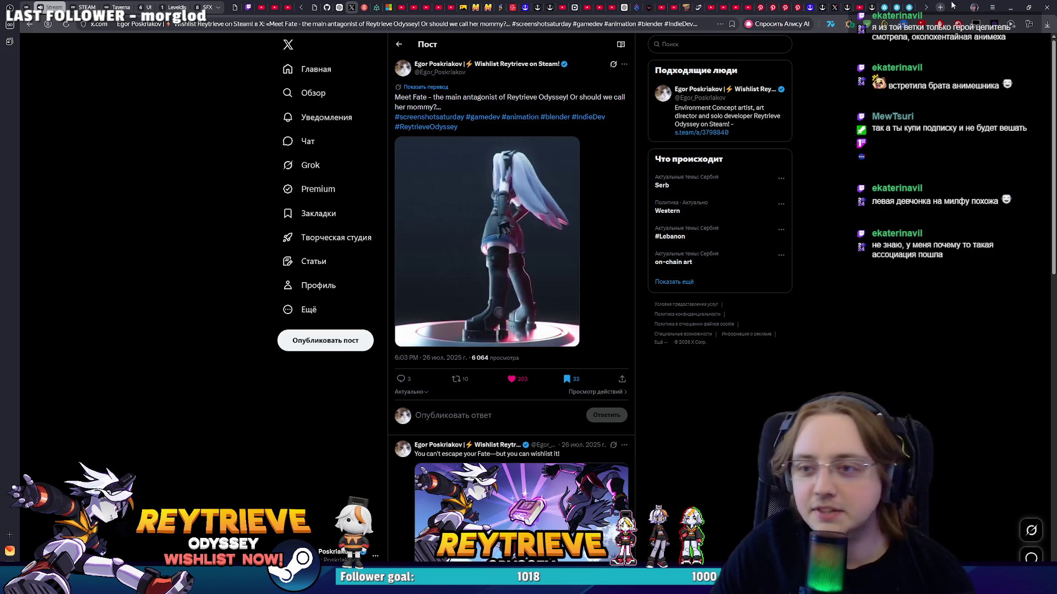
scroll(818, 168, down, 4)
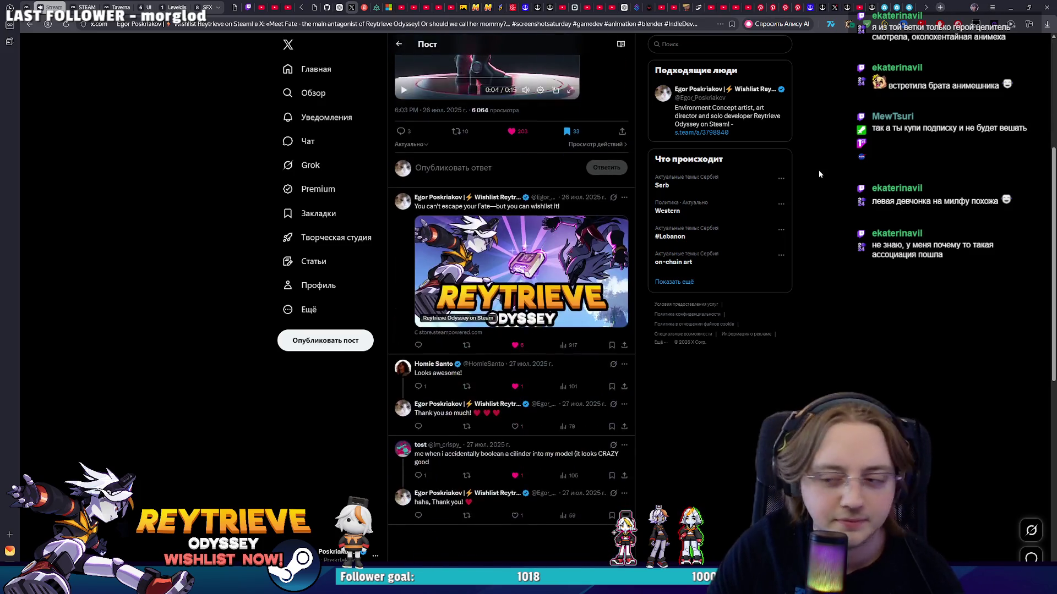
scroll(817, 170, up, 3)
key(alt+Tab)
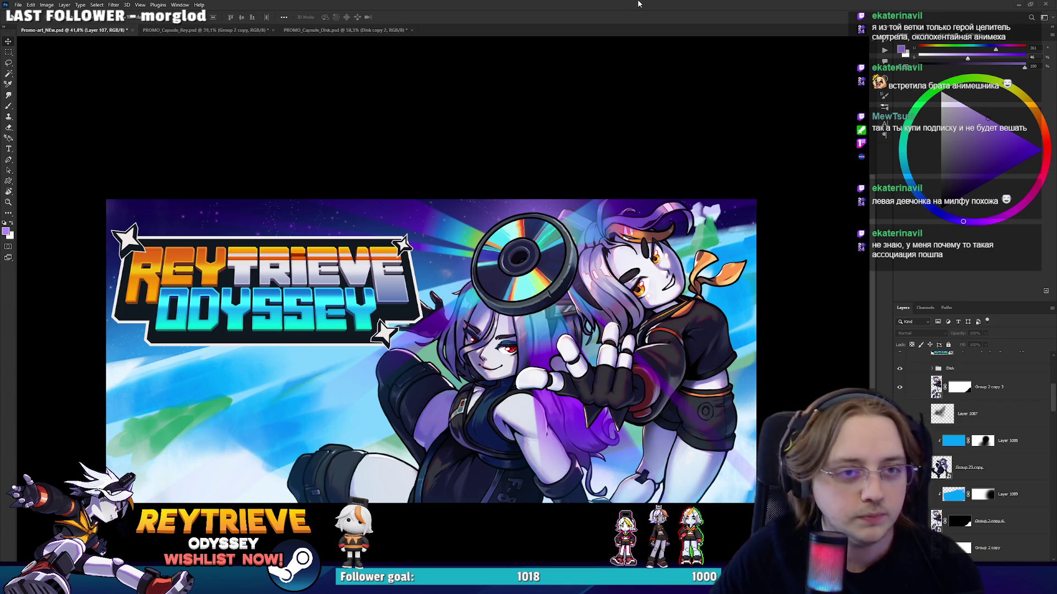
scroll(511, 334, up, 3)
scroll(512, 334, down, 2)
drag(511, 335, 519, 323)
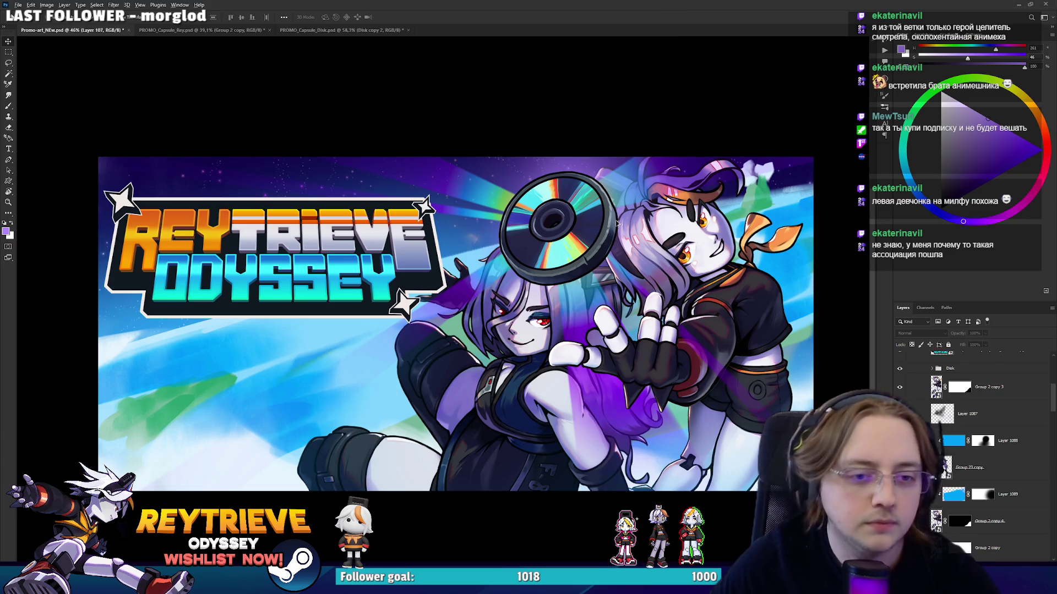
scroll(625, 219, up, 3)
scroll(616, 259, down, 3)
scroll(613, 287, up, 1)
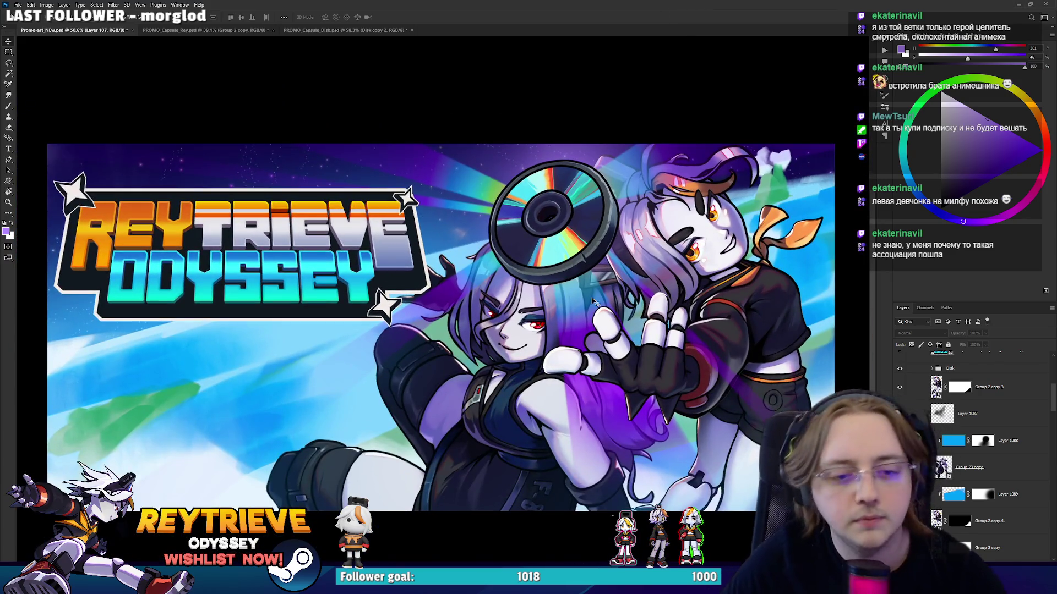
drag(594, 301, 596, 267)
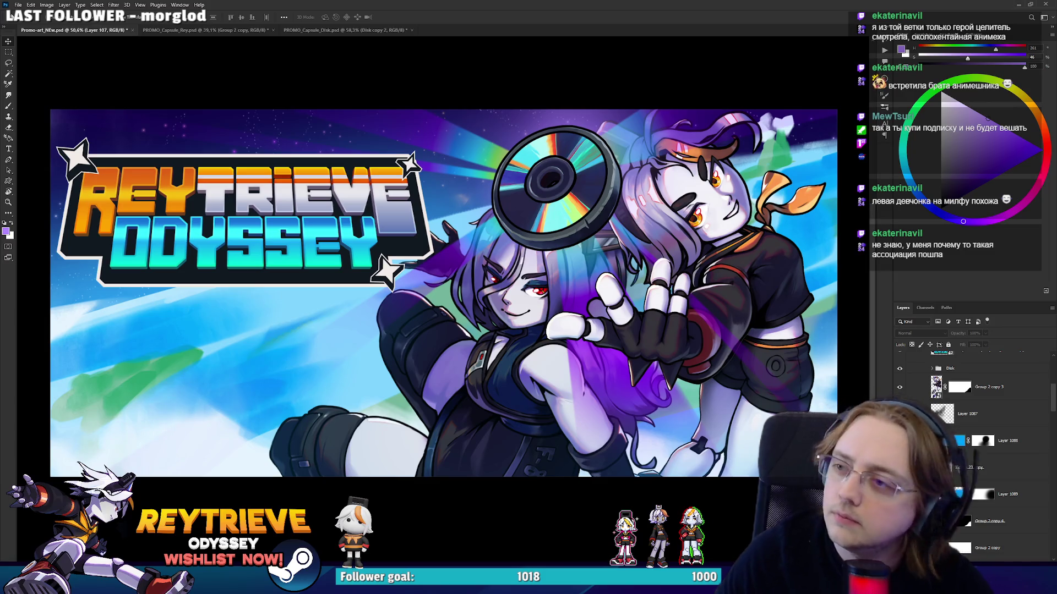
scroll(610, 208, up, 2)
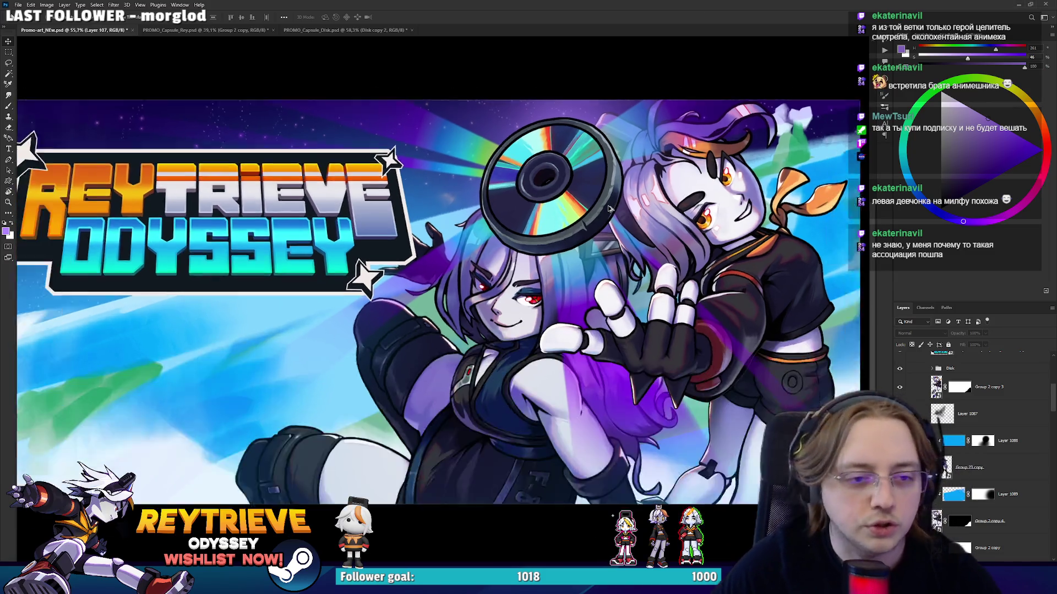
scroll(609, 207, down, 3)
scroll(602, 281, up, 1)
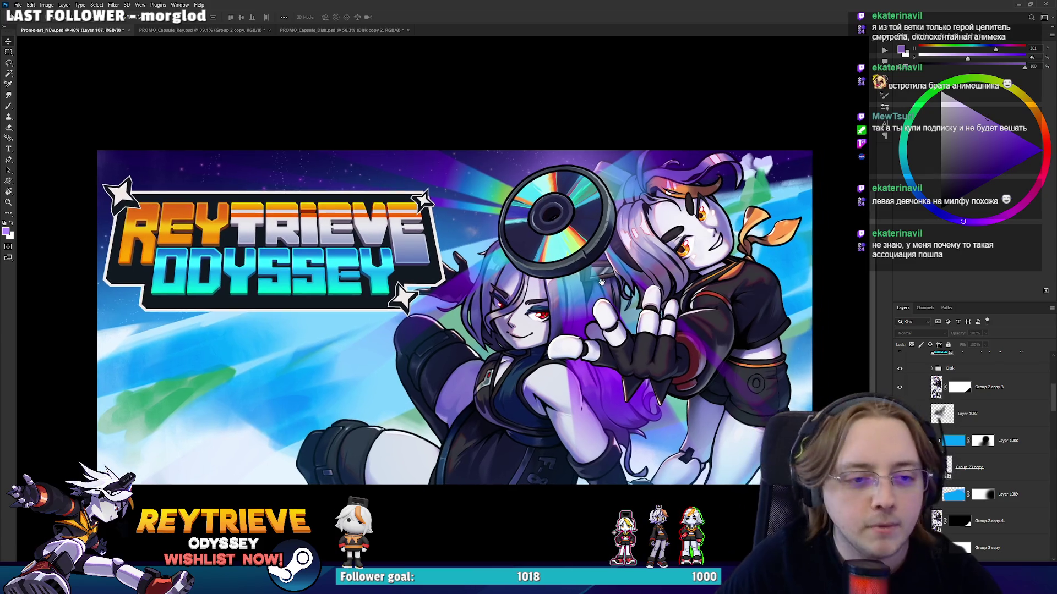
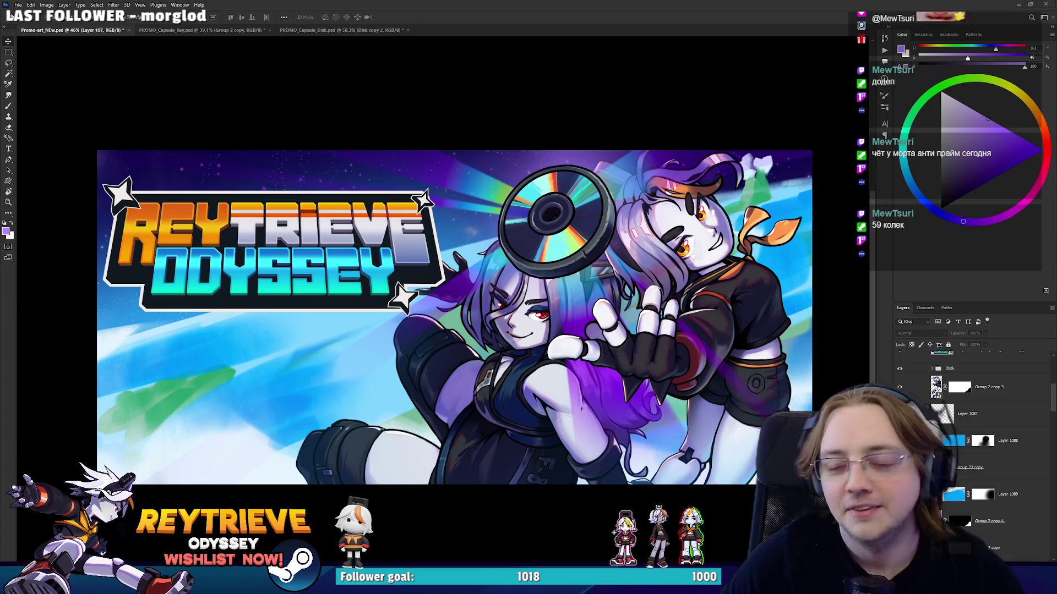
Zoom in and out to inspect the Reytrieve Odyssey promo banner.
scroll(545, 342, up, 5)
scroll(545, 342, down, 5)
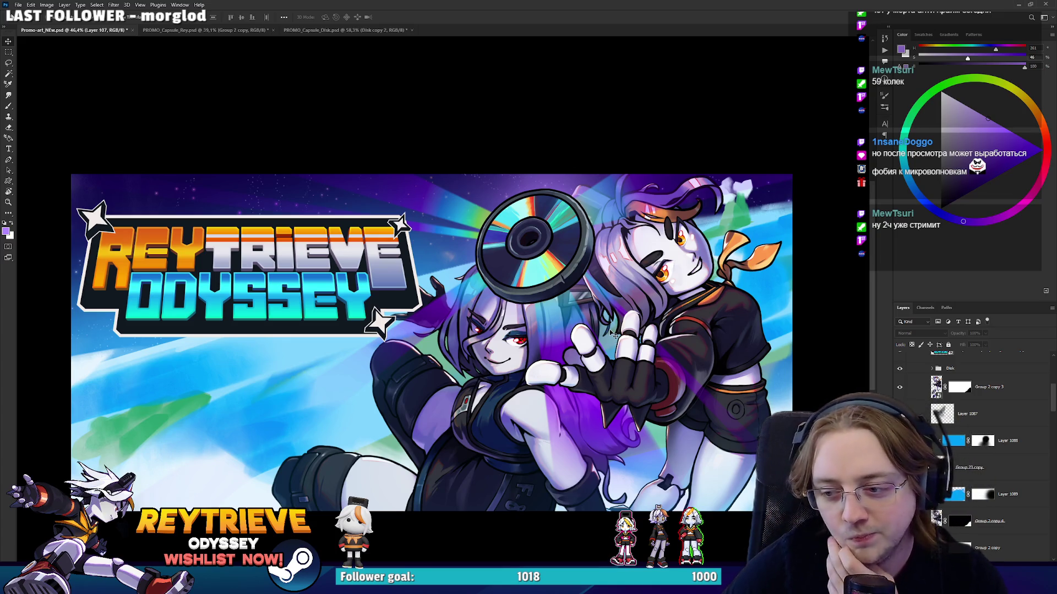
scroll(549, 290, up, 2)
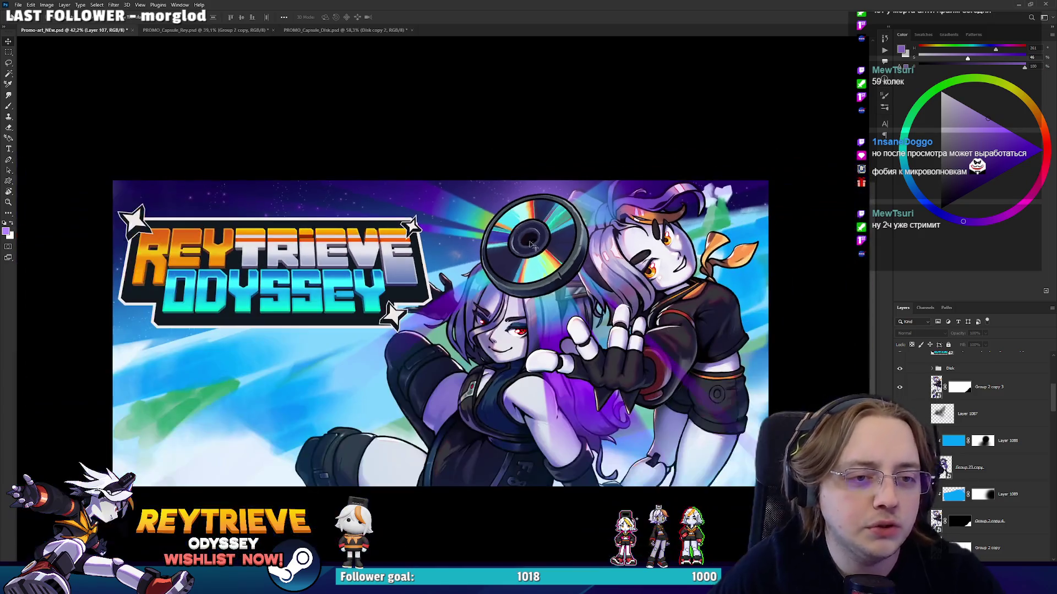
scroll(549, 290, up, 1)
scroll(549, 290, down, 1)
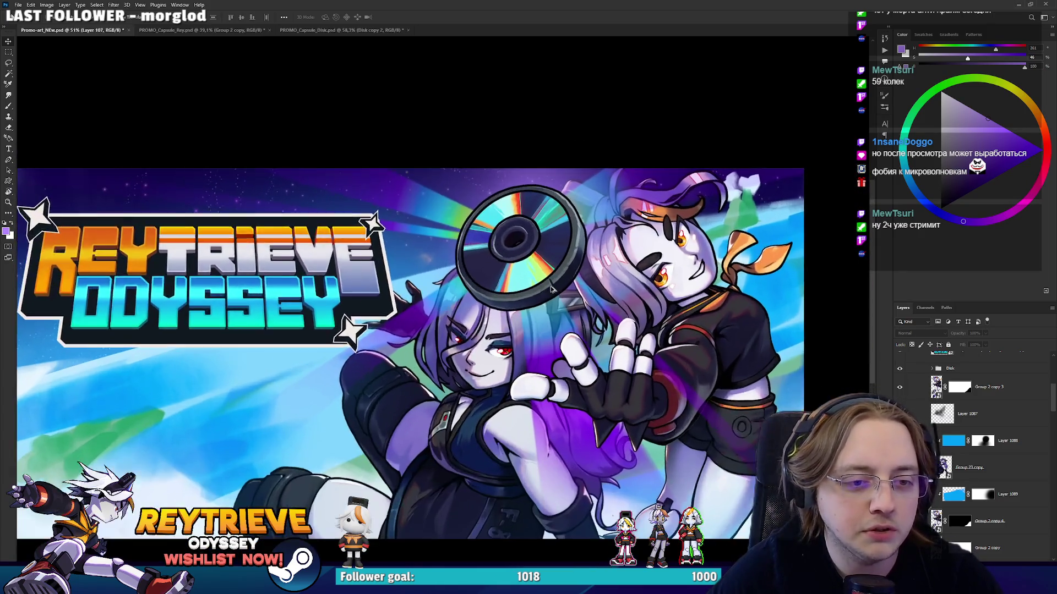
scroll(605, 297, up, 5)
scroll(637, 306, down, 4)
scroll(627, 311, up, 2)
scroll(627, 325, up, 1)
scroll(614, 318, down, 3)
scroll(614, 318, up, 1)
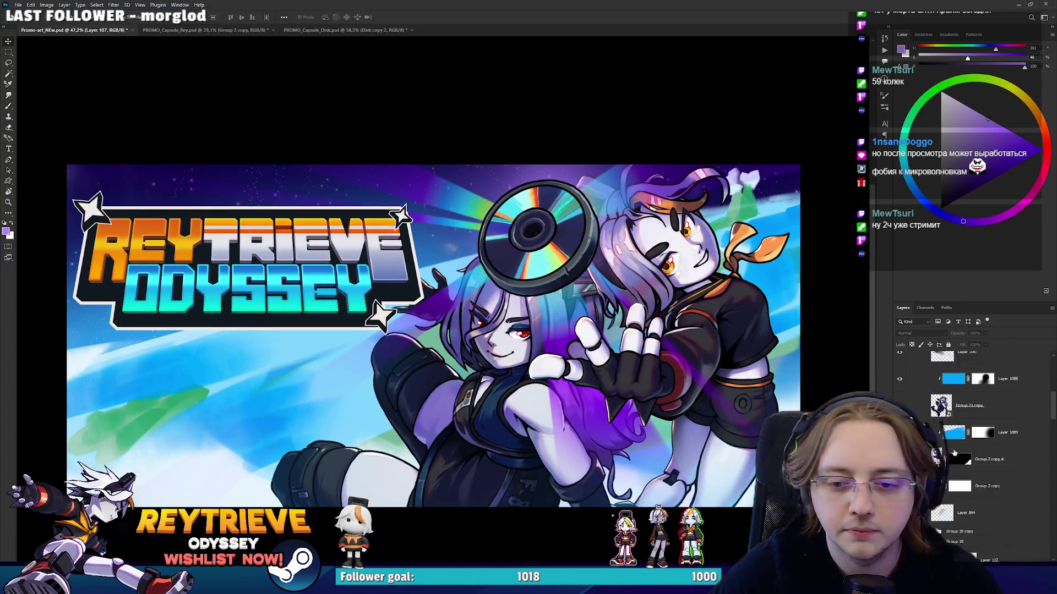
Add a new empty layer above Layer 1088 and switch to the Brush tool.
key(ctrl+shift+alt+n)
scroll(572, 335, up, 1)
key(e)
key(b)
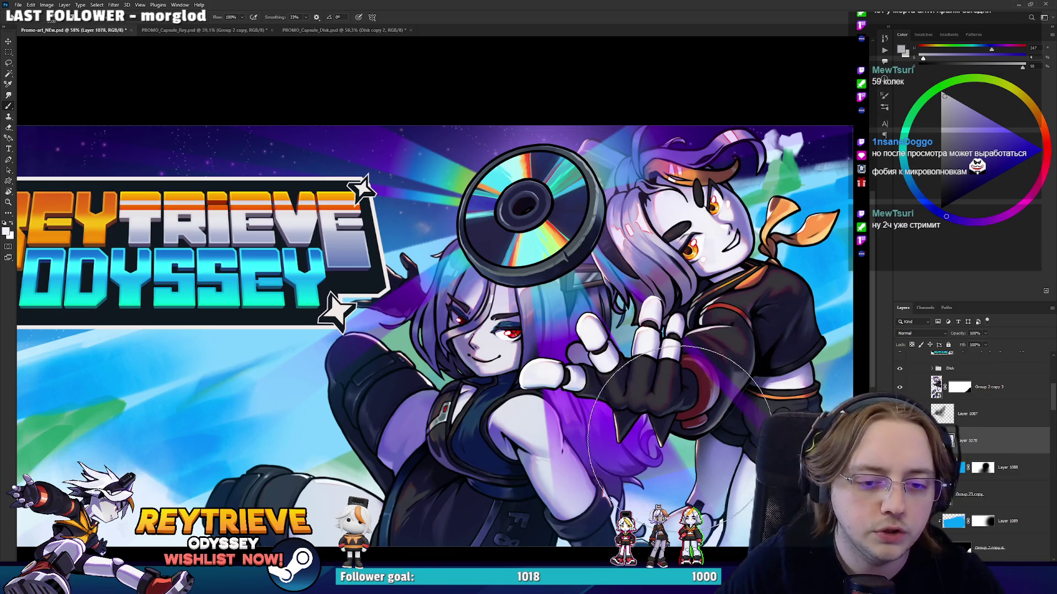
scroll(720, 375, up, 3)
scroll(720, 375, up, 2)
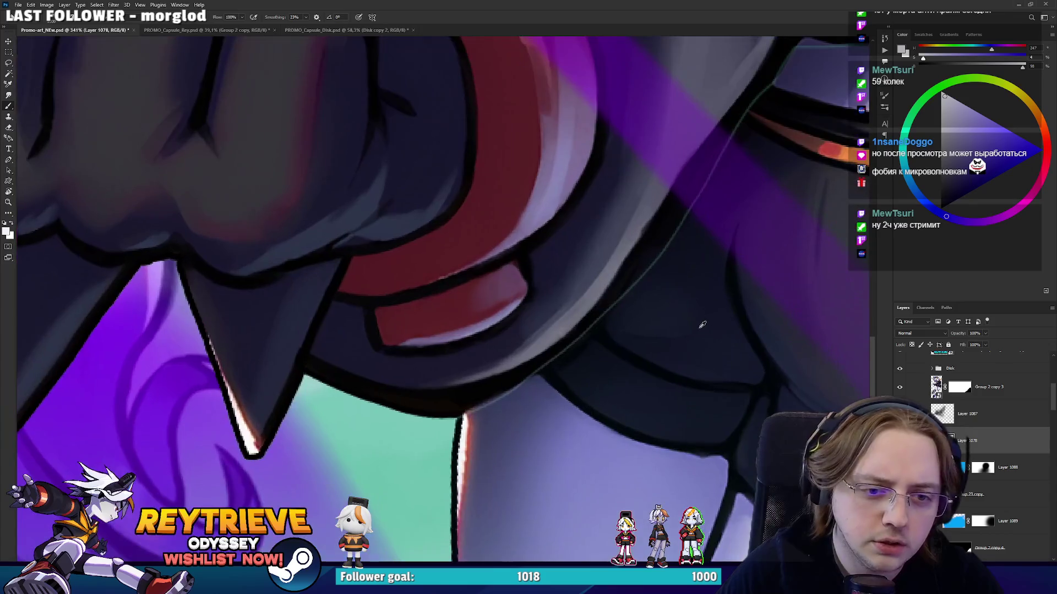
mouse_move(720, 375)
mouse_down()
mouse_move(711, 268)
mouse_move(631, 351)
mouse_up()
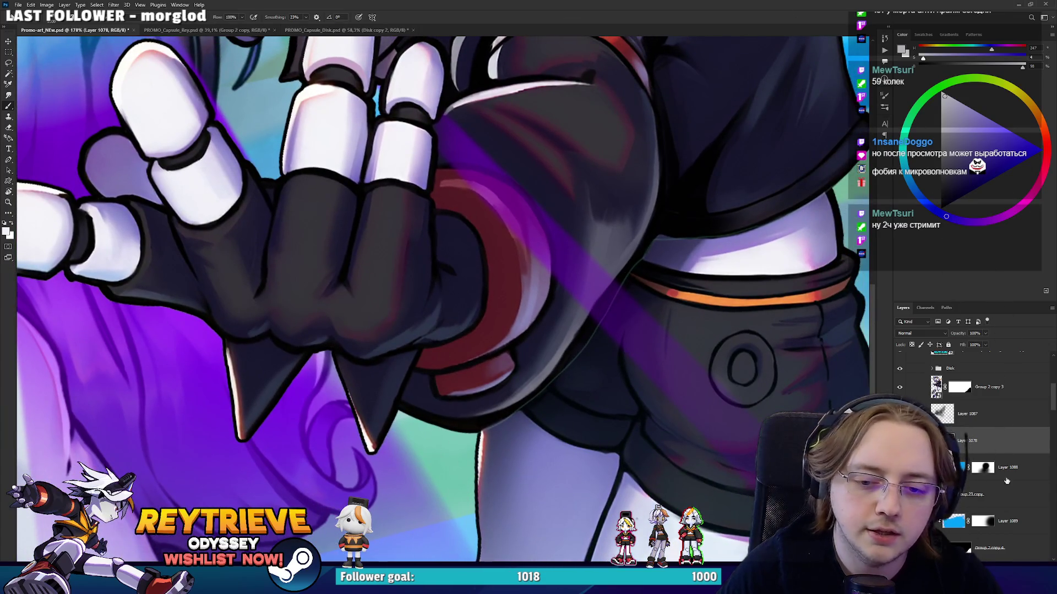
scroll(1003, 478, down, 2)
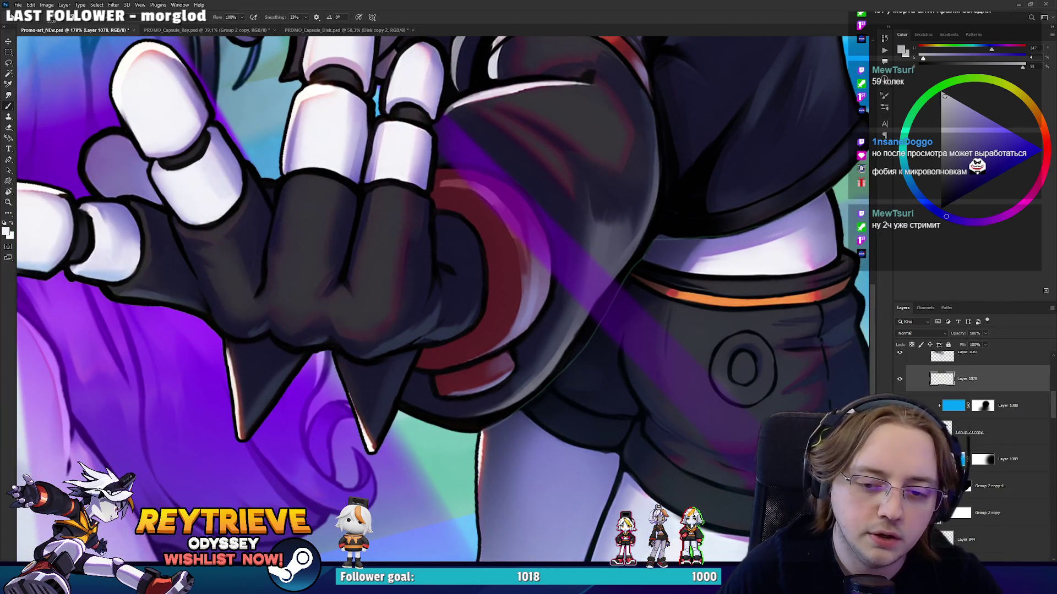
click(989, 486)
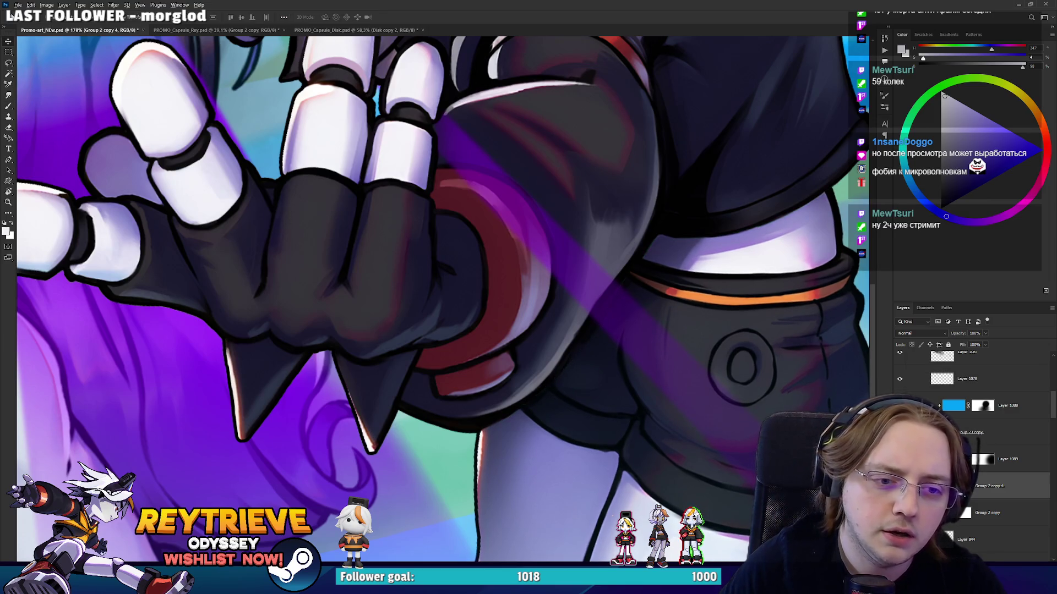
scroll(759, 424, down, 5)
scroll(776, 408, down, 3)
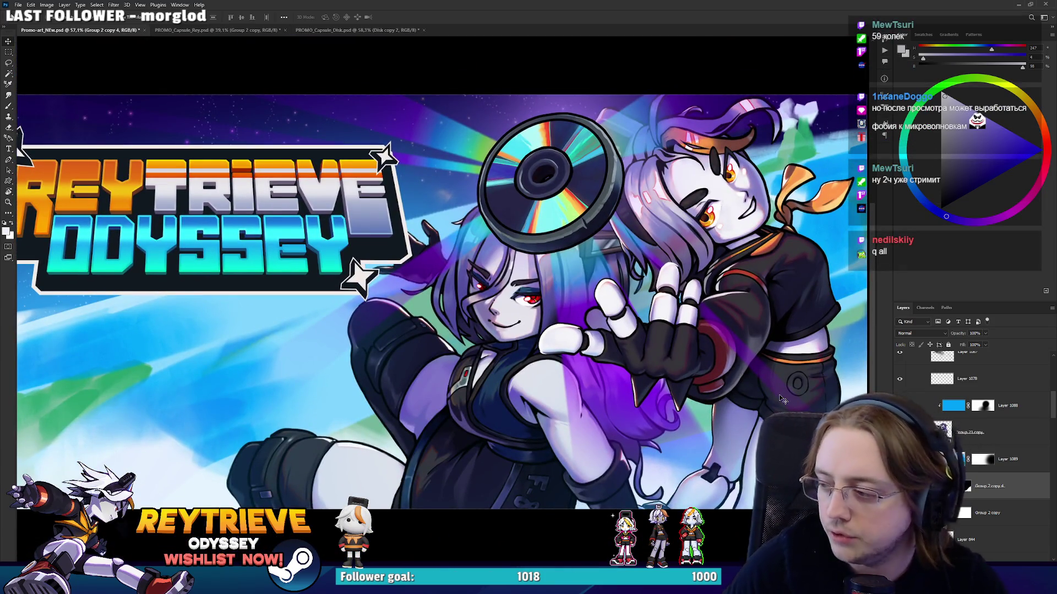
scroll(1001, 454, up, 4)
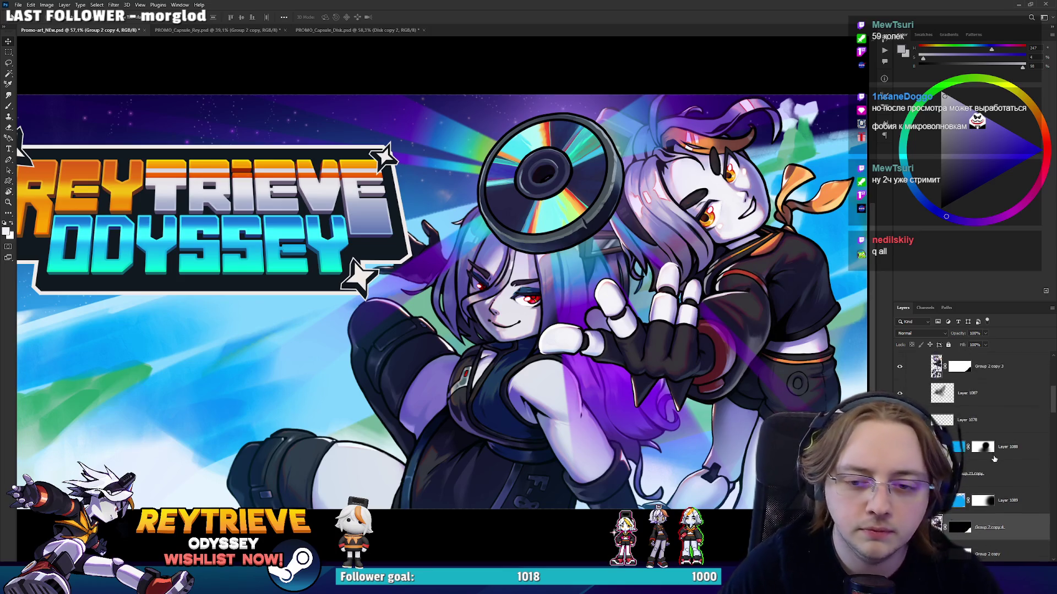
click(986, 482)
key(b)
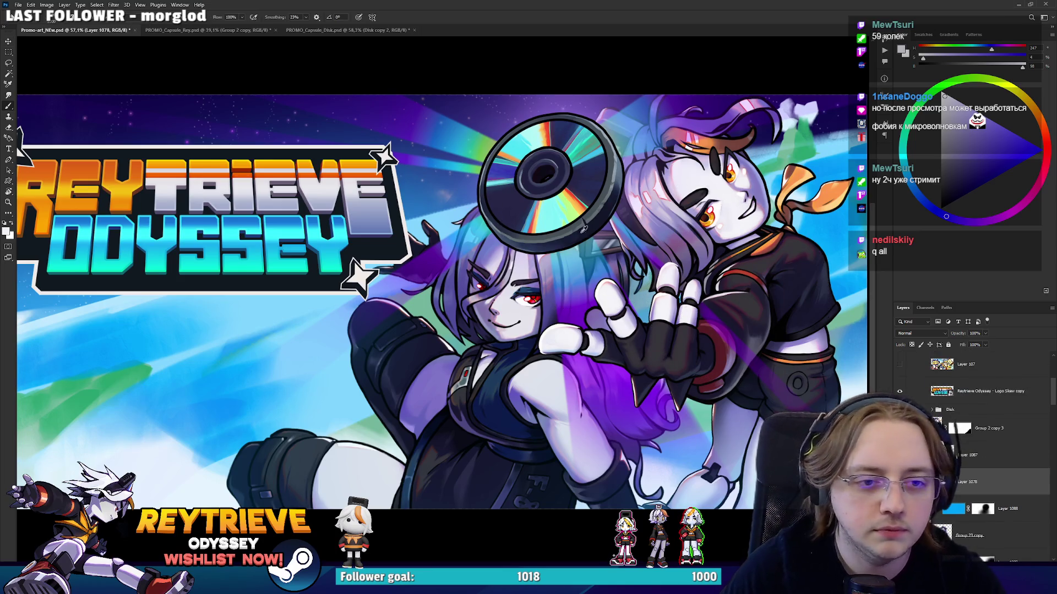
Choose a brush and paint light-blue electric strands around the disc and gloved hand.
right_click(675, 363)
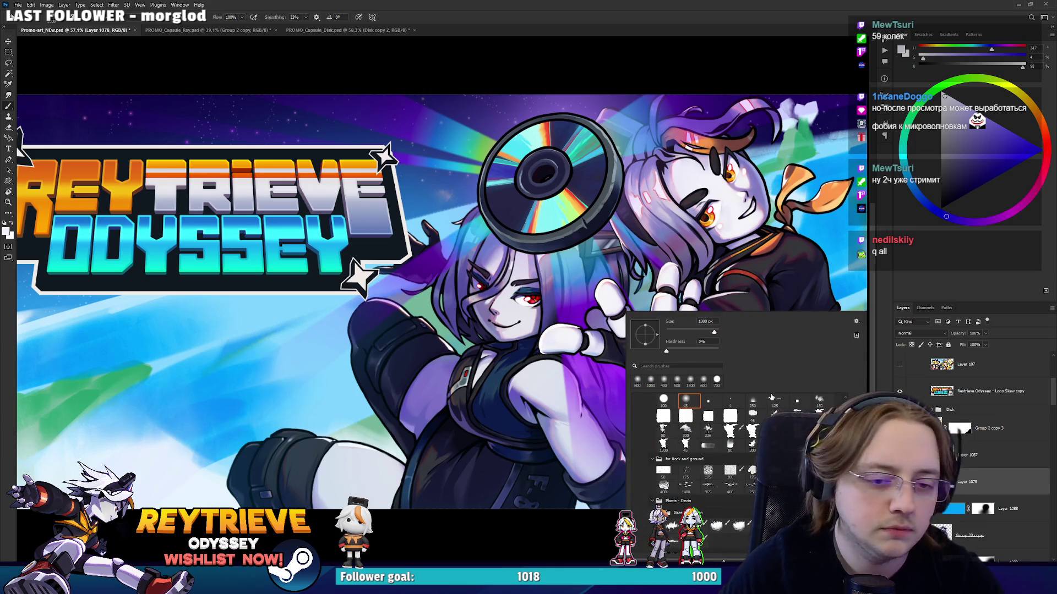
alt+click(835, 145)
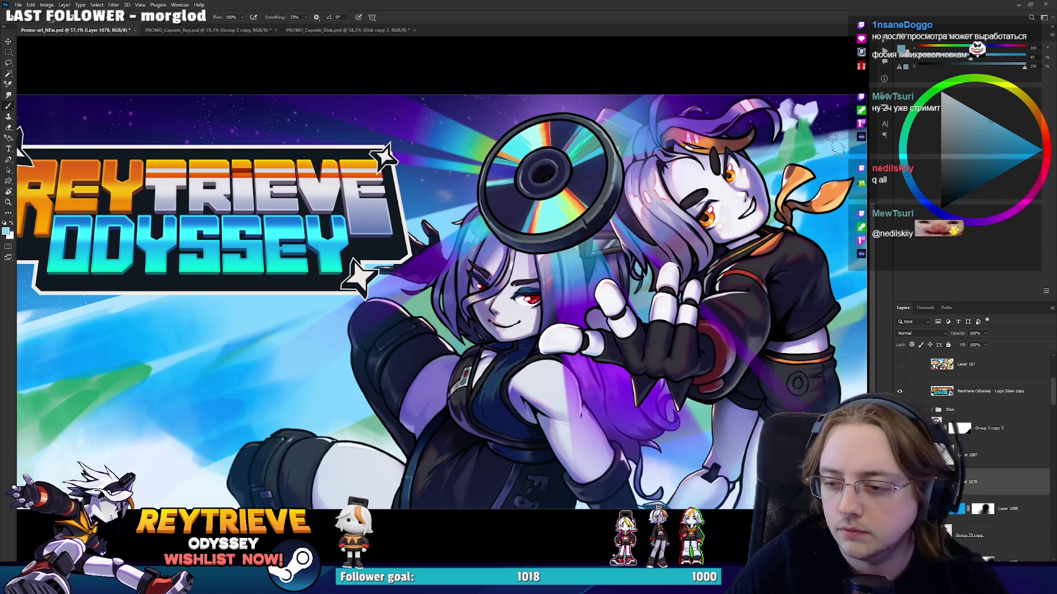
mouse_move(722, 330)
mouse_down()
mouse_move(678, 377)
mouse_move(687, 407)
mouse_move(556, 405)
mouse_up()
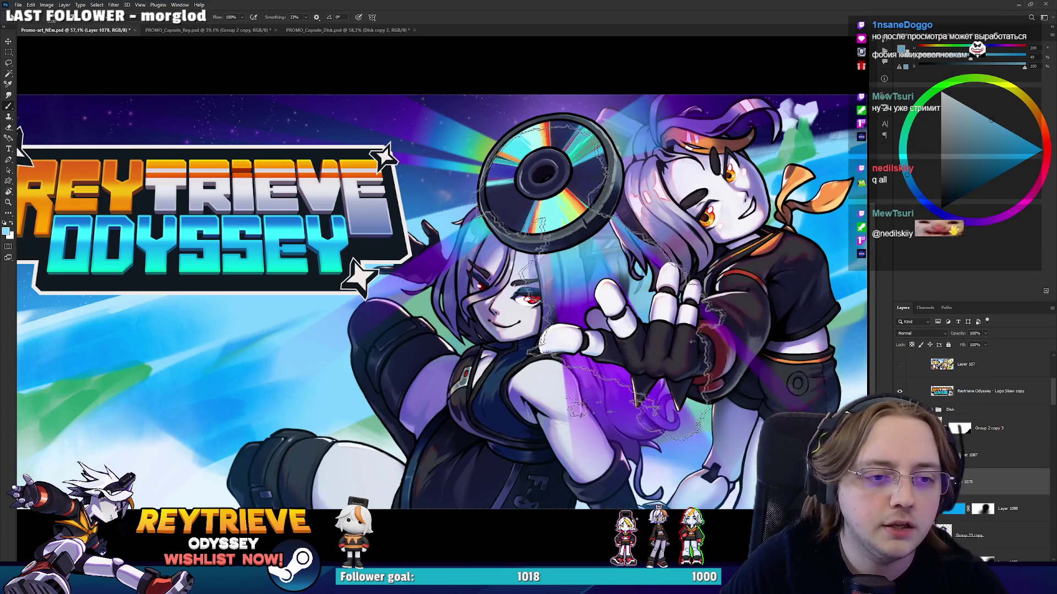
Load the character's outline as a selection from its layer thumbnail, then deselect with Ctrl+D.
key(e)
scroll(545, 312, down, 5)
scroll(583, 330, up, 2)
scroll(611, 347, up, 1)
scroll(641, 367, up, 1)
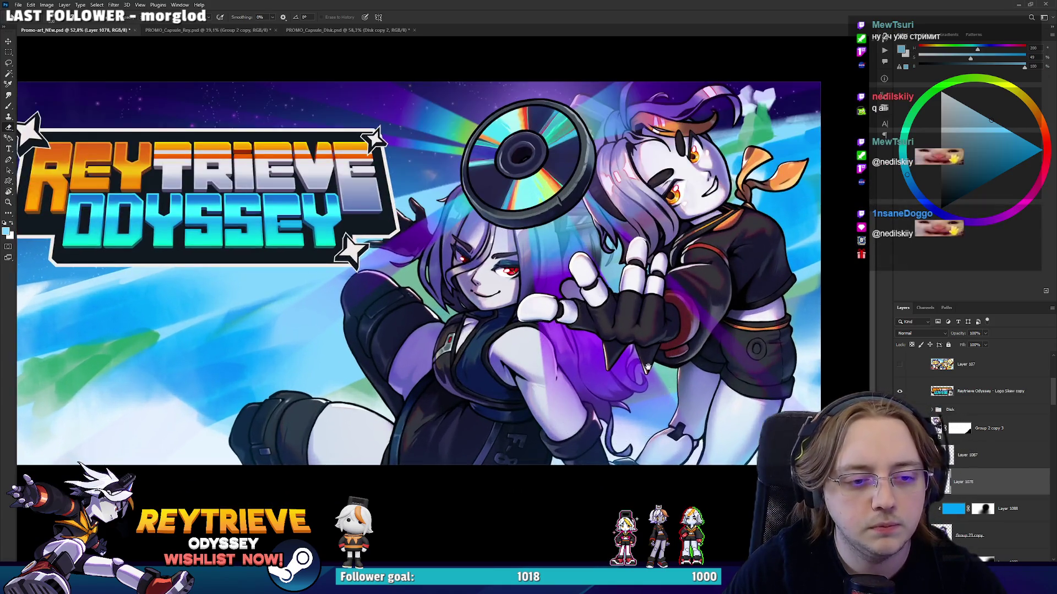
drag(642, 368, 646, 425)
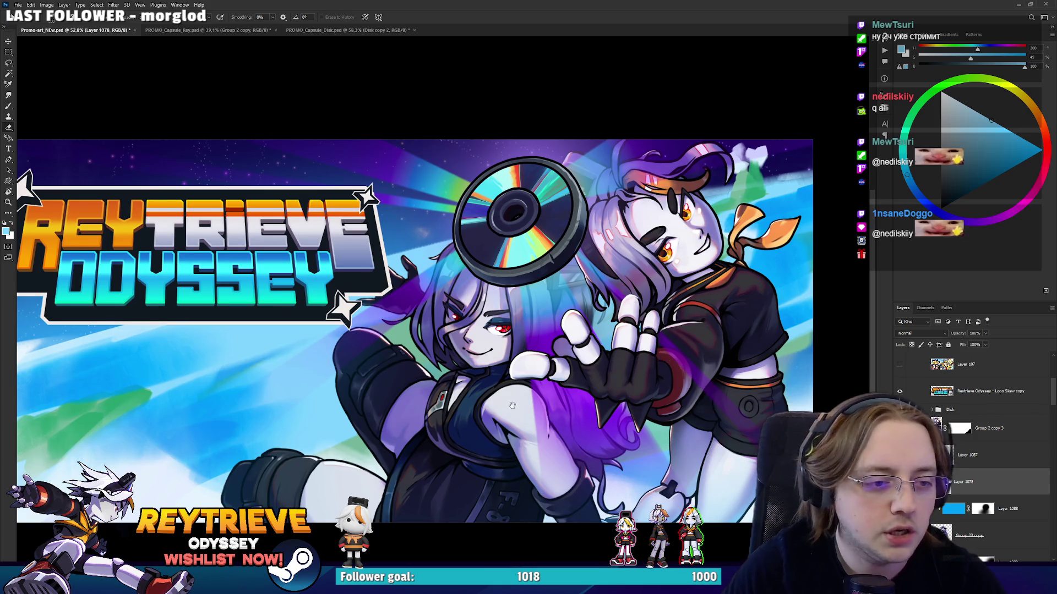
drag(512, 405, 535, 429)
ctrl+click(936, 481)
key(b)
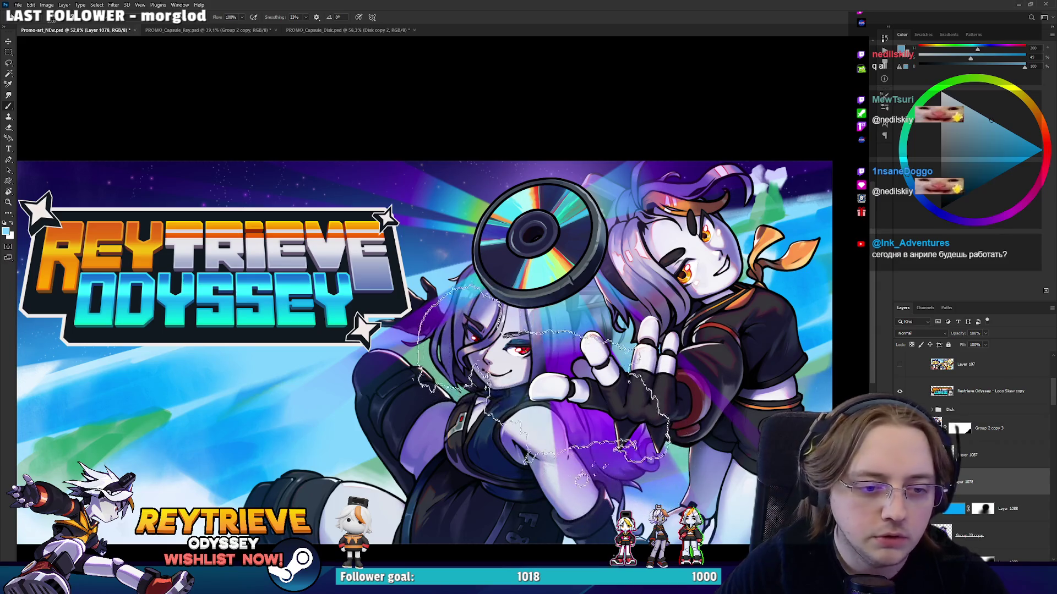
key(ctrl+d)
key(e)
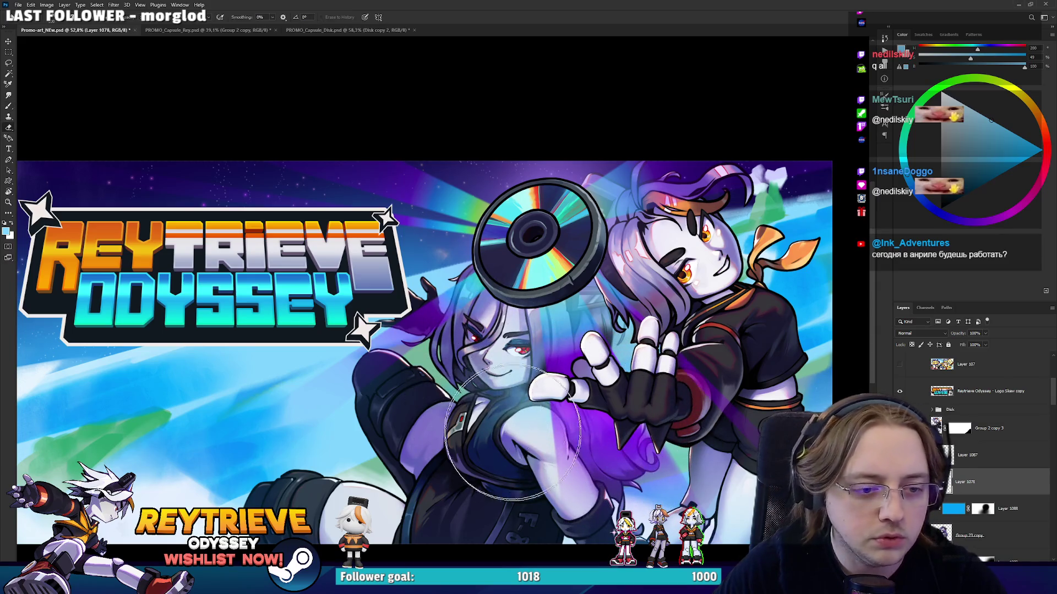
scroll(422, 344, down, 3)
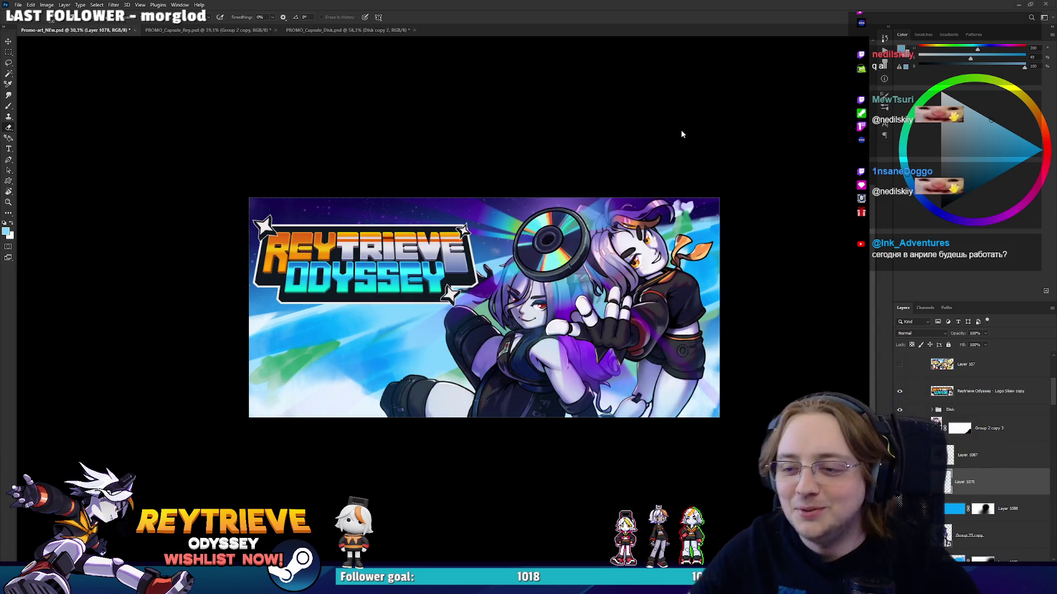
scroll(500, 381, up, 3)
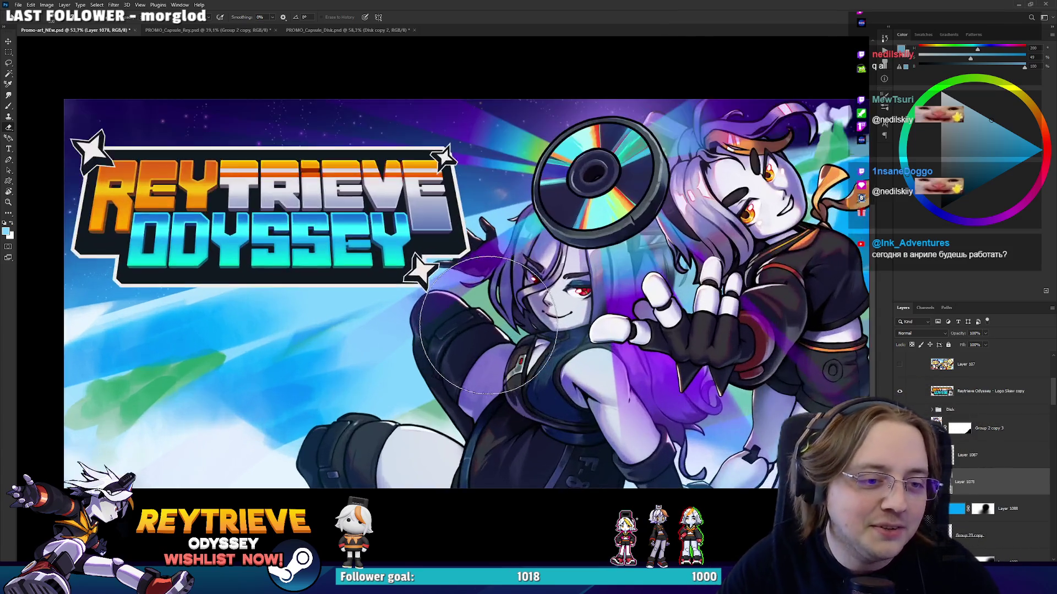
scroll(499, 381, down, 2)
scroll(501, 382, up, 3)
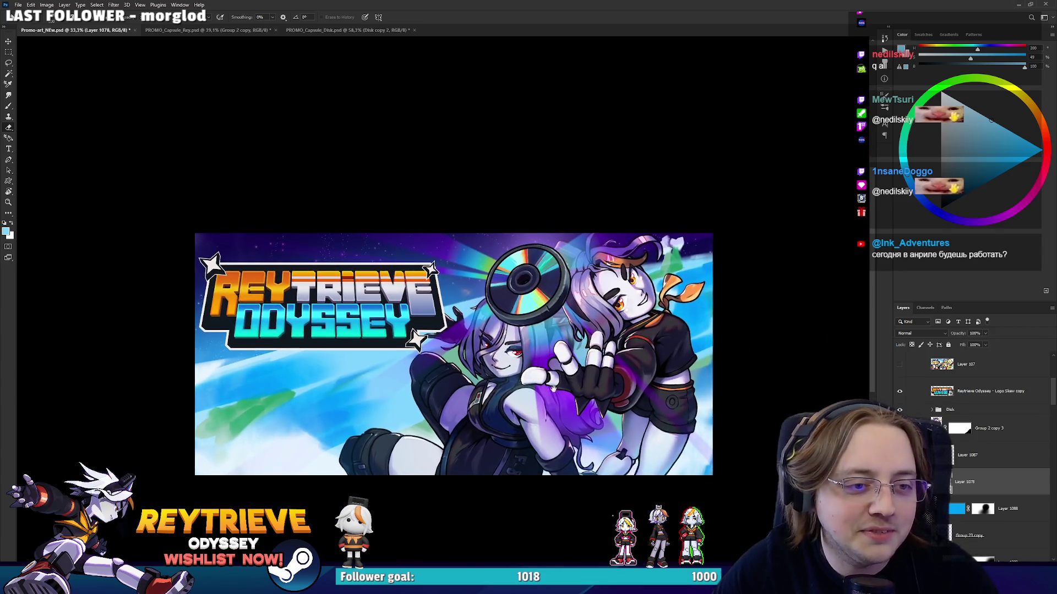
scroll(501, 391, down, 1)
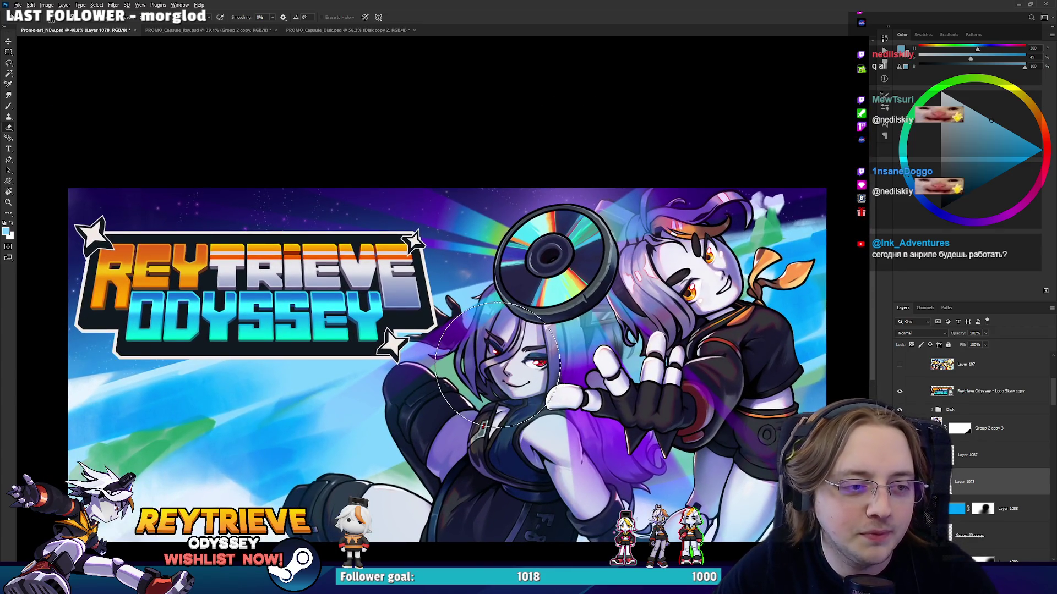
scroll(502, 391, down, 1)
scroll(555, 388, down, 1)
scroll(562, 388, up, 1)
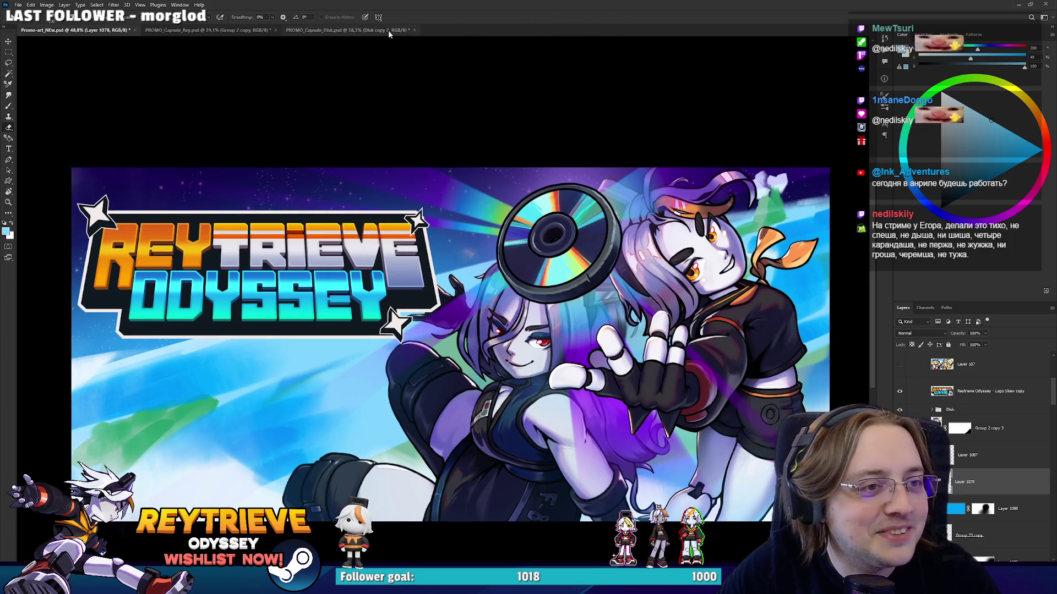
click(347, 30)
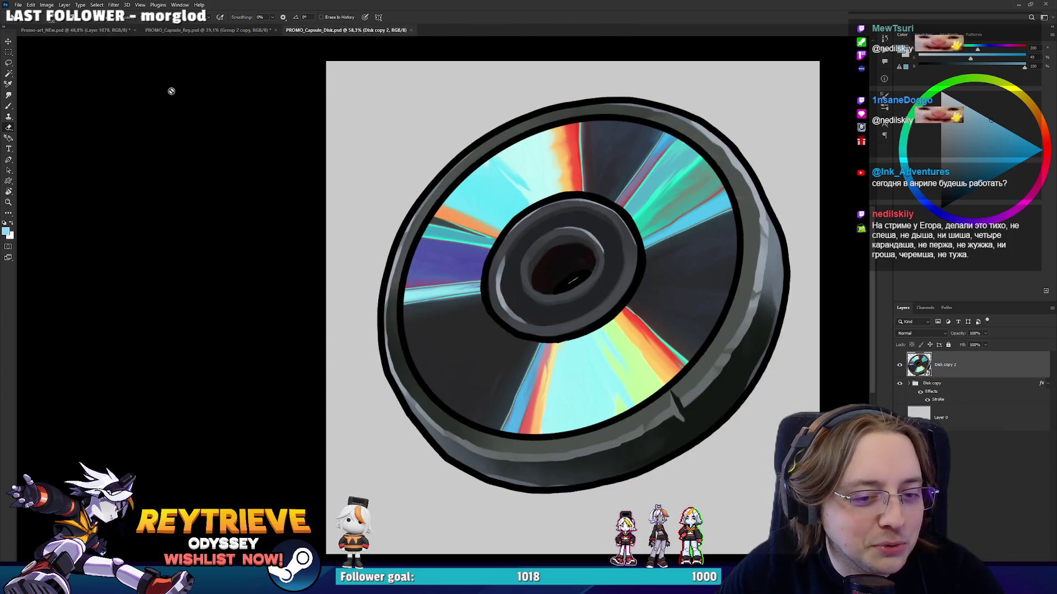
click(185, 29)
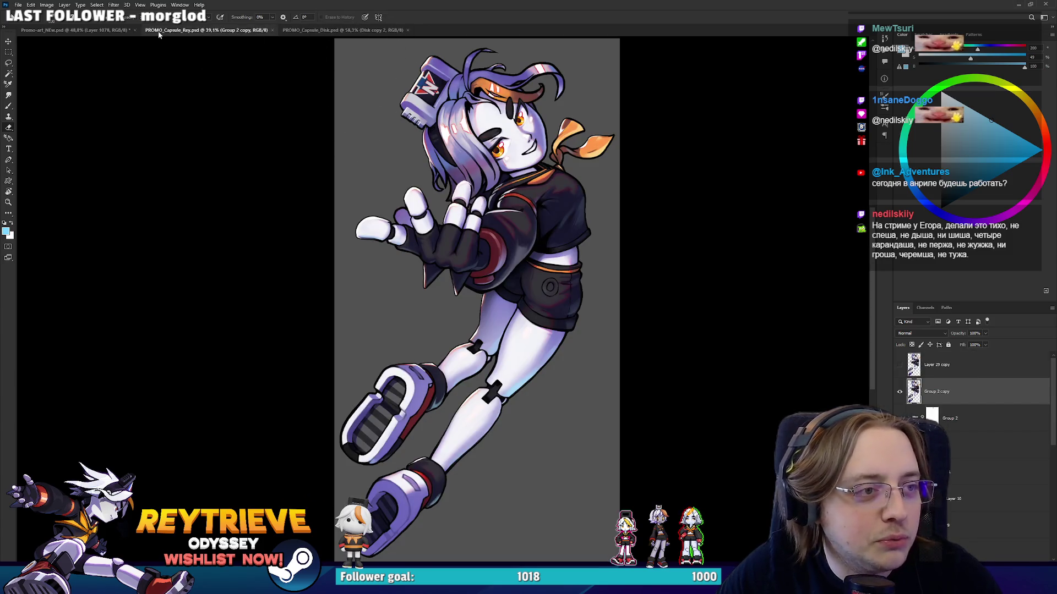
click(83, 30)
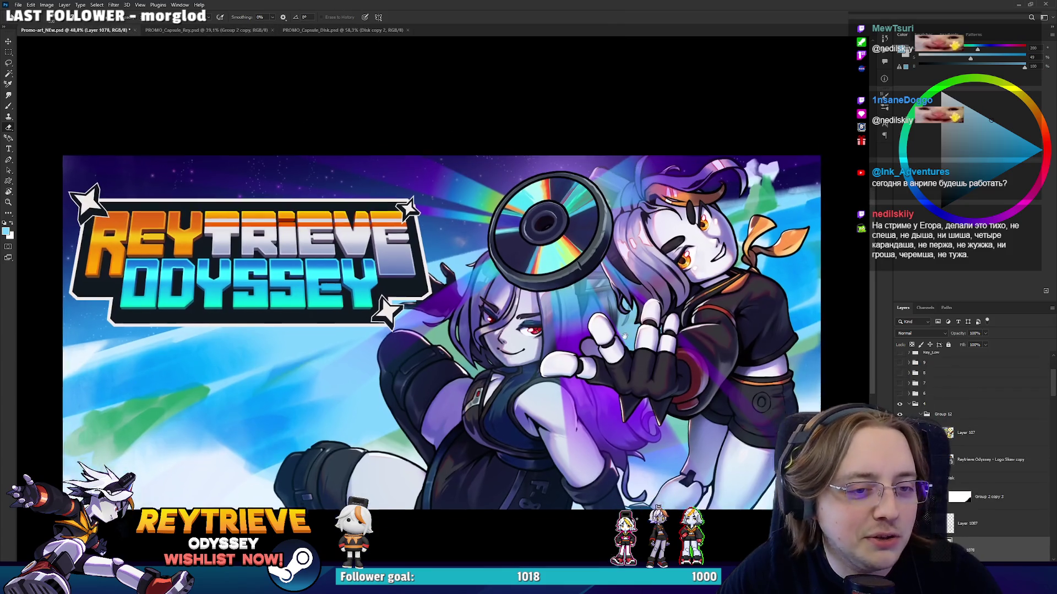
scroll(606, 350, up, 1)
scroll(611, 363, down, 1)
scroll(617, 374, up, 1)
scroll(622, 388, up, 1)
scroll(622, 389, down, 2)
scroll(621, 389, up, 1)
scroll(661, 391, up, 1)
scroll(710, 393, down, 2)
scroll(710, 393, up, 2)
scroll(672, 418, down, 1)
scroll(634, 446, up, 2)
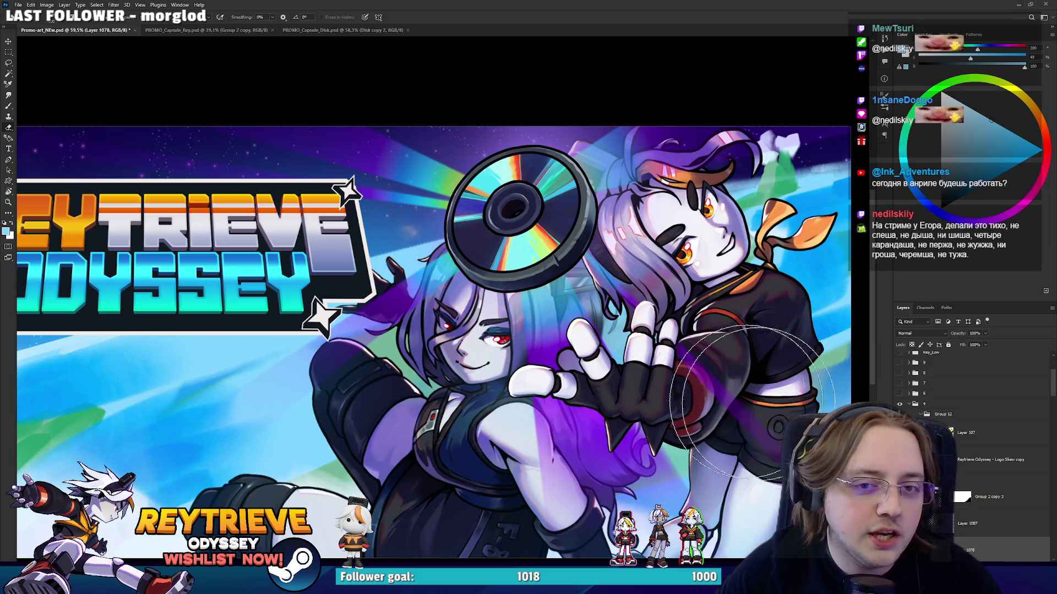
click(920, 415)
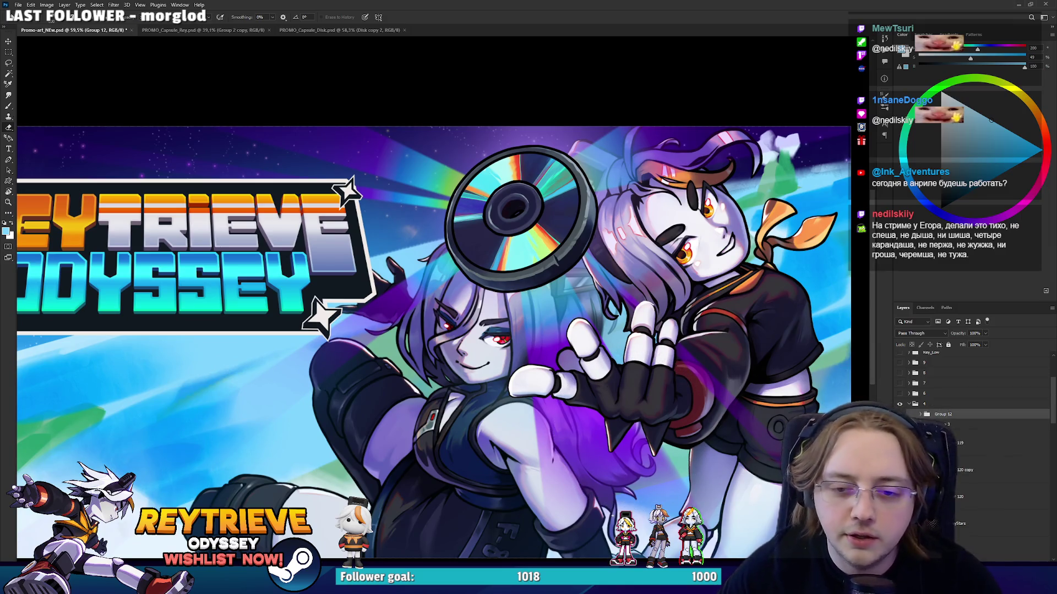
Hide the Group 12 logo and characters artwork and delete Group 3.
click(900, 414)
click(900, 414)
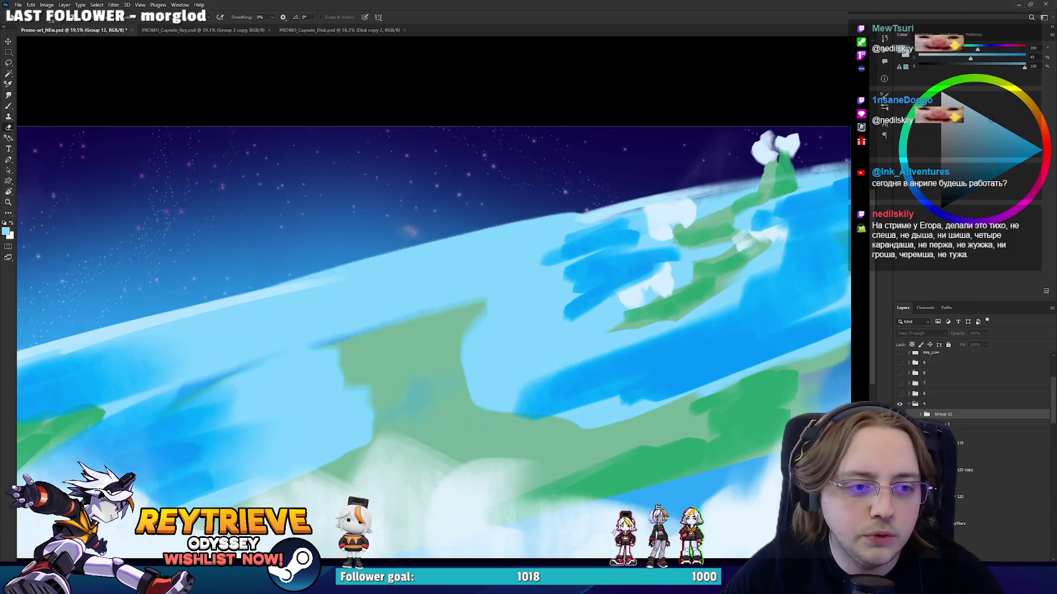
click(900, 414)
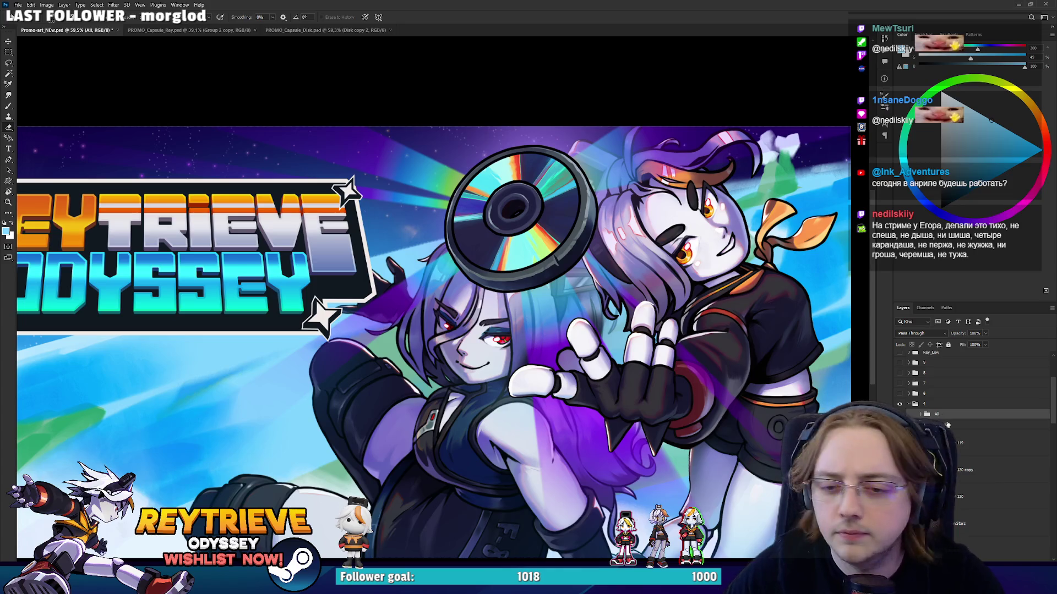
click(900, 414)
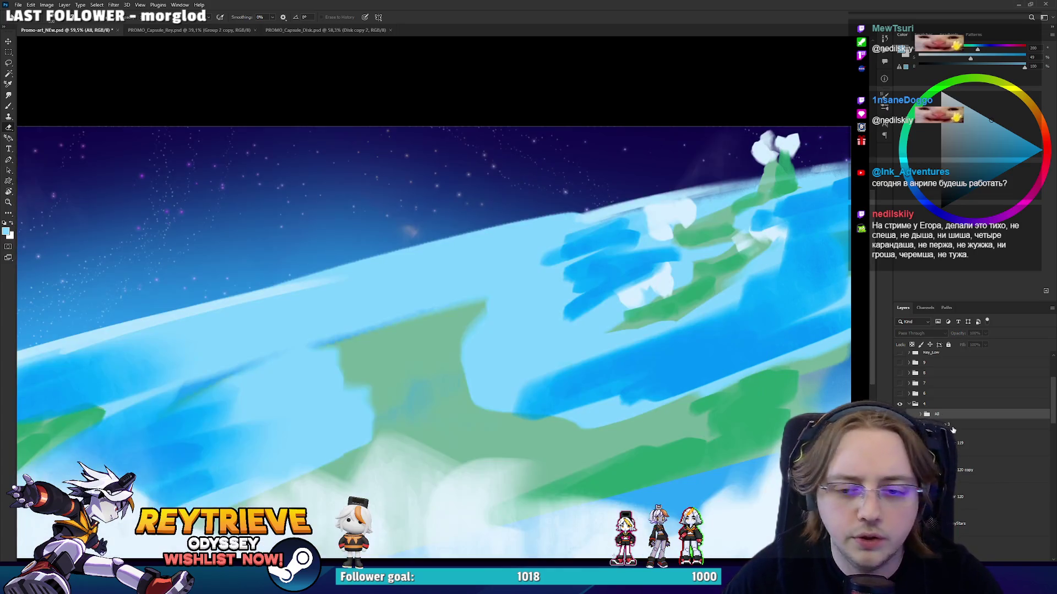
click(953, 425)
key(ctrl+shift+g)
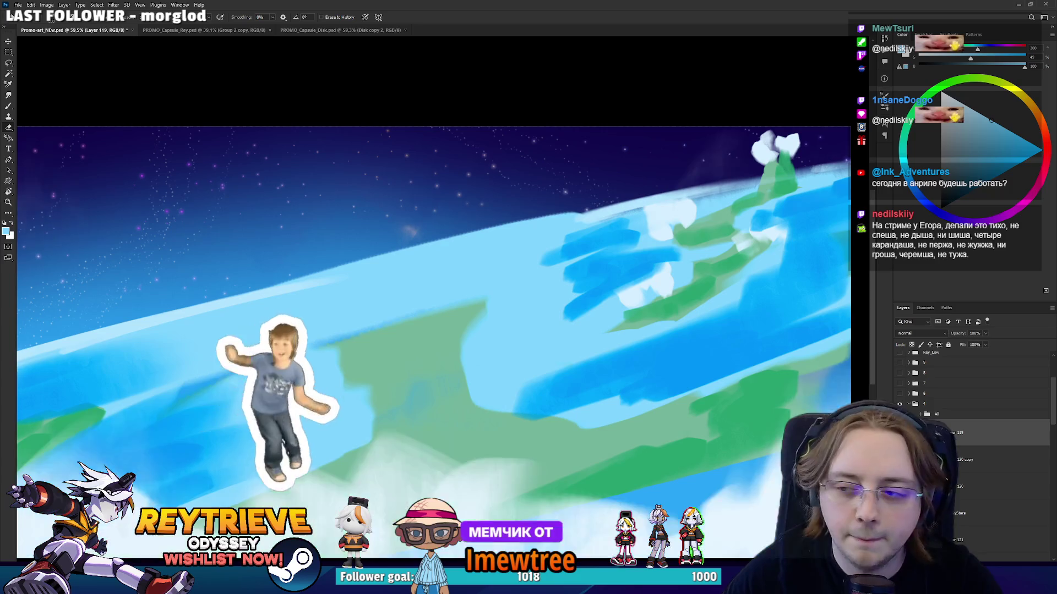
Select the Layer 120 copy planet layer and tilt the view to judge the horizon.
scroll(740, 374, down, 2)
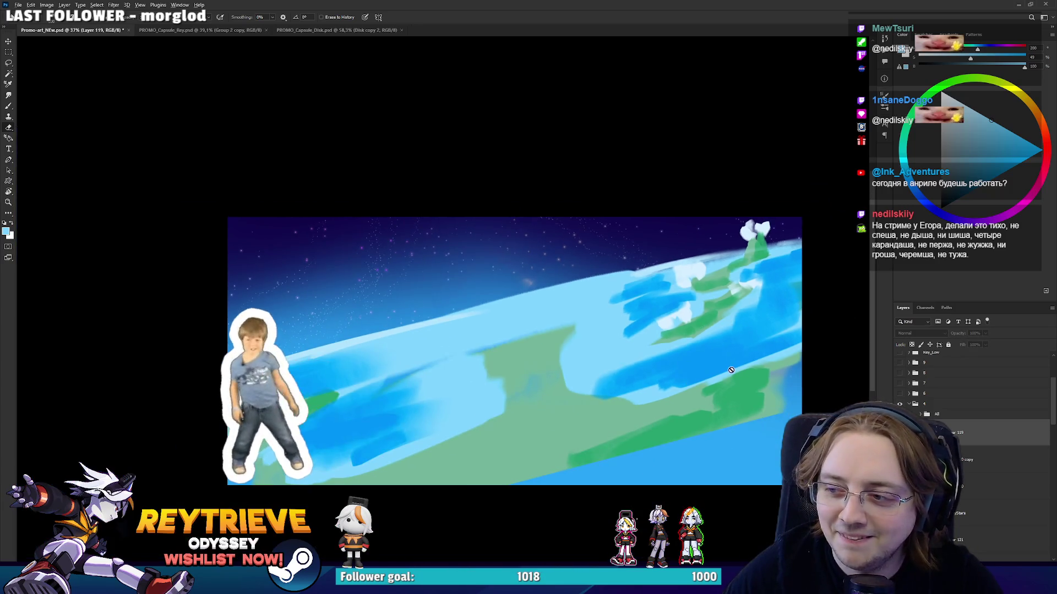
scroll(740, 373, up, 3)
drag(740, 373, 722, 393)
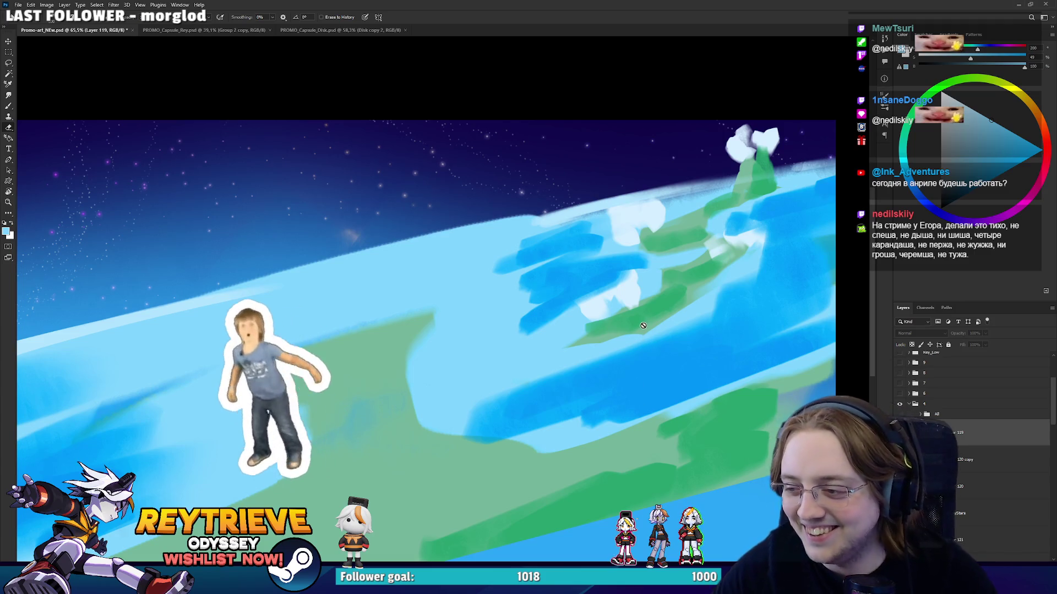
scroll(636, 333, down, 2)
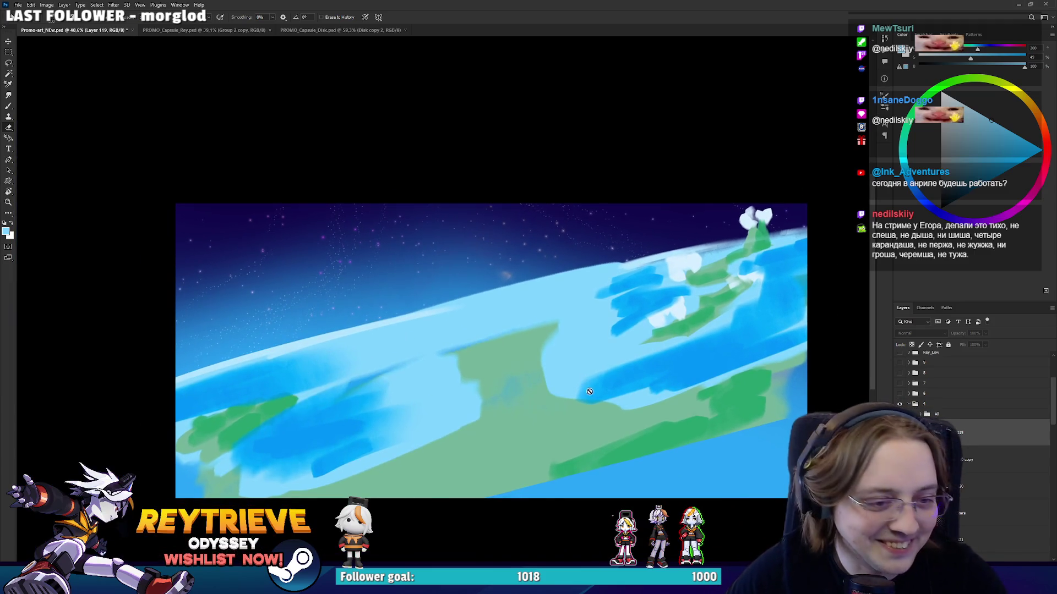
scroll(640, 401, up, 1)
drag(641, 402, 645, 410)
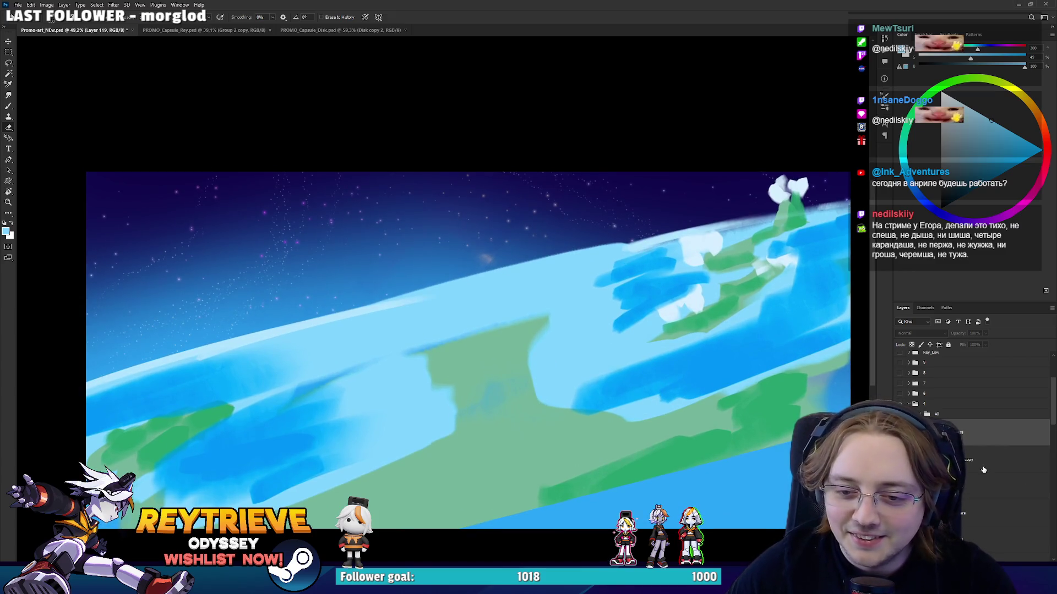
click(983, 470)
drag(697, 292, 663, 189)
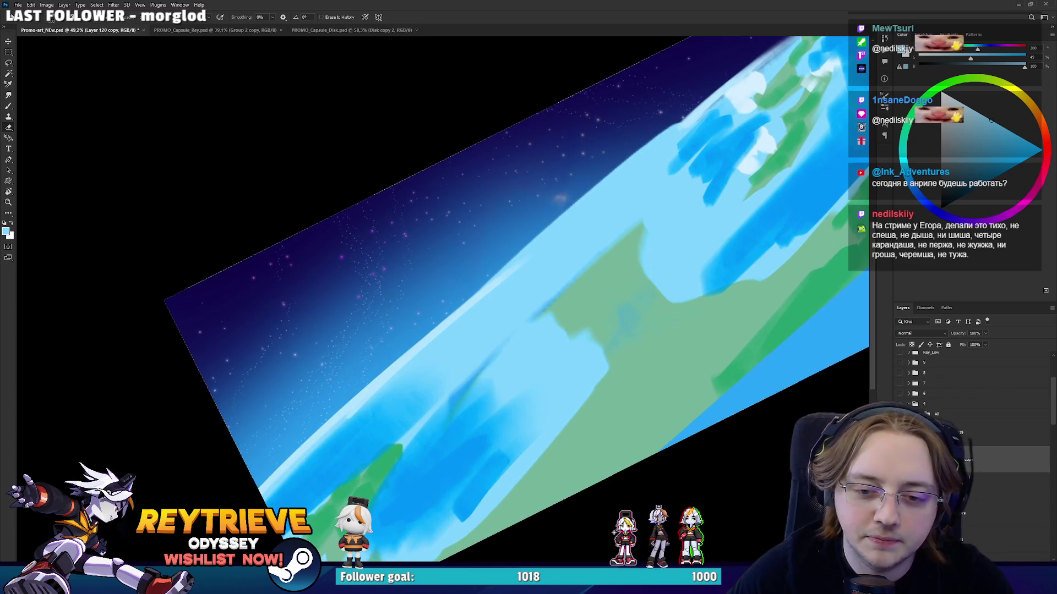
mouse_move(663, 189)
mouse_down()
mouse_move(753, 399)
mouse_move(630, 313)
mouse_up()
scroll(630, 314, down, 1)
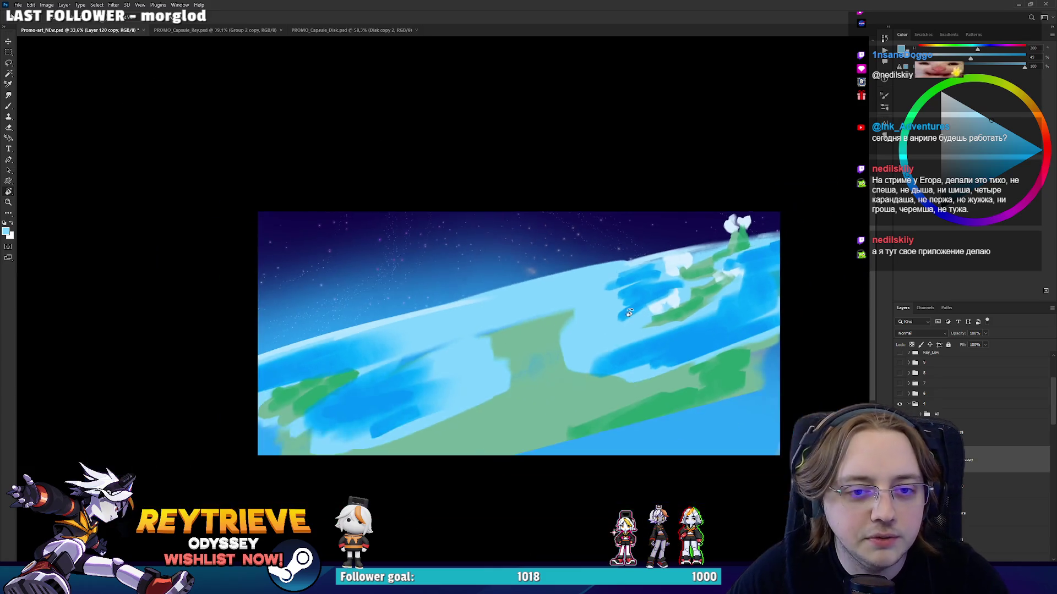
scroll(640, 300, up, 1)
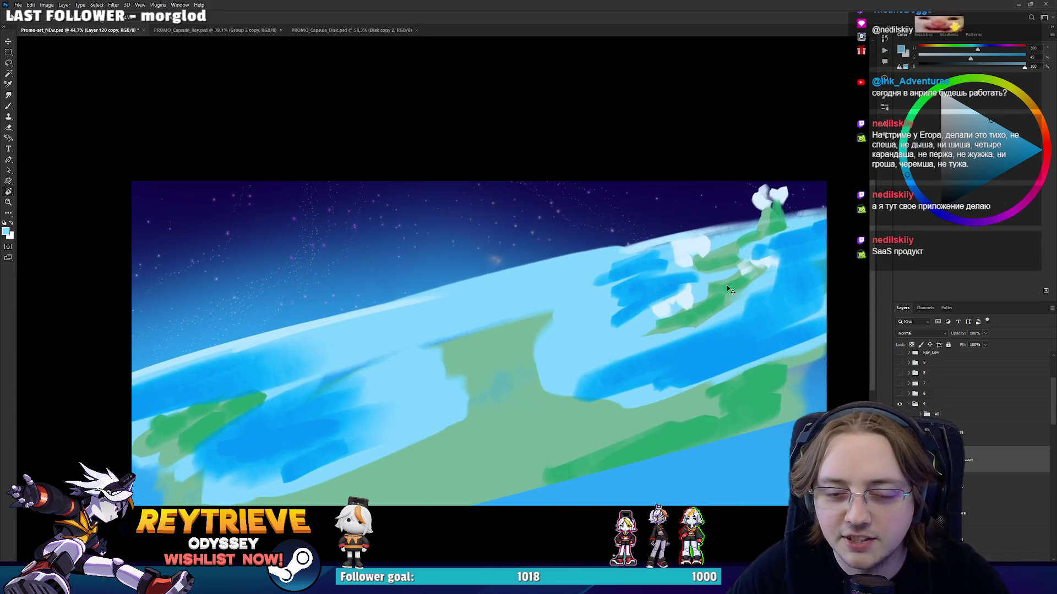
Rotate the planet layer about 12.9° clockwise and commit the transform.
key(ctrl+t)
drag(758, 146, 790, 217)
key(Return)
drag(604, 298, 638, 303)
Toggle the ShinyStars layer on and off, then select Layer 117.
click(948, 515)
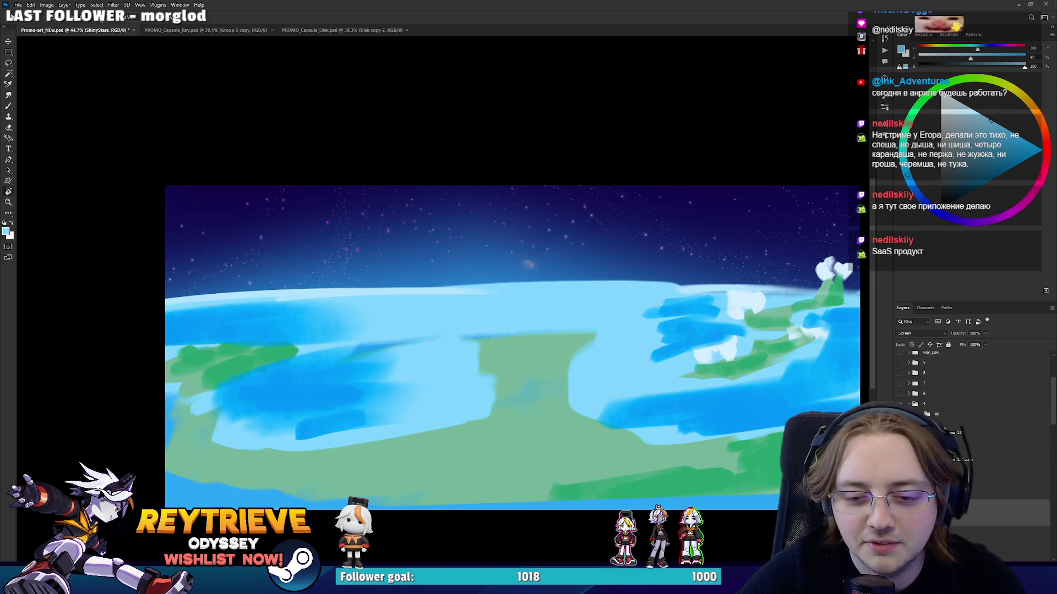
click(900, 513)
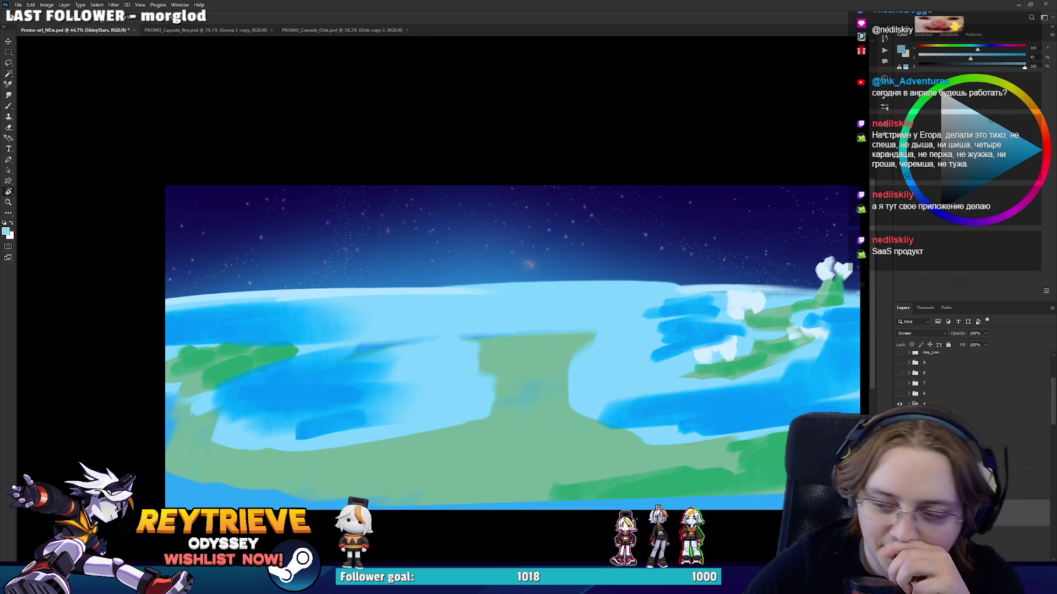
key(Delete)
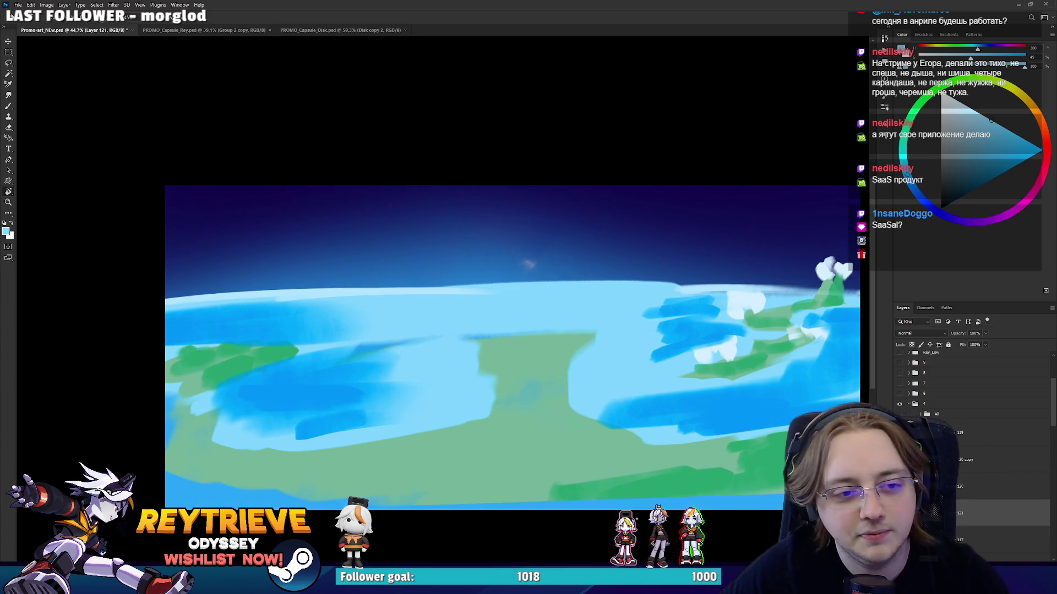
click(984, 548)
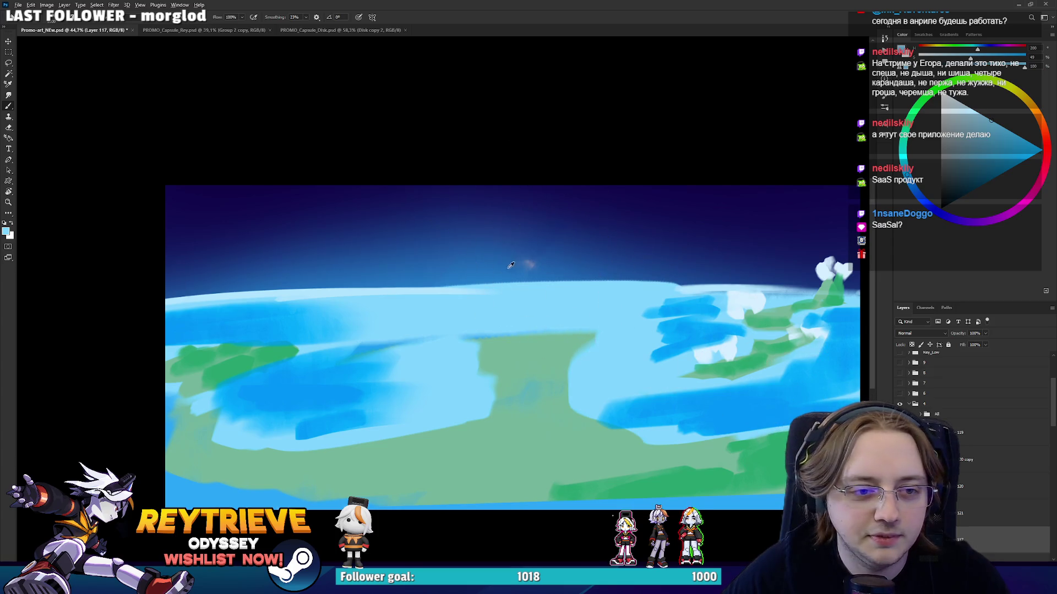
Pick a mid blue and outline a continent shape, then undo to restore the dark sky.
alt+click(550, 259)
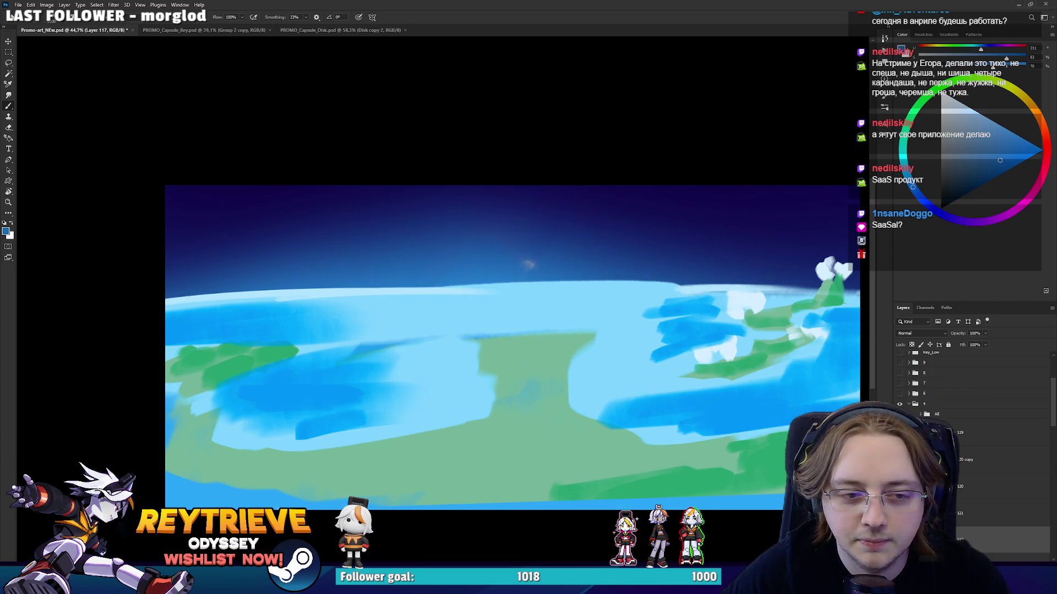
drag(330, 224, 182, 308)
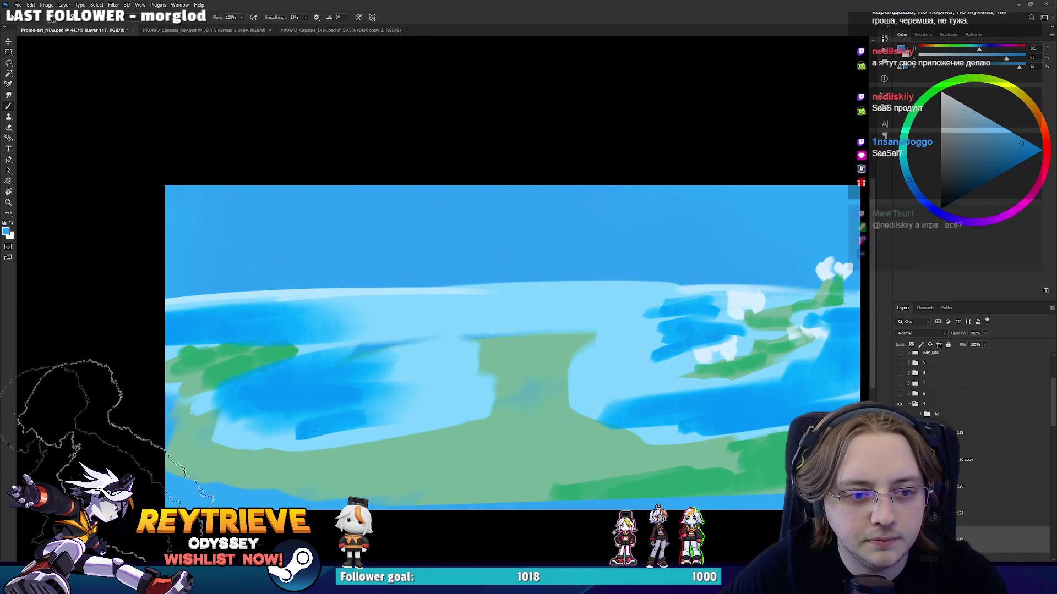
drag(610, 312, 600, 329)
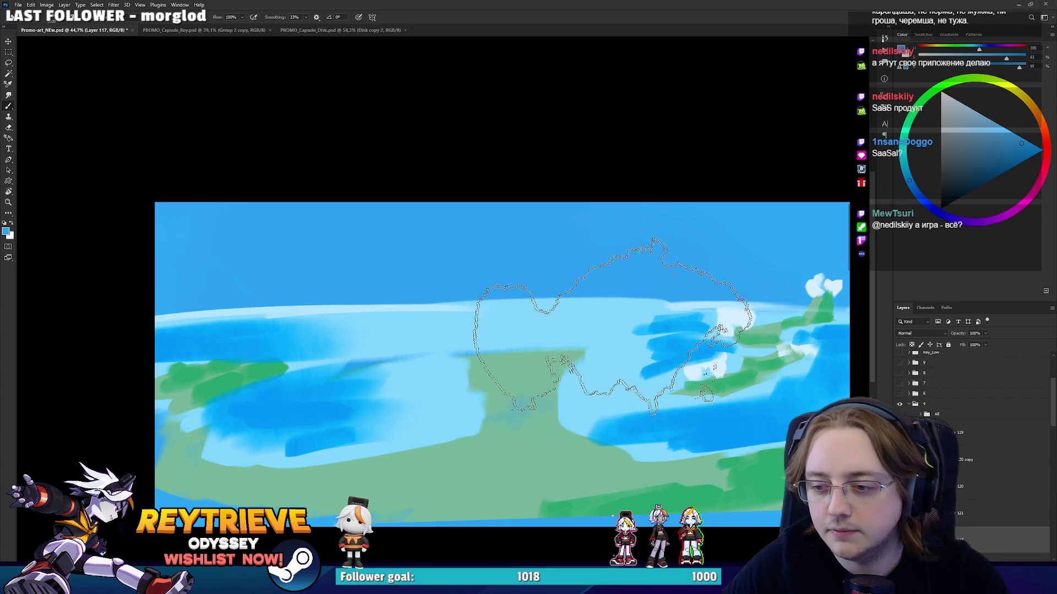
key(ctrl+z)
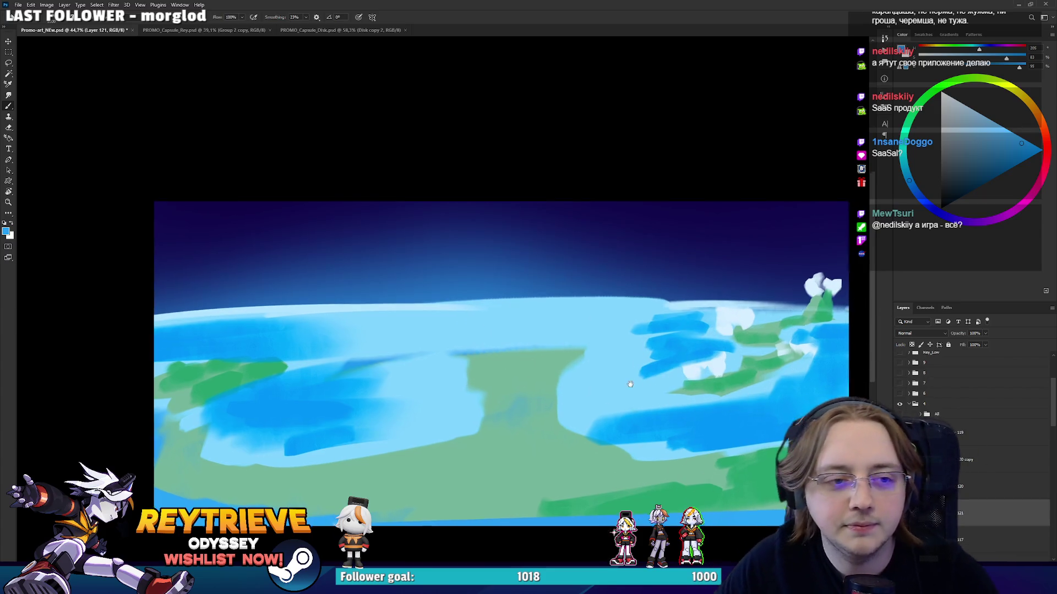
drag(635, 386, 608, 365)
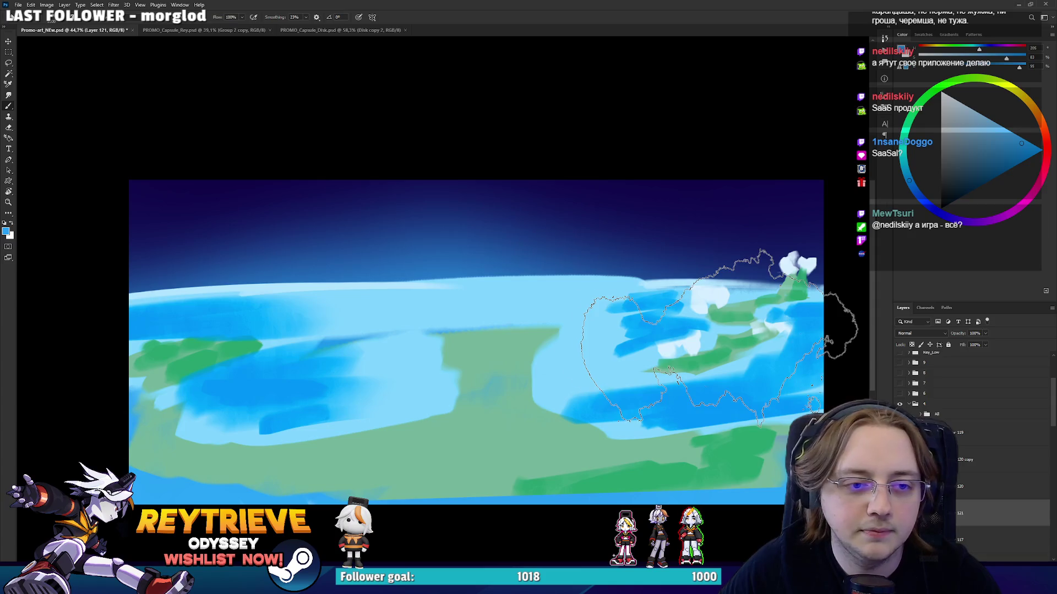
right_click(705, 352)
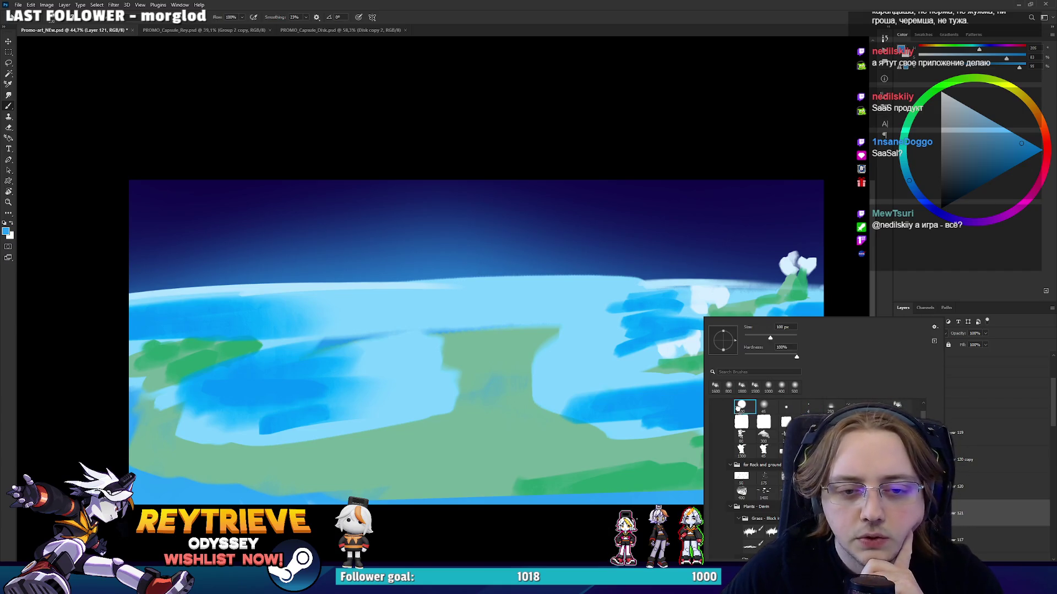
Choose a scatter star brush from the brush presets.
click(740, 407)
right_click(677, 295)
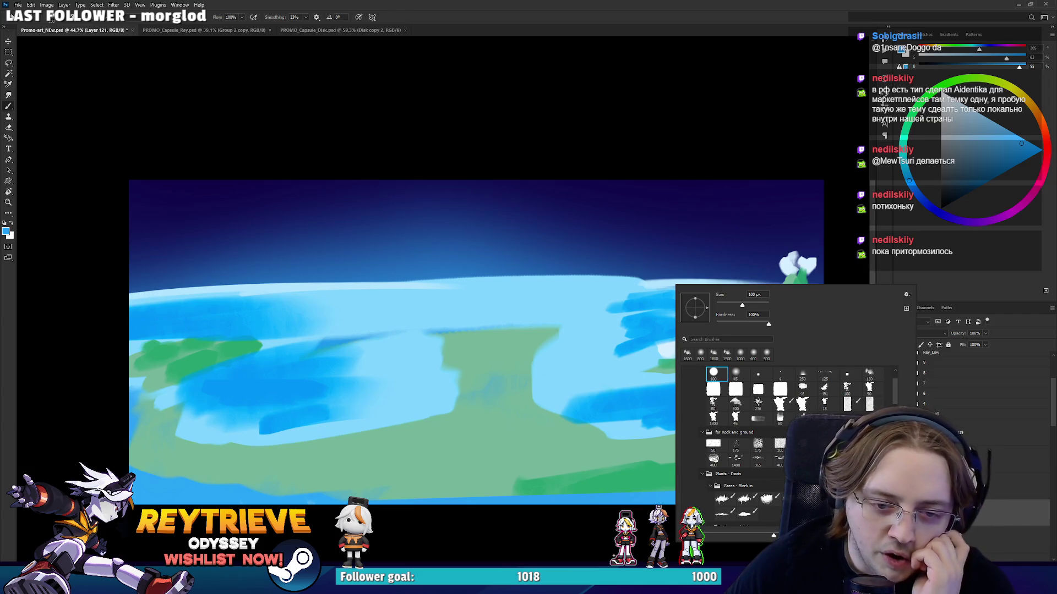
scroll(760, 440, down, 10)
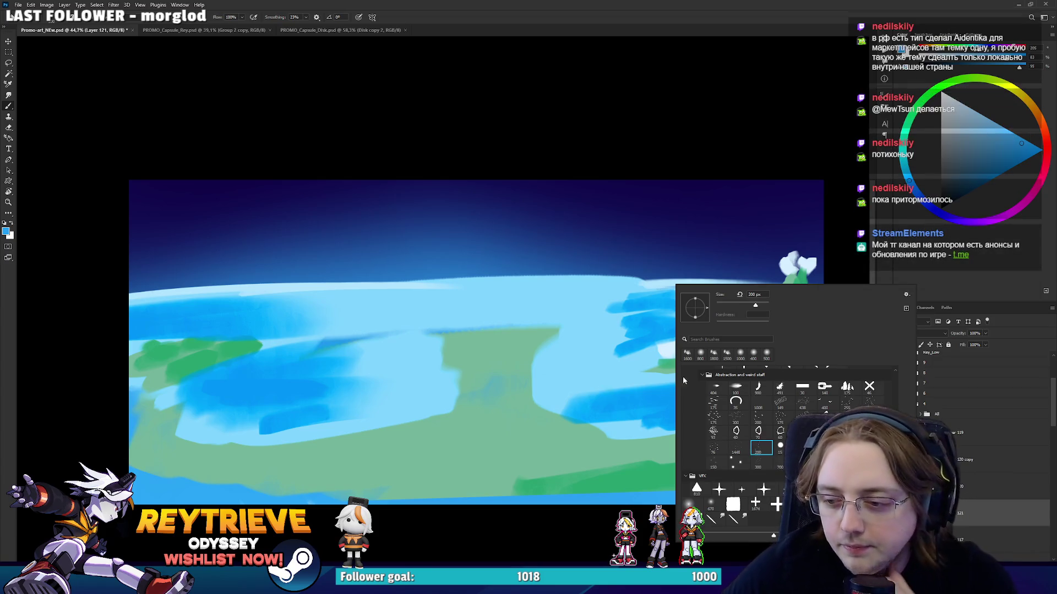
double_click(766, 453)
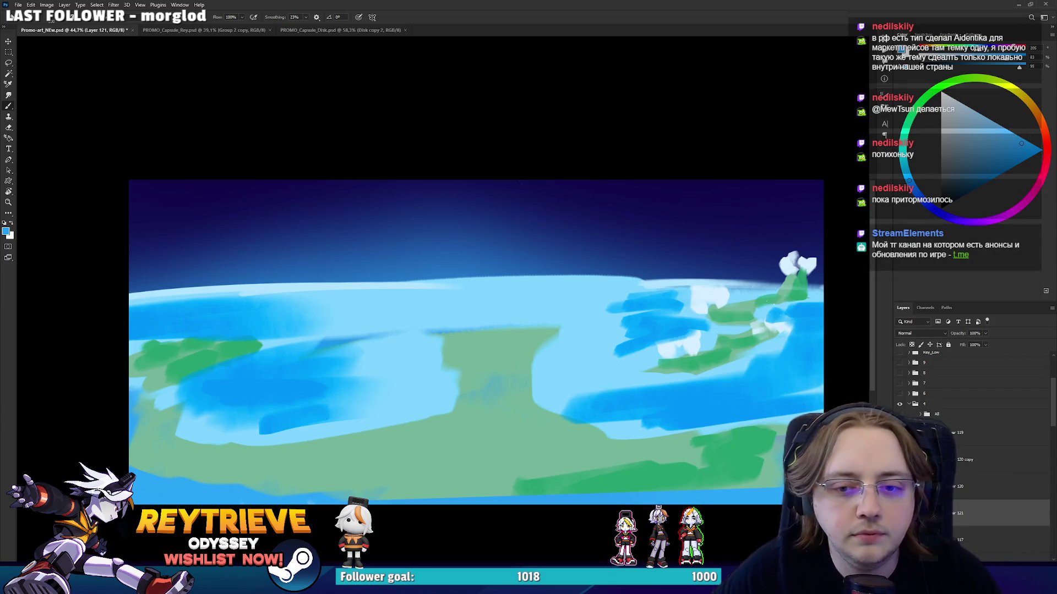
On a new layer, dab white star clusters in the sky, undo the dense band, and add a mask.
key(ctrl+shift+alt+n)
click(481, 205)
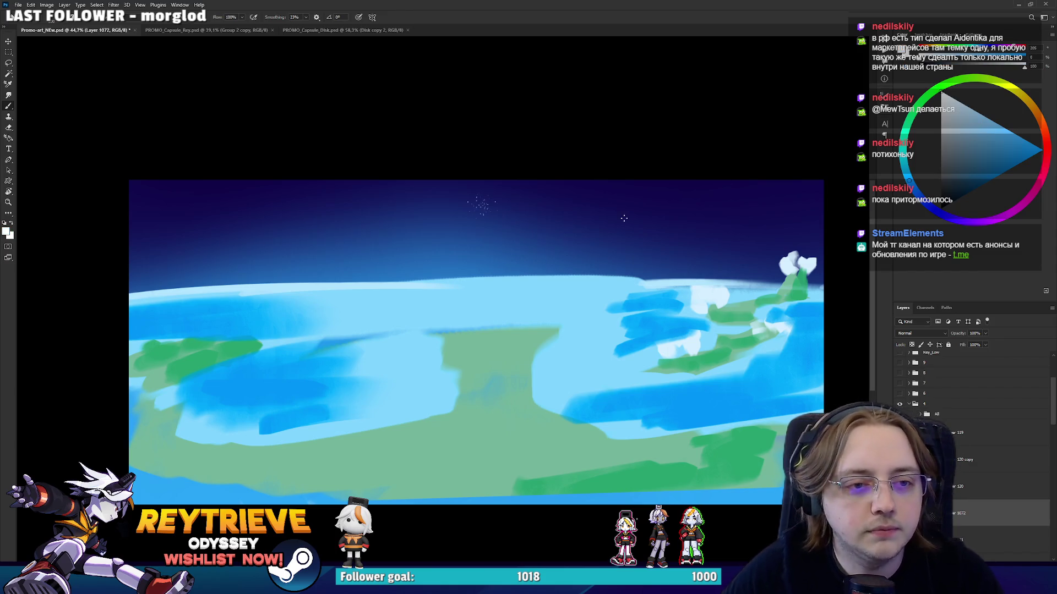
click(650, 227)
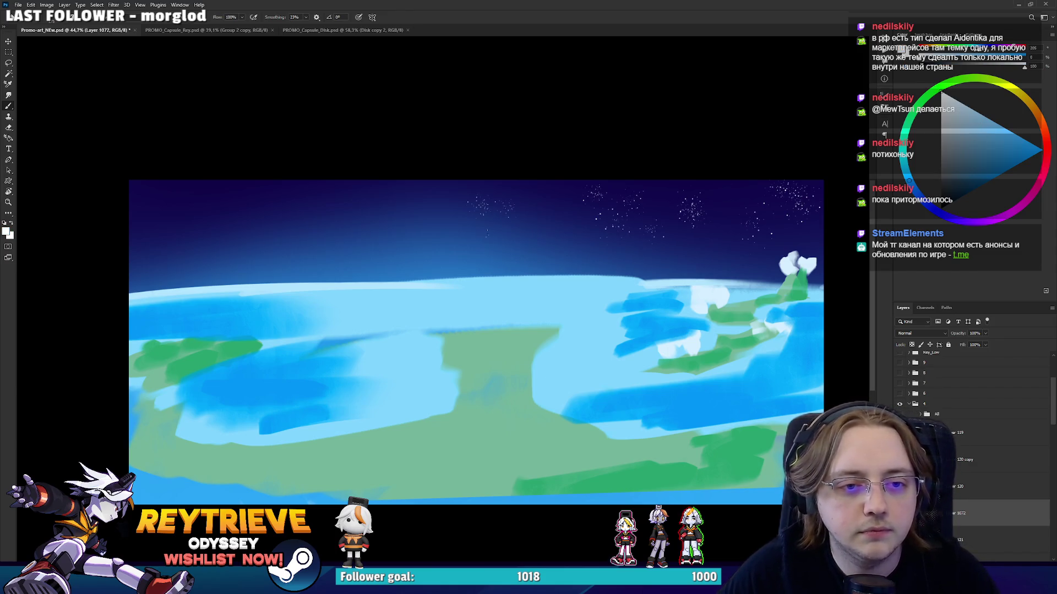
drag(141, 217, 333, 226)
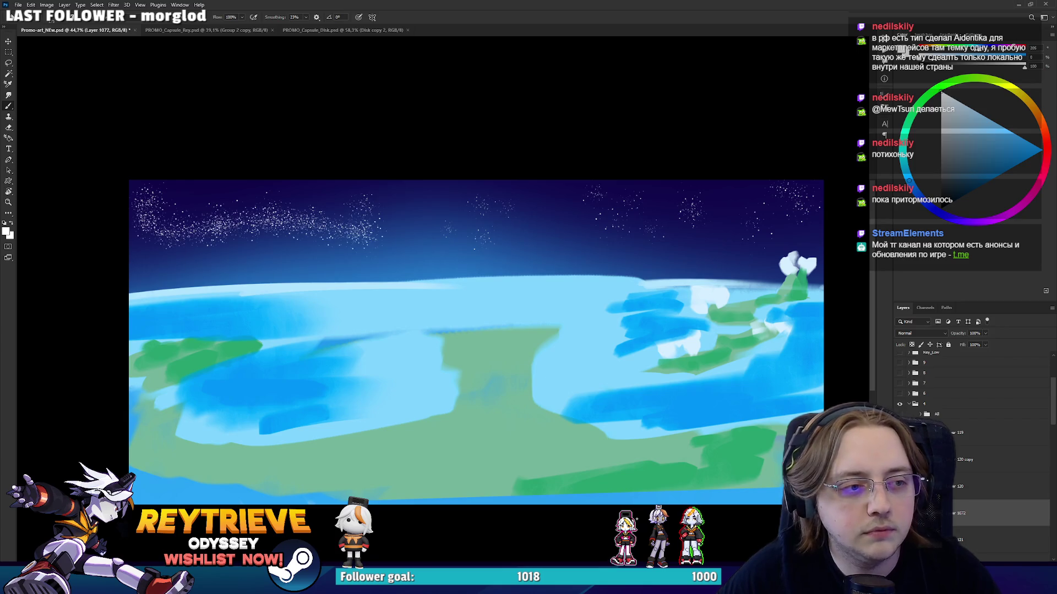
key(ctrl+z)
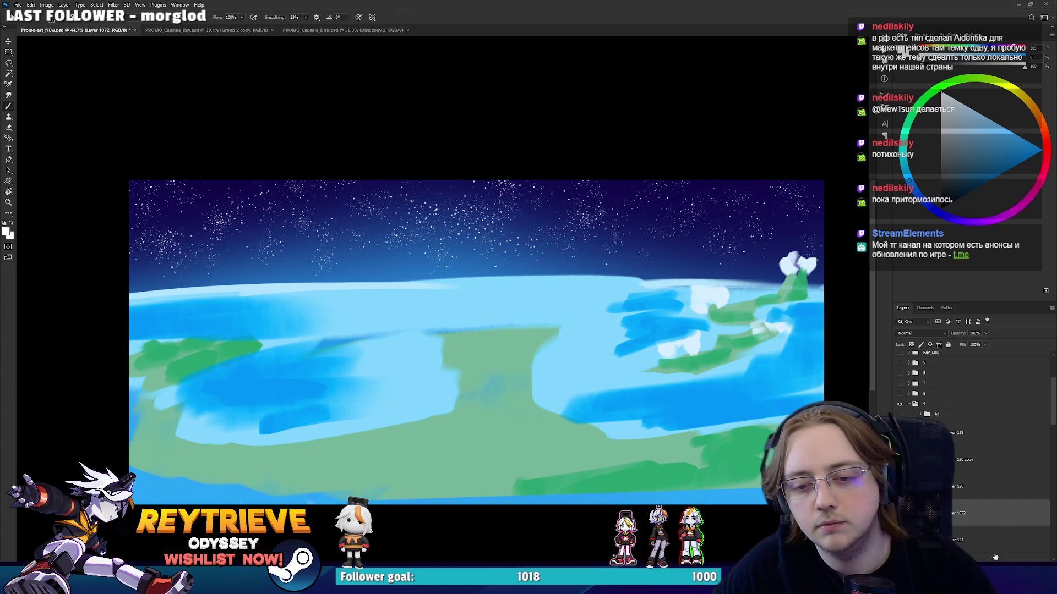
key(e)
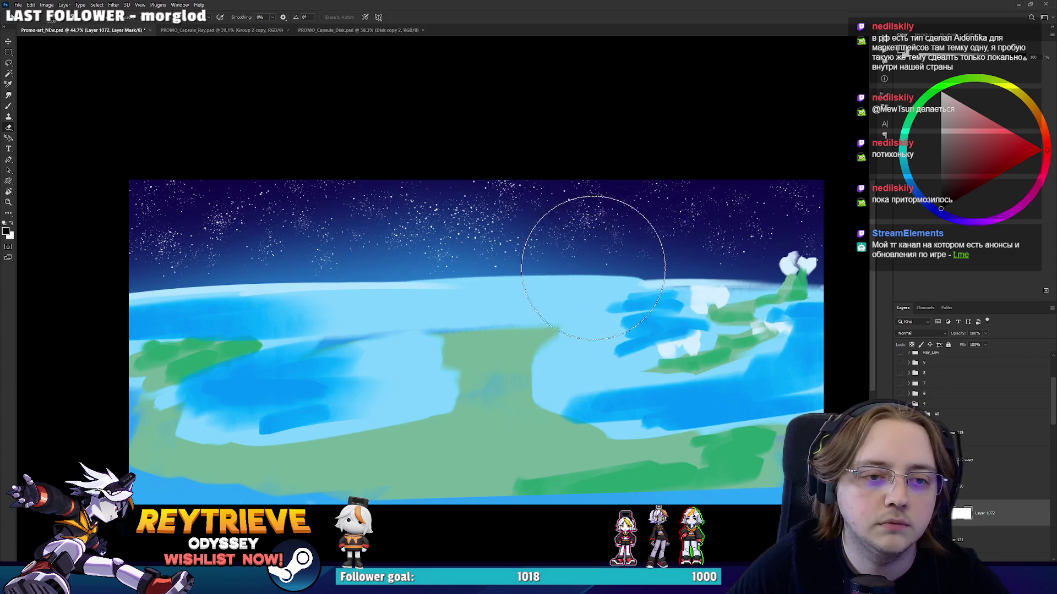
Paint on the layer mask, swapping black and white, to hide part of the horizon glow.
key(x)
drag(538, 247, 386, 278)
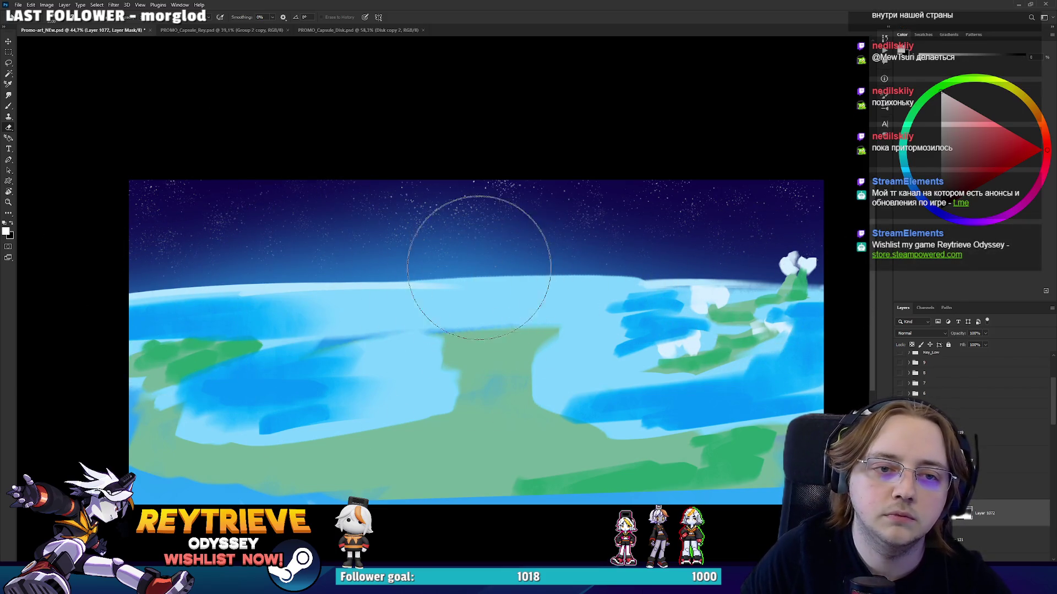
key(x)
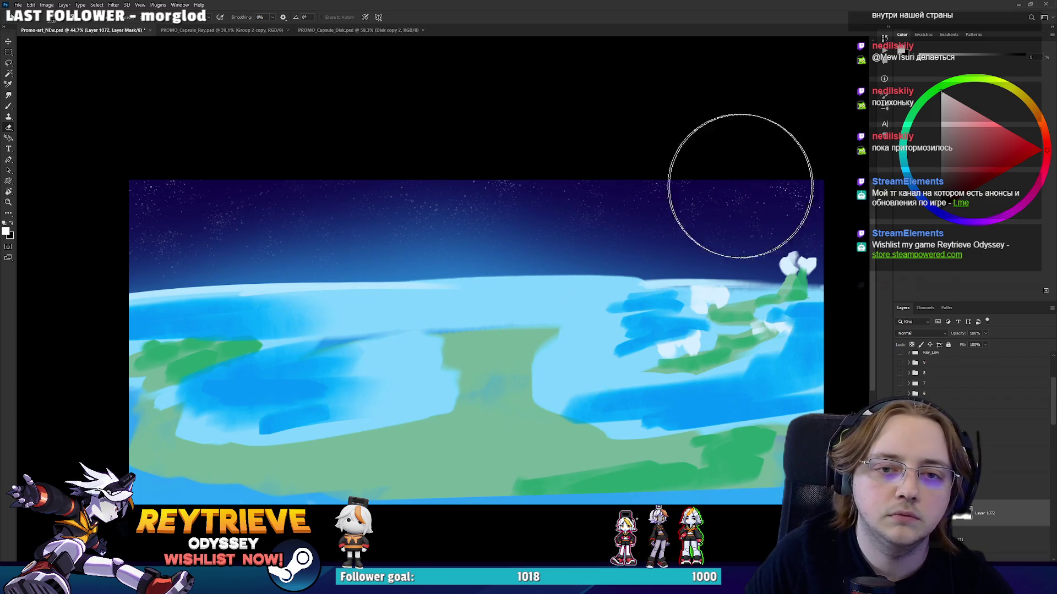
key(x)
key(bracketleft)
key(bracketleft)
key(bracketleft)
key(bracketleft)
key(bracketleft)
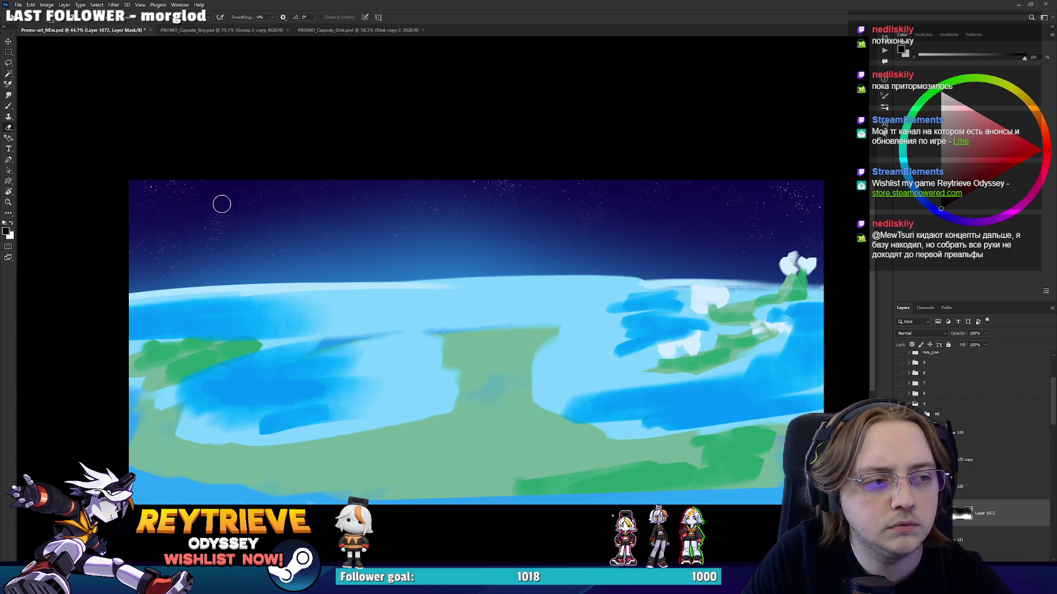
key(bracketright)
key(bracketright)
key(bracketright)
key(x)
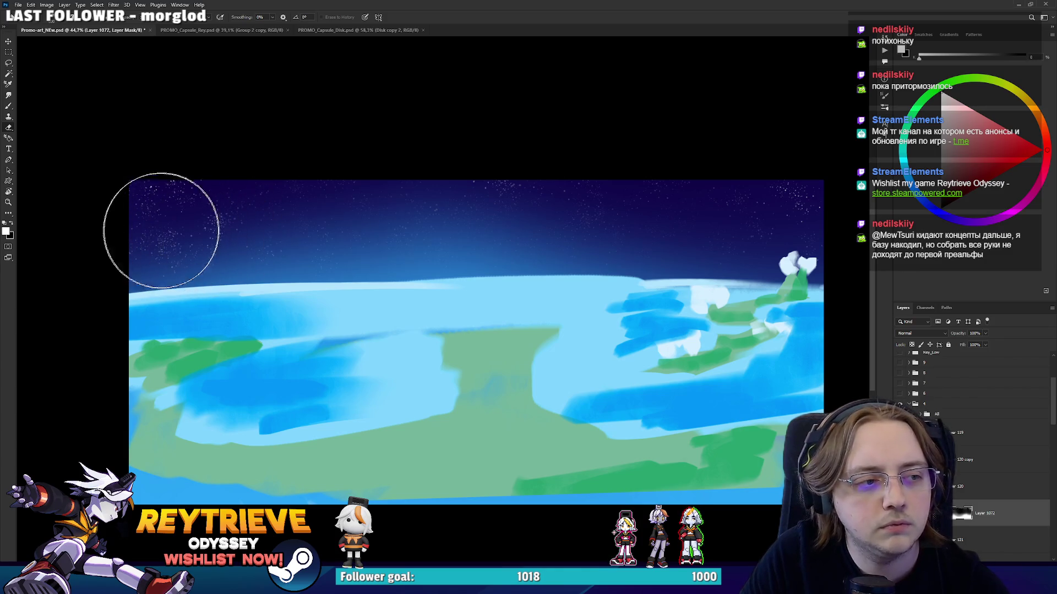
key(bracketleft)
key(x)
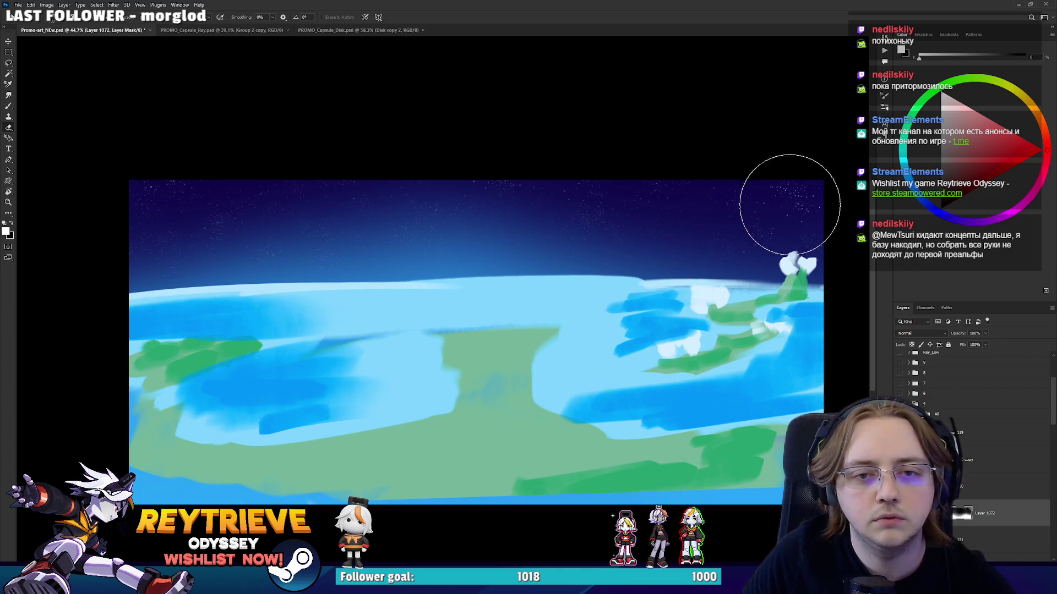
key(x)
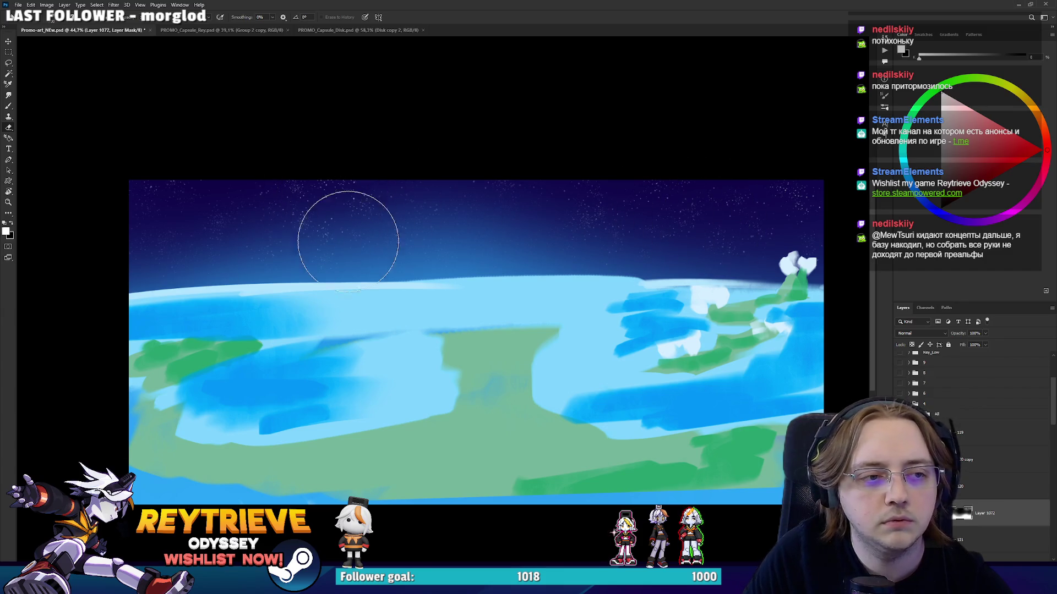
key(bracketleft)
key(bracketleft)
key(bracketleft)
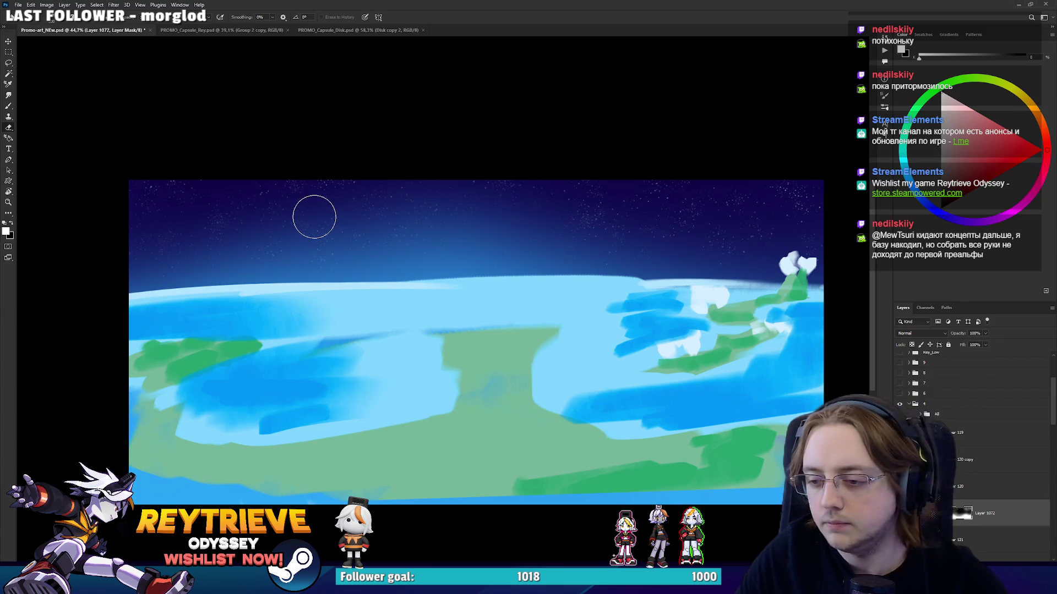
Shrink the mask brush further while zooming, then make Layer 117 active.
scroll(319, 211, up, 1)
scroll(385, 203, up, 1)
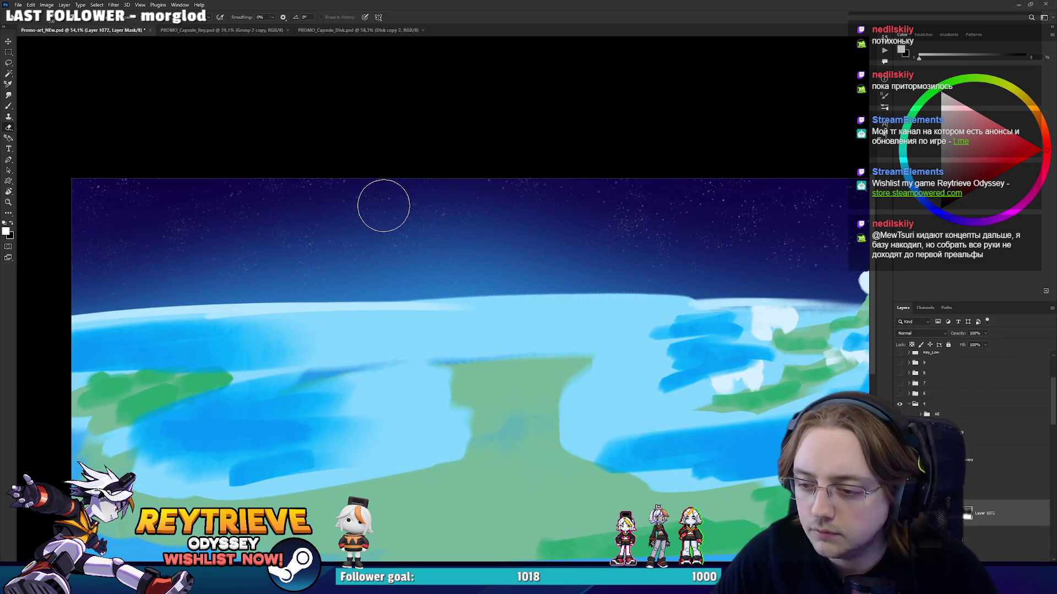
scroll(384, 206, down, 1)
scroll(411, 213, down, 1)
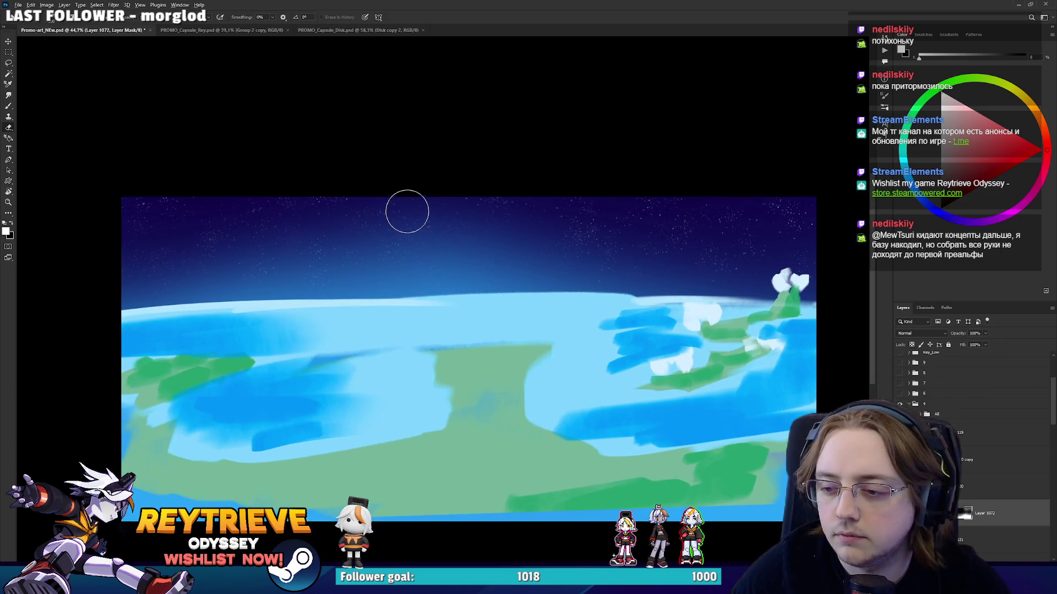
scroll(411, 213, down, 1)
scroll(522, 235, up, 3)
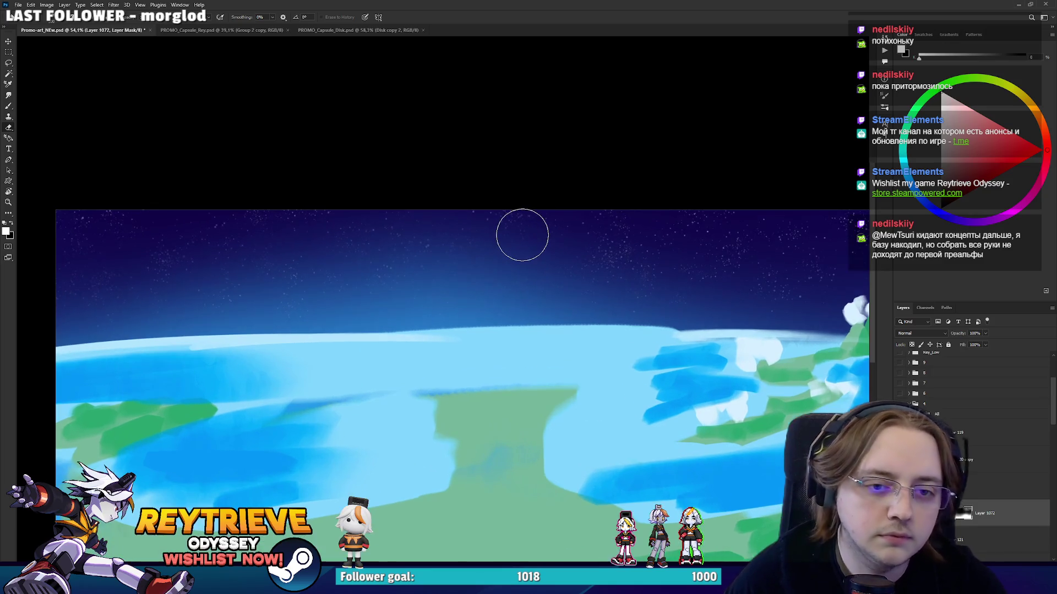
key(bracketleft)
key(bracketleft)
key(bracketleft)
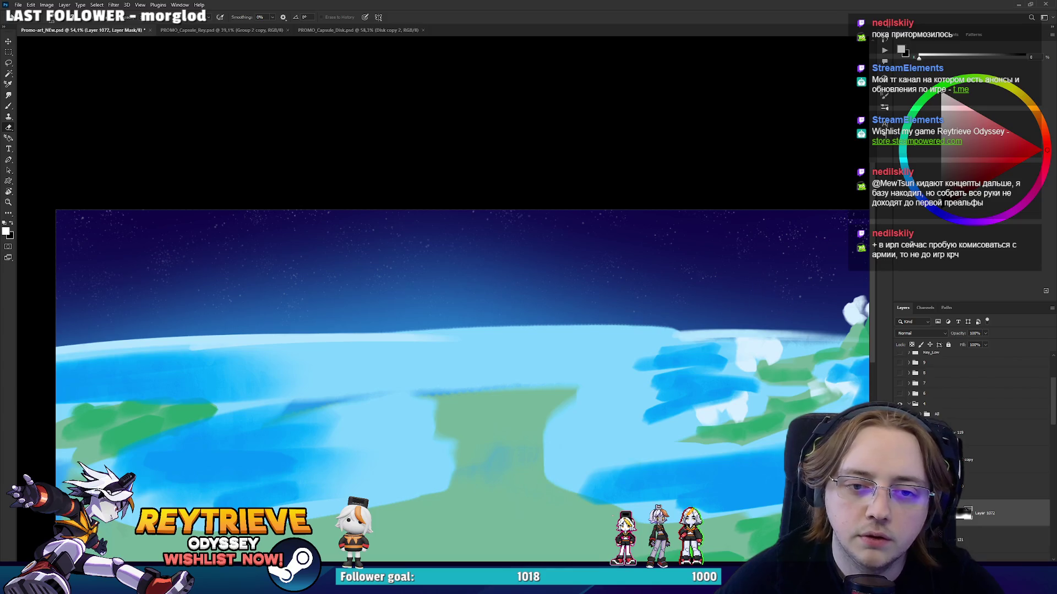
scroll(696, 266, down, 1)
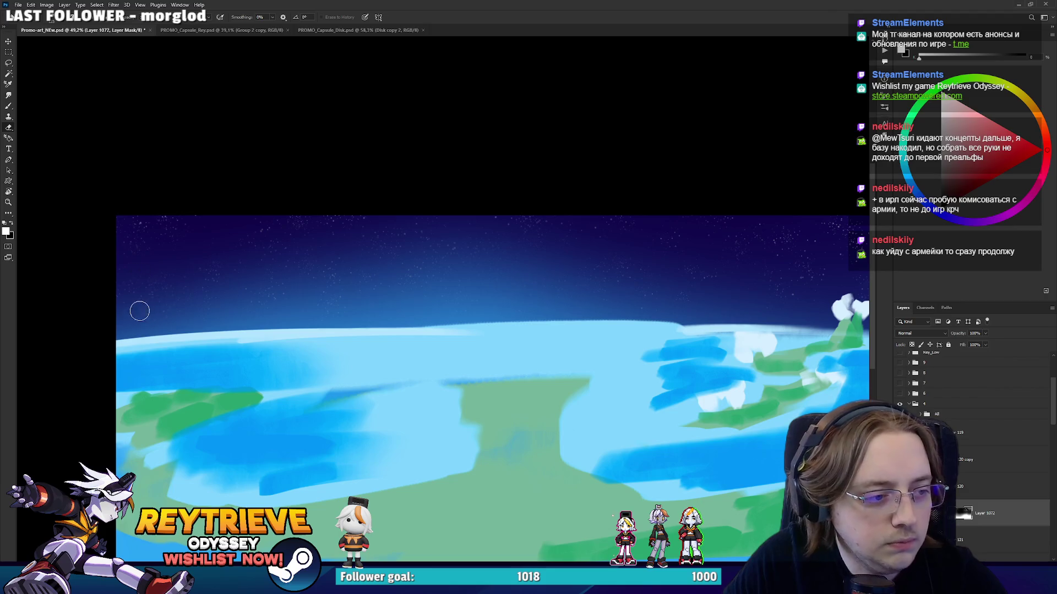
scroll(139, 269, down, 1)
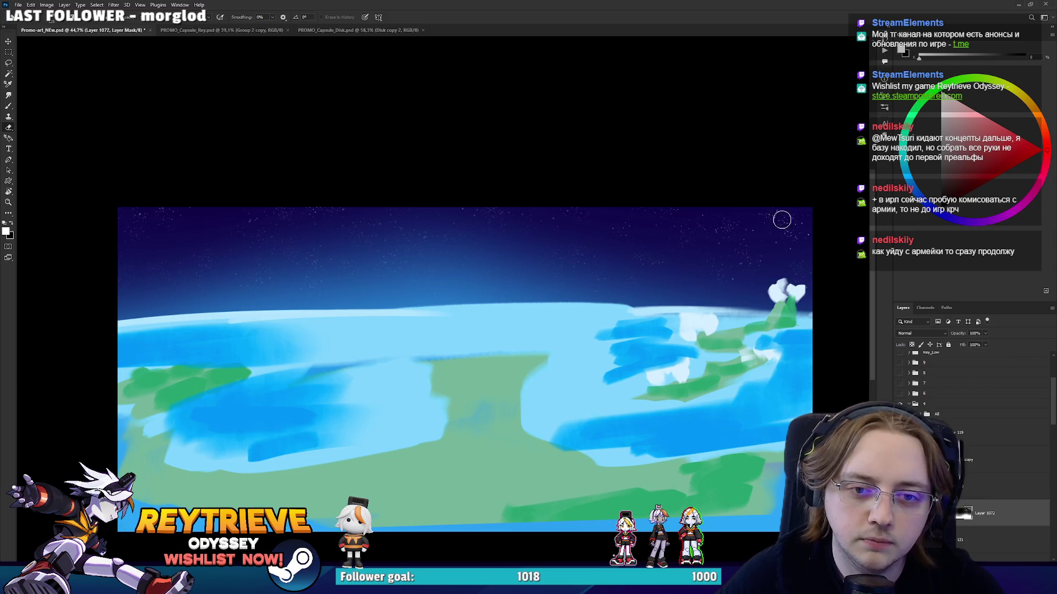
scroll(771, 302, down, 1)
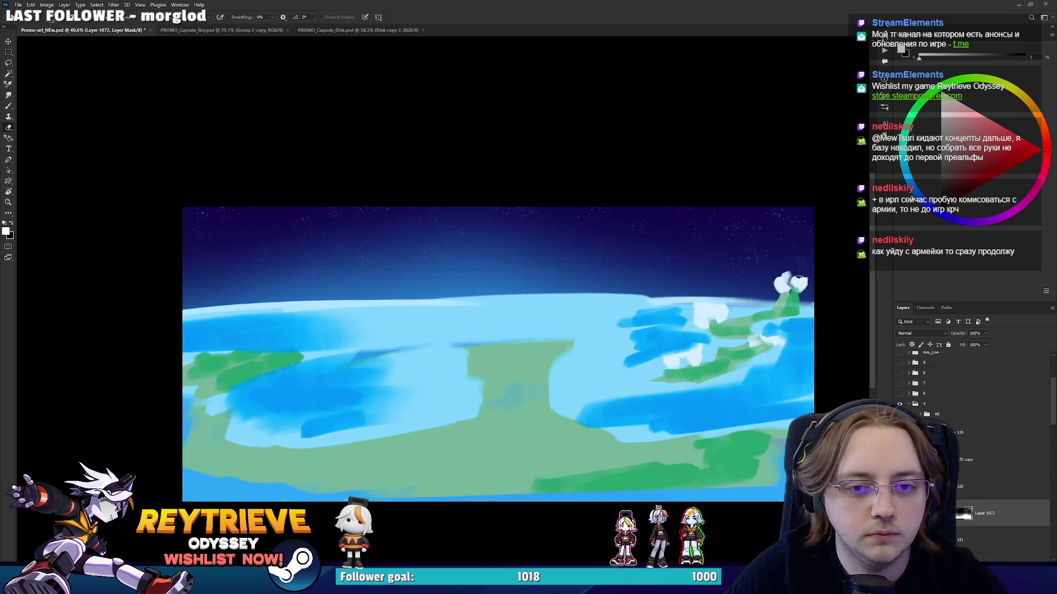
click(969, 543)
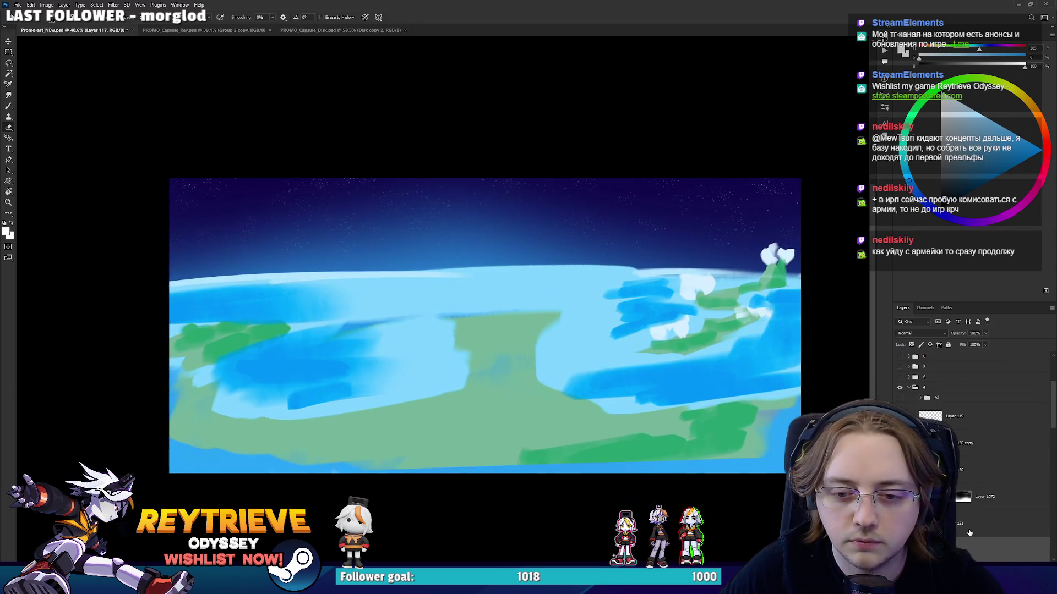
Sample the sky's dark blue, add a new layer, and choose the large 700 brush.
click(970, 533)
key(b)
alt+click(798, 183)
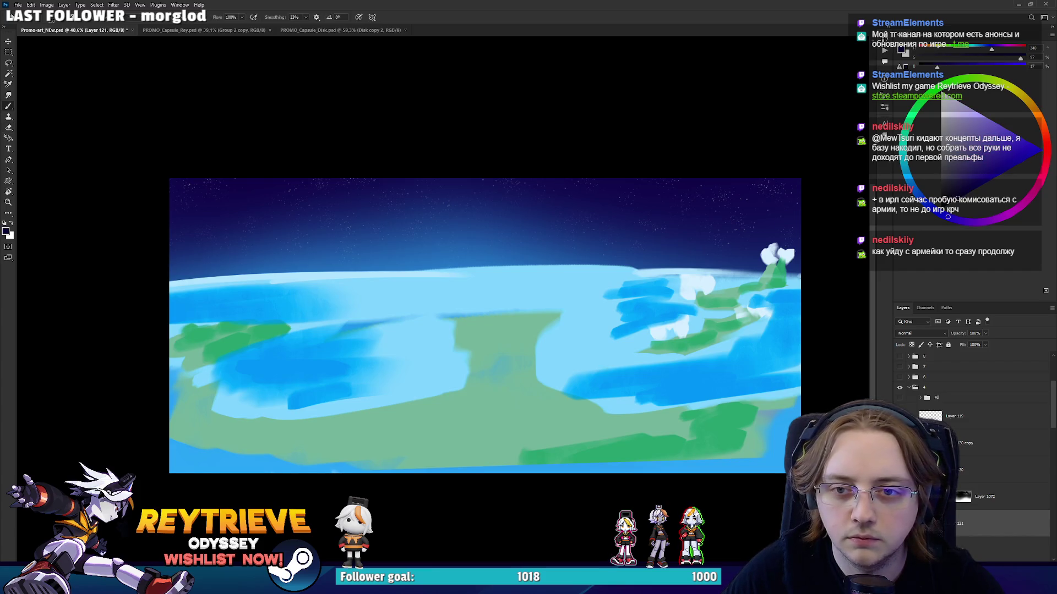
key(ctrl+shift+alt+n)
right_click(809, 229)
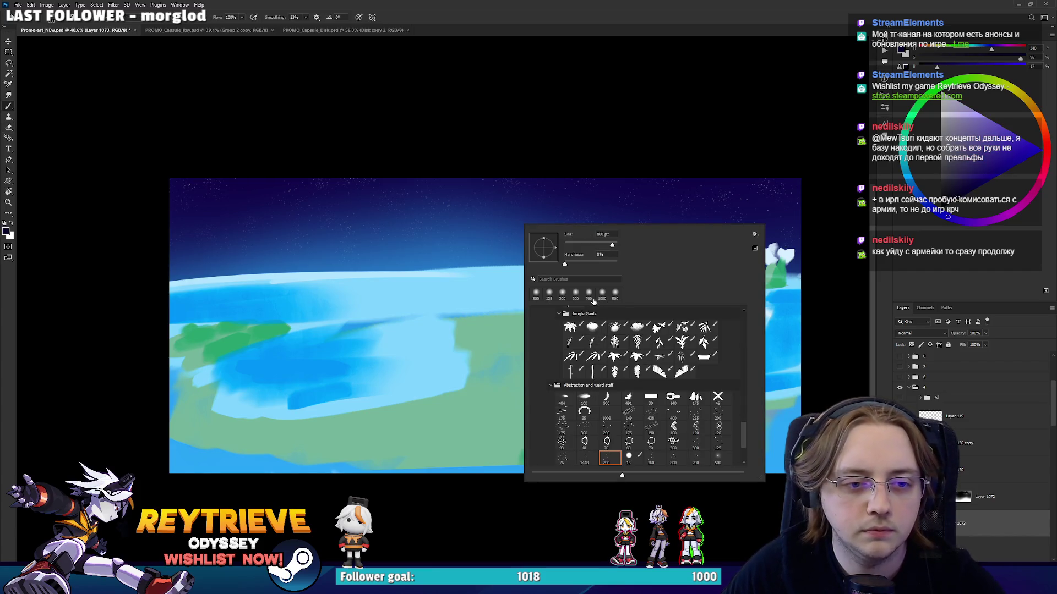
double_click(589, 294)
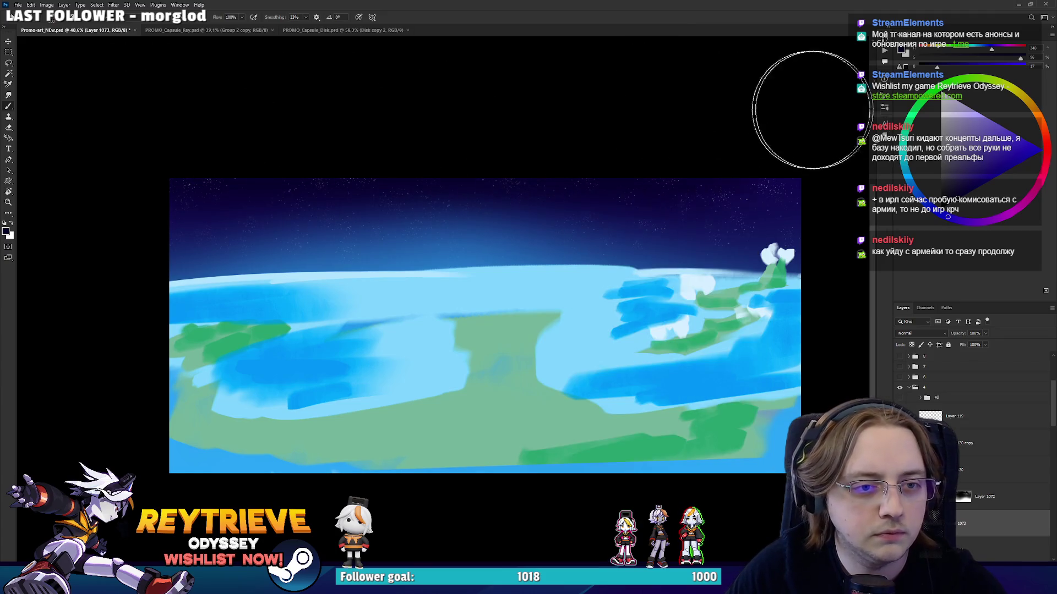
Stretch the dark blue sky band toward the horizon, then stroke light blue along the horizon.
key(ctrl+t)
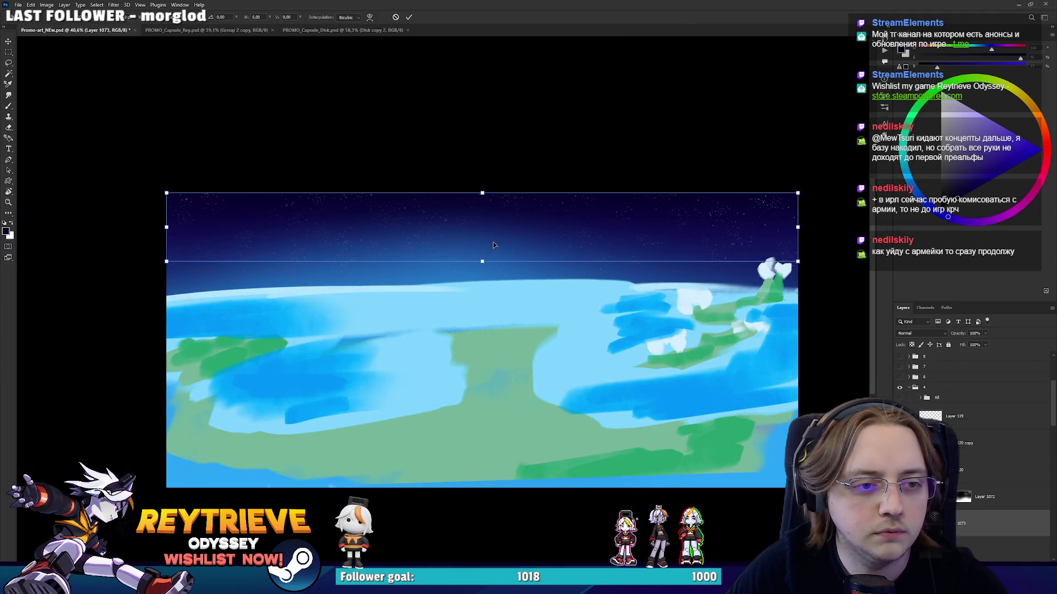
drag(482, 263, 483, 324)
drag(485, 193, 485, 185)
key(Return)
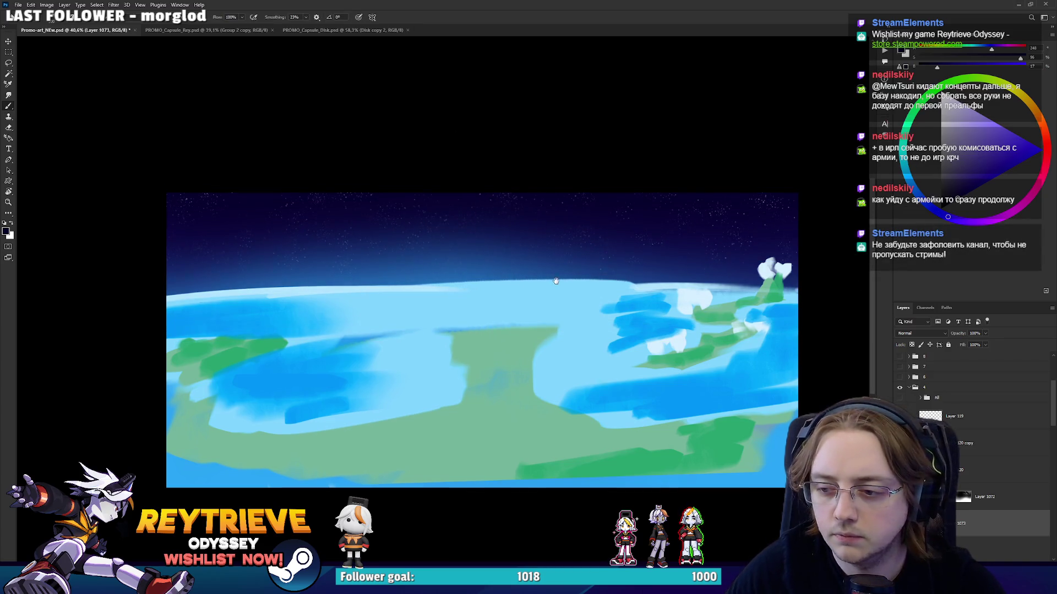
drag(669, 342, 659, 351)
alt+click(476, 280)
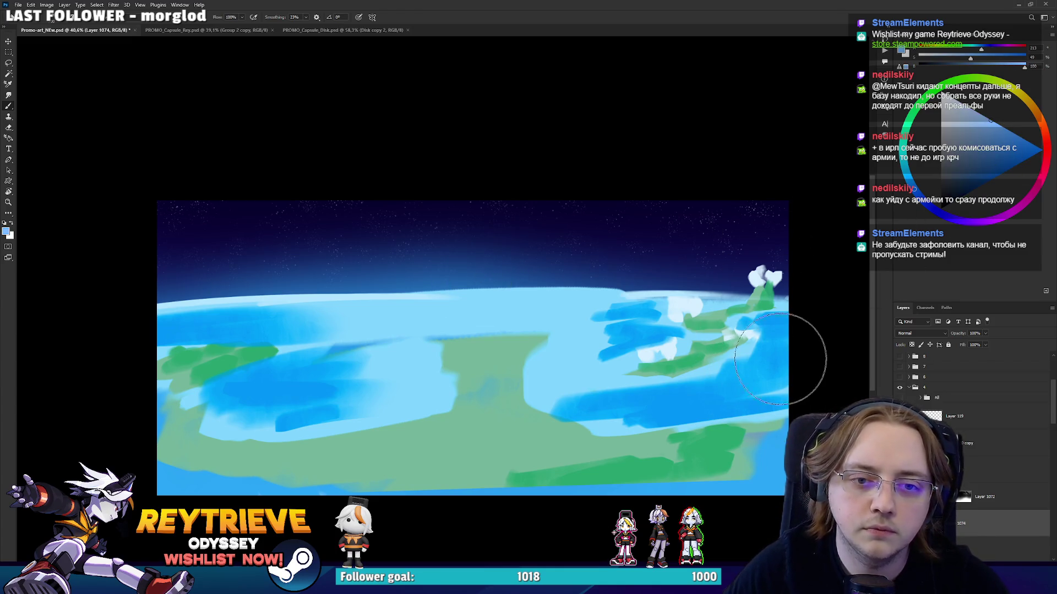
drag(716, 282, 476, 278)
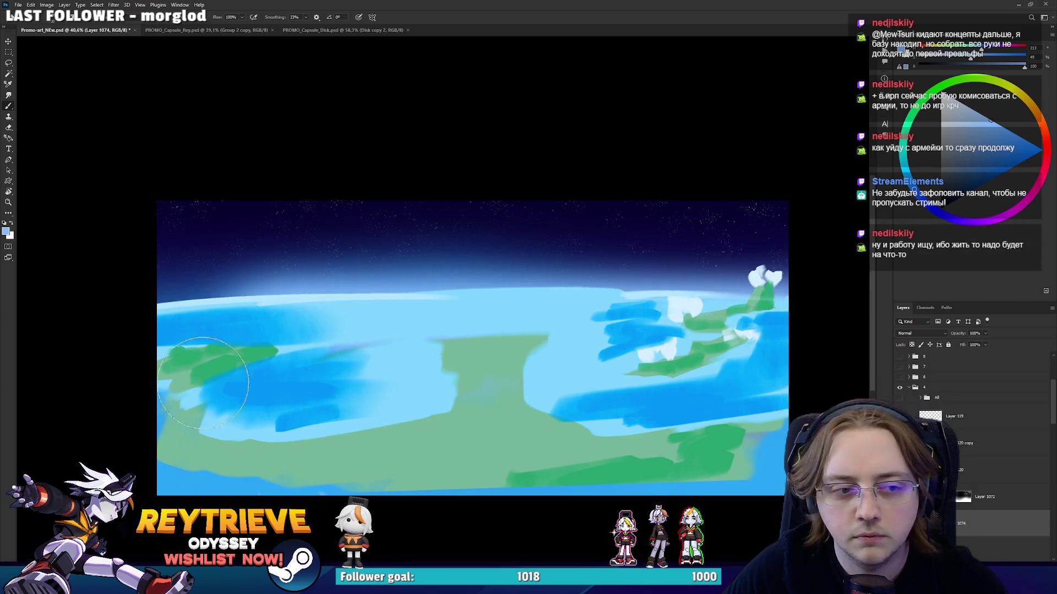
Extend the horizon stroke to the left edge and apply Hue/Saturation with Saturation +100, Lightness −20.
drag(413, 380, 66, 389)
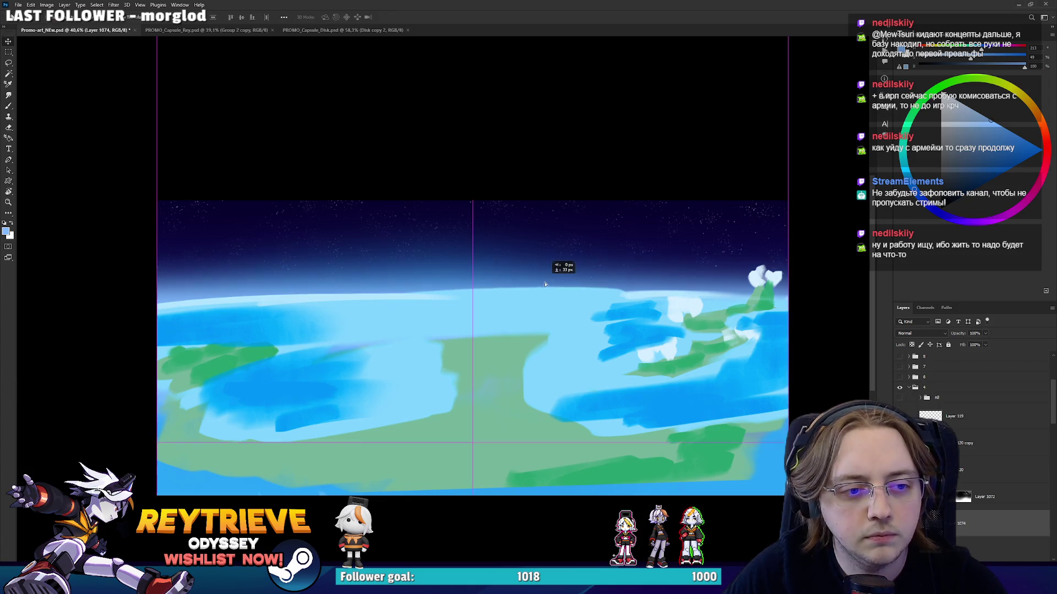
key(ctrl+u)
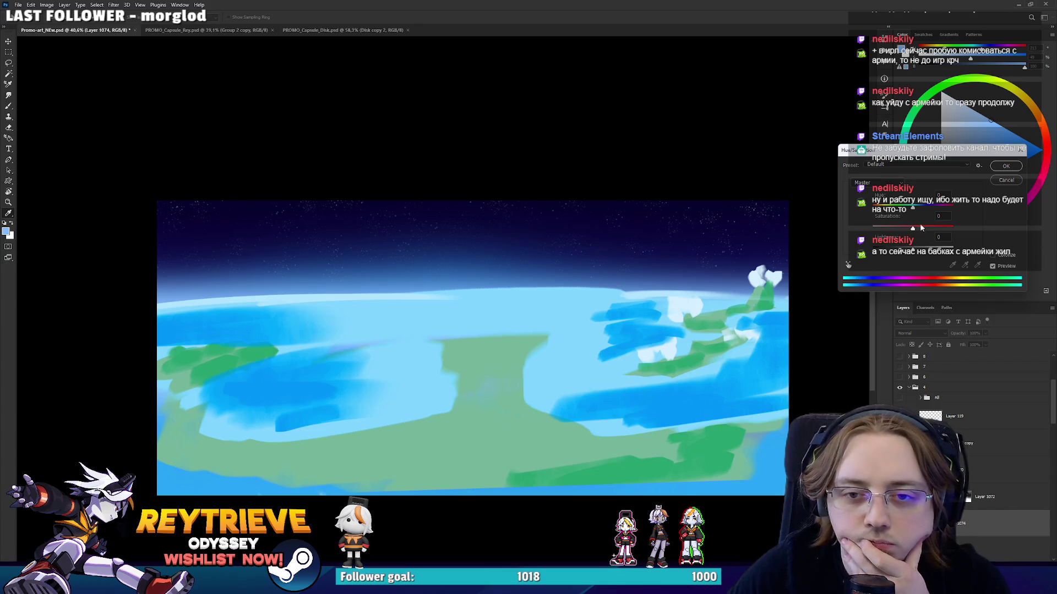
drag(915, 252, 906, 251)
drag(910, 212, 907, 215)
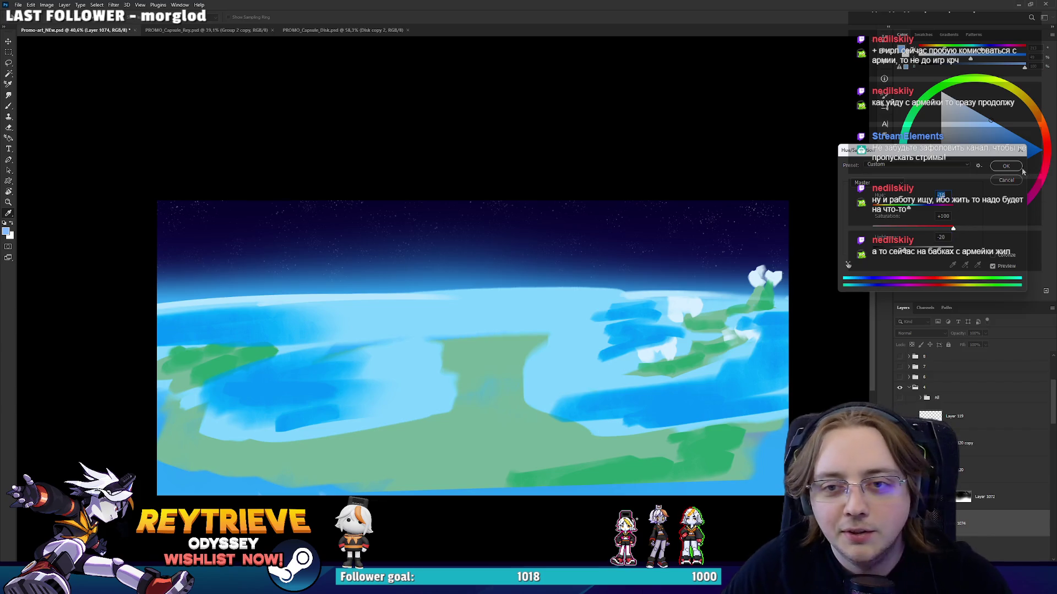
key(Return)
scroll(498, 329, up, 1)
Free-transform the glow layer, dragging its top edge up so the glow reaches higher.
key(ctrl+t)
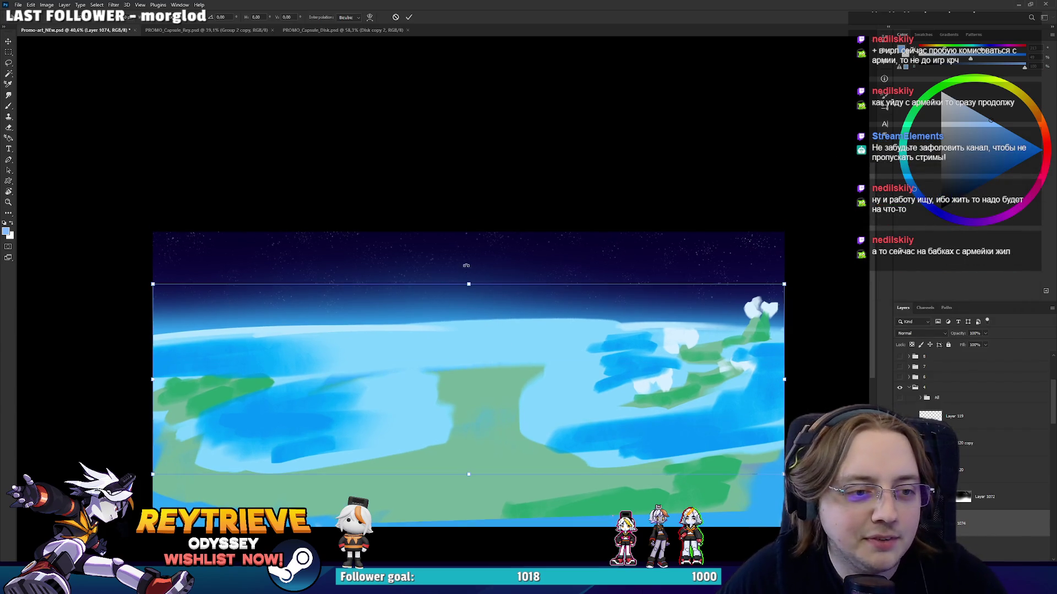
drag(471, 278, 470, 272)
key(Return)
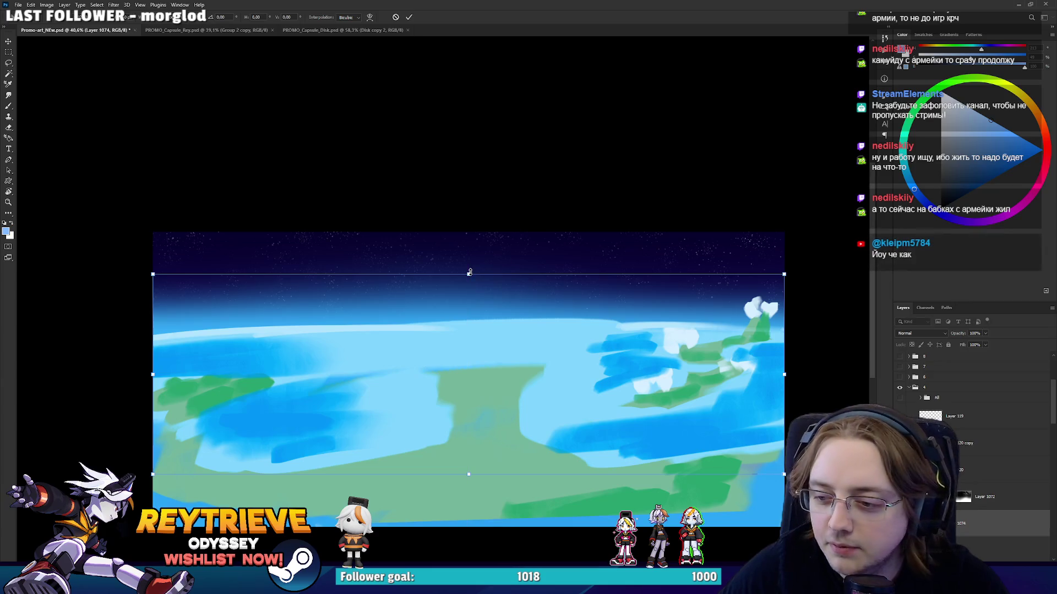
drag(521, 326, 530, 350)
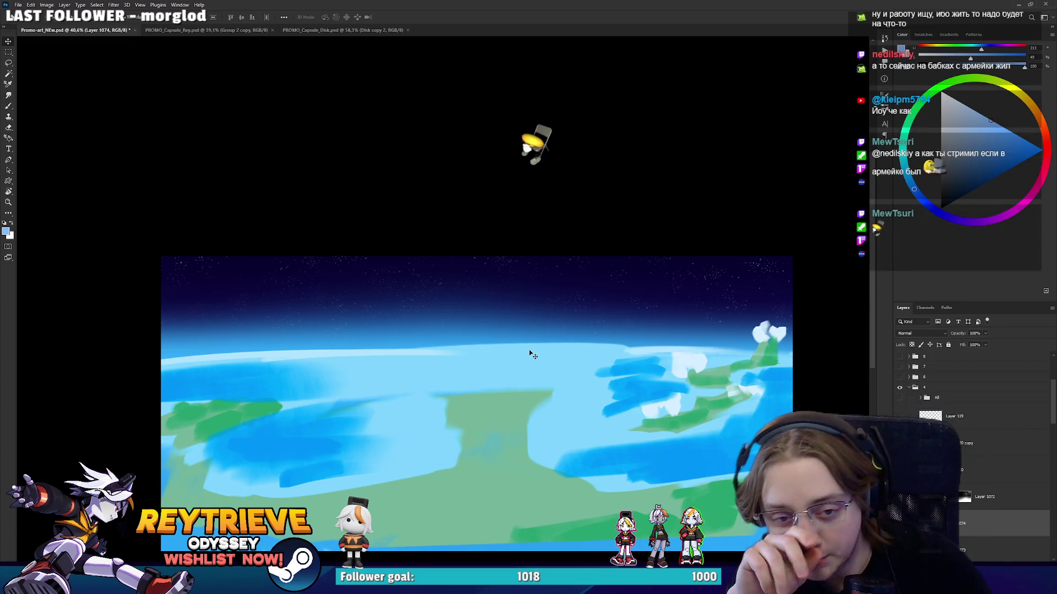
Nudge the layer about 30 px vertically, then select the Reytrieve Odyssey logo layer.
drag(595, 281, 547, 344)
scroll(665, 388, up, 2)
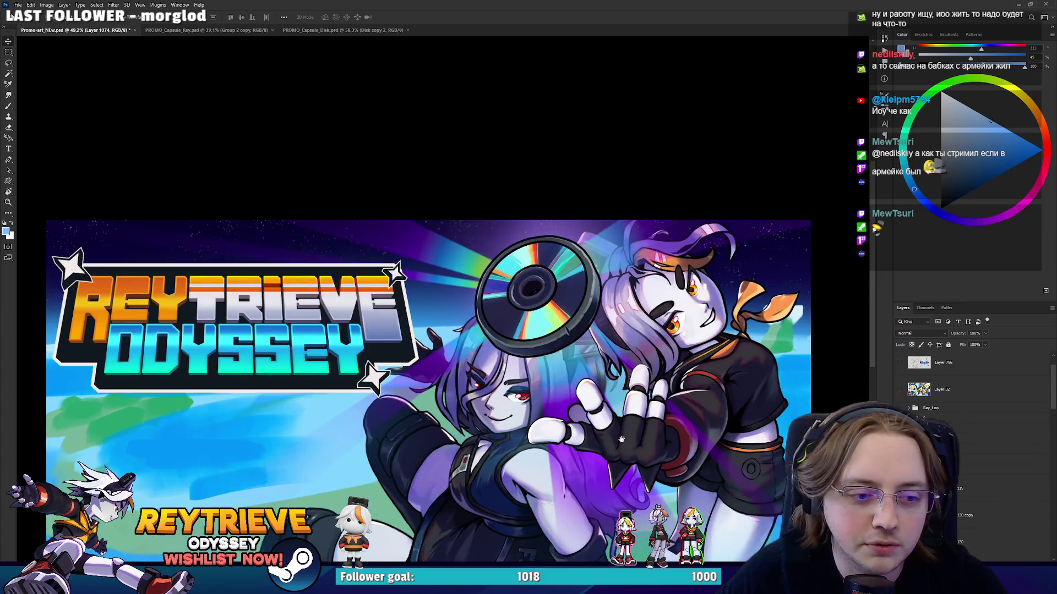
scroll(677, 393, up, 1)
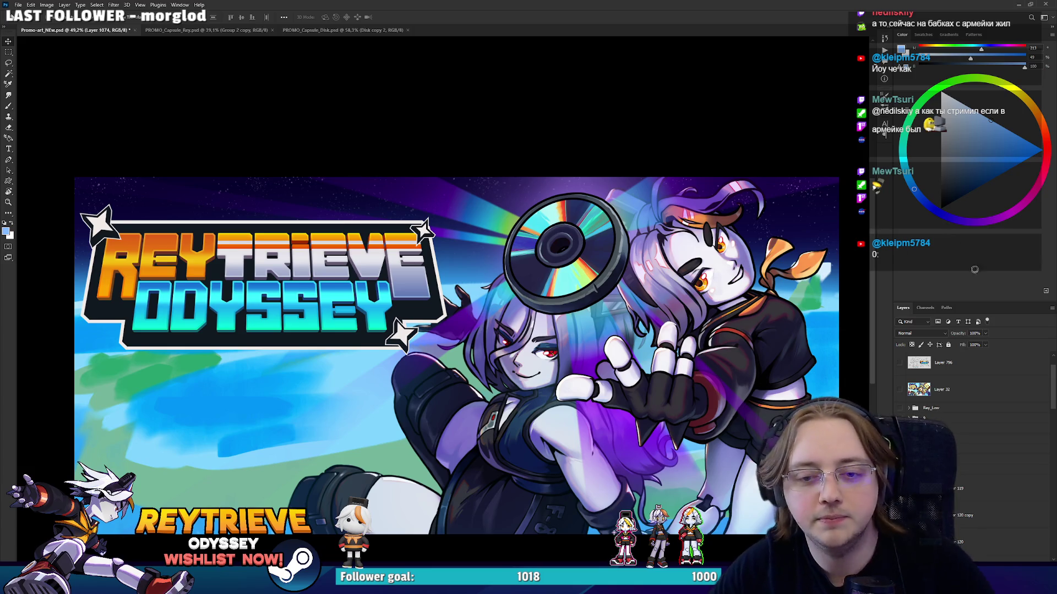
scroll(628, 351, down, 5)
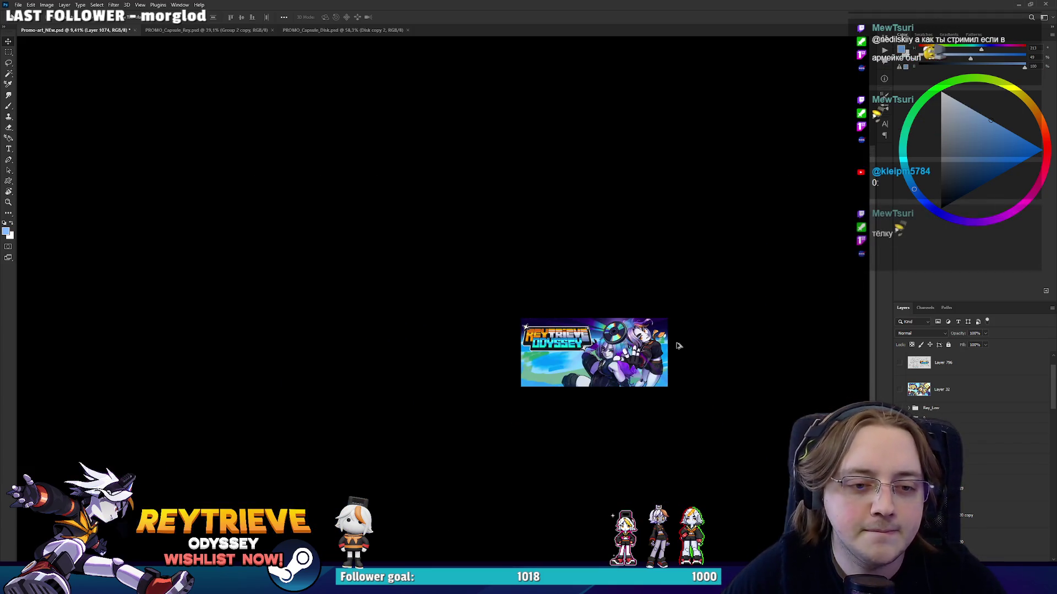
scroll(619, 353, down, 1)
scroll(618, 358, down, 1)
scroll(617, 366, down, 2)
scroll(614, 364, up, 2)
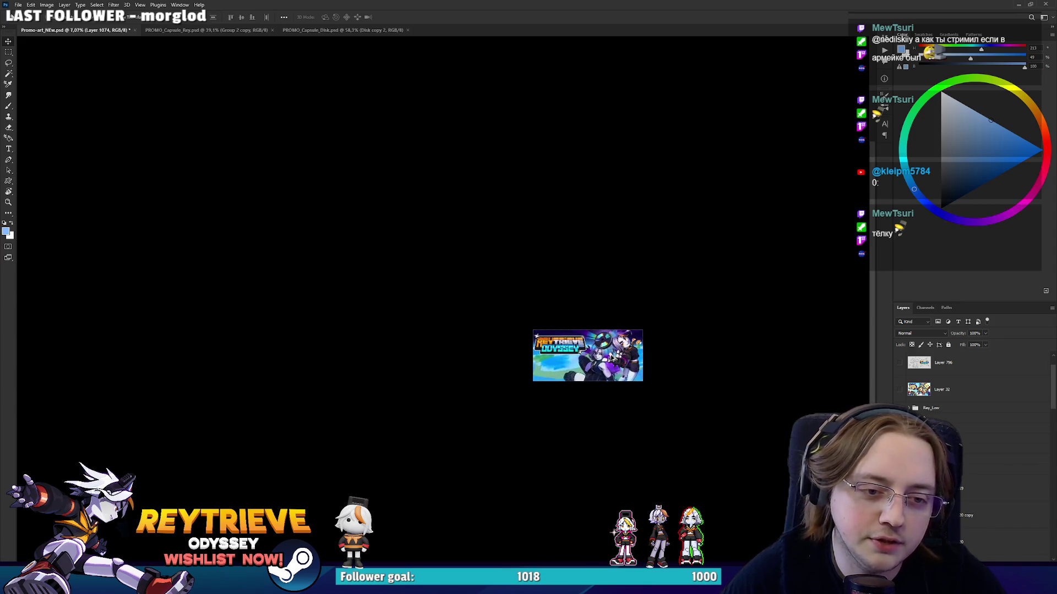
scroll(622, 357, down, 2)
scroll(640, 349, up, 2)
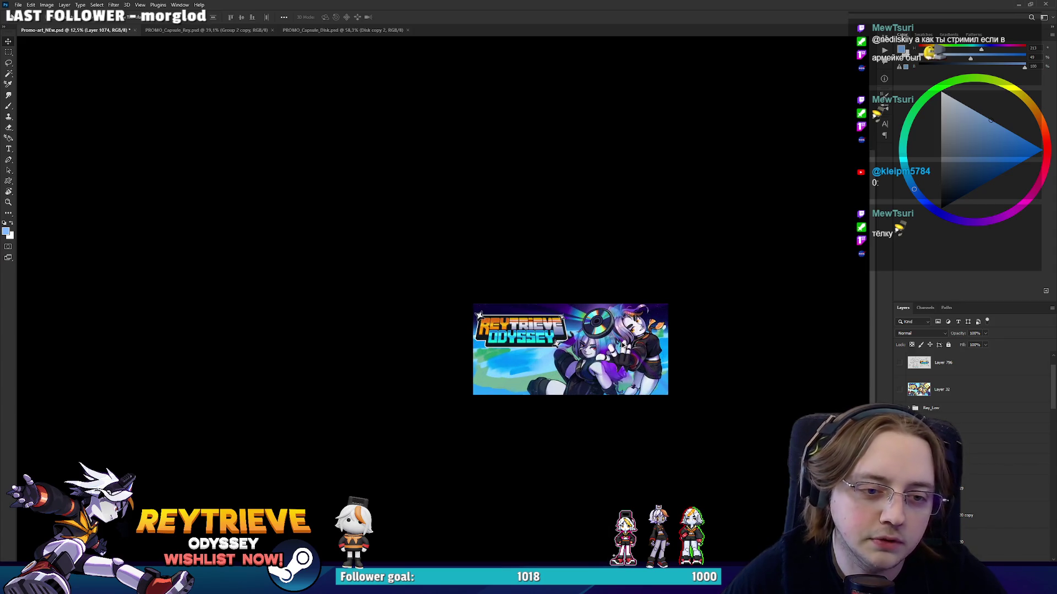
scroll(637, 358, up, 2)
scroll(634, 374, up, 1)
scroll(642, 385, up, 1)
scroll(661, 391, up, 1)
scroll(688, 396, up, 1)
scroll(727, 401, up, 1)
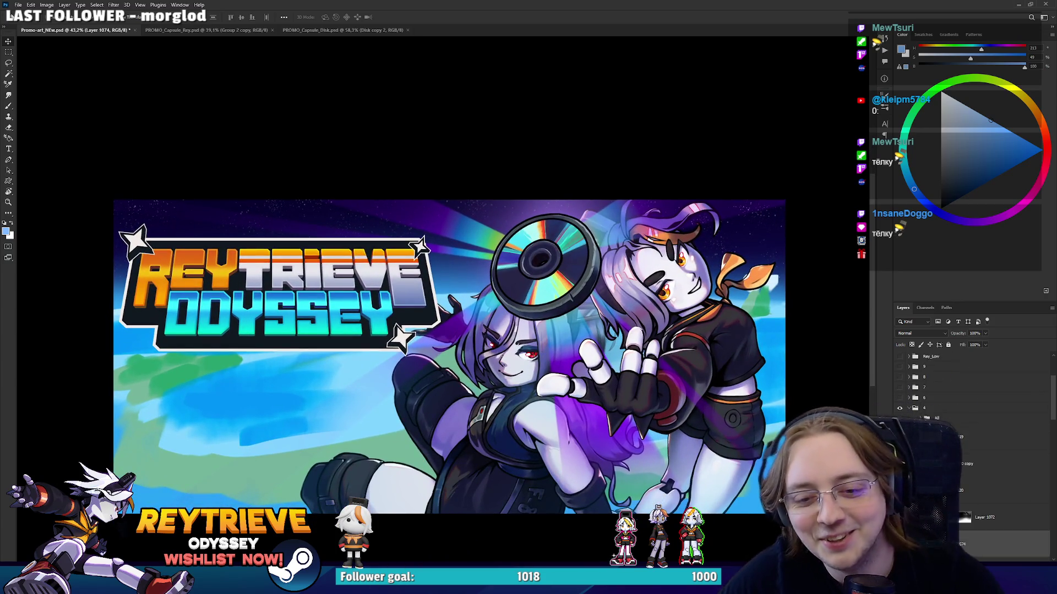
scroll(936, 397, down, 1)
scroll(936, 396, up, 1)
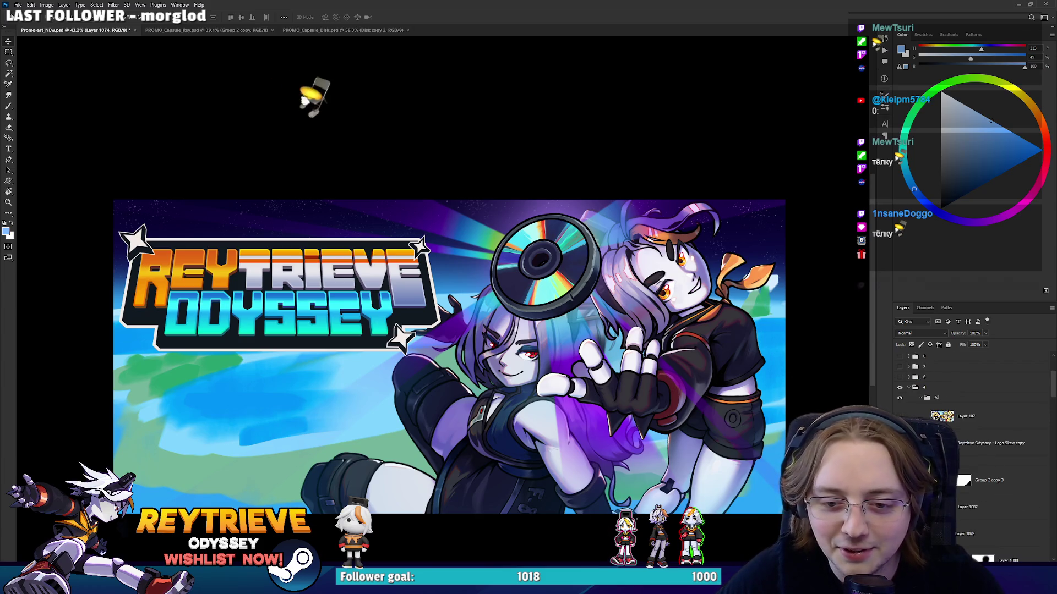
ctrl+click(275, 292)
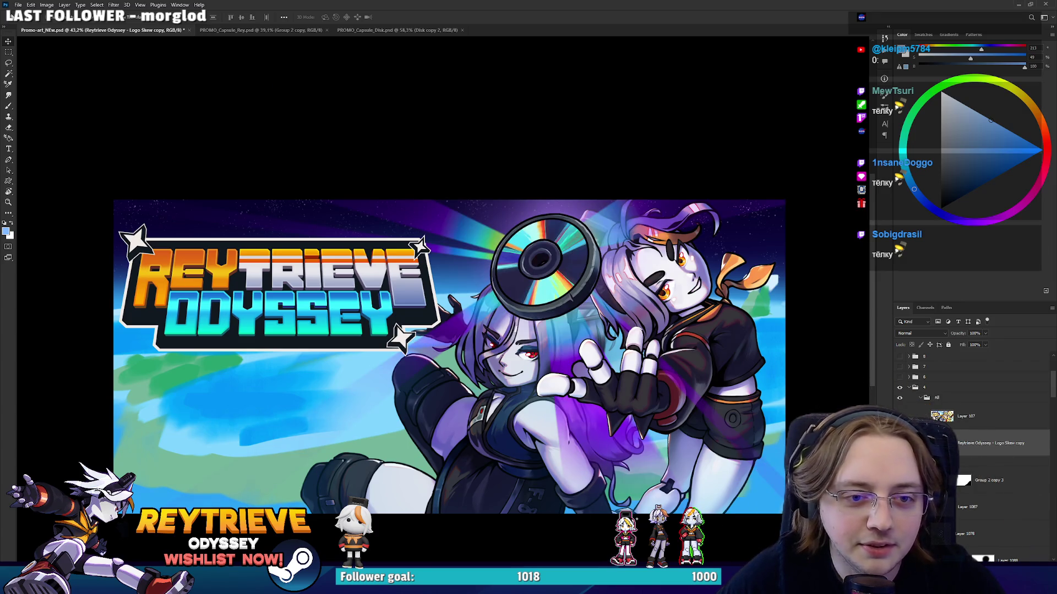
Expand the Disk group and select Layer 1098 copy in the Layers panel.
scroll(757, 344, down, 3)
scroll(757, 344, up, 3)
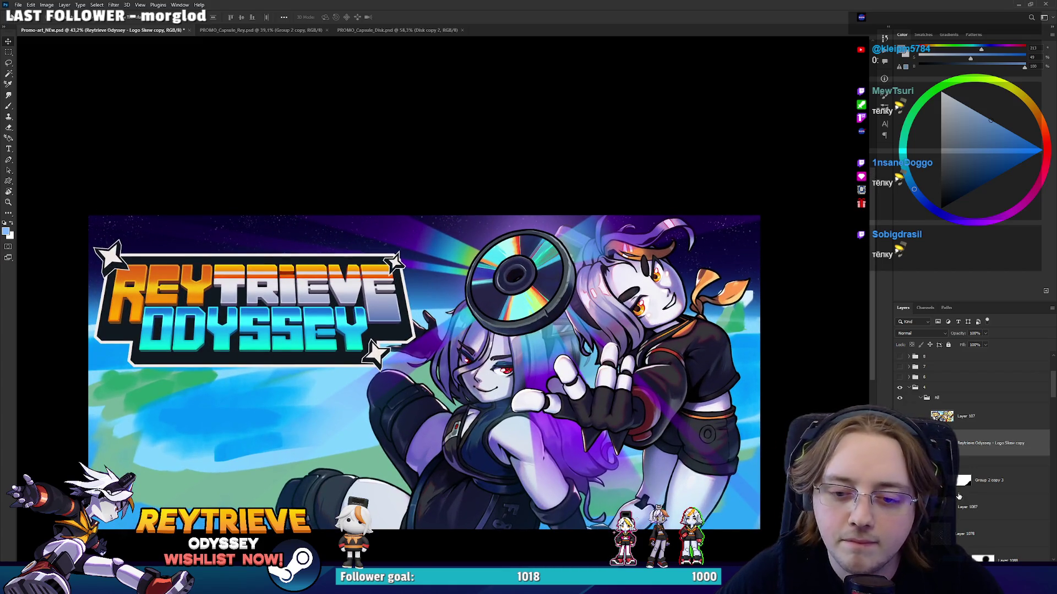
scroll(948, 395, down, 2)
click(931, 410)
scroll(931, 410, down, 1)
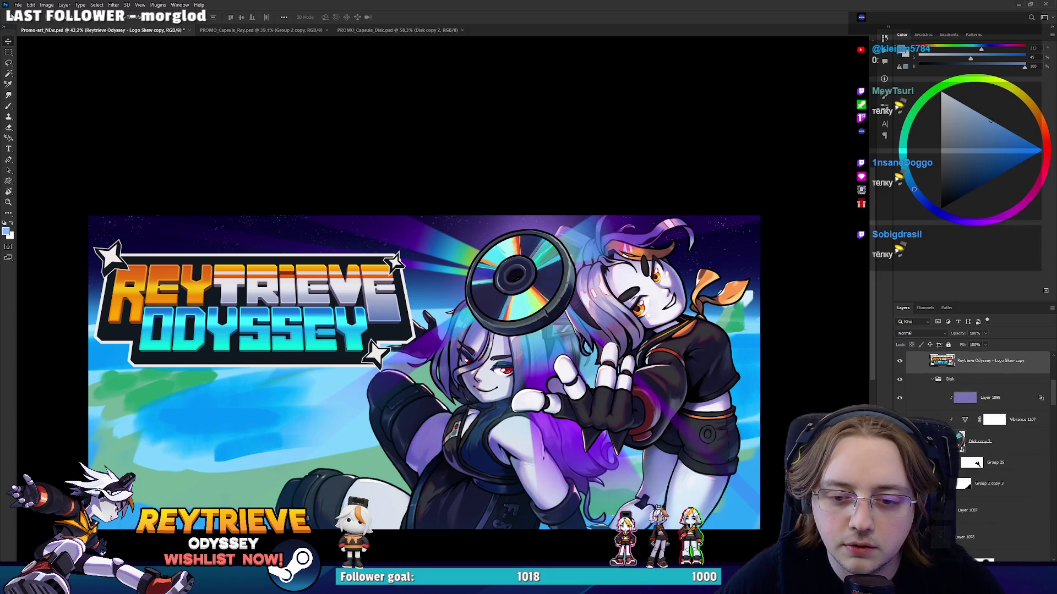
click(971, 463)
click(954, 462)
scroll(961, 472, down, 2)
click(961, 471)
click(1007, 492)
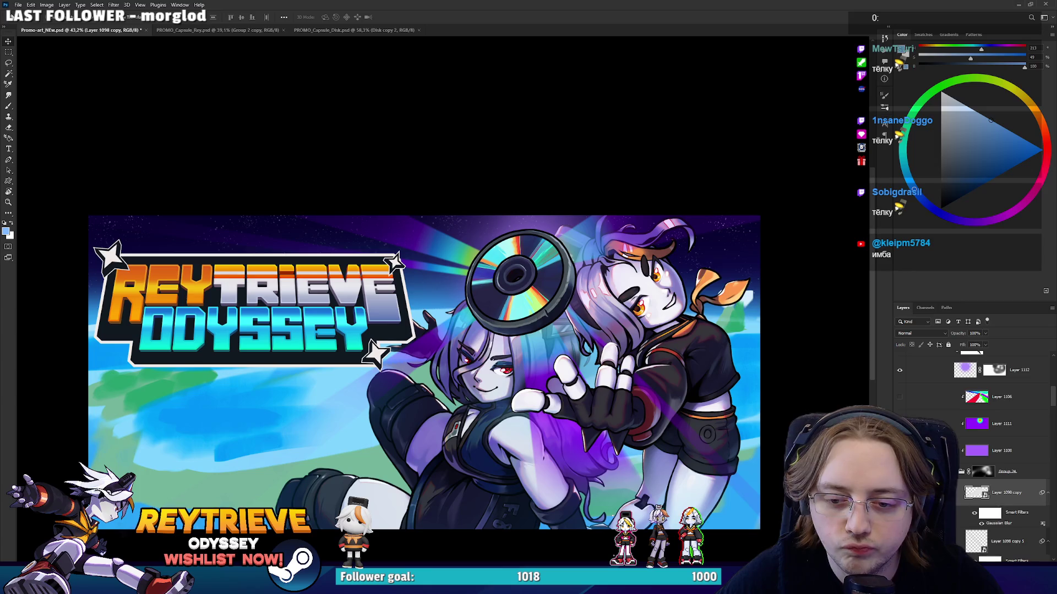
scroll(990, 467, down, 2)
mouse_move(799, 428)
mouse_down()
mouse_move(817, 358)
mouse_move(810, 401)
mouse_up()
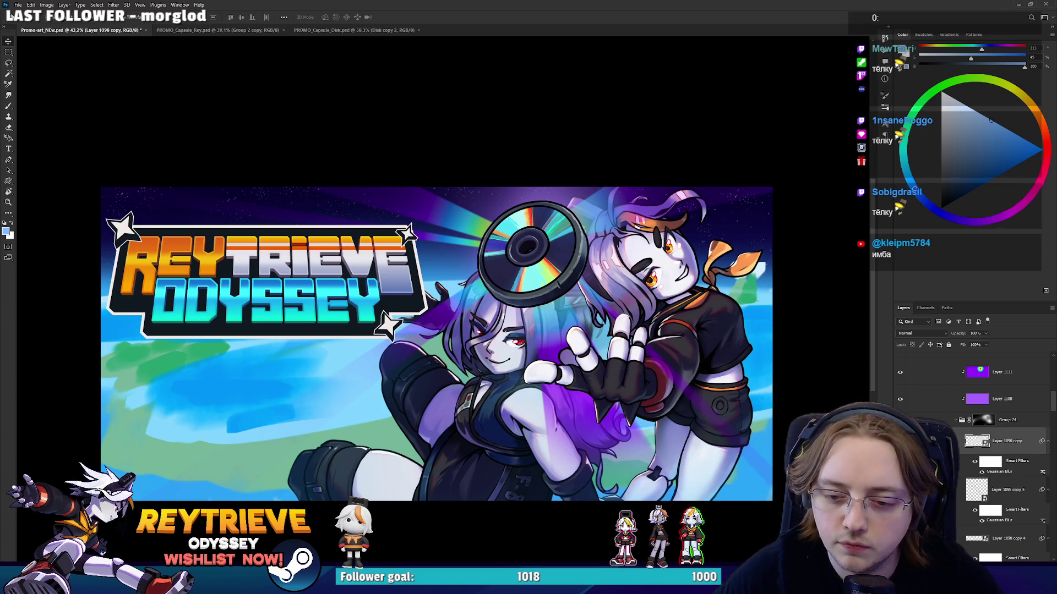
Add a layer mask to Layer 1098 copy.
key(e)
scroll(557, 252, up, 3)
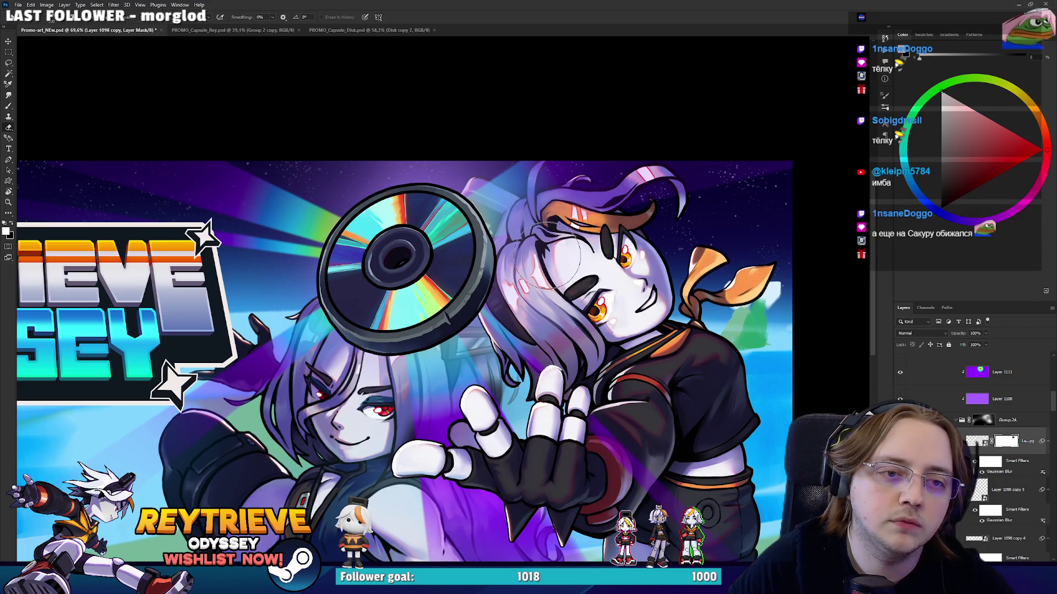
scroll(567, 256, down, 3)
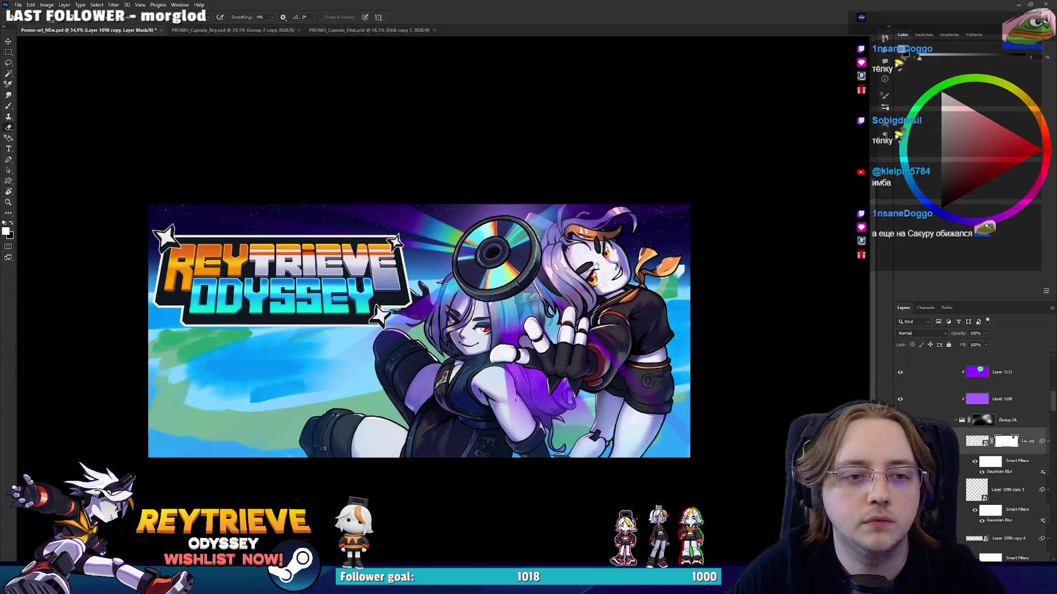
scroll(623, 304, up, 2)
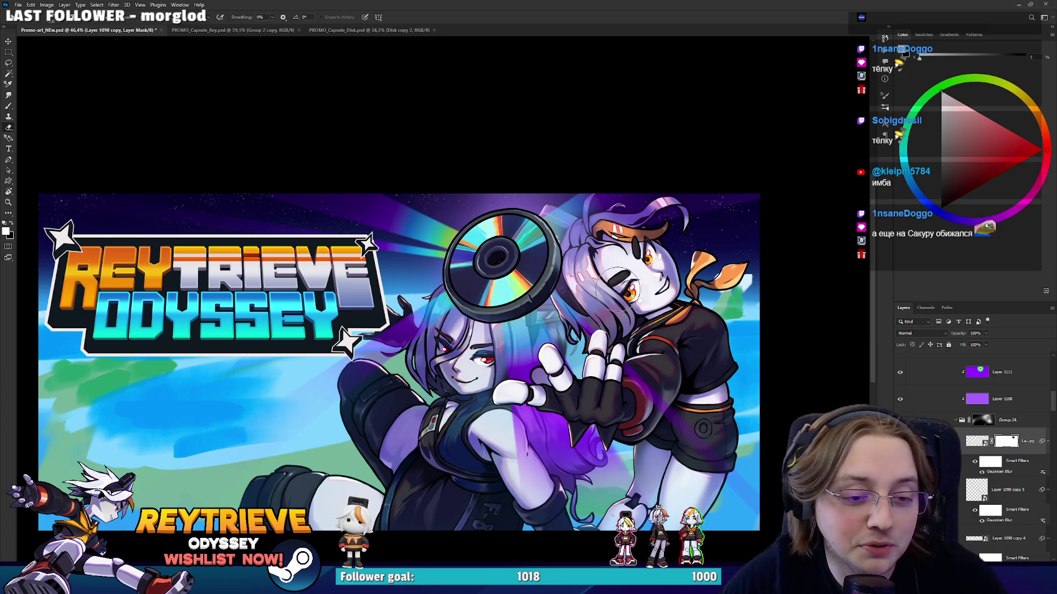
scroll(619, 289, down, 2)
scroll(685, 363, up, 2)
scroll(685, 363, down, 1)
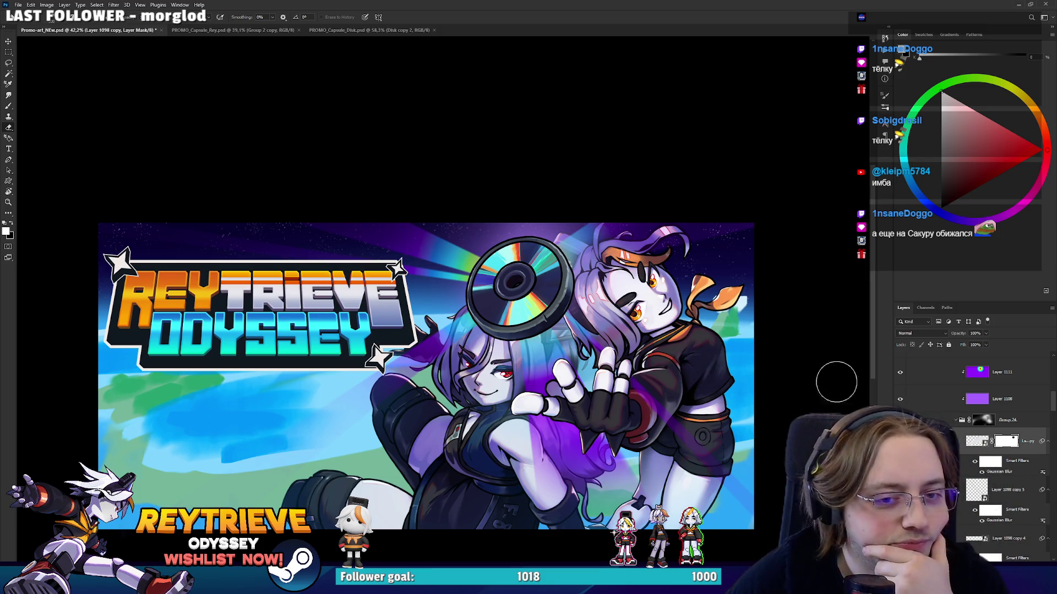
scroll(961, 418, up, 5)
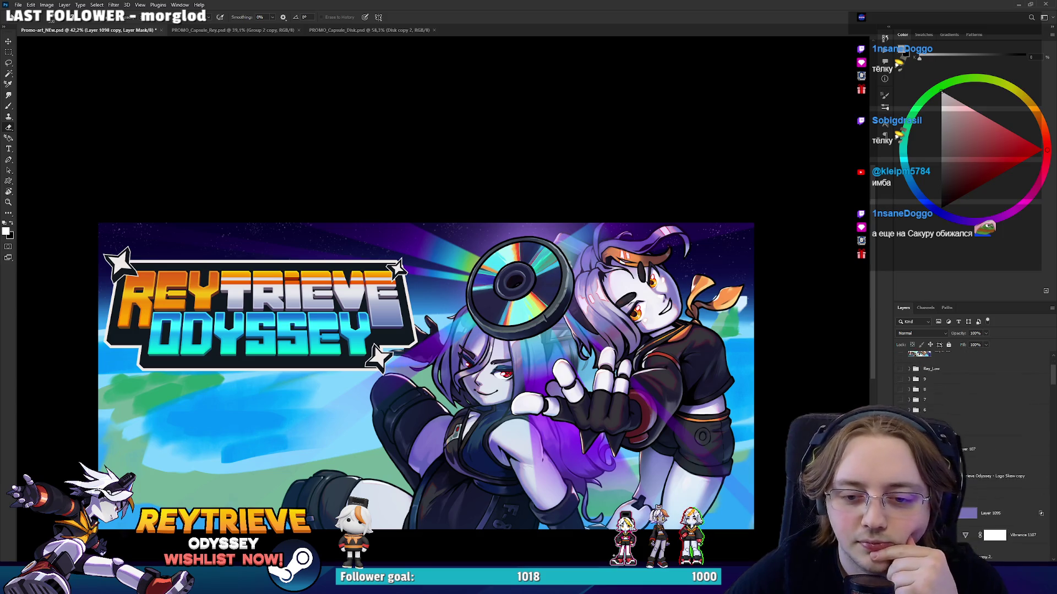
Hide the All group so only the planet background shows, and dismiss the Microsoft Defender notification.
click(922, 380)
click(900, 379)
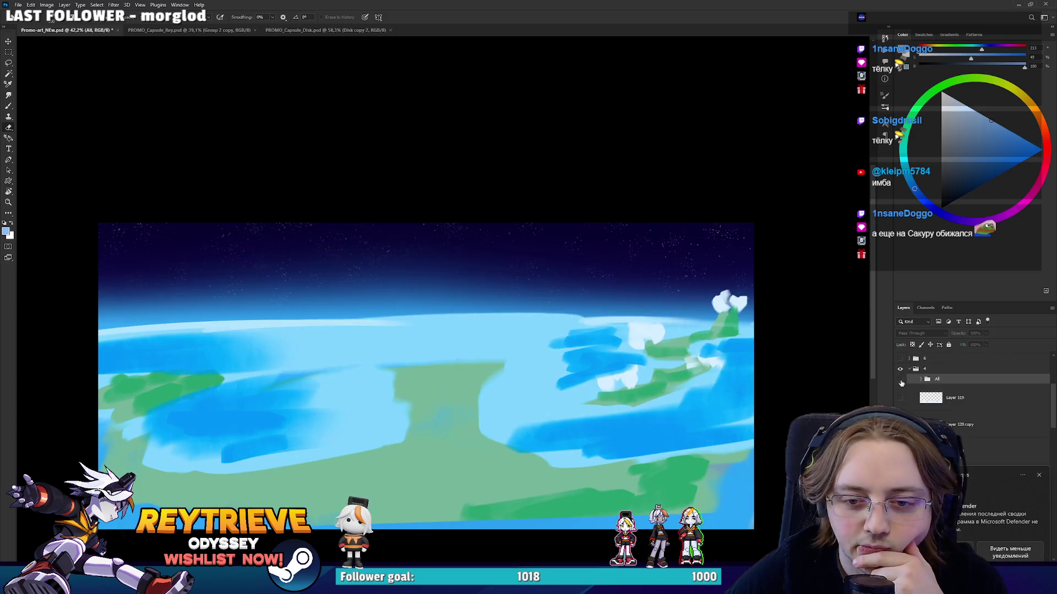
click(1040, 477)
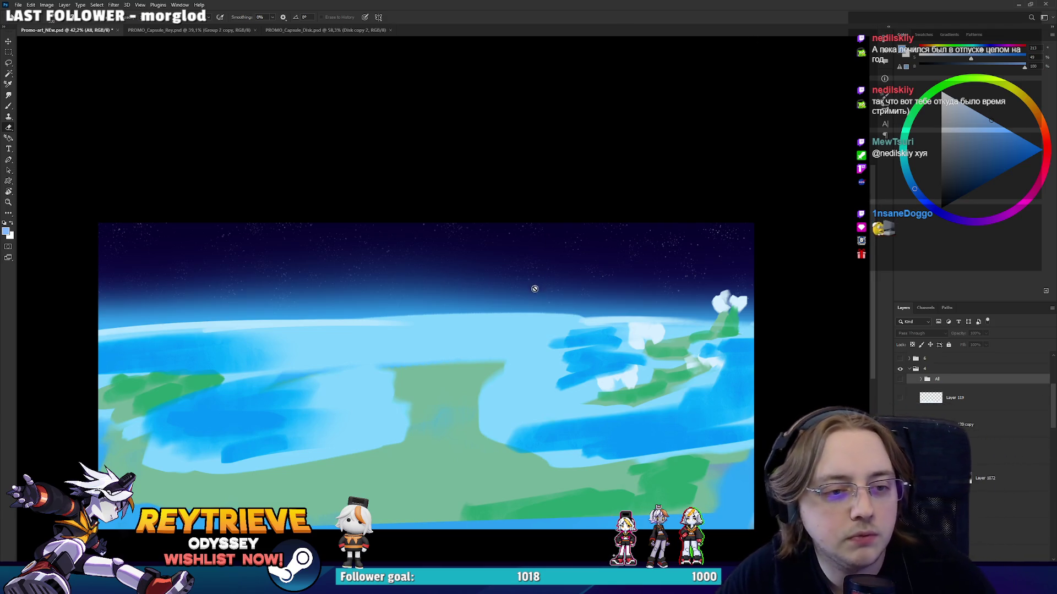
Set up to paint on Layer 120 copy with a smaller round brush in lighter blue.
drag(534, 285, 554, 257)
click(960, 424)
scroll(441, 357, up, 2)
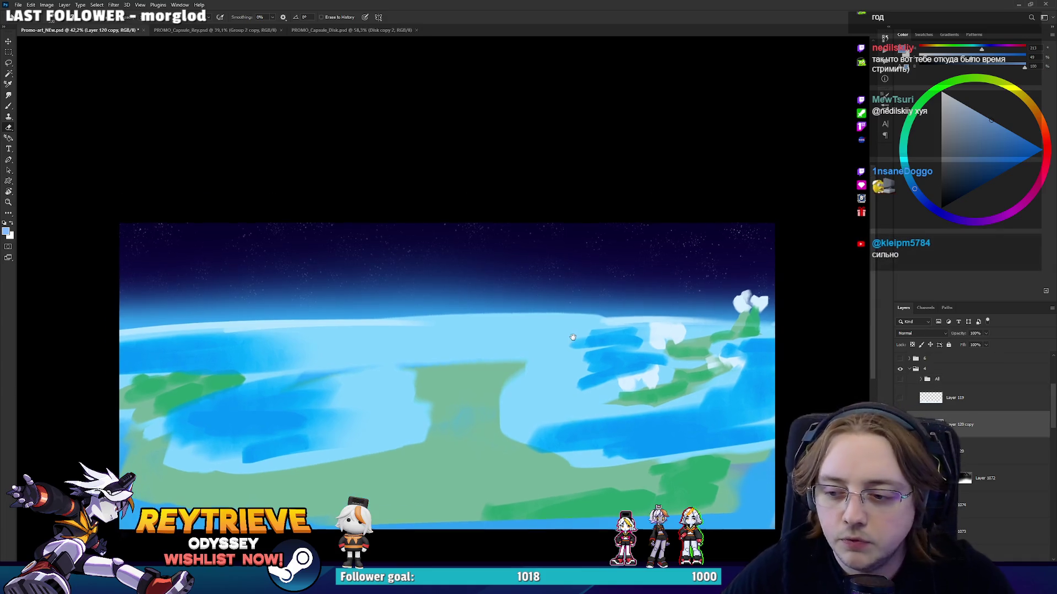
right_click(393, 317)
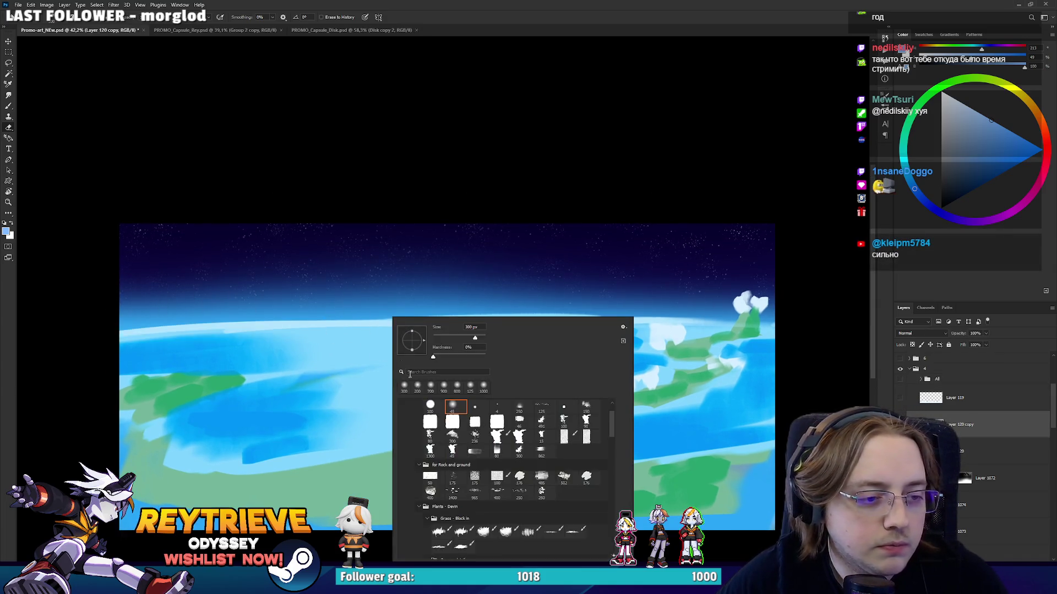
click(429, 406)
key(Escape)
key(b)
alt+click(230, 325)
right_click(393, 312)
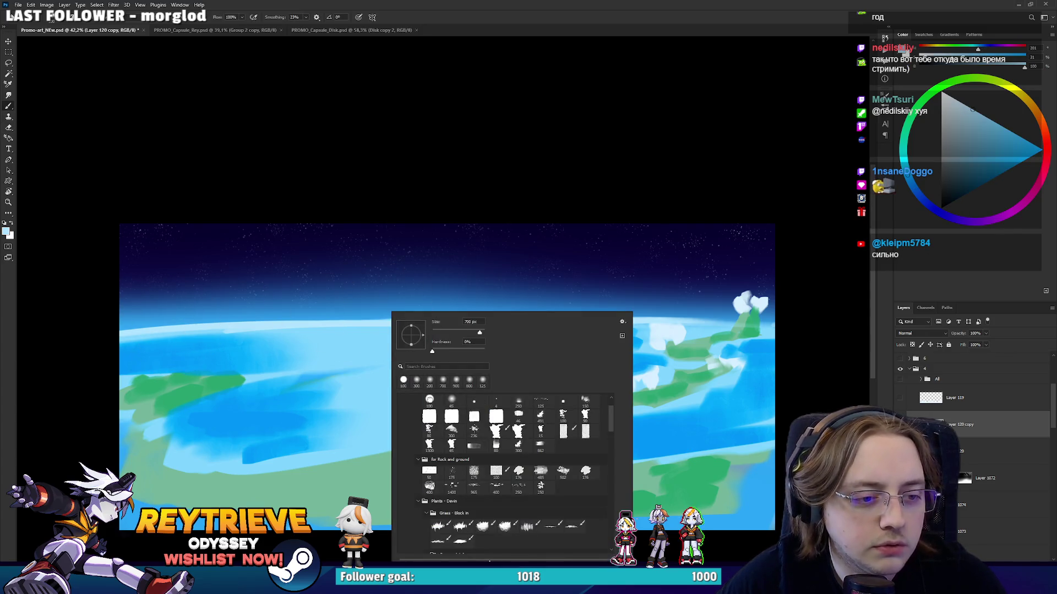
double_click(433, 401)
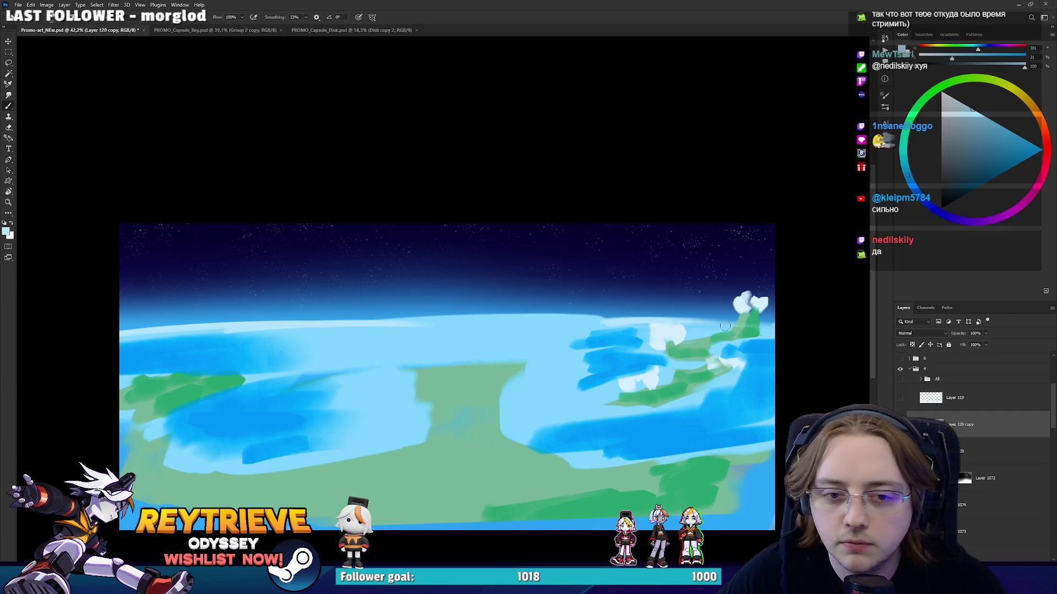
Try a light-blue band along the horizon, then undo it.
drag(732, 323, 714, 323)
drag(605, 324, 278, 330)
key(ctrl+z)
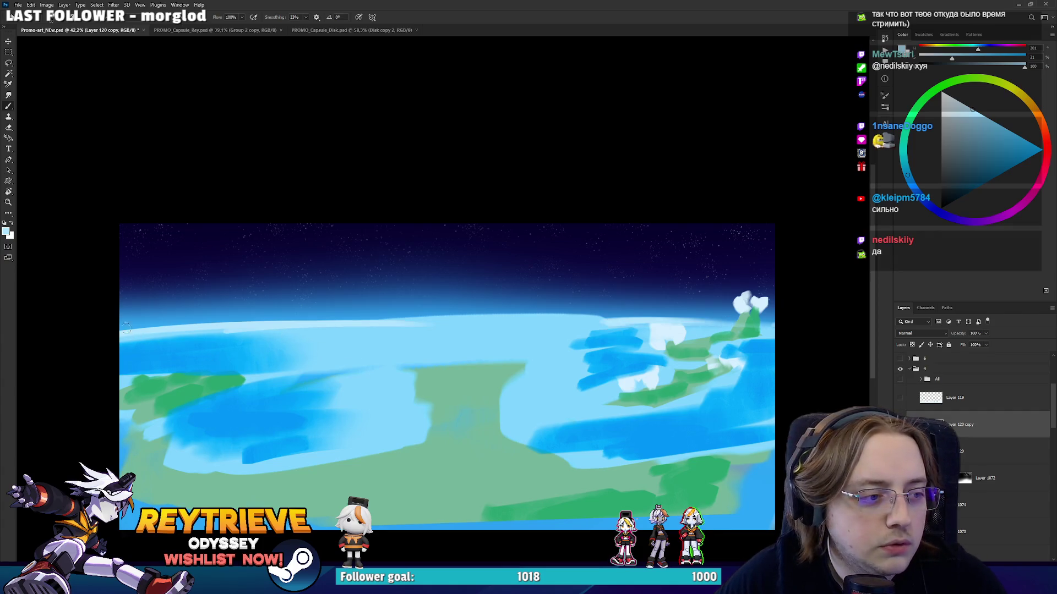
mouse_move(113, 326)
mouse_down()
mouse_move(782, 334)
mouse_move(122, 335)
mouse_up()
key(ctrl+z)
Rotate the canvas view until the horizon is nearly vertical, then back to level.
drag(415, 346, 434, 361)
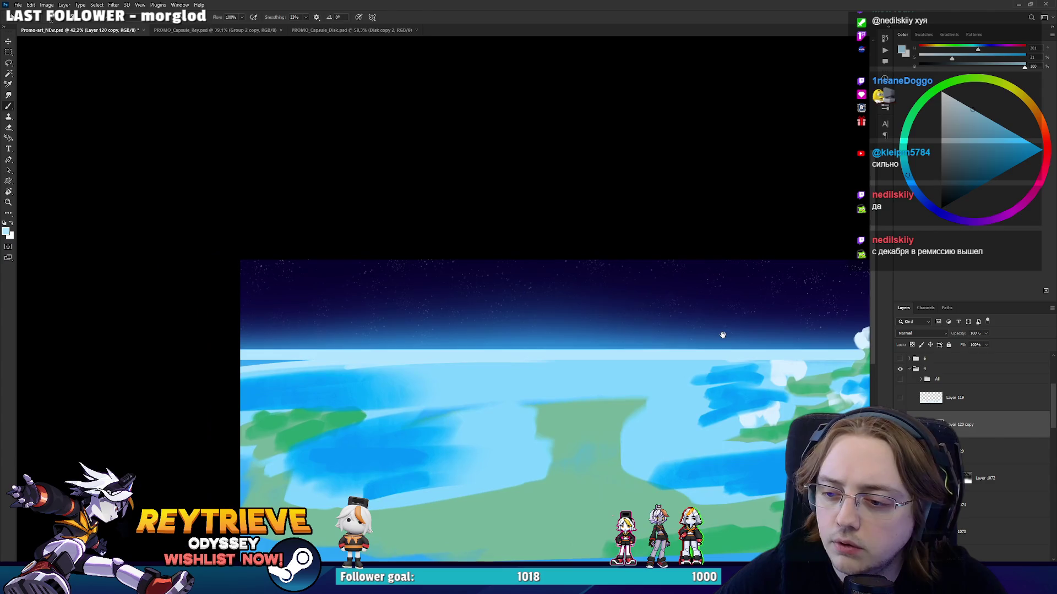
key(r)
drag(434, 361, 473, 350)
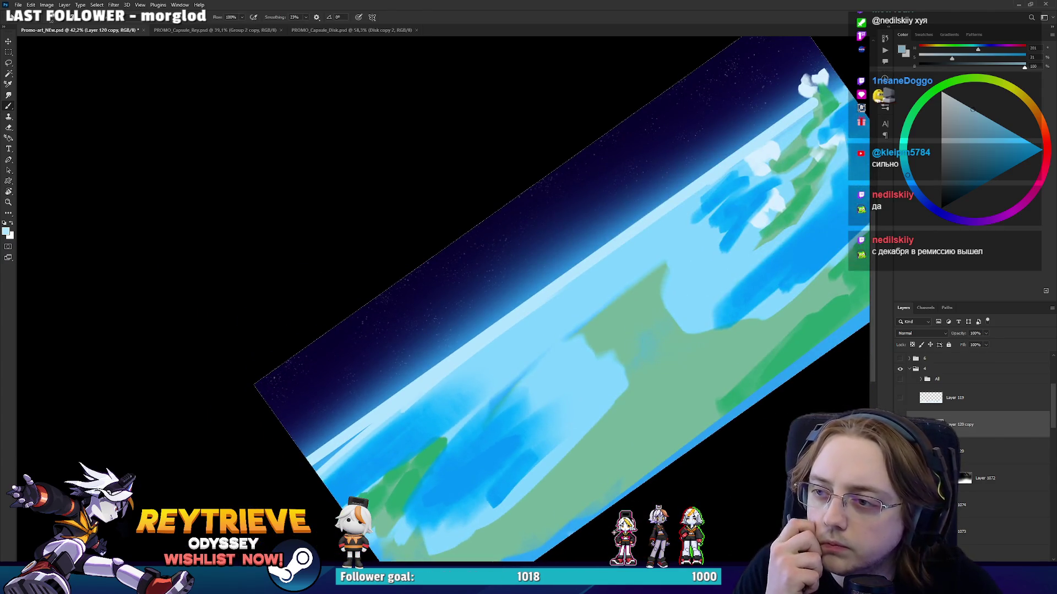
key(r)
drag(352, 418, 428, 477)
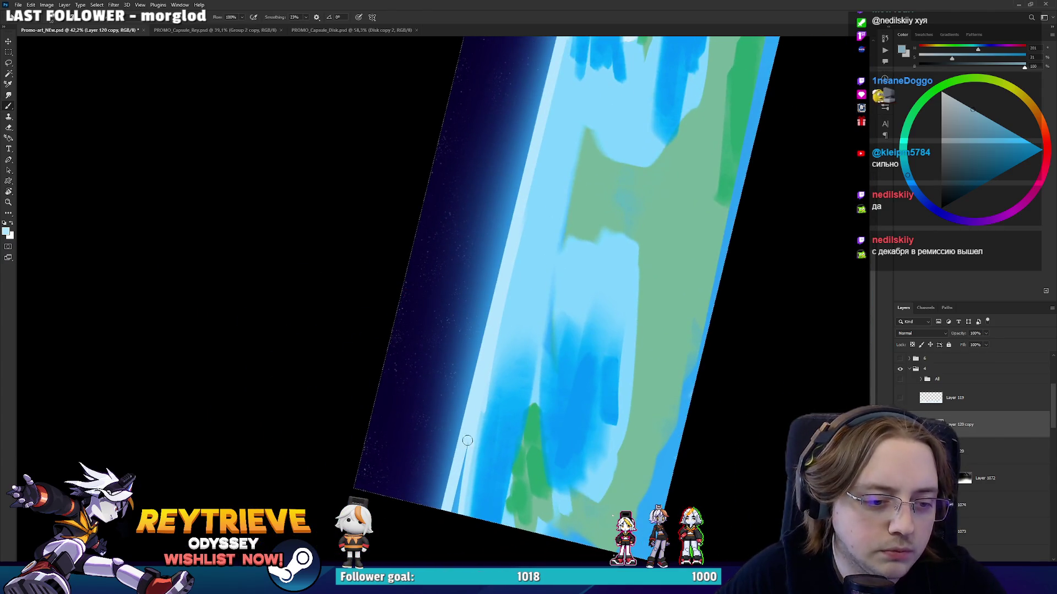
scroll(494, 395, up, 3)
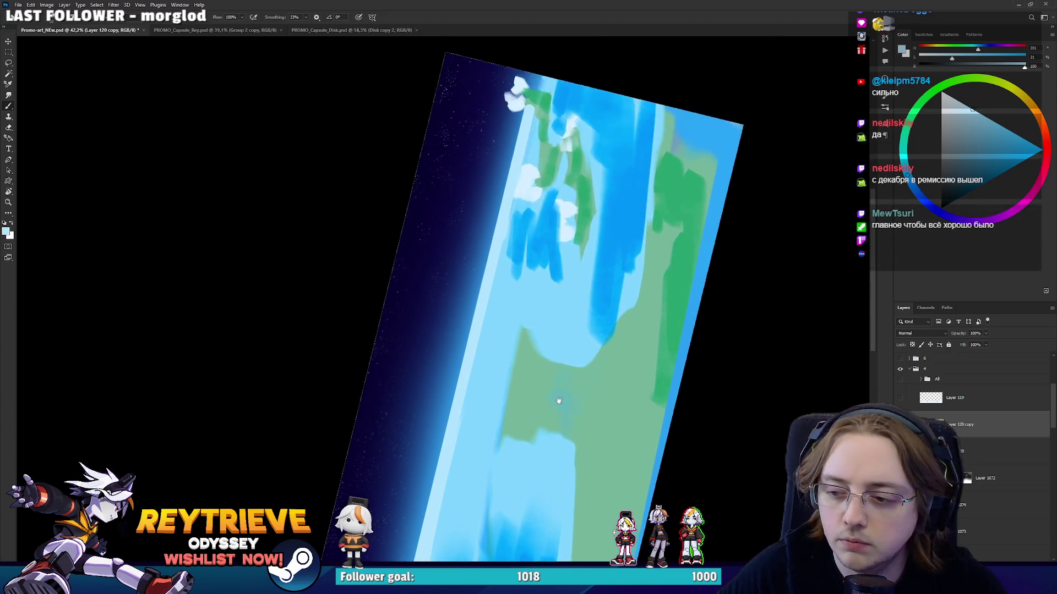
scroll(556, 396, up, 2)
scroll(552, 252, up, 3)
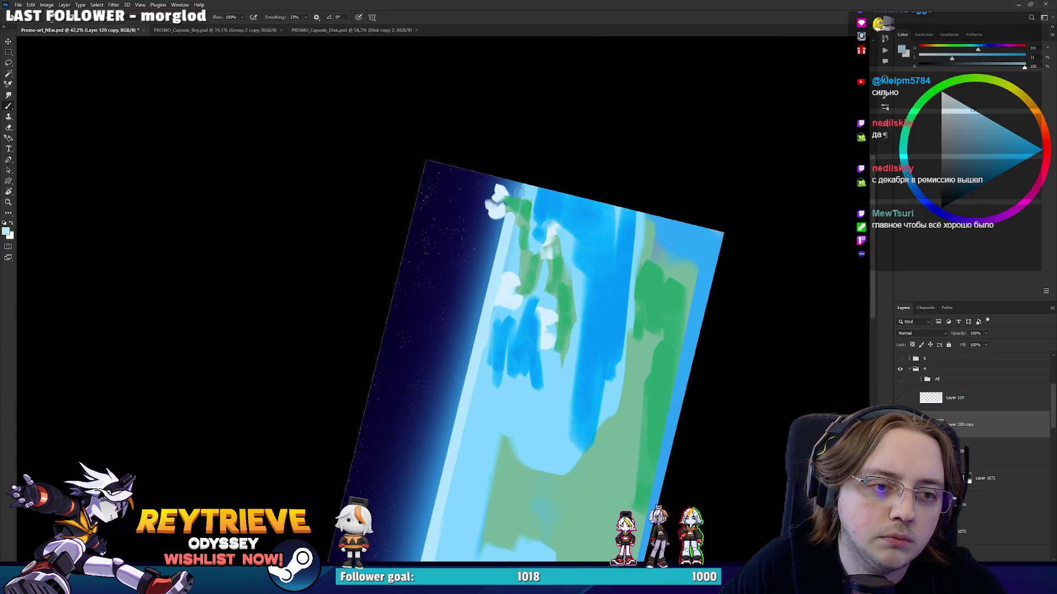
drag(612, 157, 717, 453)
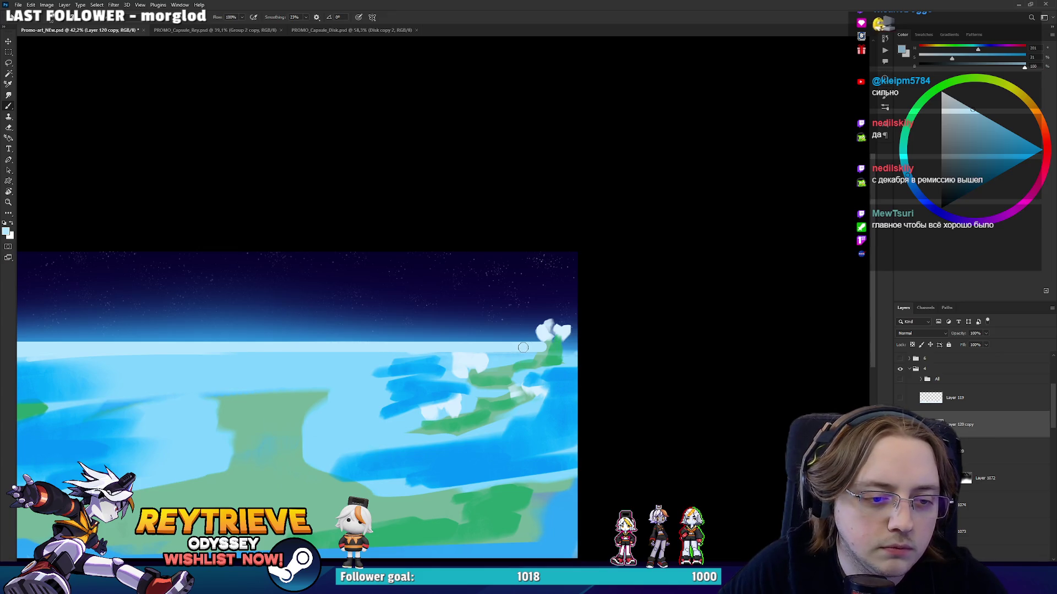
Sample the landmass green and paint the green trunk up into the clouds.
key(e)
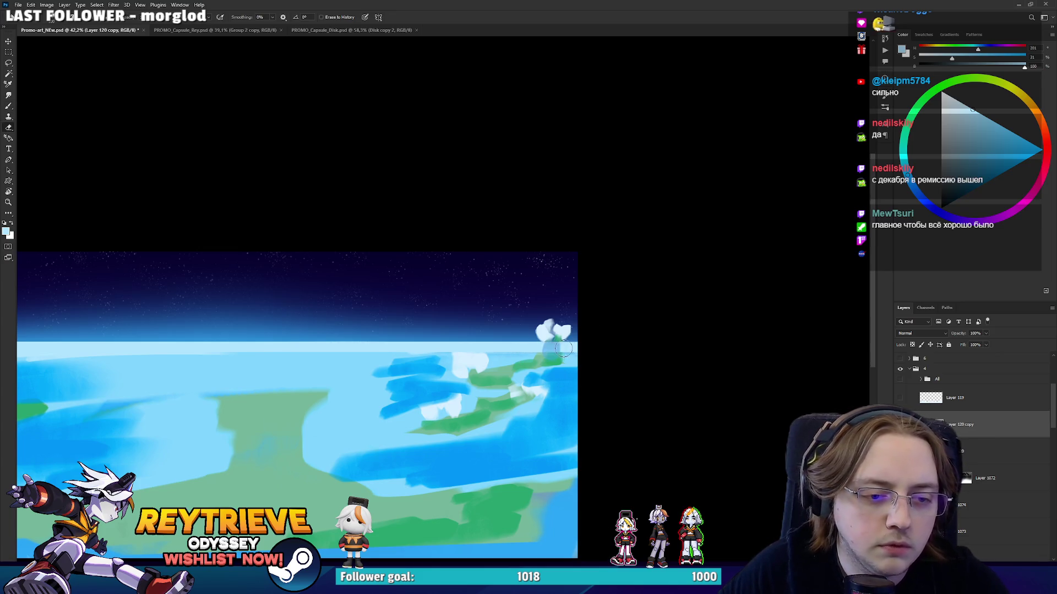
scroll(555, 361, up, 3)
key(b)
alt+click(538, 356)
drag(558, 327, 556, 347)
alt+click(528, 358)
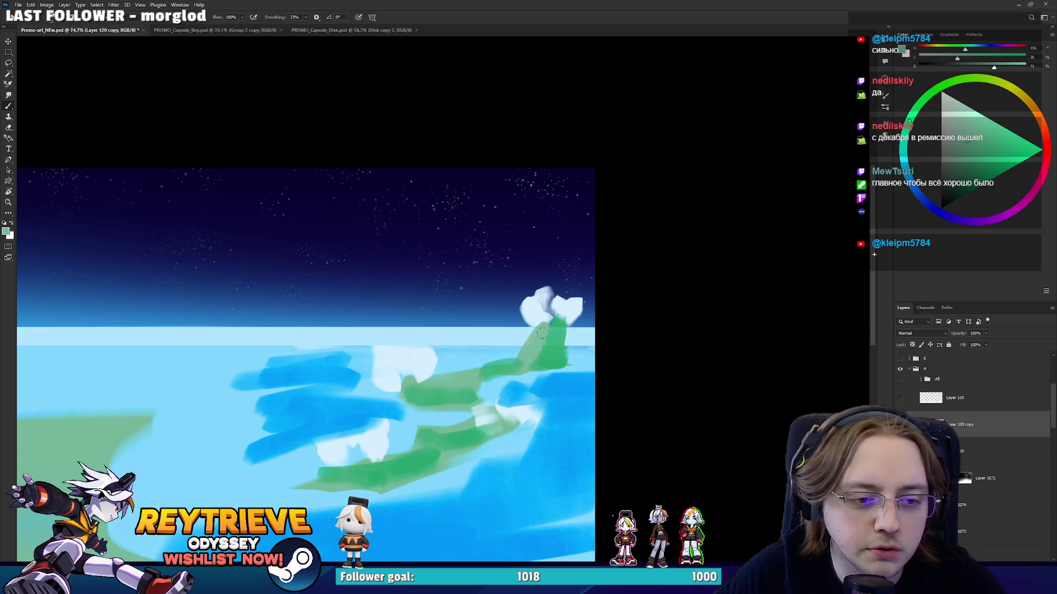
Sample darker and lighter greens from the right-hand landmass, then zoom out to check.
drag(568, 331, 672, 363)
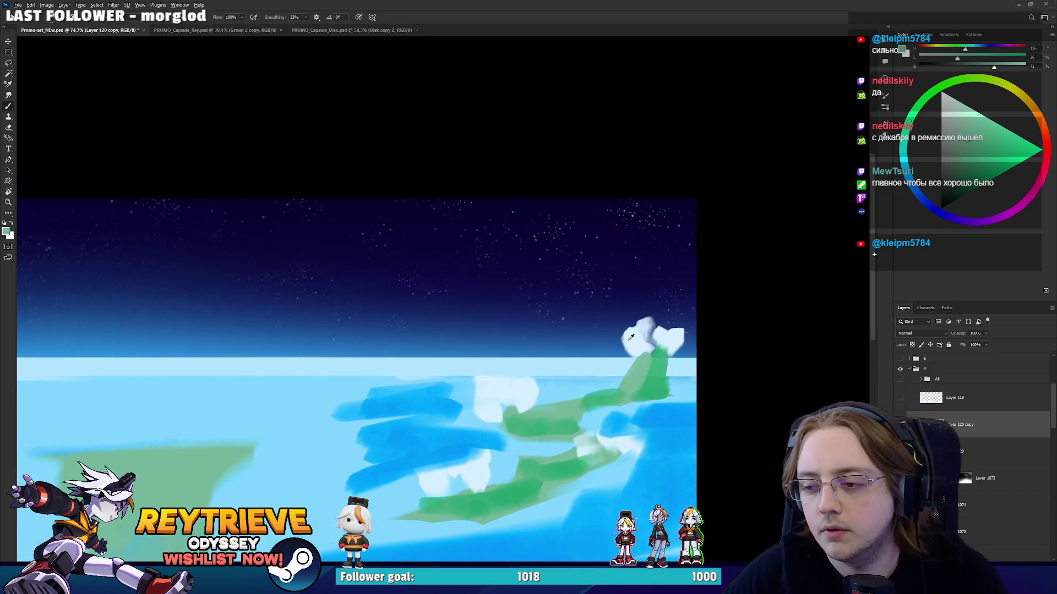
scroll(639, 355, down, 1)
scroll(613, 349, up, 1)
alt+click(667, 385)
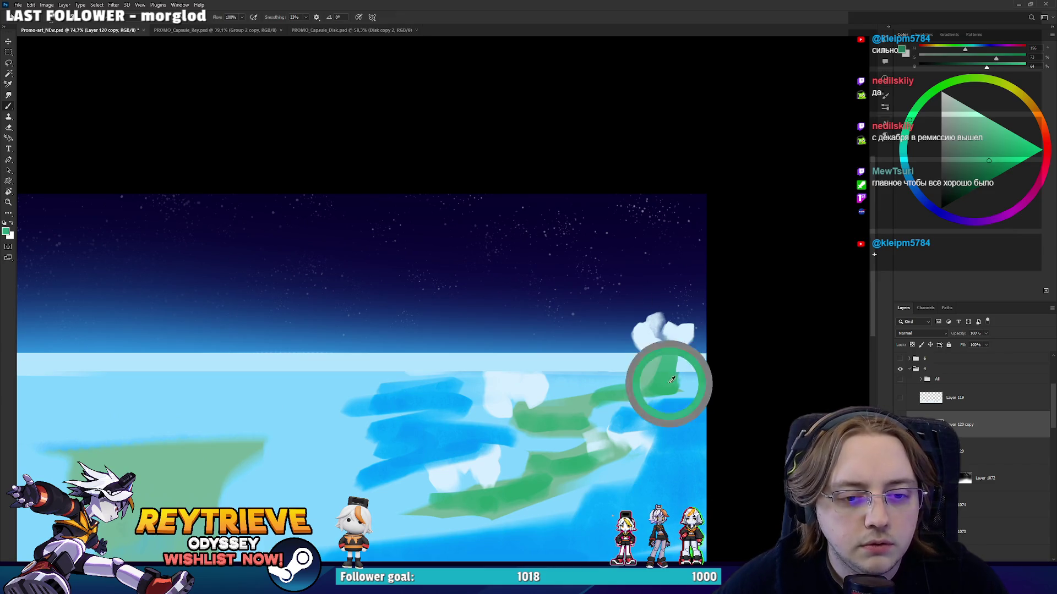
drag(665, 360, 657, 312)
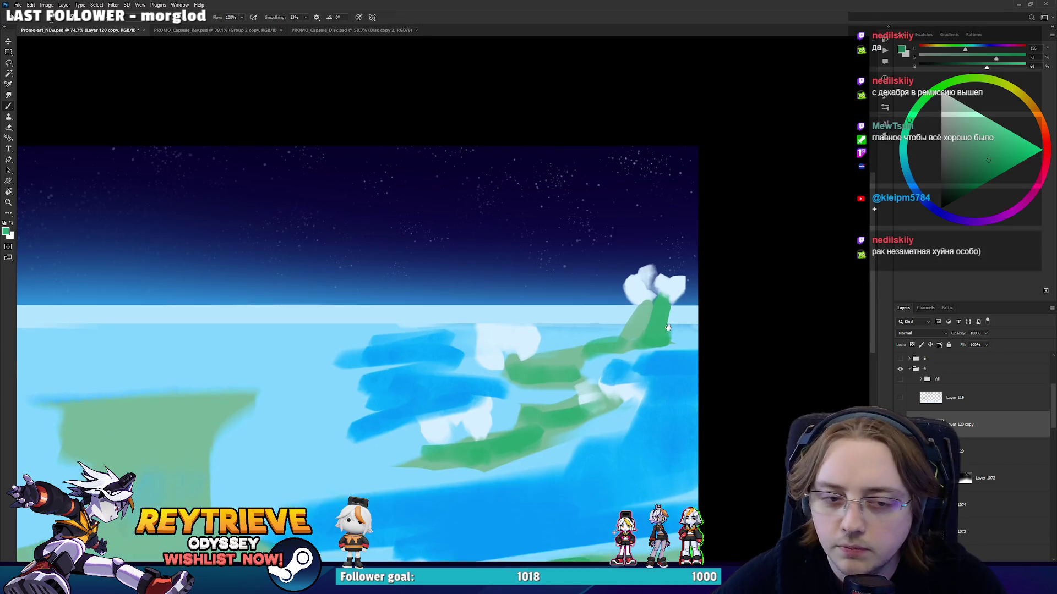
alt+click(634, 331)
alt+click(658, 309)
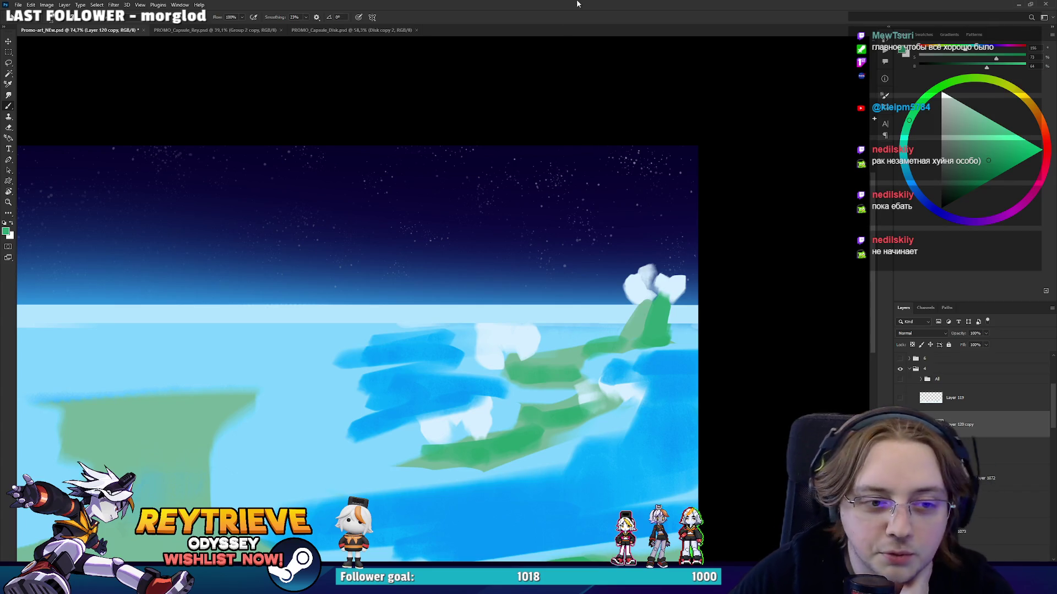
scroll(423, 236, down, 2)
scroll(424, 236, down, 3)
drag(439, 283, 621, 318)
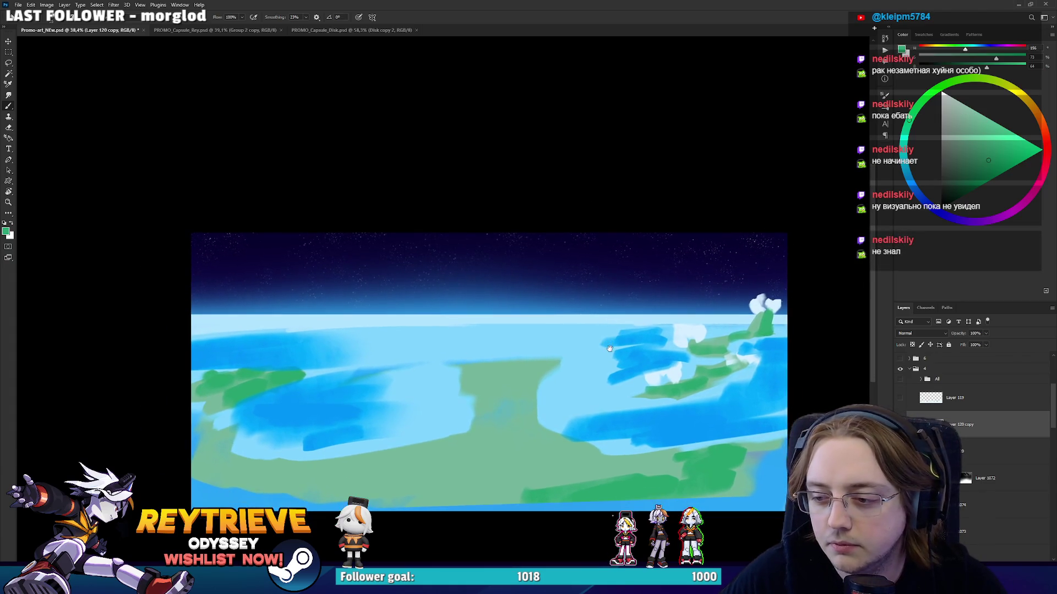
Sample the pale blue of the planet's atmosphere as the paint colour.
scroll(664, 365, up, 1)
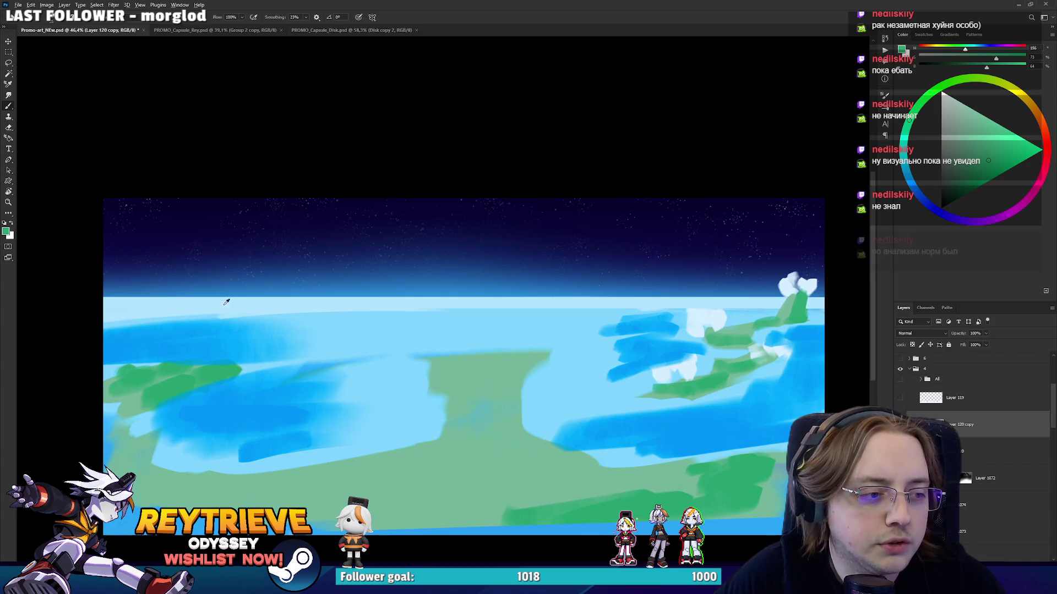
alt+click(209, 309)
drag(325, 338, 345, 351)
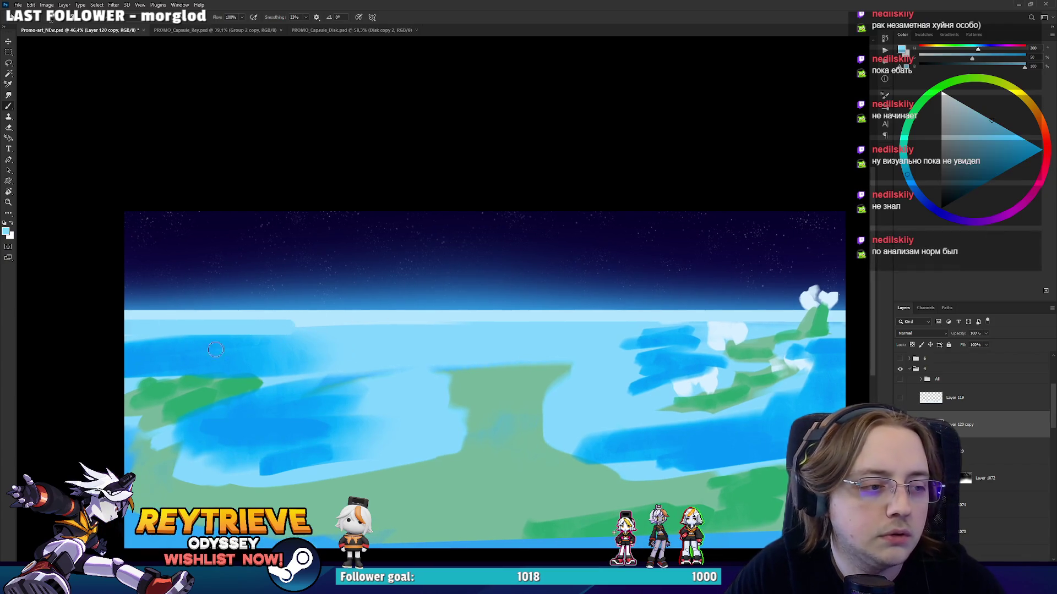
scroll(339, 293, down, 3)
scroll(581, 408, up, 3)
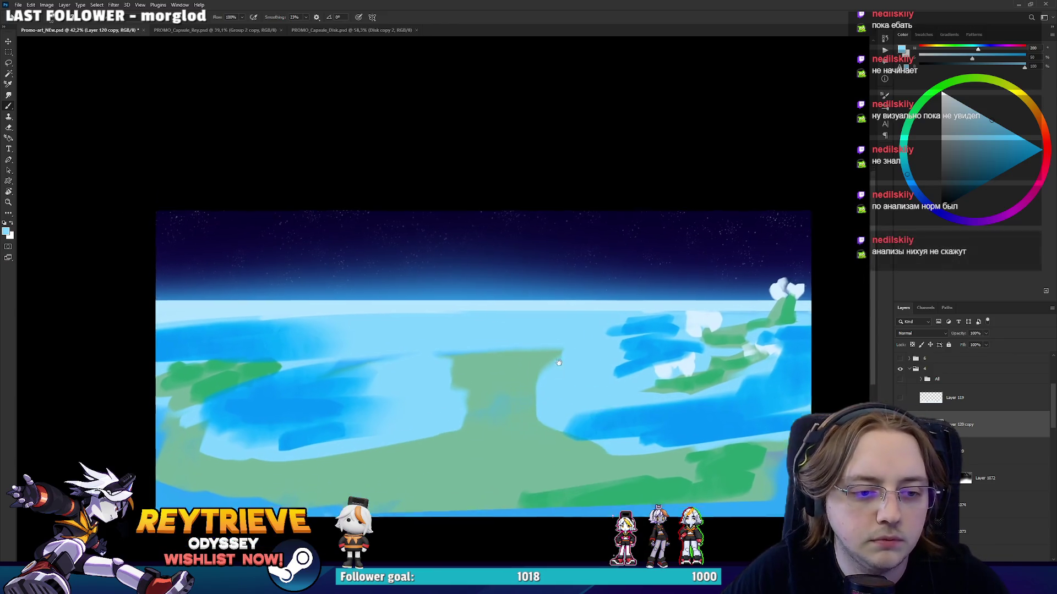
Tilt the view about 20° and further counter-clockwise, toggling the planet layer to compare.
key(r)
drag(582, 408, 762, 500)
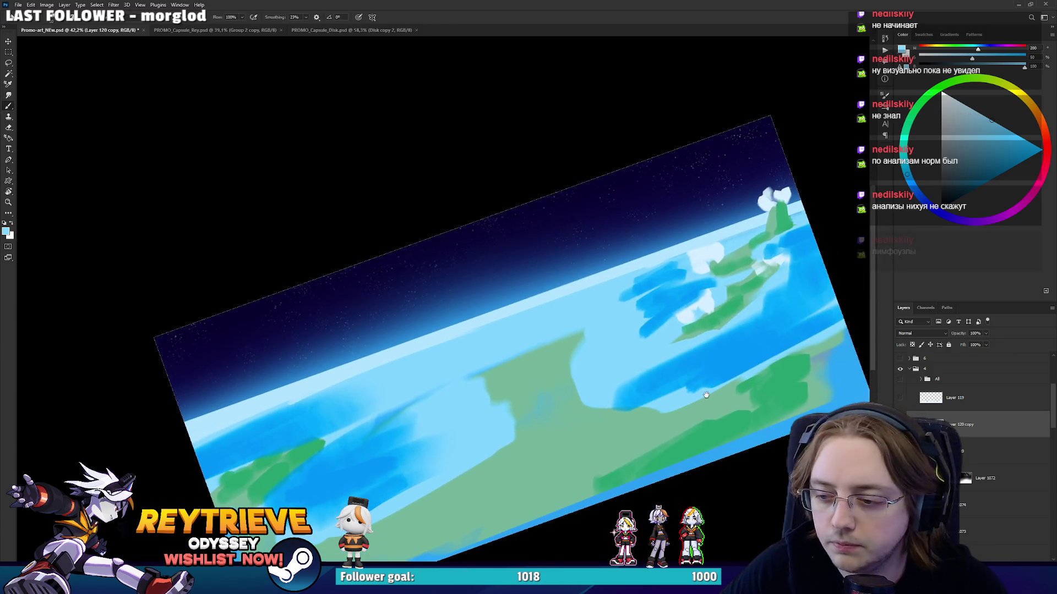
alt+click(901, 532)
alt+click(900, 531)
drag(592, 375, 650, 303)
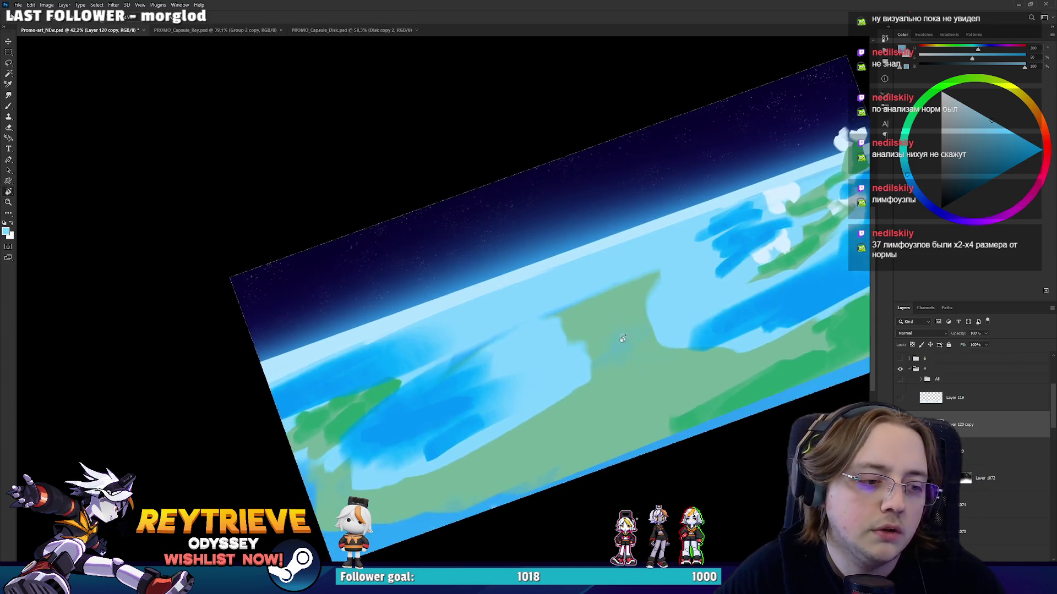
drag(495, 330, 589, 249)
key(e)
key(b)
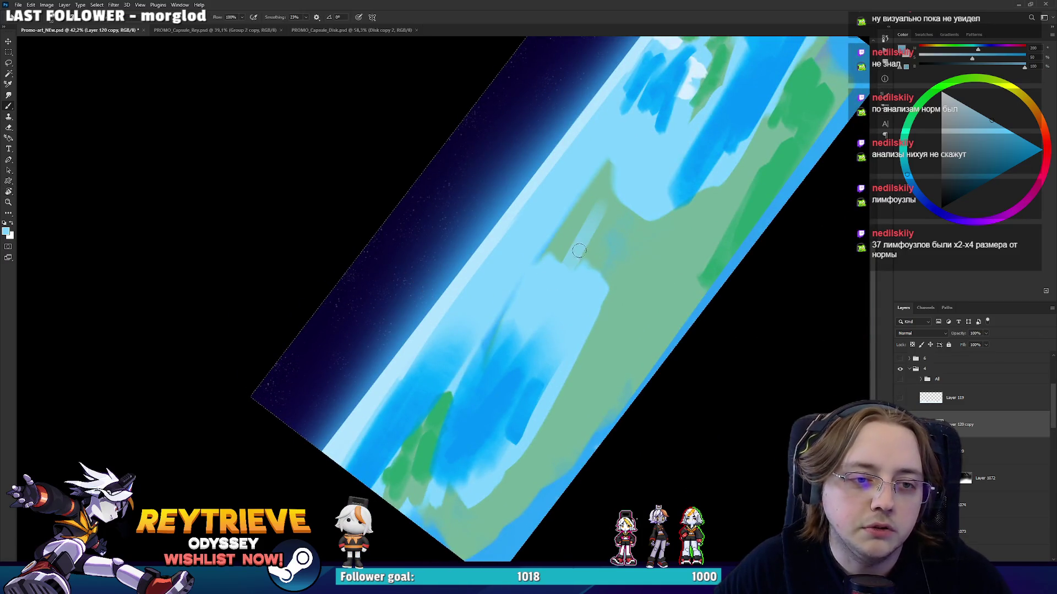
scroll(565, 249, up, 1)
right_click(609, 249)
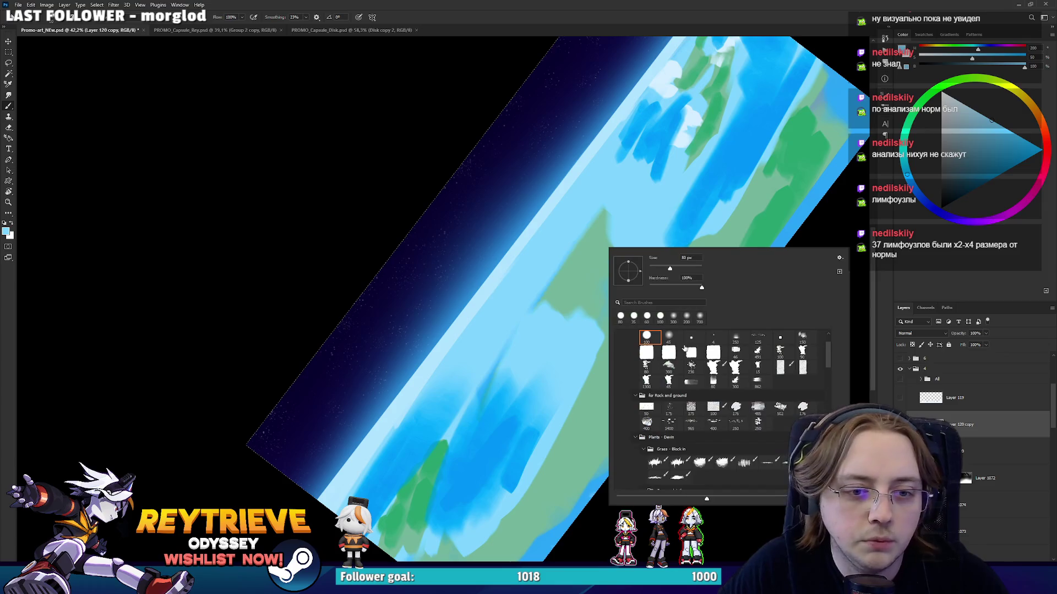
Try a light-blue stroke across the green land, then undo it.
click(602, 335)
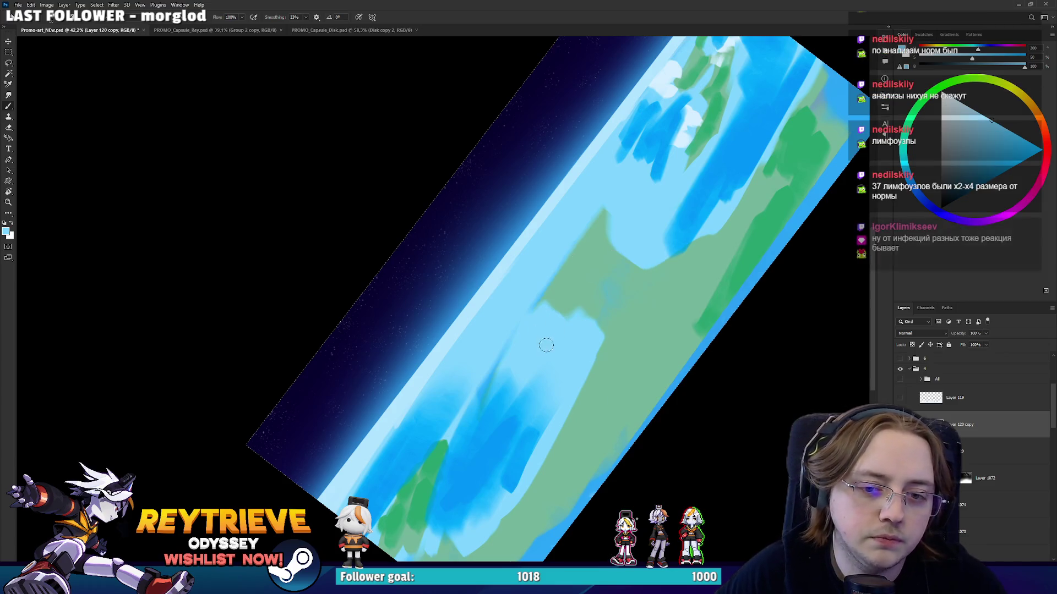
drag(562, 308, 587, 278)
key(ctrl+z)
scroll(598, 254, up, 1)
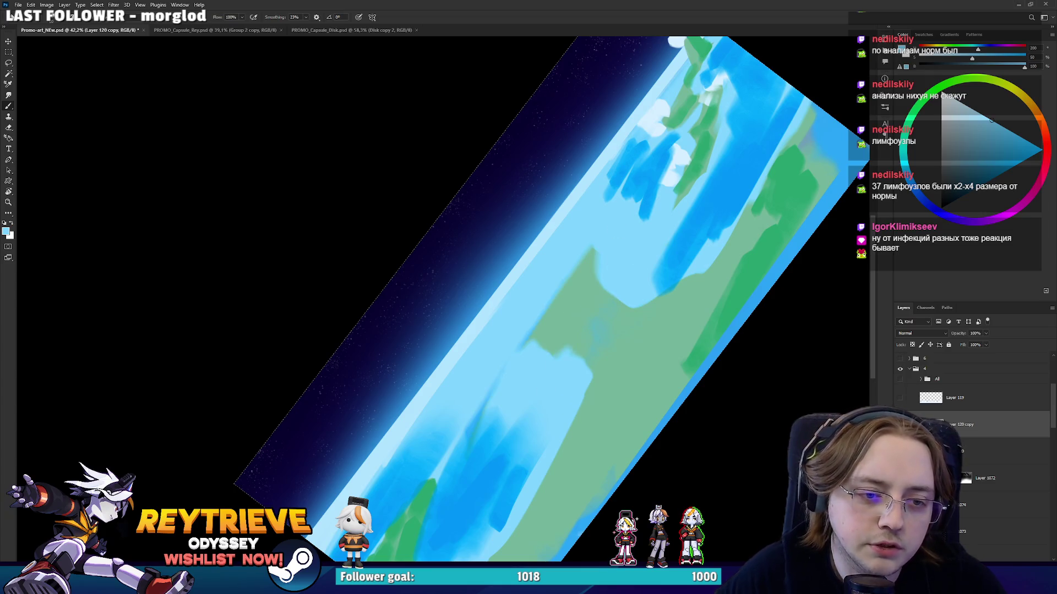
right_click(707, 331)
key(Return)
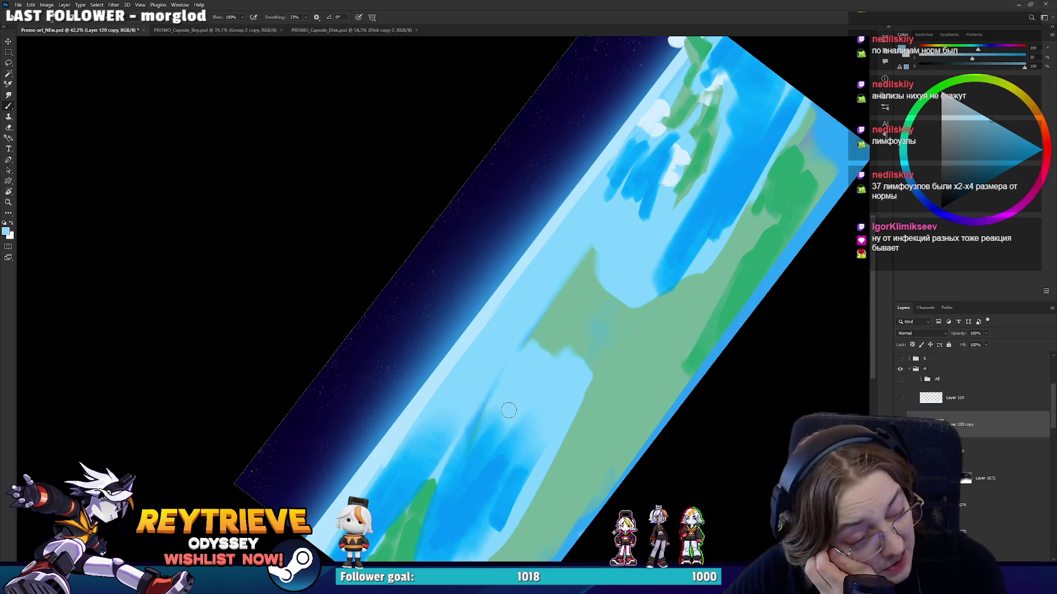
Sample a vivid blue from the planet's edge and paint darker strokes over the ocean's pale streak.
alt+click(390, 447)
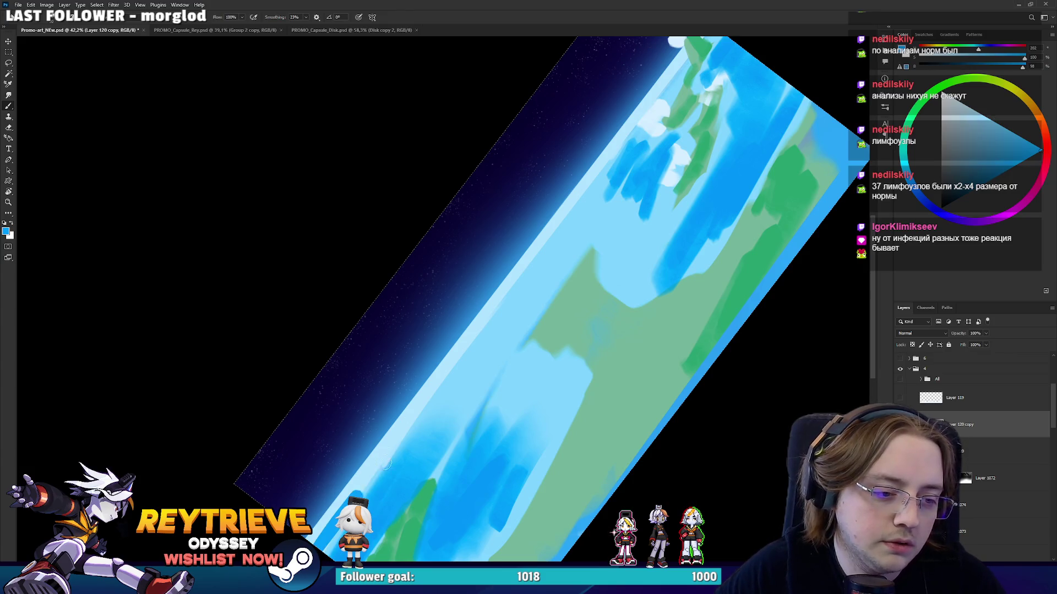
drag(329, 527, 600, 434)
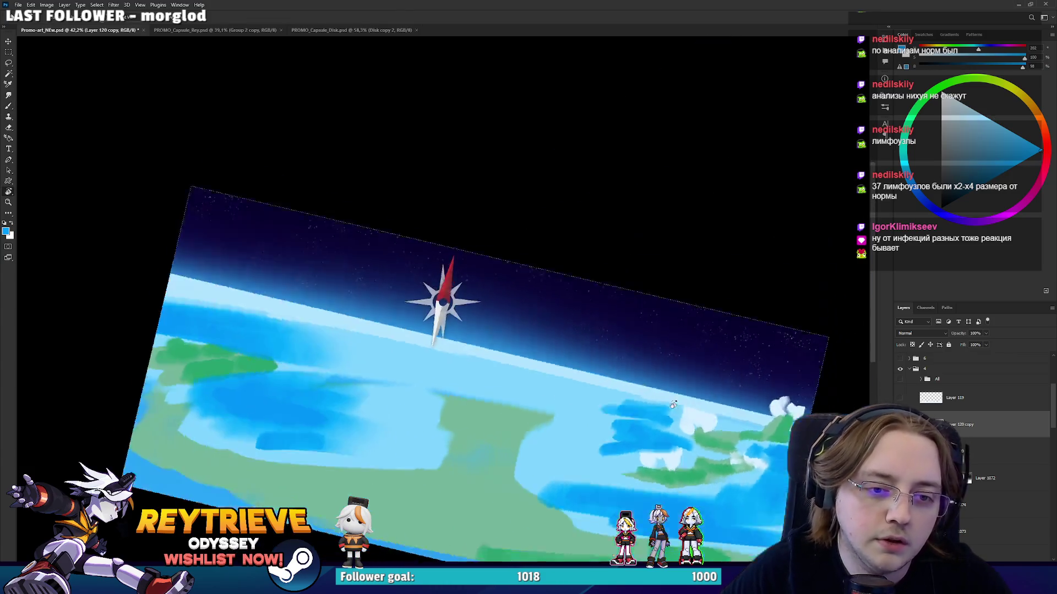
right_click(600, 433)
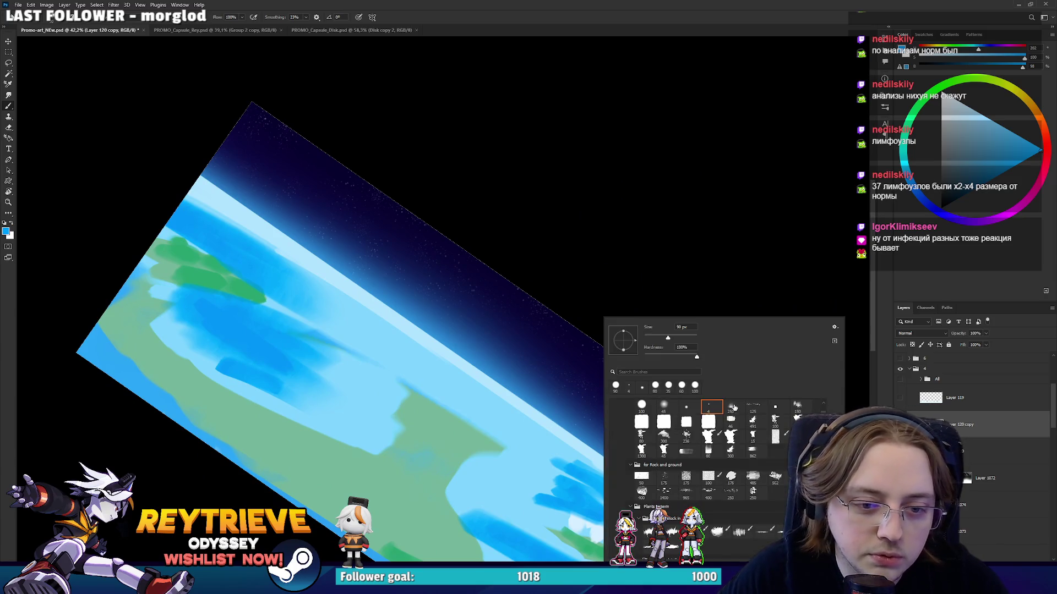
key(Escape)
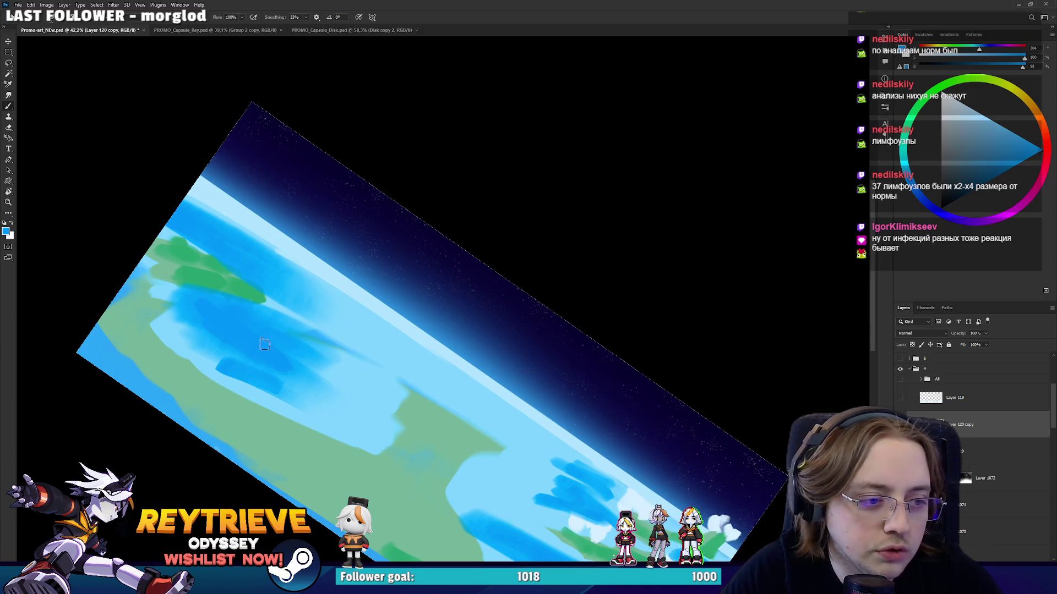
mouse_move(327, 361)
mouse_down()
mouse_move(366, 396)
mouse_move(361, 413)
mouse_move(353, 408)
mouse_move(371, 434)
mouse_move(575, 367)
mouse_move(512, 339)
mouse_move(435, 457)
mouse_up()
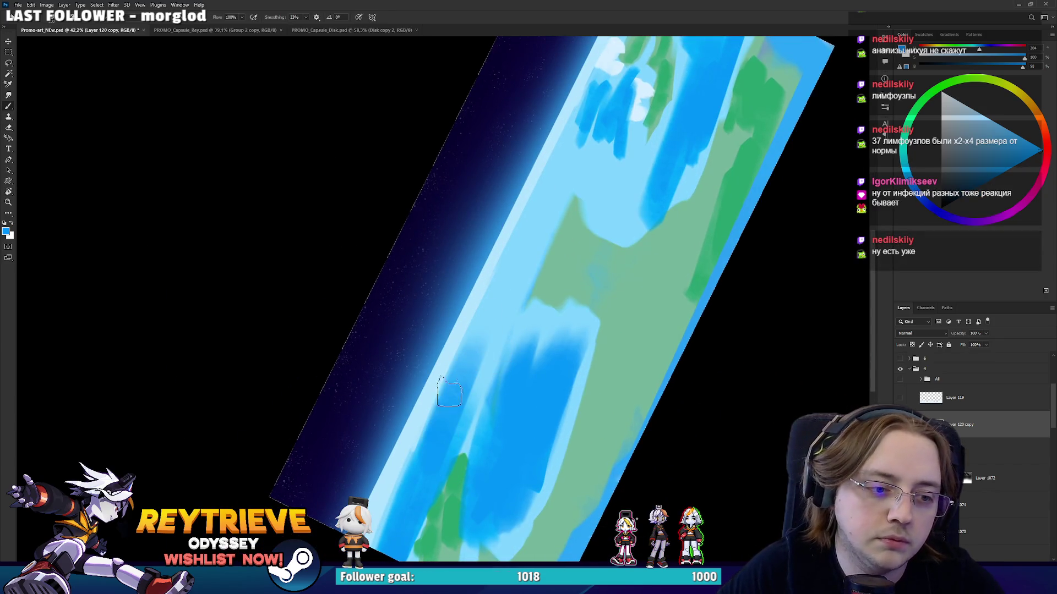
drag(468, 363, 439, 442)
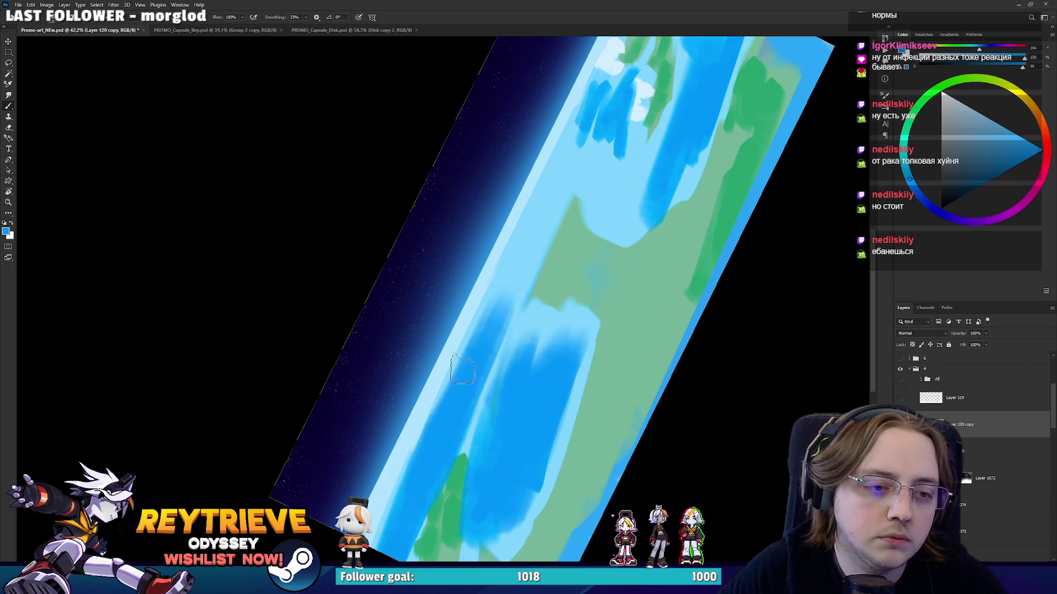
Rotate the view sharply and darken a small water patch and the light streak with blue.
key(r)
drag(453, 402, 517, 473)
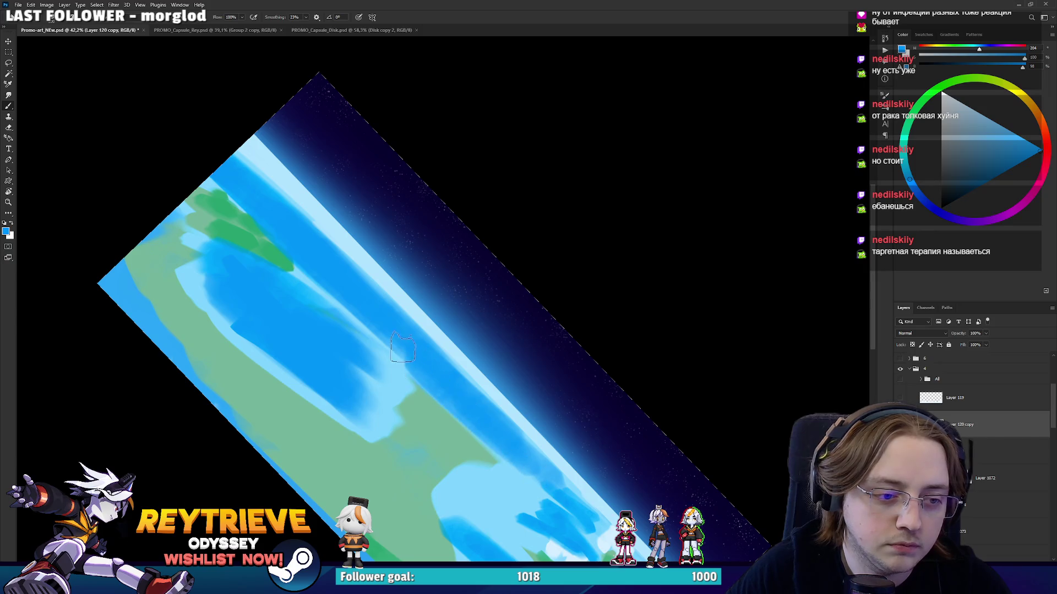
key(r)
mouse_move(448, 377)
mouse_down()
mouse_move(505, 314)
mouse_move(598, 293)
mouse_up()
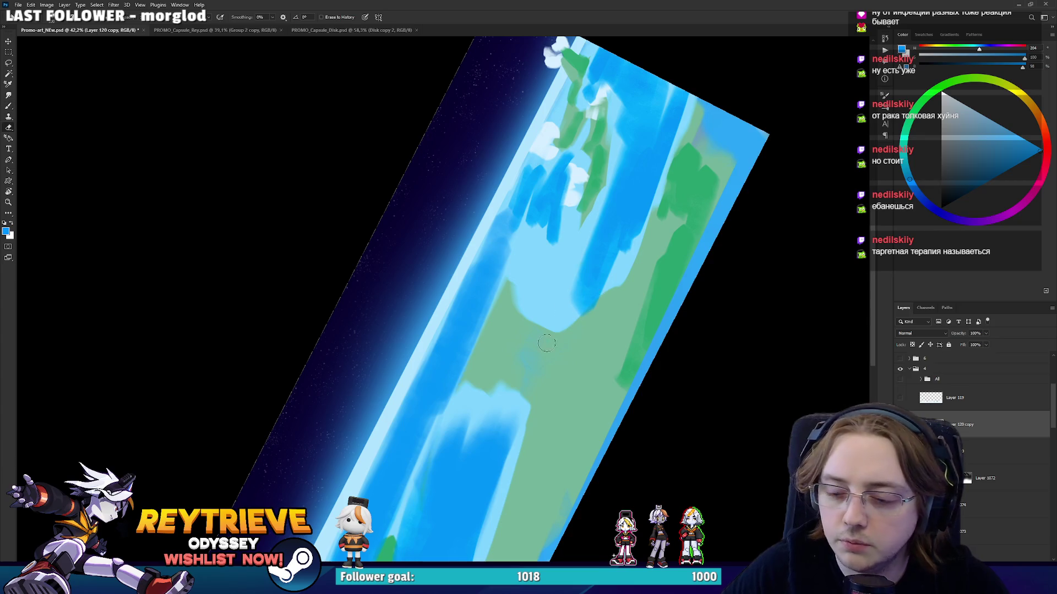
drag(463, 410, 427, 478)
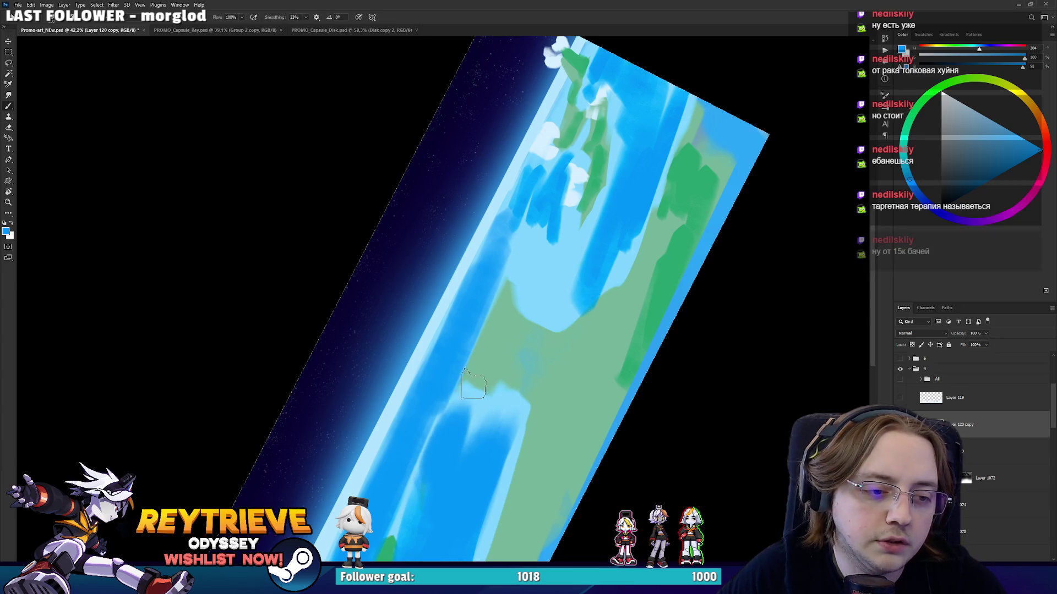
mouse_move(448, 418)
mouse_down()
mouse_move(421, 507)
mouse_move(419, 490)
mouse_up()
drag(445, 424, 517, 355)
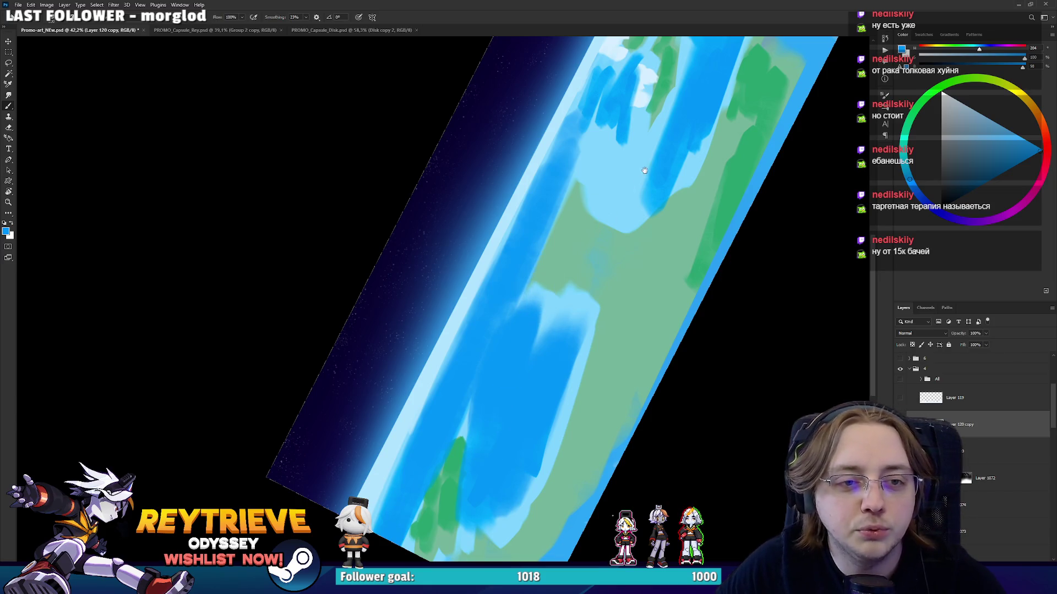
Paint saturated blue near the clouds over the lighter ocean area.
drag(642, 173, 570, 335)
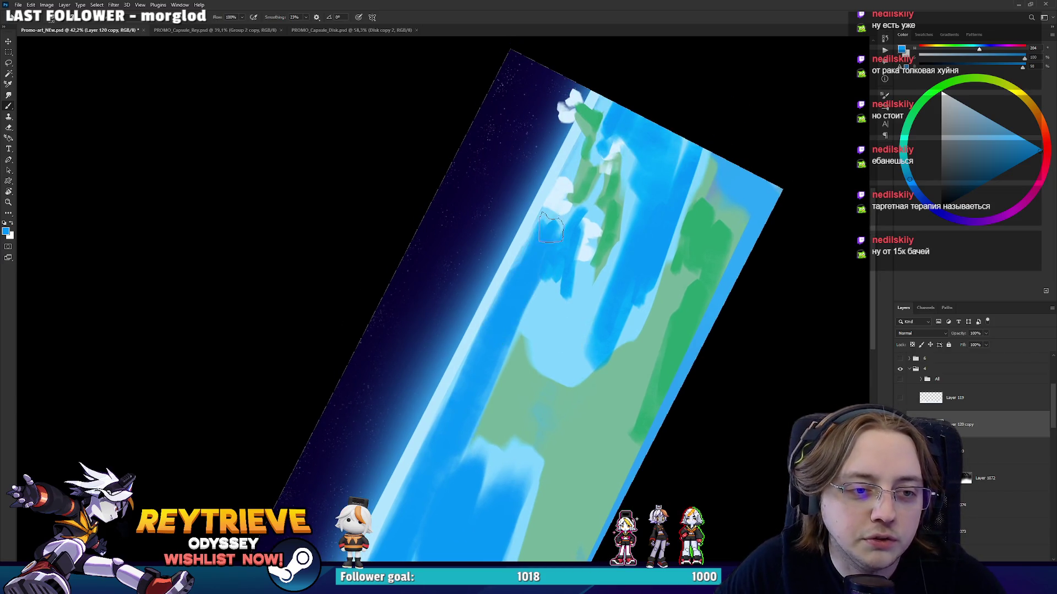
drag(551, 255, 559, 277)
alt+click(548, 324)
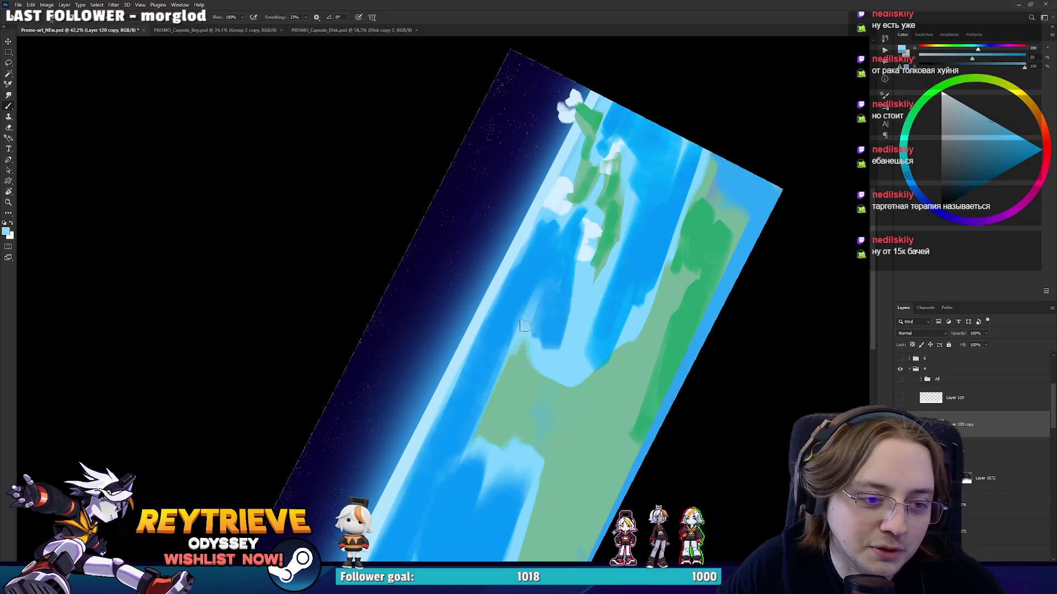
alt+click(564, 250)
drag(562, 252, 565, 311)
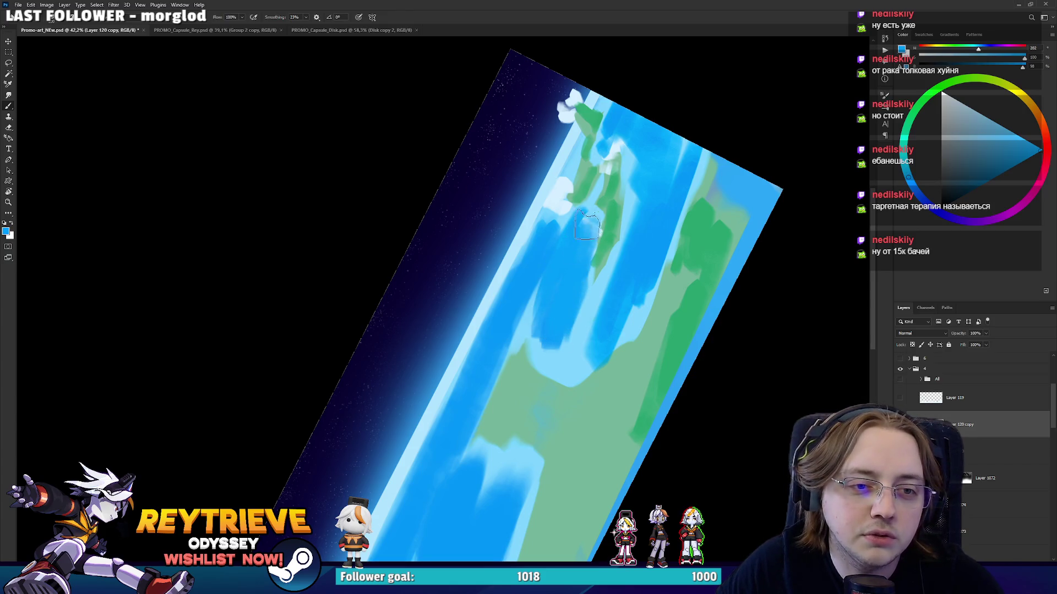
key(r)
drag(586, 228, 408, 435)
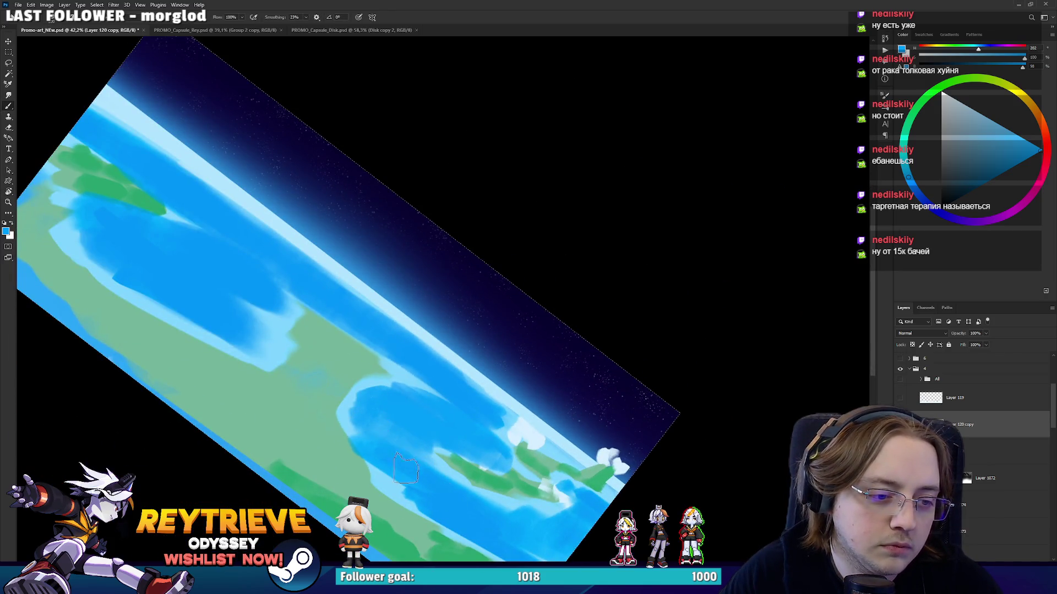
Sample the light green from the land and paint thin green strokes along the continents.
mouse_move(440, 460)
mouse_down()
mouse_move(481, 421)
mouse_move(540, 431)
mouse_up()
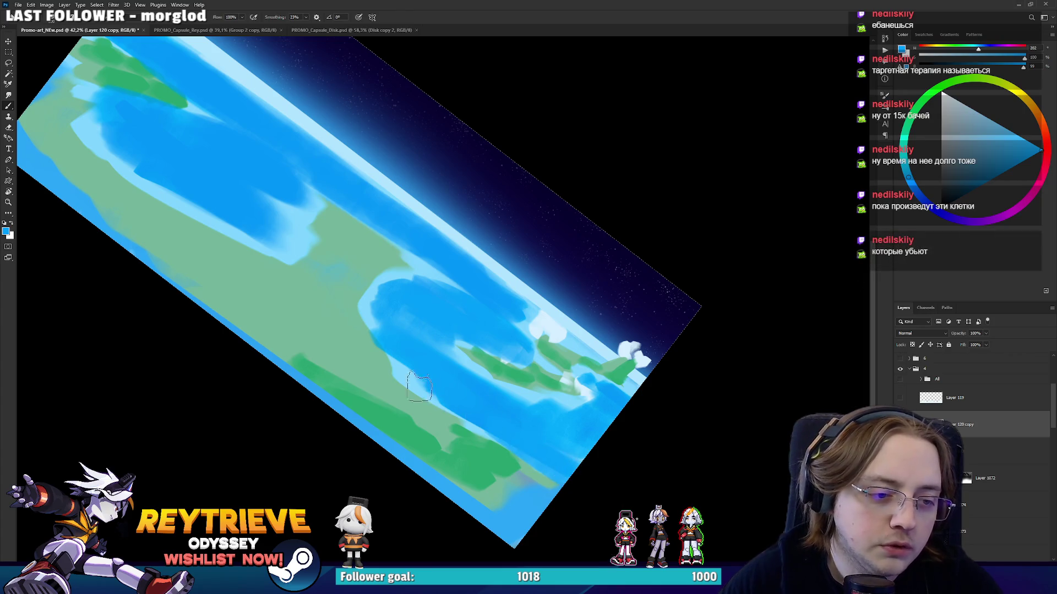
key(r)
mouse_move(426, 388)
mouse_down()
mouse_move(620, 271)
mouse_move(655, 286)
mouse_up()
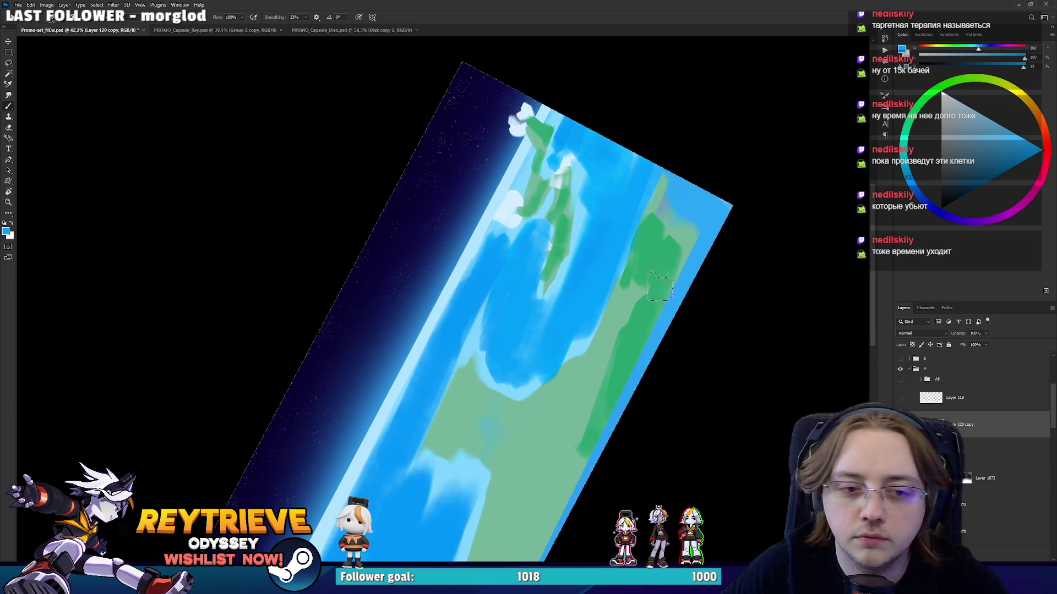
alt+click(655, 286)
drag(644, 338, 581, 448)
mouse_move(642, 383)
mouse_down()
mouse_move(690, 210)
mouse_move(659, 281)
mouse_move(683, 215)
mouse_move(727, 250)
mouse_move(733, 219)
mouse_move(711, 282)
mouse_move(633, 154)
mouse_up()
alt+click(622, 237)
Rotate and pan the planet view, erase back to an earlier state, and resample the land green.
key(r)
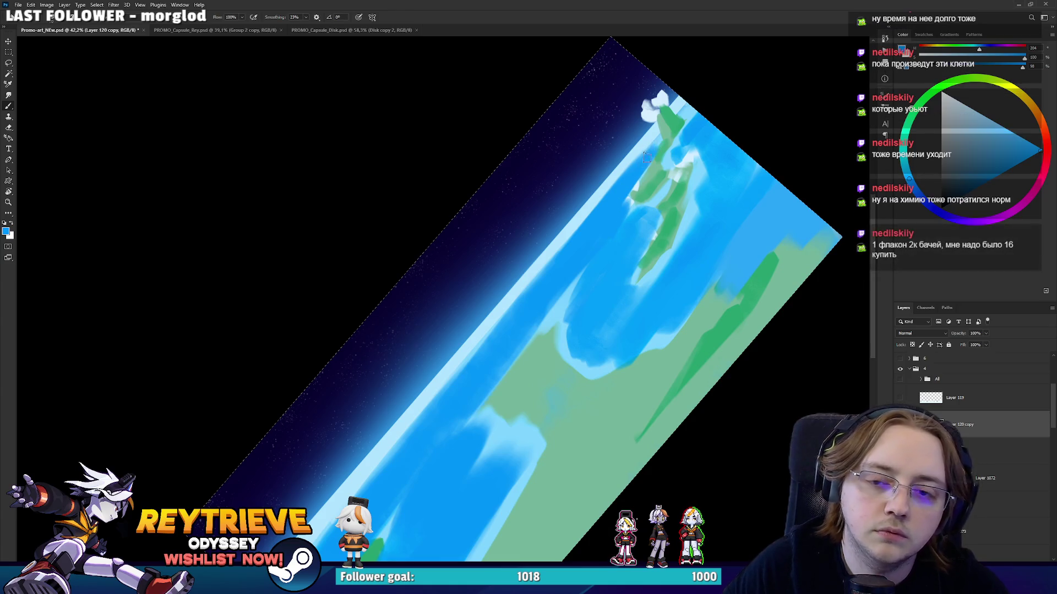
drag(689, 137, 665, 187)
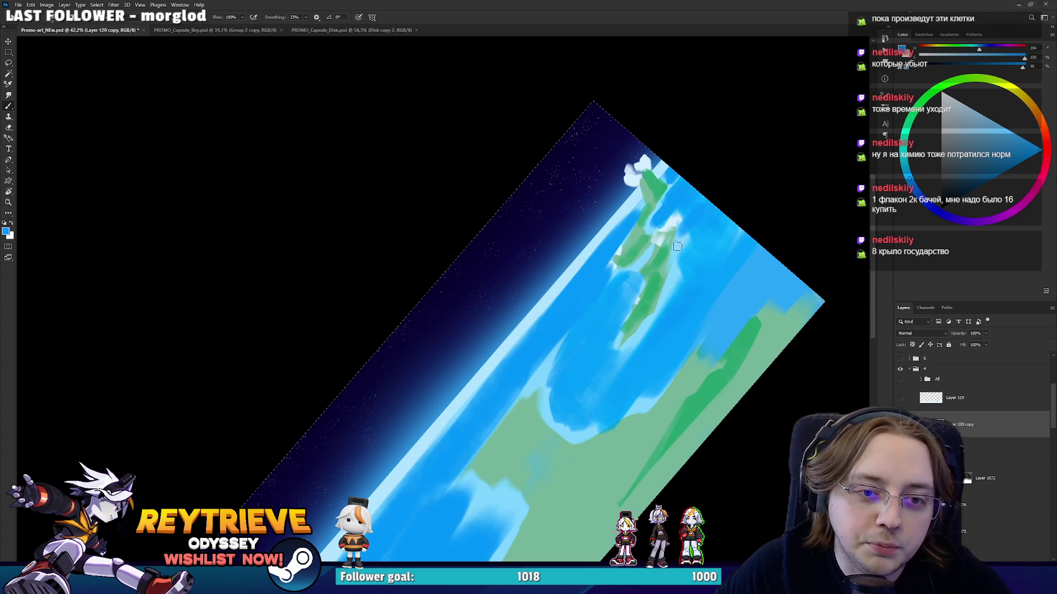
key(r)
drag(683, 237, 490, 547)
key(e)
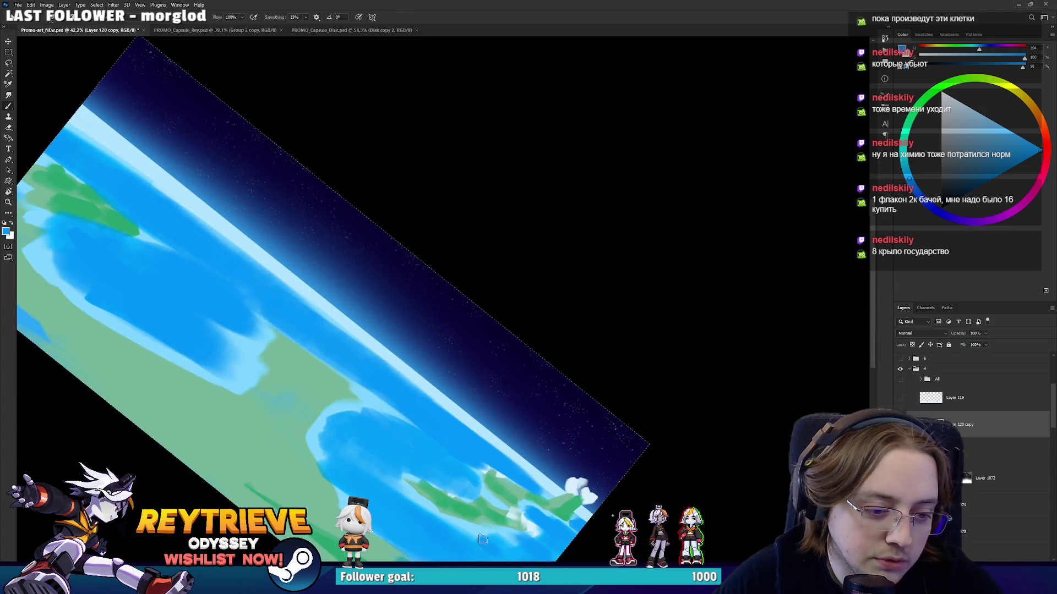
drag(494, 535, 463, 492)
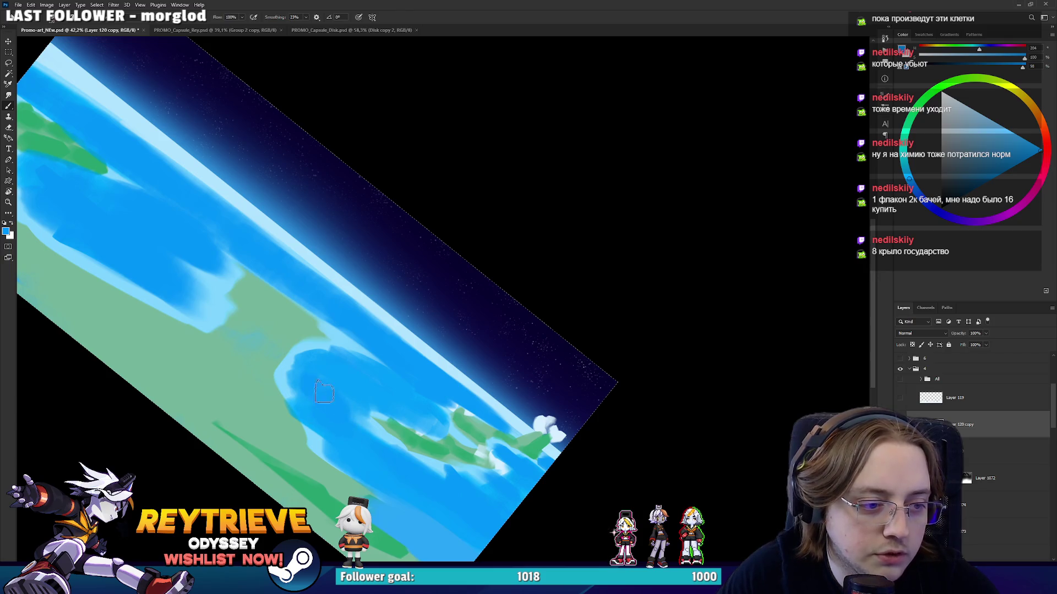
drag(424, 364, 517, 377)
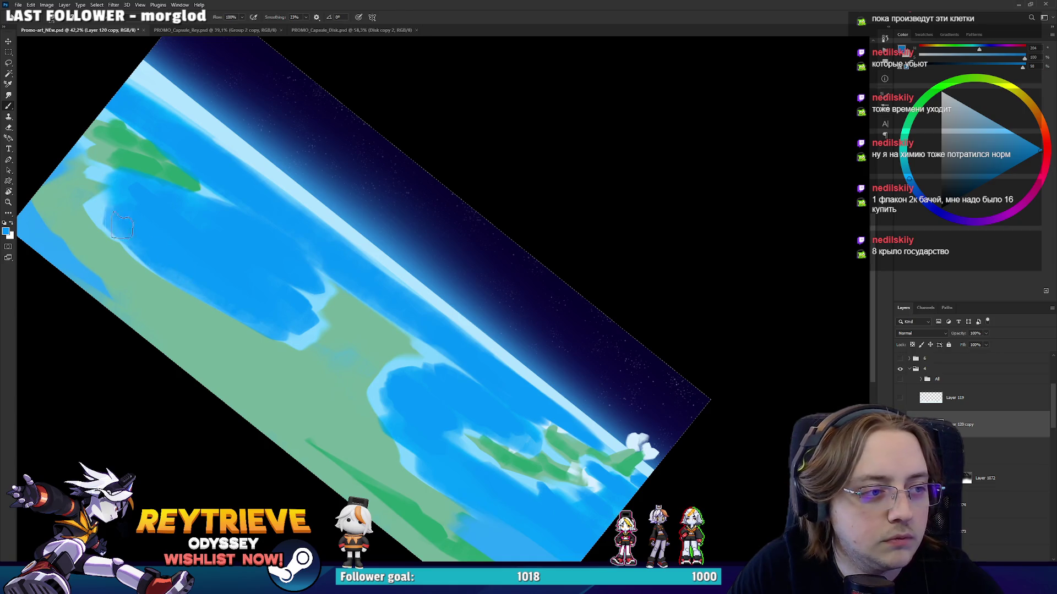
key(r)
mouse_move(172, 252)
mouse_down()
mouse_move(559, 278)
mouse_move(550, 349)
mouse_up()
key(b)
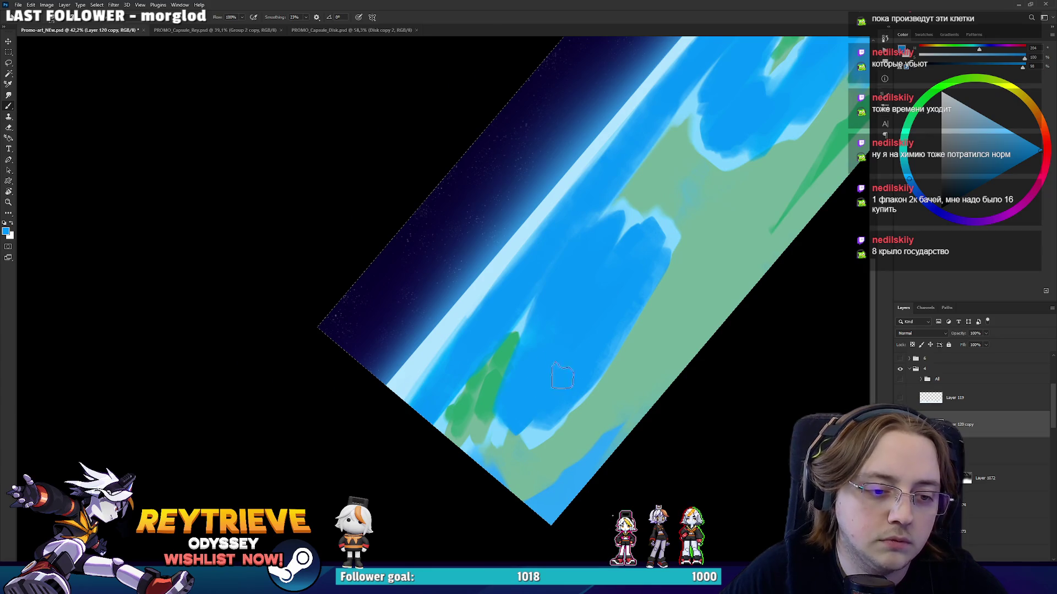
alt+click(554, 448)
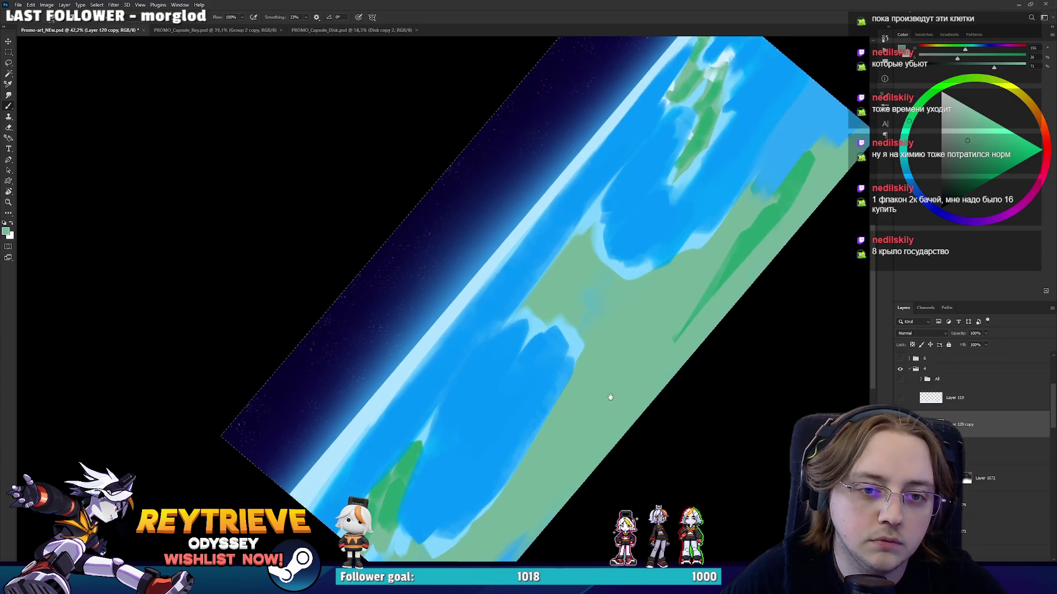
Fill the pale lower-right land with saturated green.
mouse_move(793, 211)
mouse_down()
mouse_move(703, 289)
mouse_move(597, 427)
mouse_move(686, 289)
mouse_up()
drag(585, 424, 714, 271)
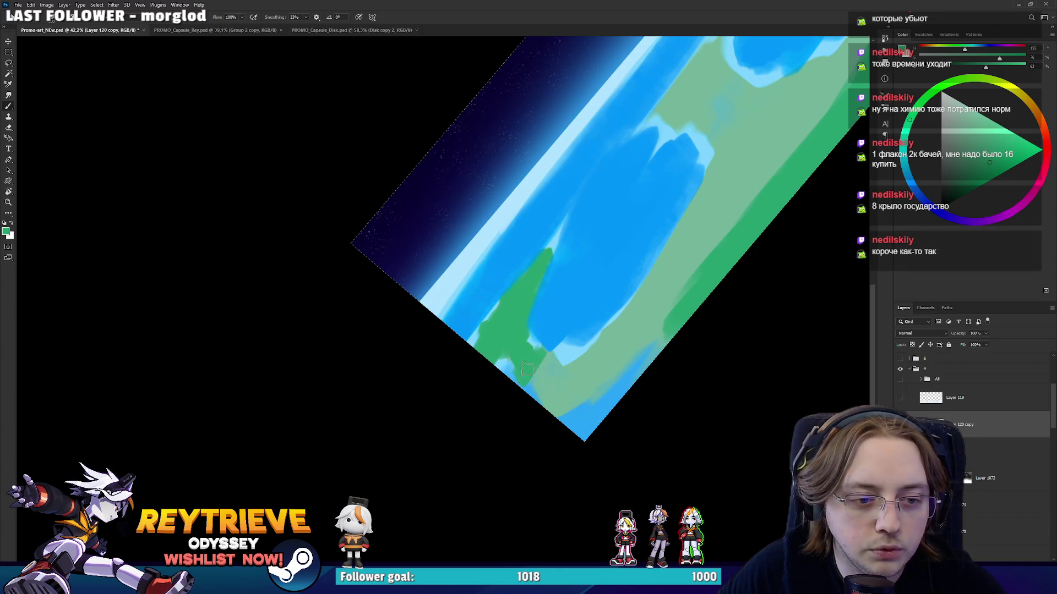
mouse_move(569, 384)
mouse_down()
mouse_move(701, 307)
mouse_move(682, 318)
mouse_move(748, 166)
mouse_move(627, 338)
mouse_up()
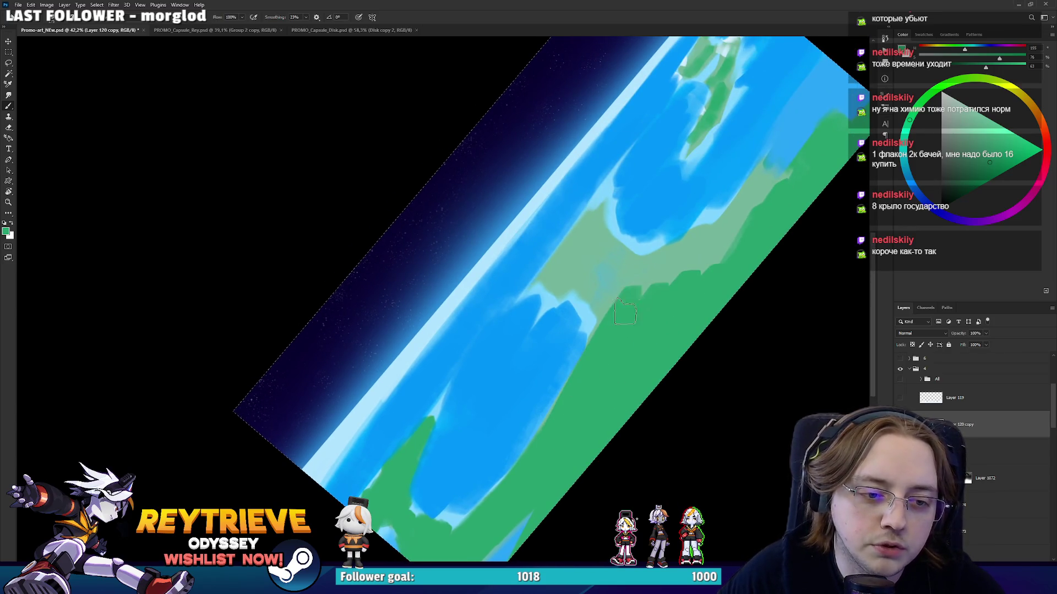
mouse_move(612, 326)
mouse_down()
mouse_move(666, 266)
mouse_move(708, 266)
mouse_up()
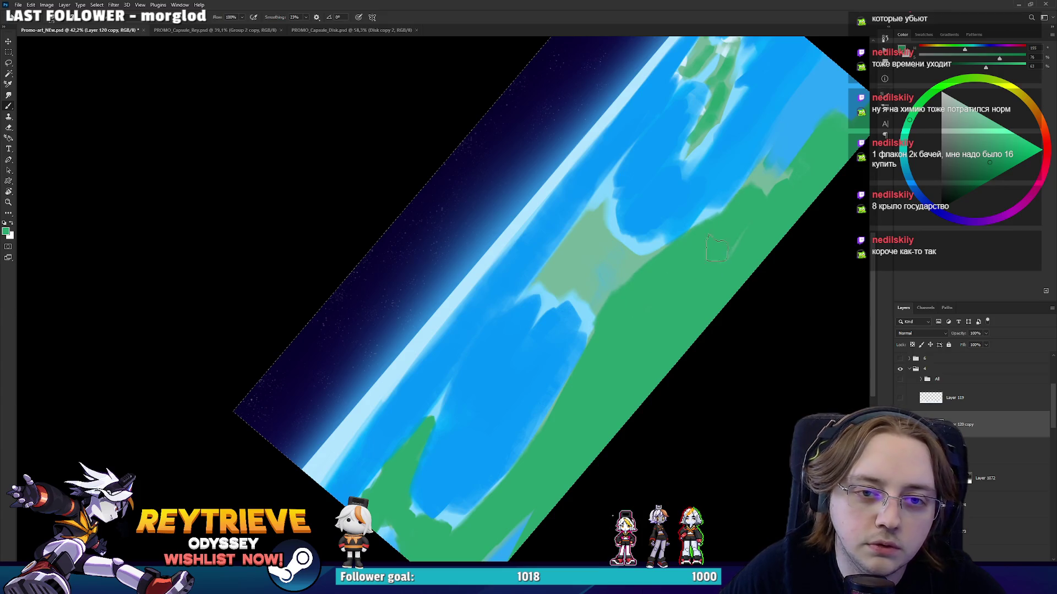
Tilt the view and extend a paler green patch up-left across the land.
alt+click(791, 136)
key(r)
mouse_move(791, 136)
mouse_down()
mouse_move(621, 392)
mouse_move(526, 390)
mouse_up()
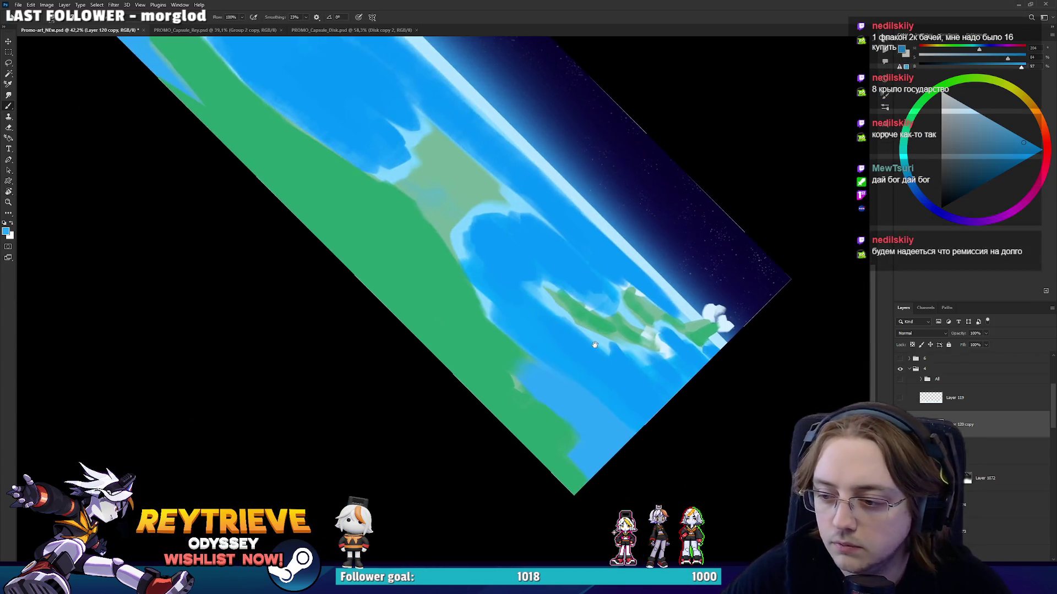
scroll(525, 390, down, 1)
alt+click(524, 385)
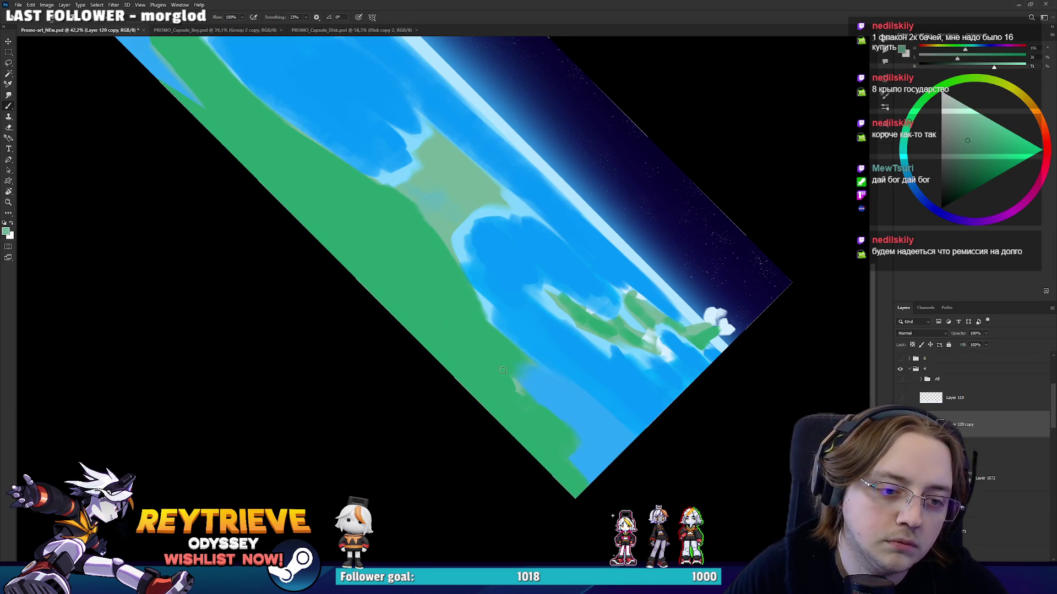
alt+click(504, 368)
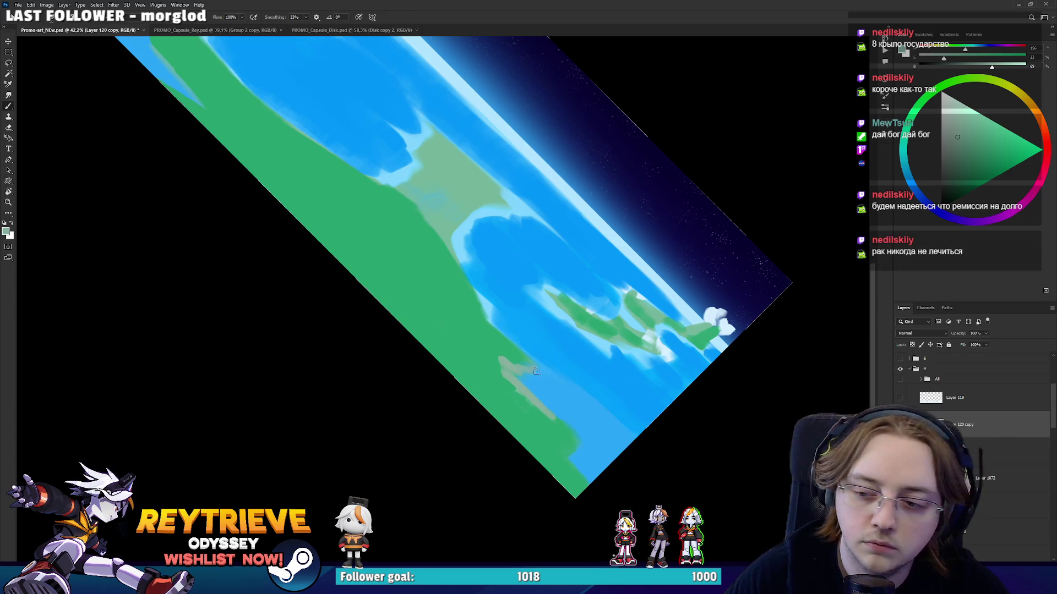
scroll(512, 357, down, 1)
scroll(514, 357, up, 1)
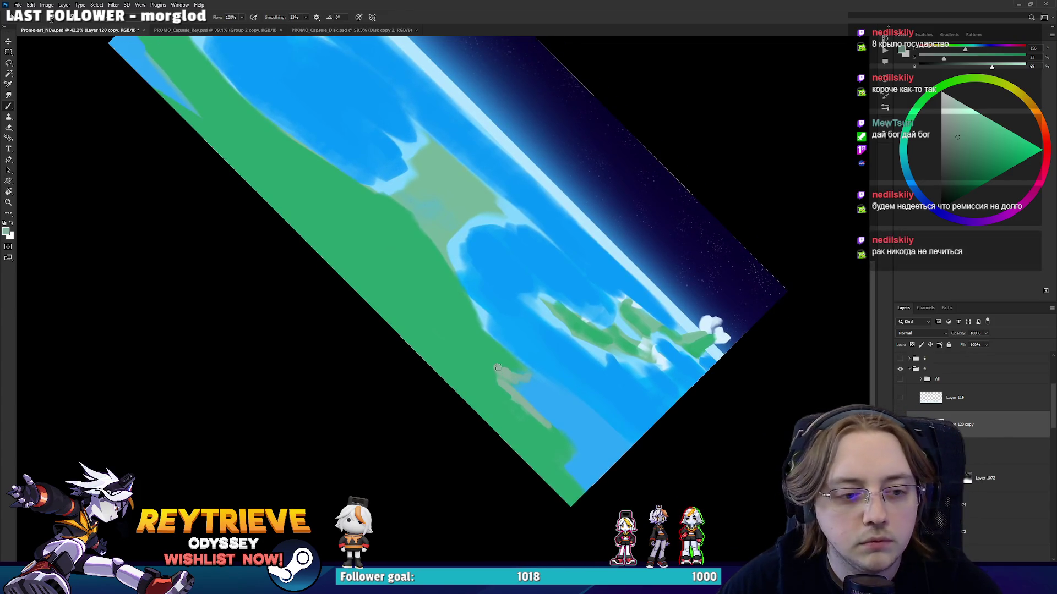
drag(496, 358, 463, 338)
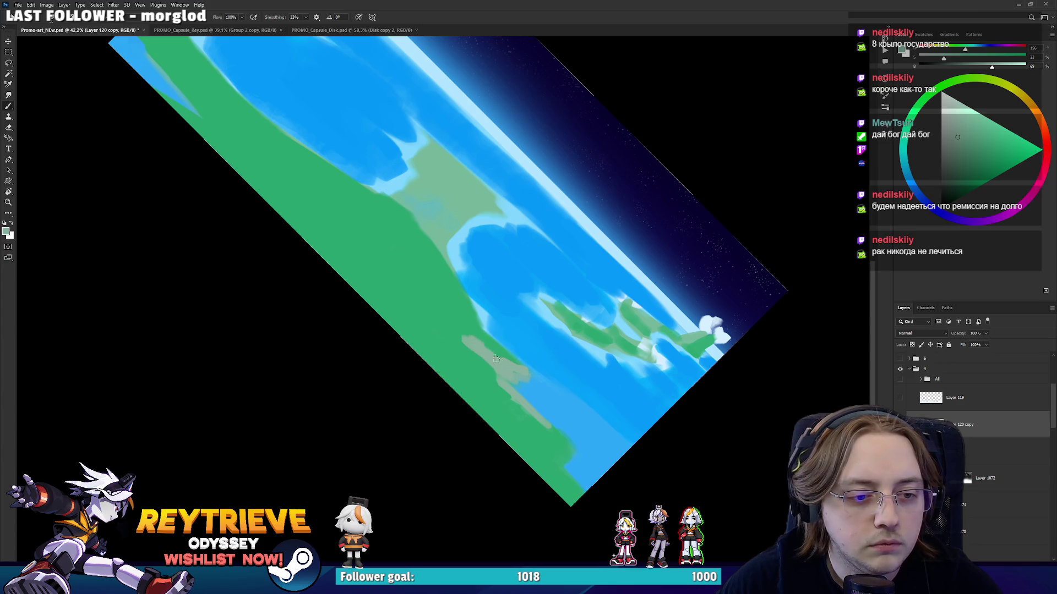
Rotate the view and pick up pale grey-green and saturated green tones for the coastline.
key(r)
mouse_move(488, 369)
mouse_down()
mouse_move(590, 241)
mouse_move(588, 373)
mouse_up()
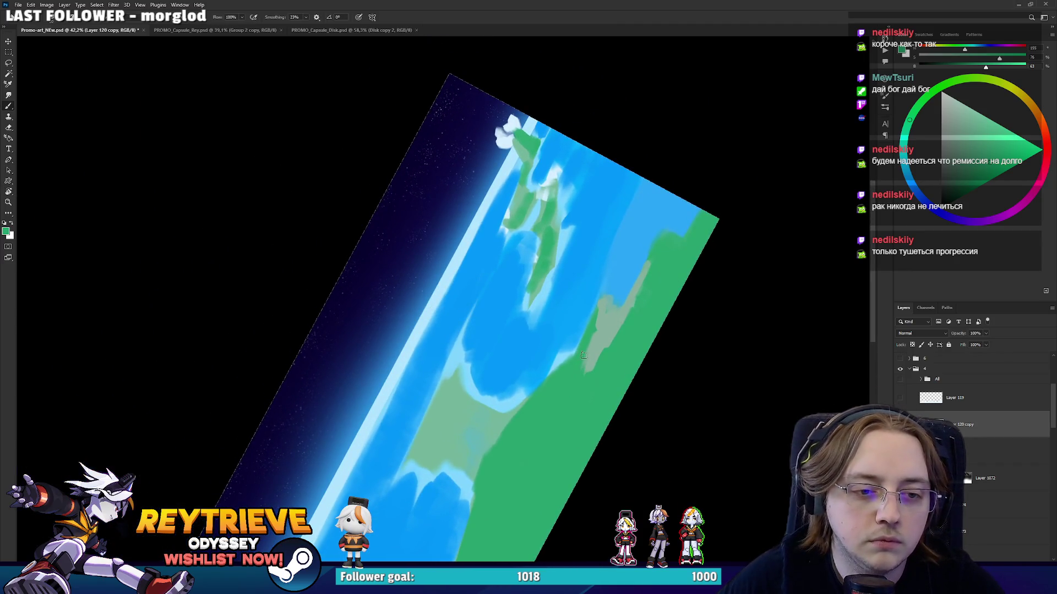
alt+click(619, 281)
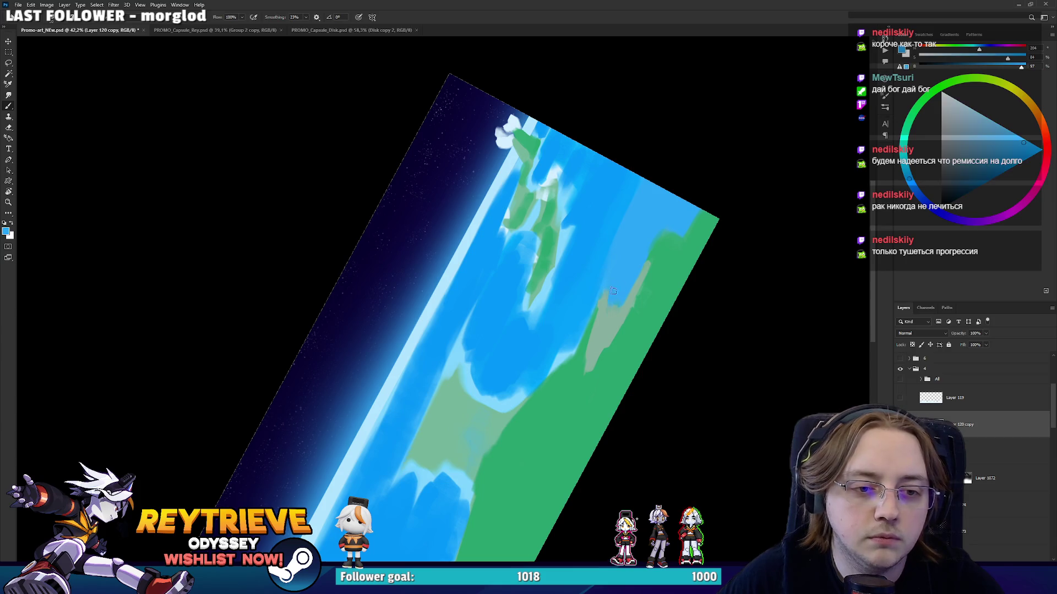
drag(637, 262, 384, 477)
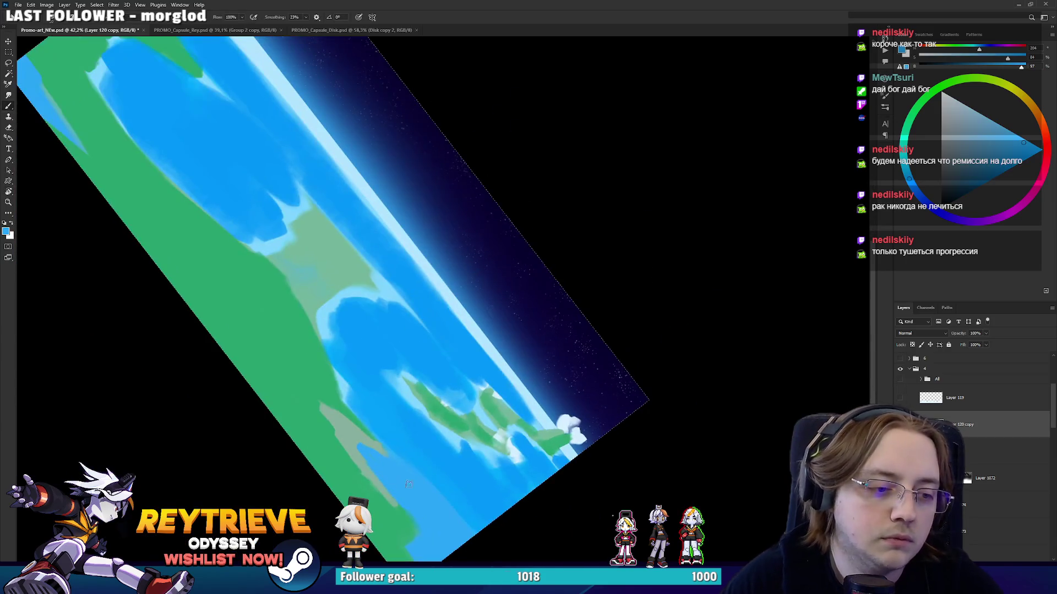
alt+click(349, 424)
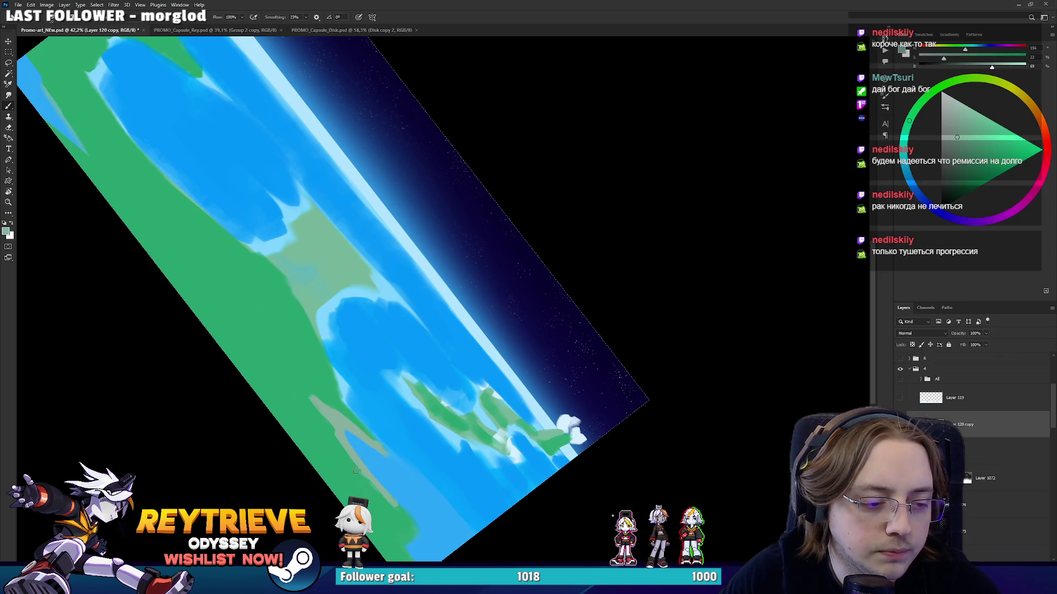
drag(324, 399, 573, 373)
alt+click(573, 373)
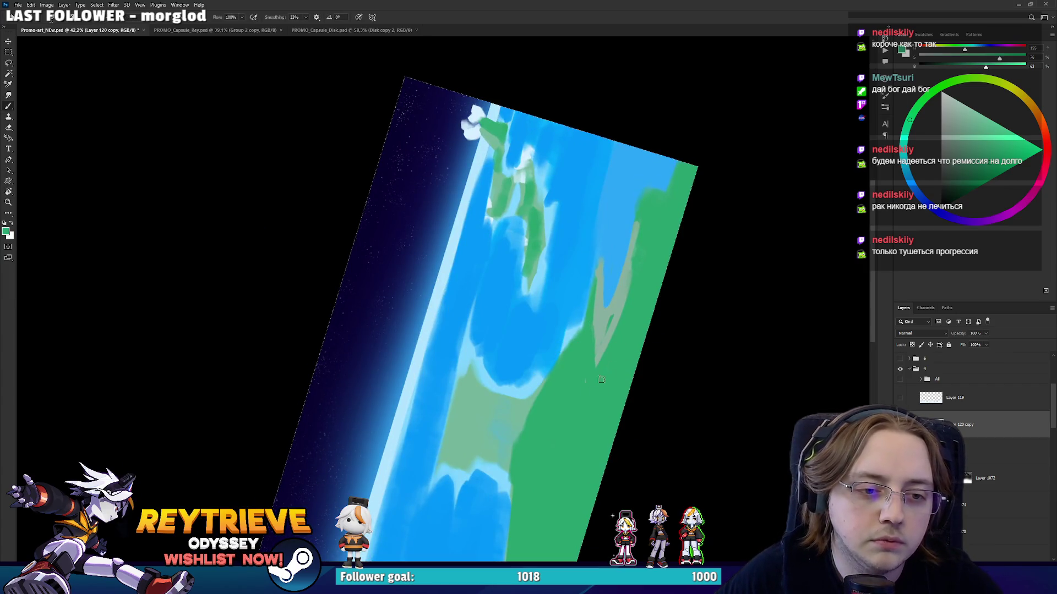
alt+click(612, 309)
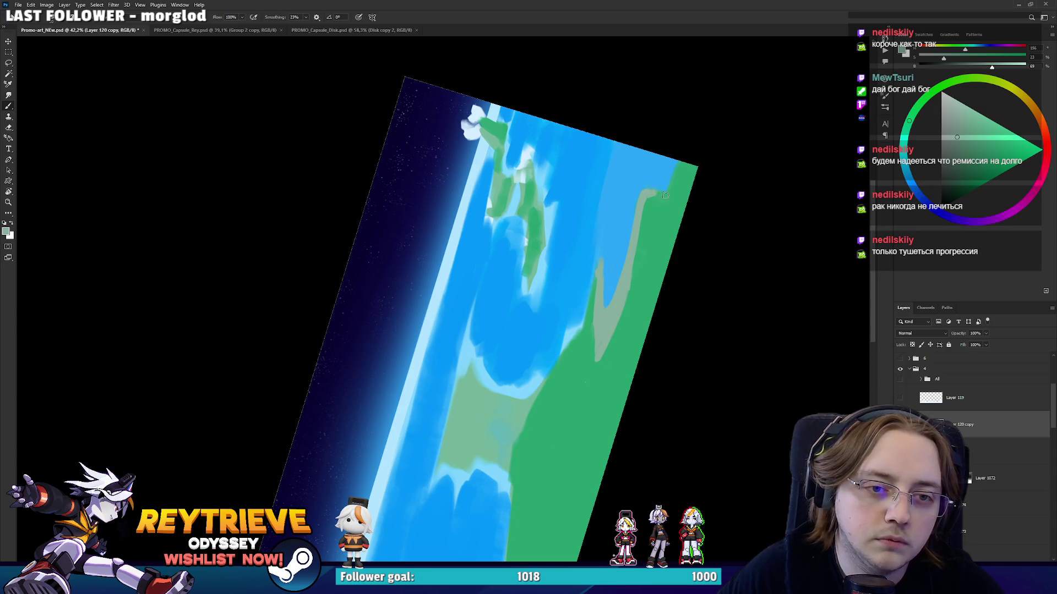
alt+click(673, 218)
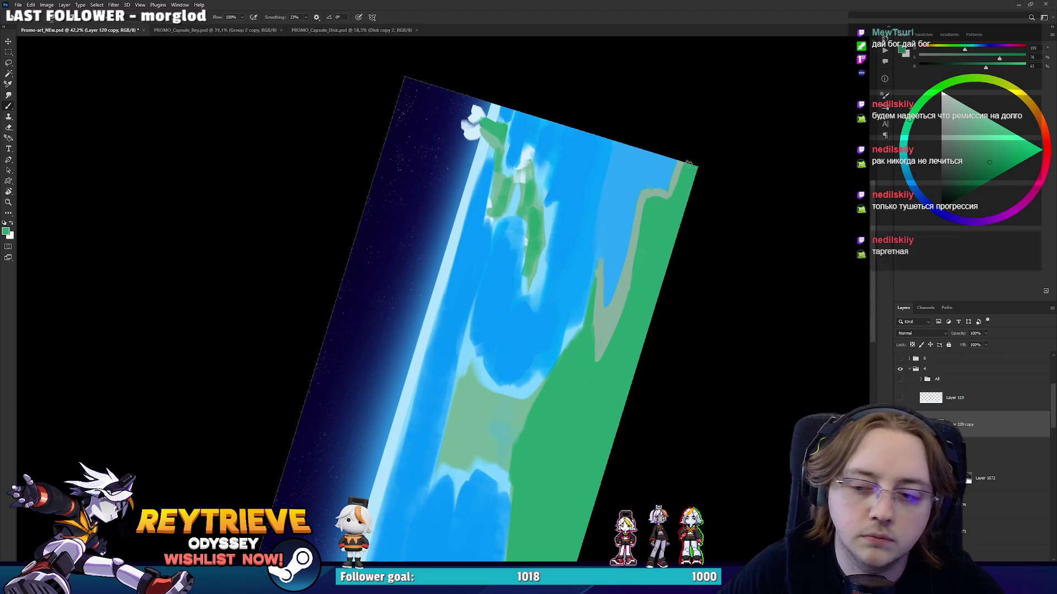
Sample ocean blue and level the view of the horizon.
key(r)
drag(684, 172, 465, 435)
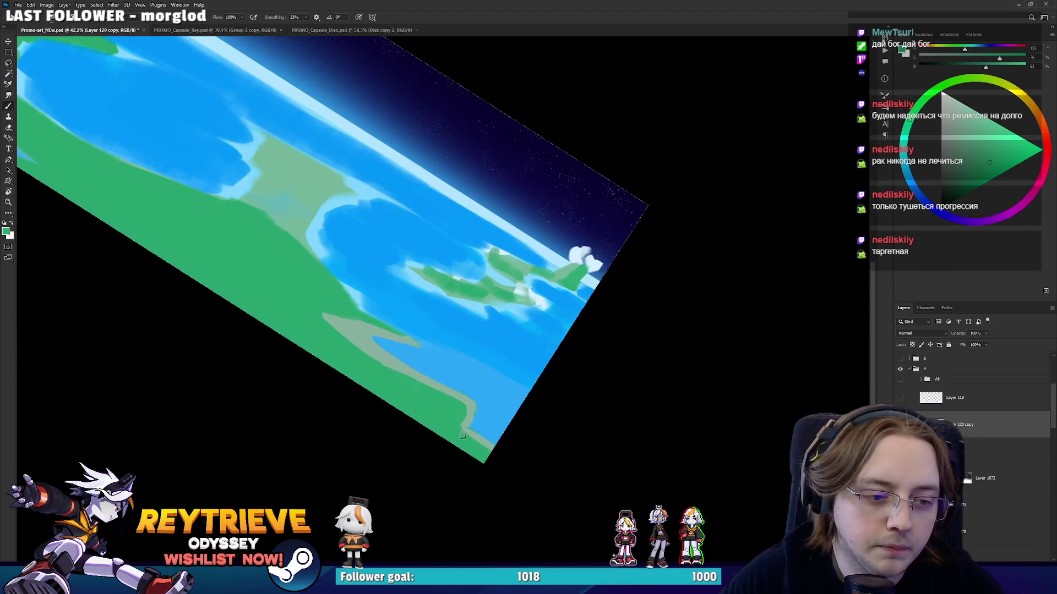
alt+click(491, 442)
mouse_move(384, 258)
mouse_down()
mouse_move(497, 406)
mouse_move(517, 254)
mouse_up()
key(r)
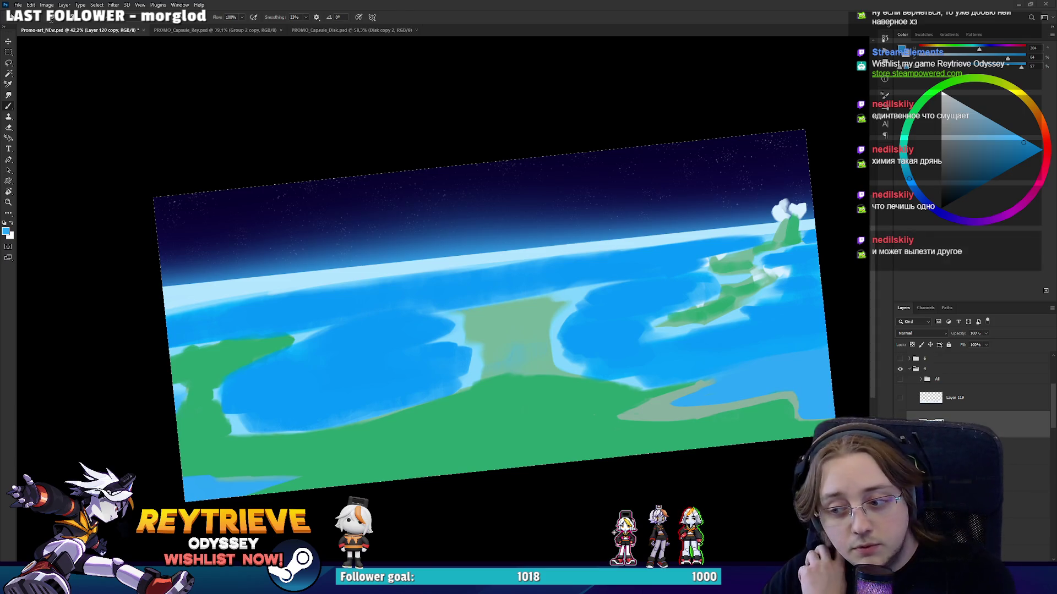
Alt+Tab from the Photoshop planet painting to the Miro reference board.
key(alt+Tab)
scroll(611, 344, down, 5)
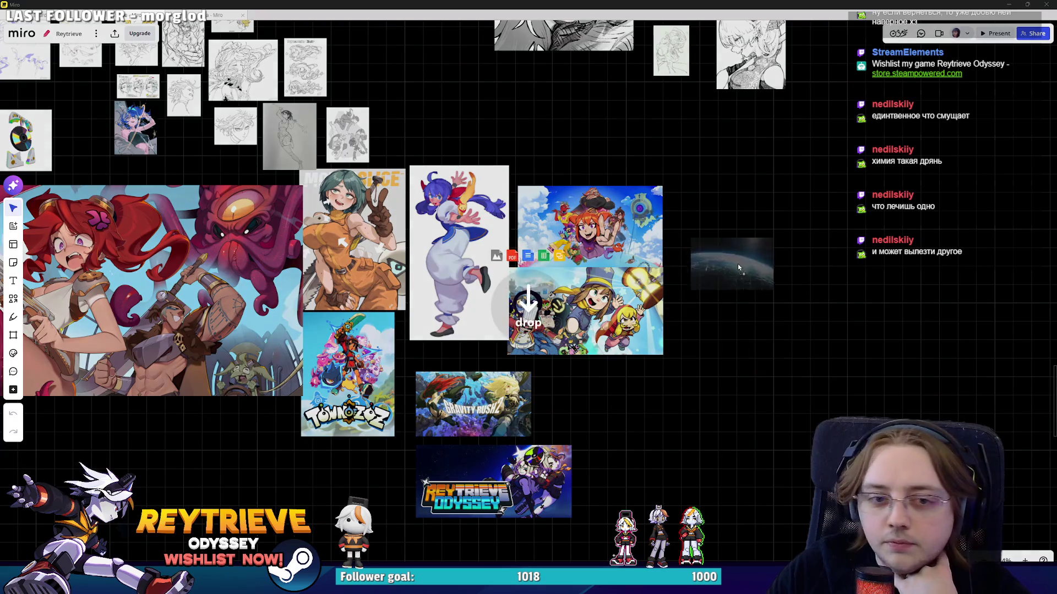
Add two Earth-from-orbit images beside the game references, stacking the second under the first.
drag(732, 248, 748, 263)
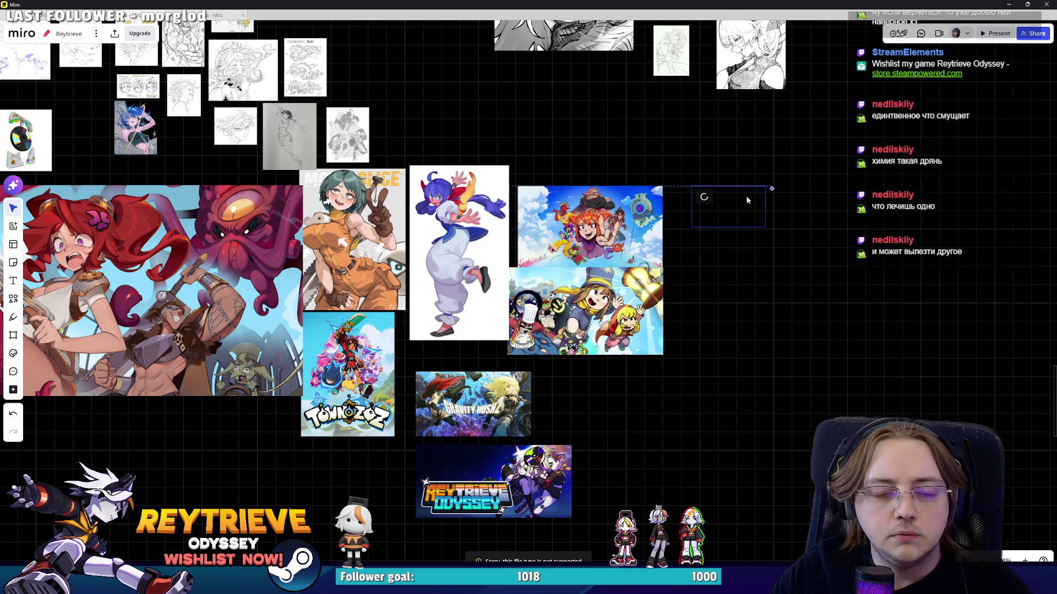
drag(773, 236, 920, 298)
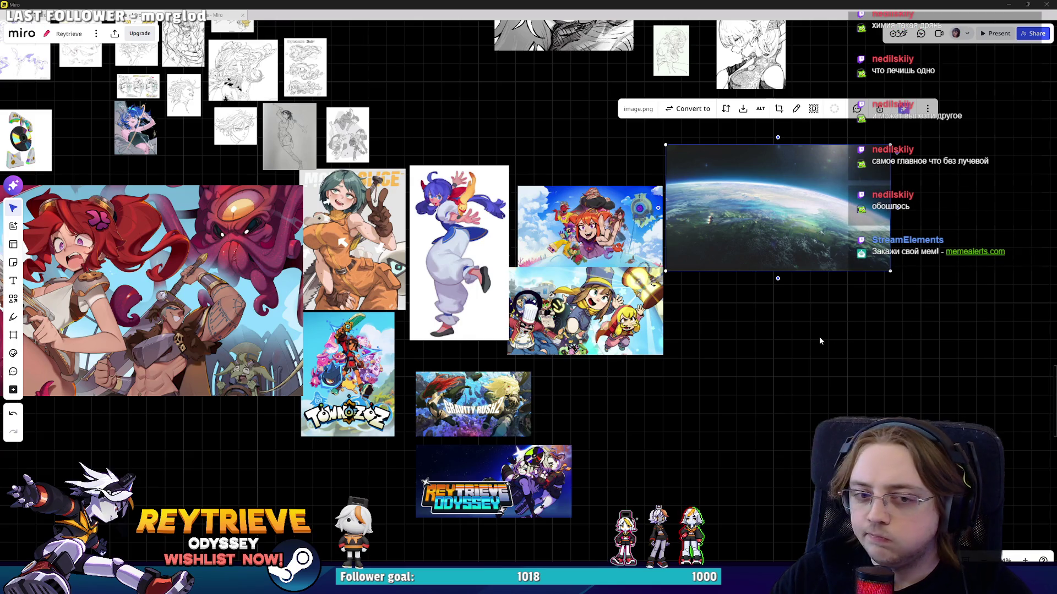
key(ctrl+v)
drag(819, 336, 742, 305)
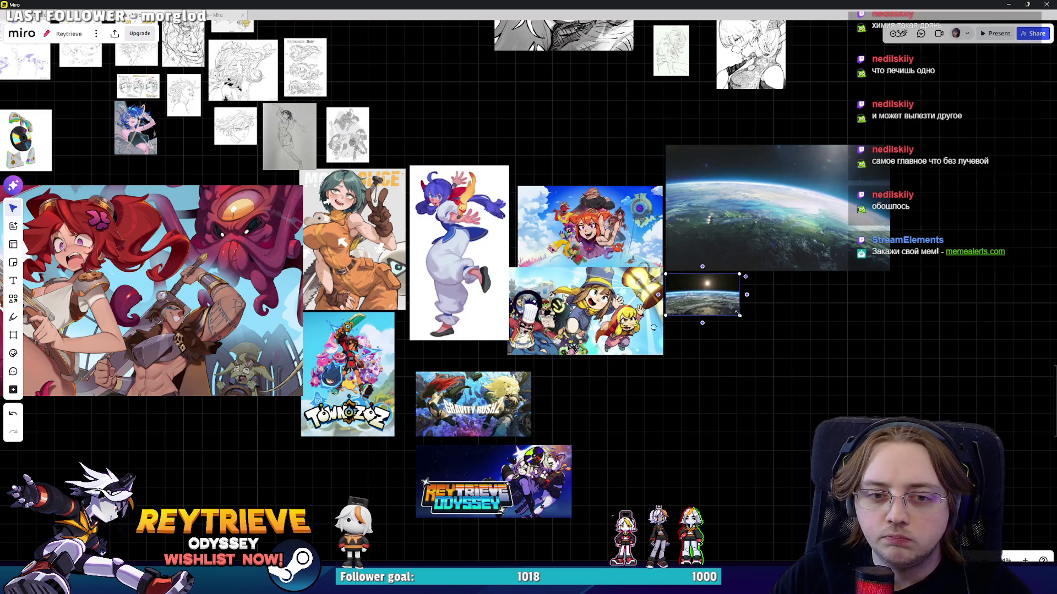
click(908, 376)
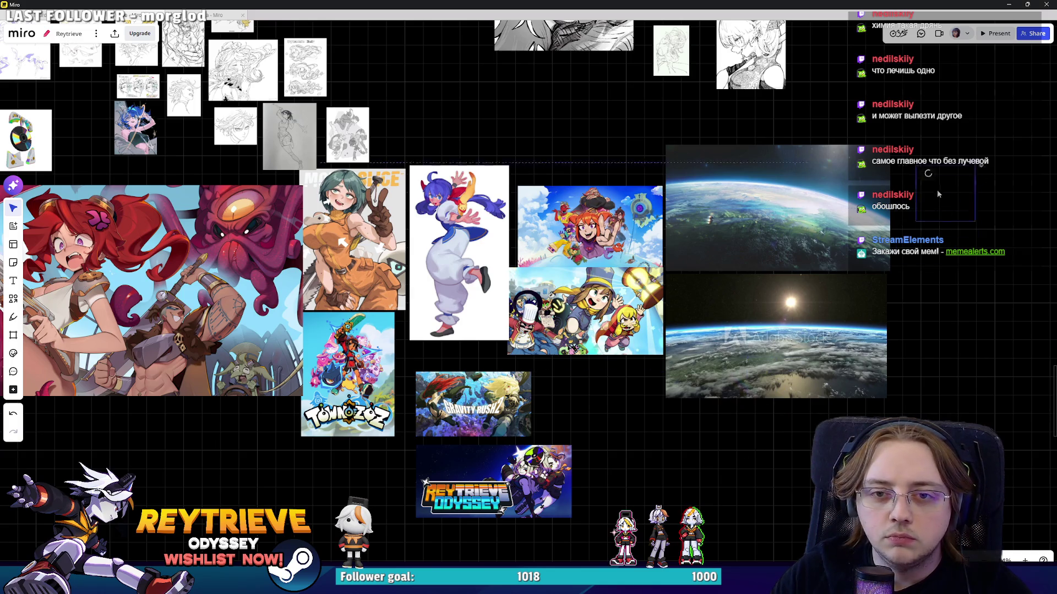
Enlarge the small Earth image to match the others and centre the group.
click(920, 176)
drag(955, 201, 1018, 269)
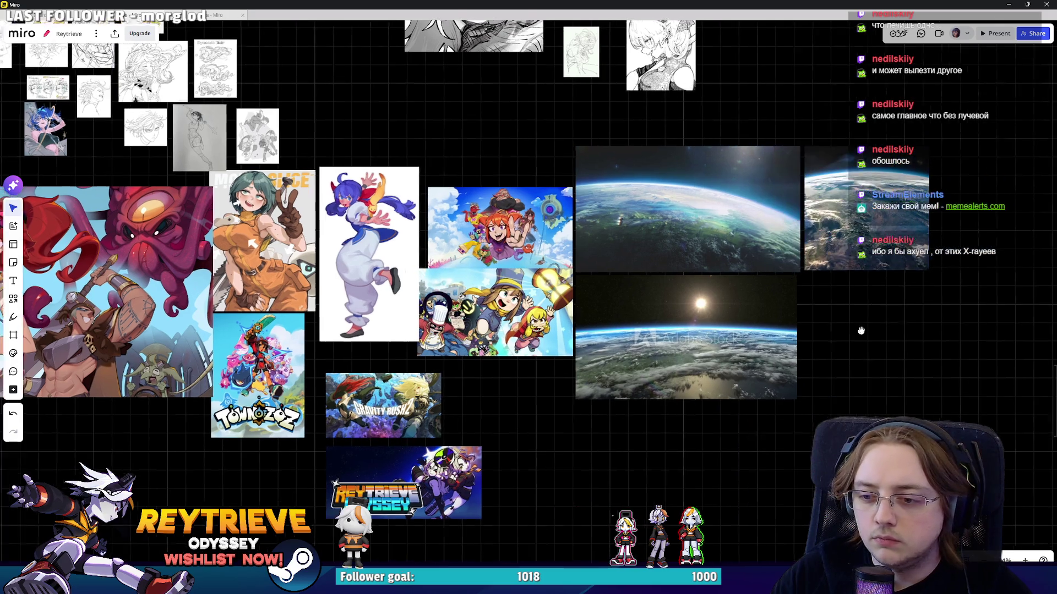
drag(991, 302, 865, 305)
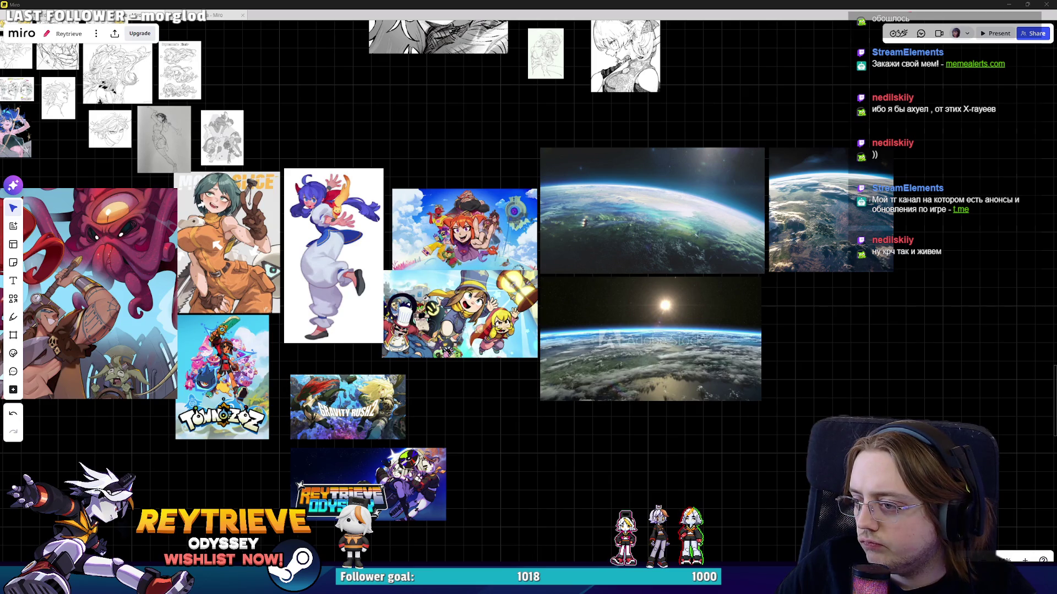
Paste the full Earth globe image and enlarge it alongside the other Earth photos.
key(ctrl+v)
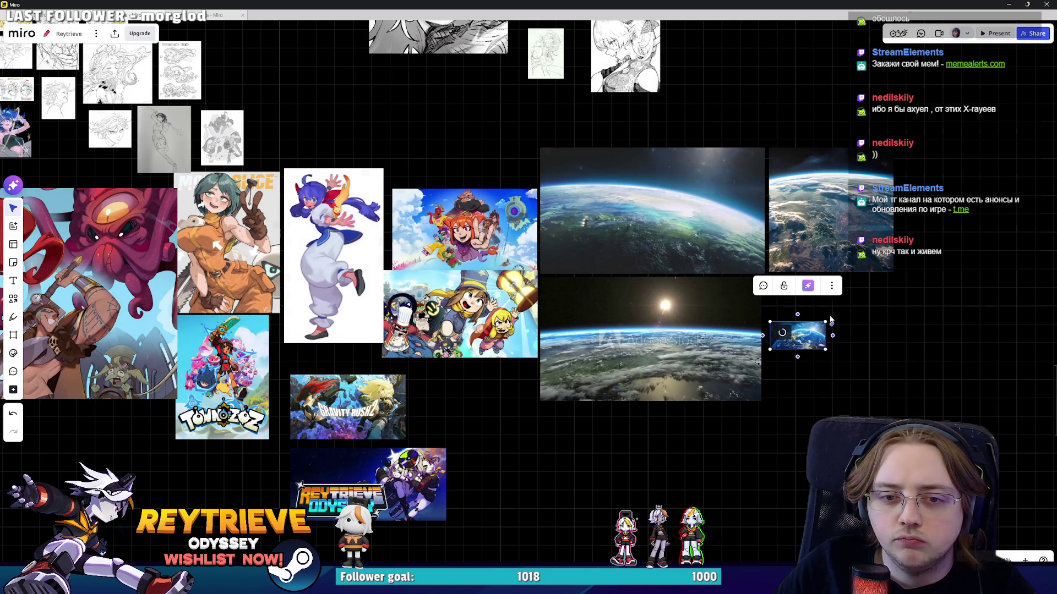
drag(827, 320, 991, 220)
mouse_move(977, 304)
mouse_down()
mouse_move(912, 314)
mouse_move(877, 338)
mouse_up()
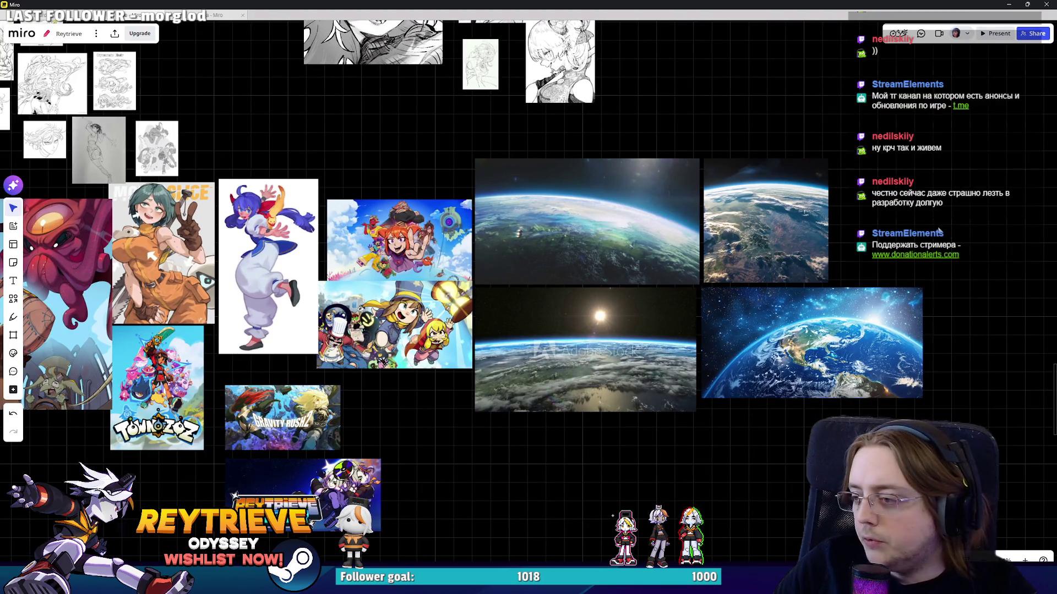
drag(936, 419, 913, 455)
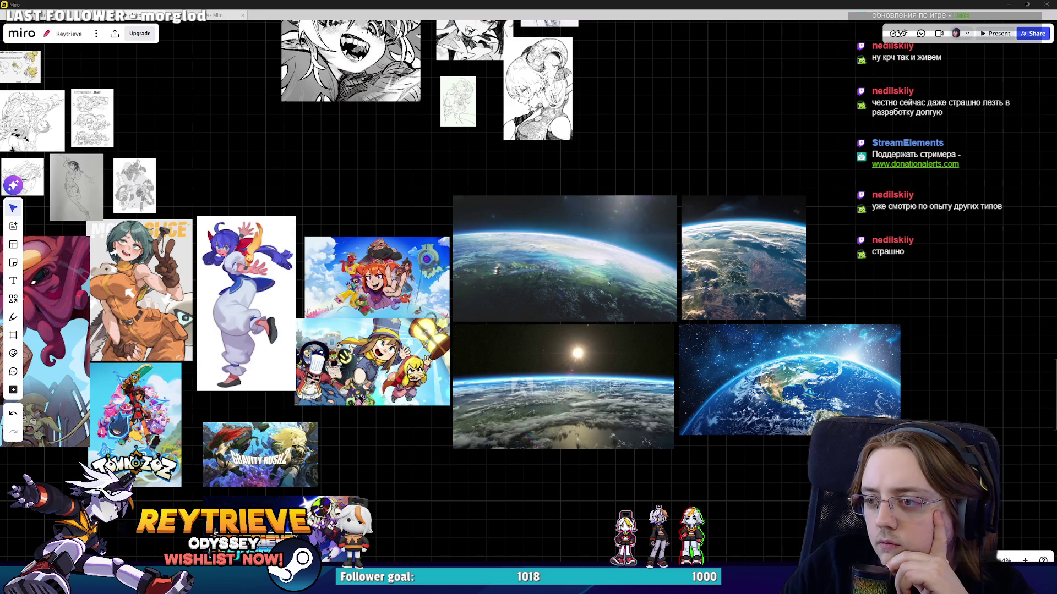
Place the planet-with-sun image at the top right, then switch to the browser.
drag(798, 516, 888, 210)
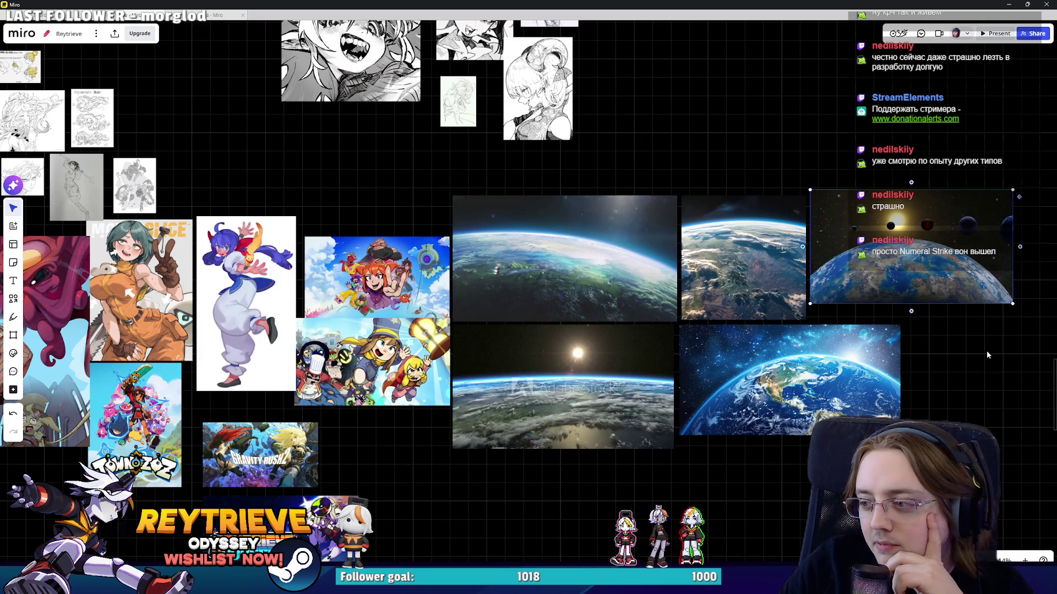
drag(987, 355, 940, 366)
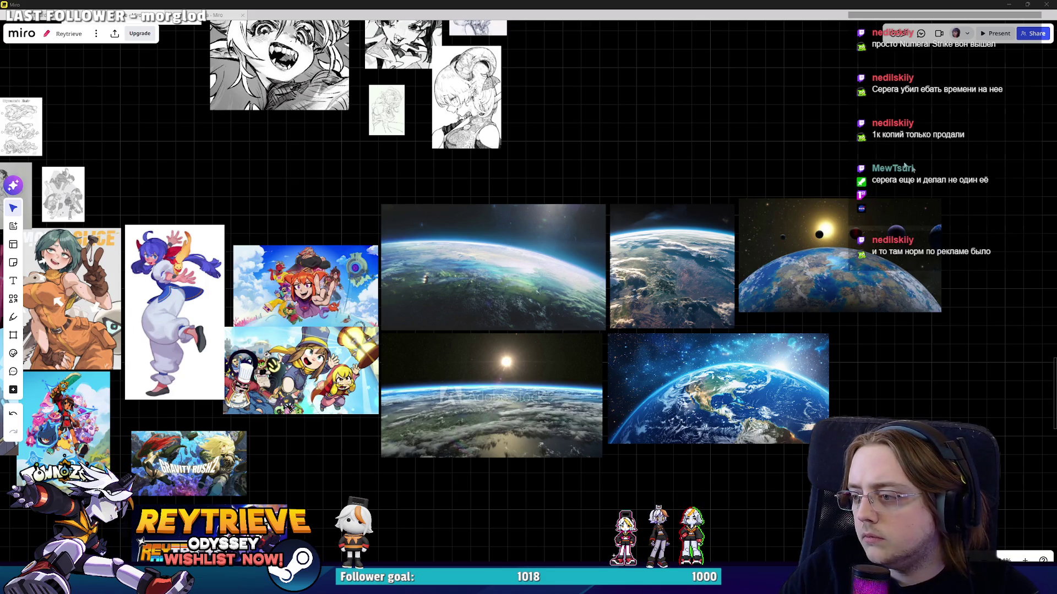
key(alt+Tab)
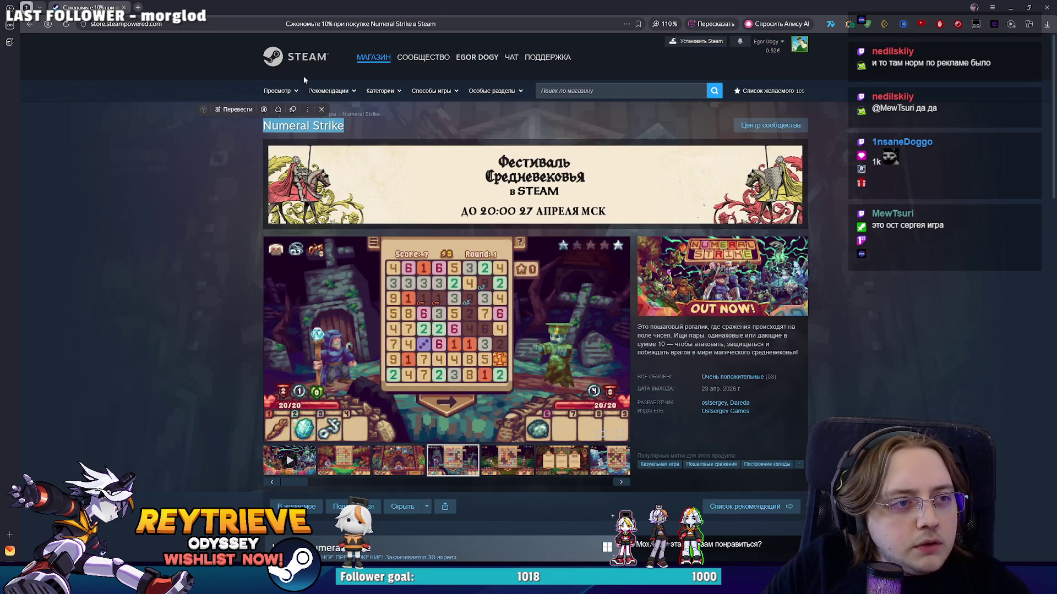
Go to SteamDB and open the Numeral Strike page from a search.
click(347, 23)
text(ы)
key(Return)
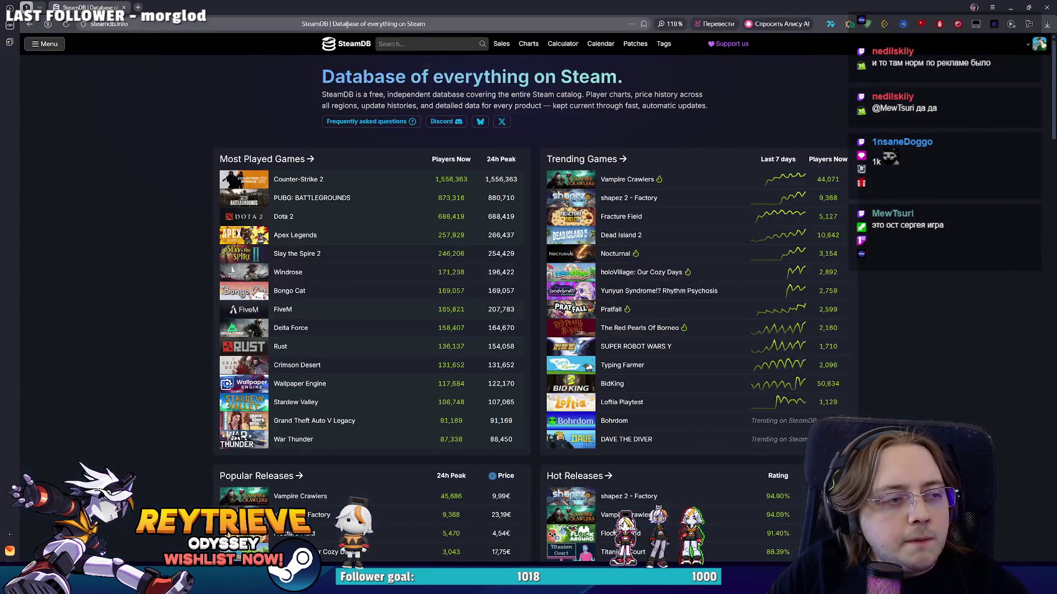
click(408, 44)
text(Numeral Strike)
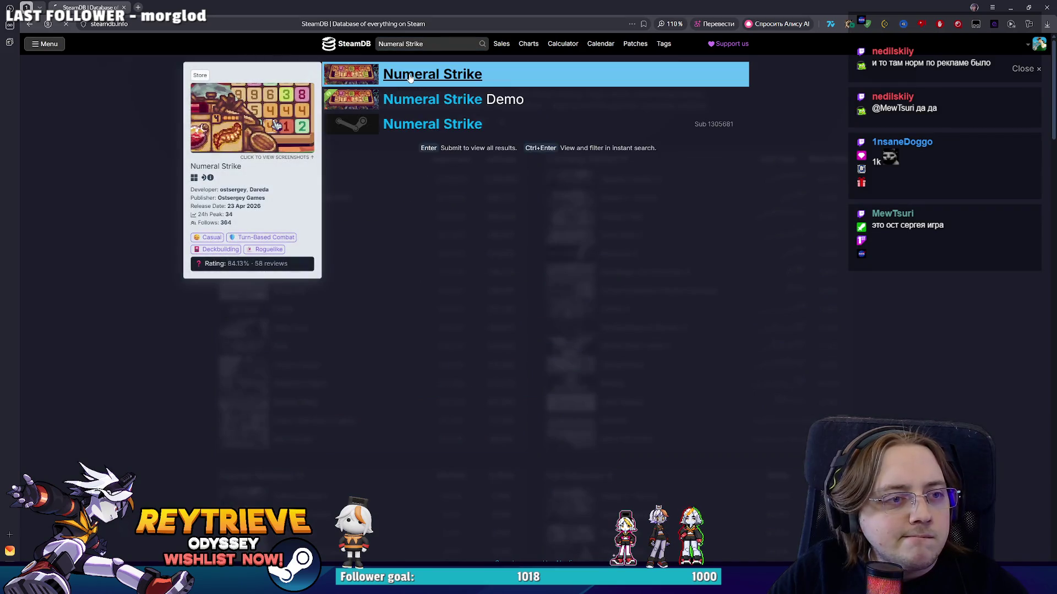
click(411, 76)
Review Numeral Strike's player charts, showing 23 players and a 54 peak.
click(300, 315)
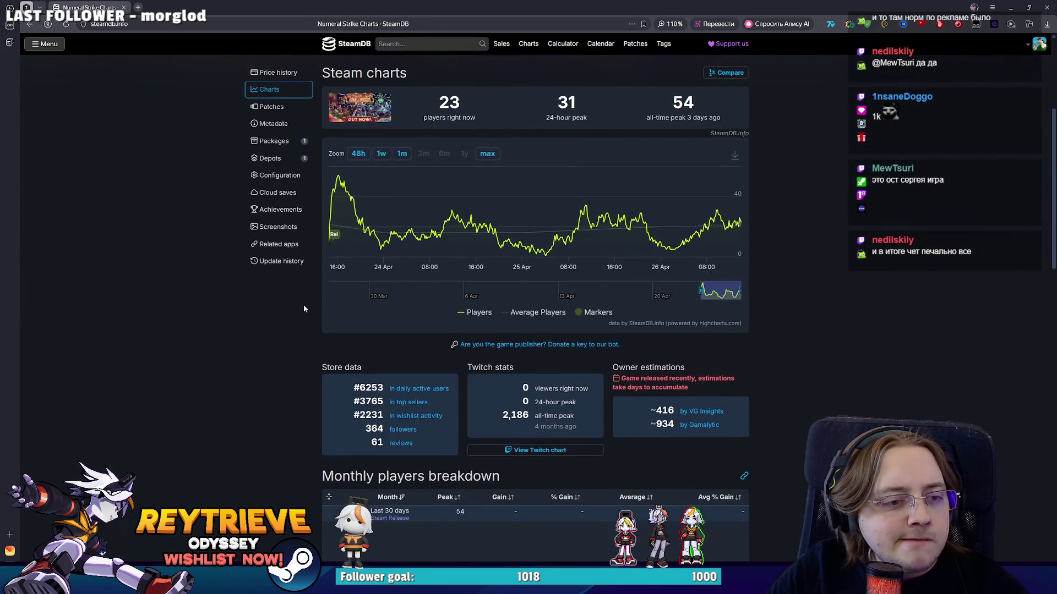
scroll(306, 302, down, 4)
scroll(314, 290, down, 3)
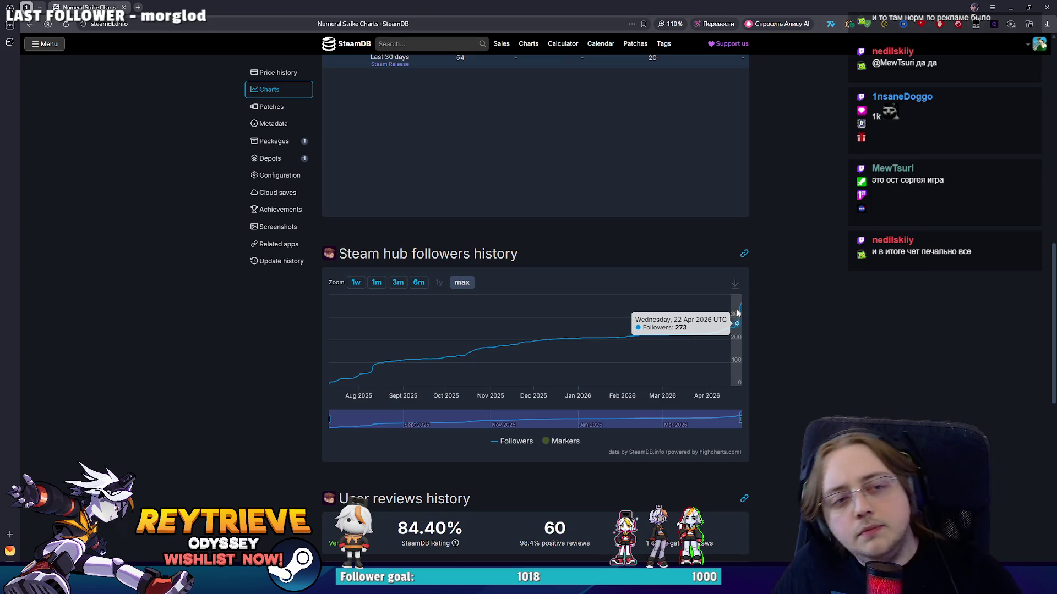
scroll(825, 276, up, 4)
scroll(824, 272, up, 3)
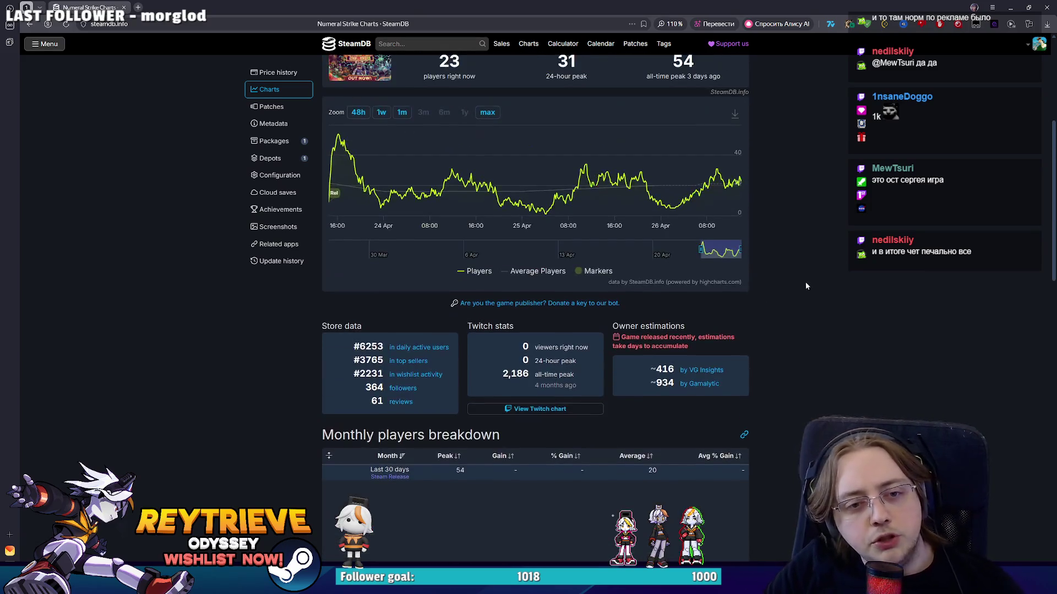
scroll(788, 293, up, 2)
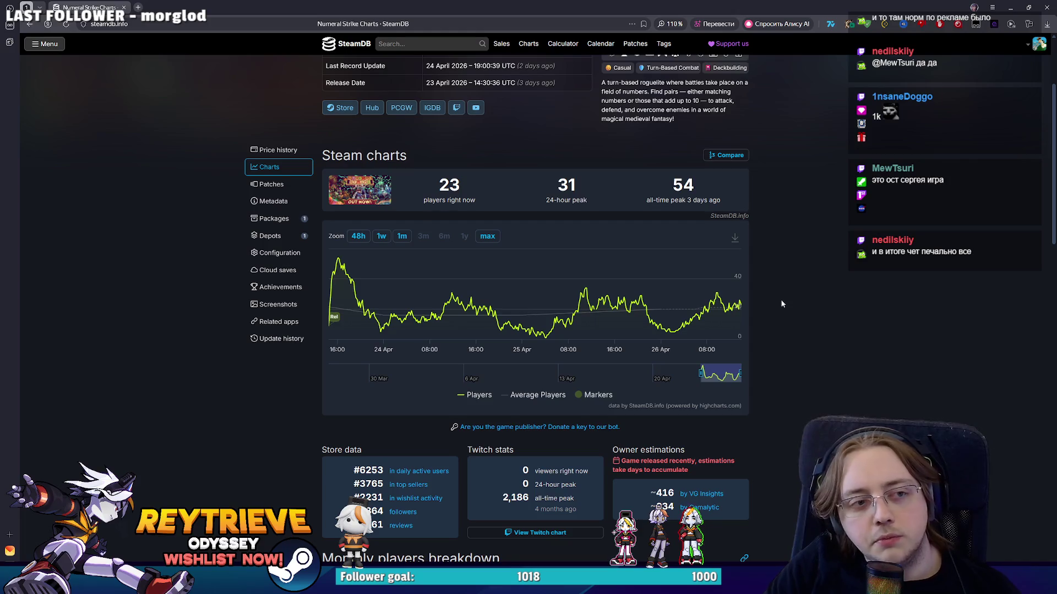
scroll(781, 299, up, 2)
scroll(760, 305, down, 3)
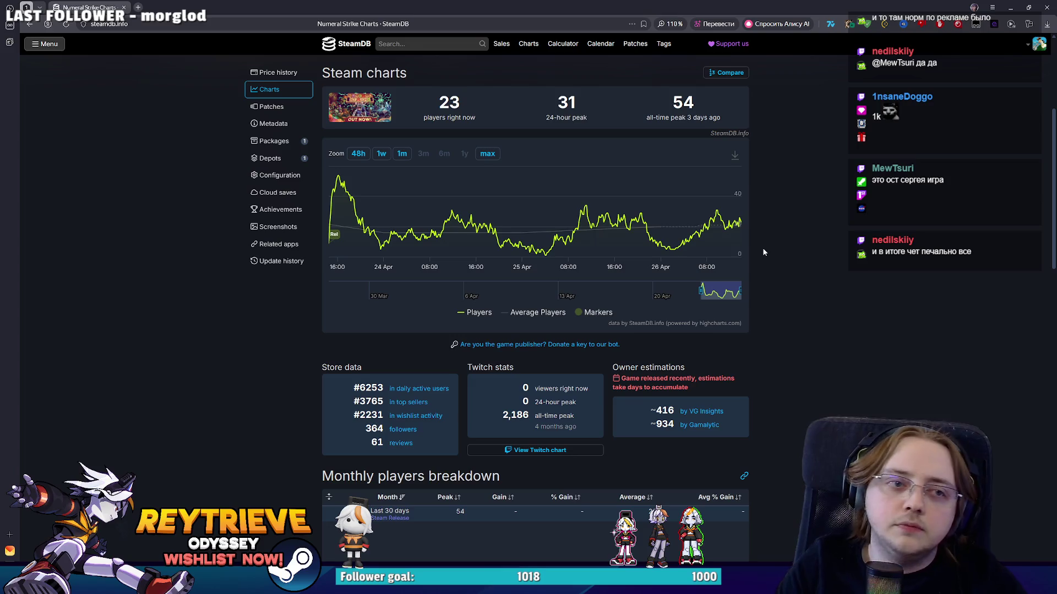
Return to the Numeral Strike SteamDB page and open its Steam store page.
click(31, 25)
key(Down)
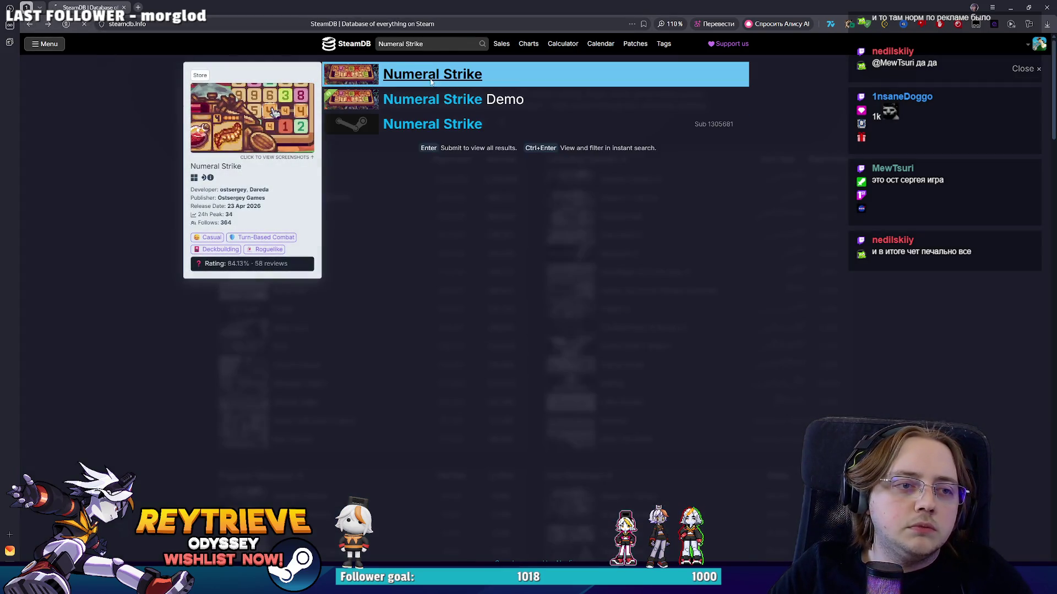
key(Return)
click(338, 256)
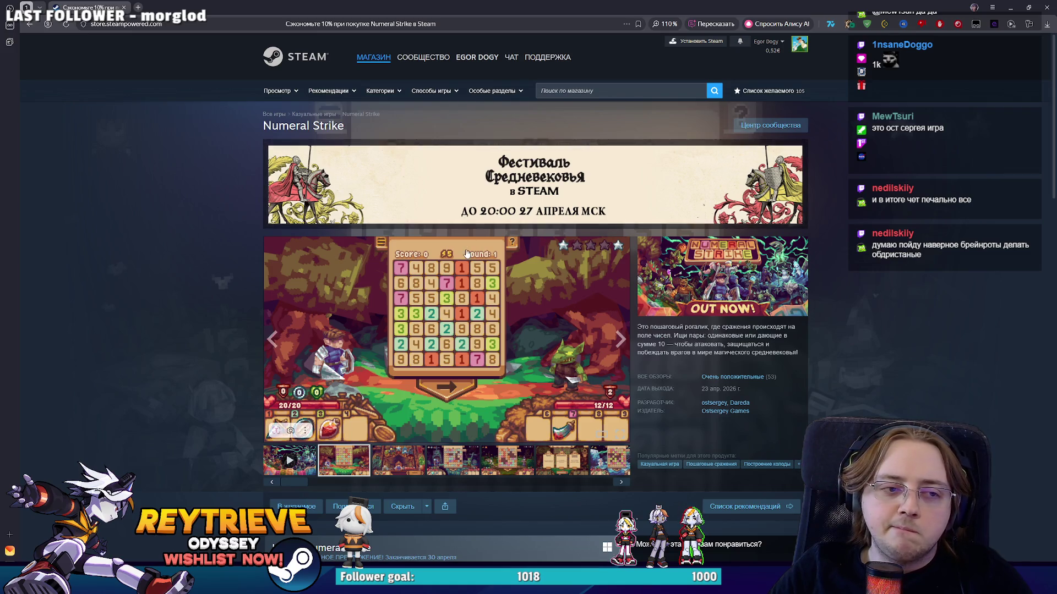
View the main Numeral Strike screenshot full size, close it, and scroll to About this game.
click(338, 256)
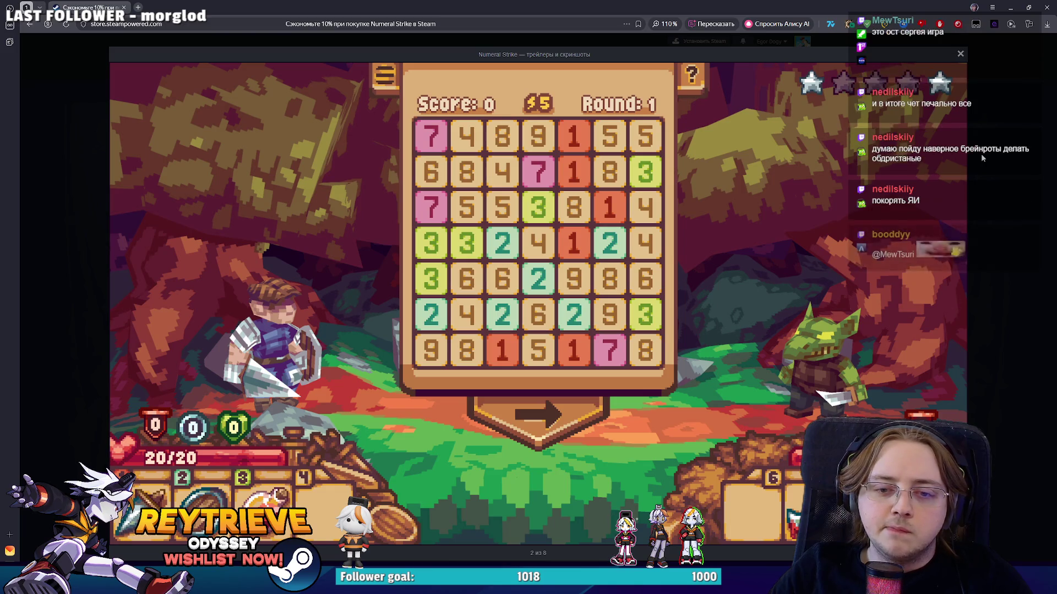
click(981, 153)
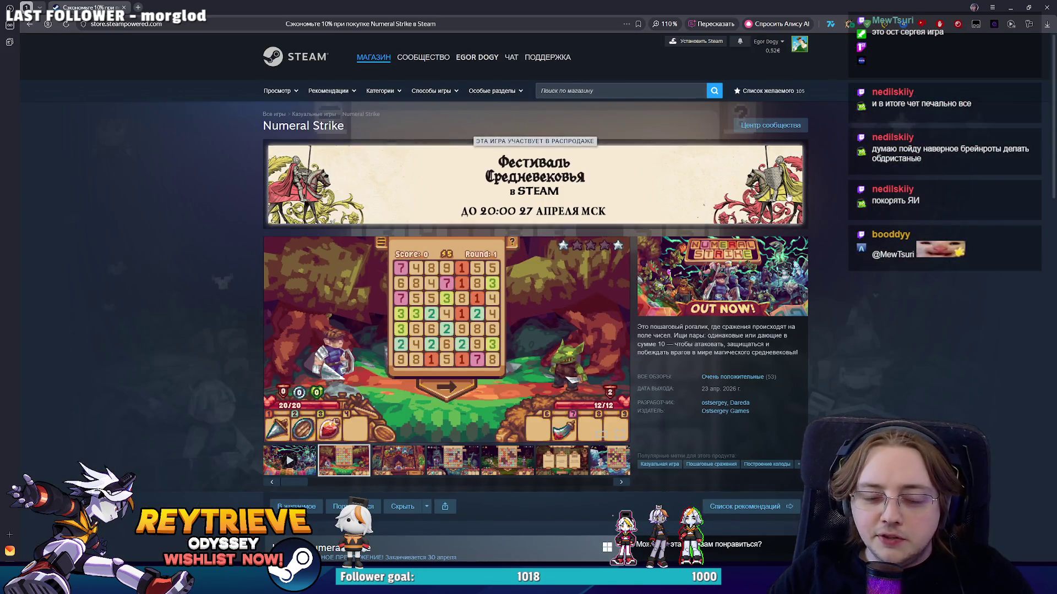
scroll(740, 236, down, 3)
scroll(744, 231, down, 3)
scroll(744, 226, down, 1)
scroll(744, 226, down, 2)
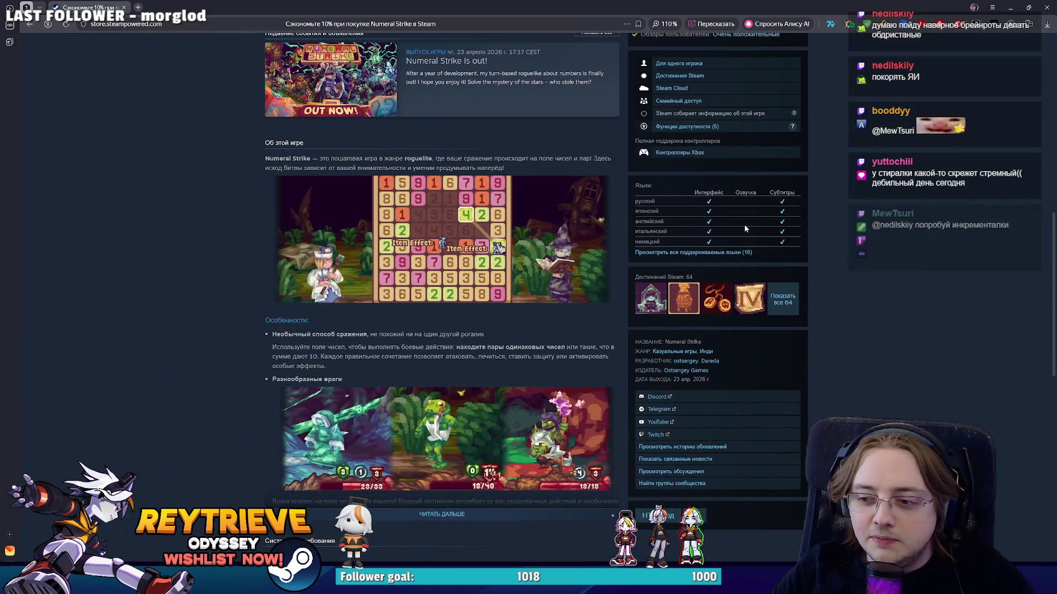